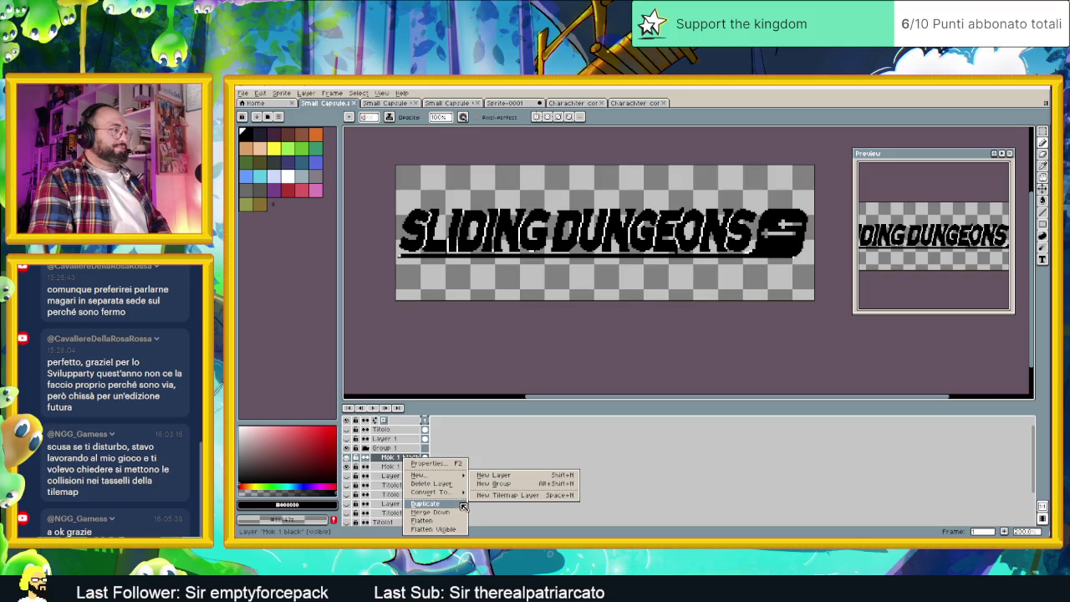
Duplicate the Mok 1 black layer and replace the copy's white pixels with orange.
{"action": "left_click", "coordinate": [460, 505]}
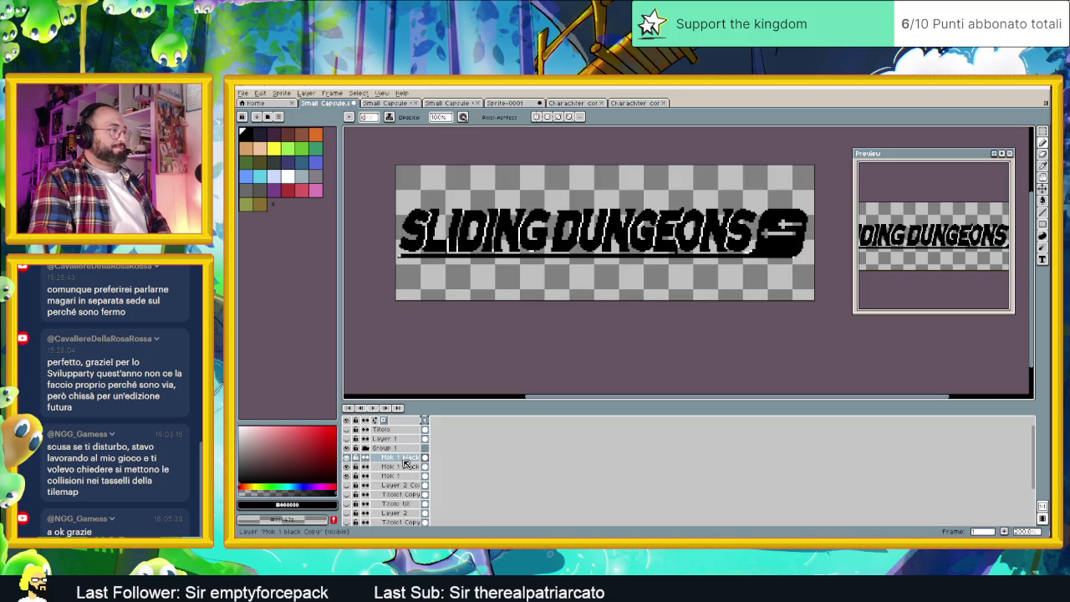
{"action": "left_click", "coordinate": [405, 460]}
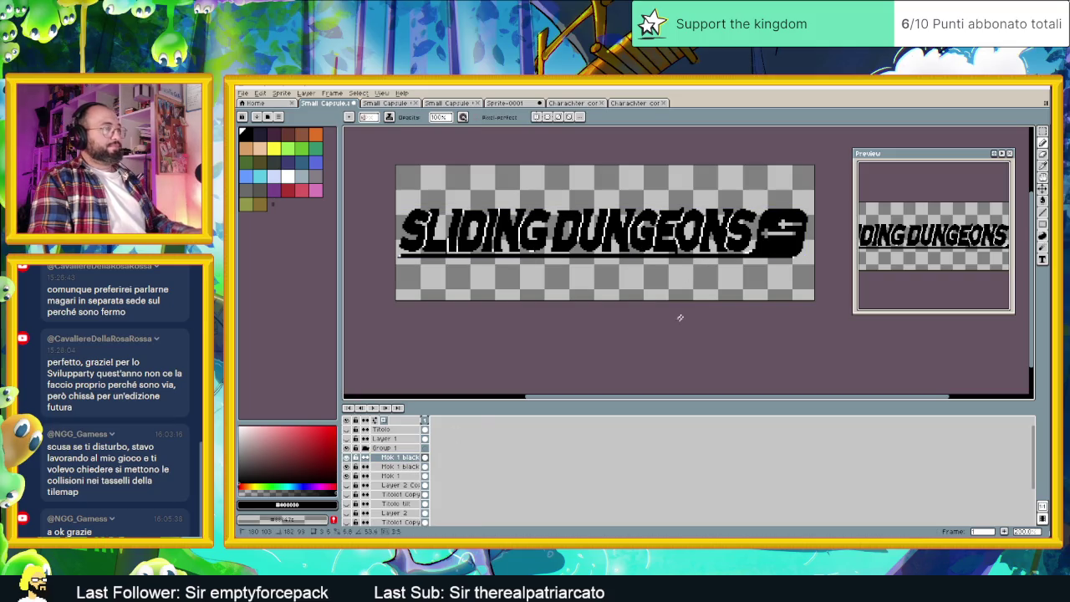
{"action": "key", "text": "shift+r"}
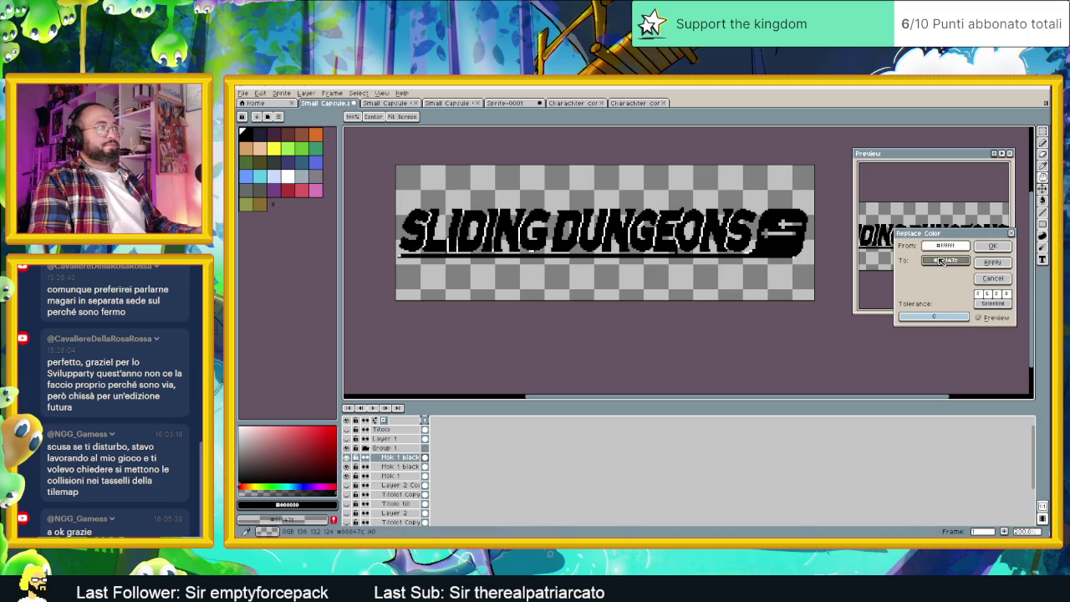
{"action": "left_click", "coordinate": [315, 133]}
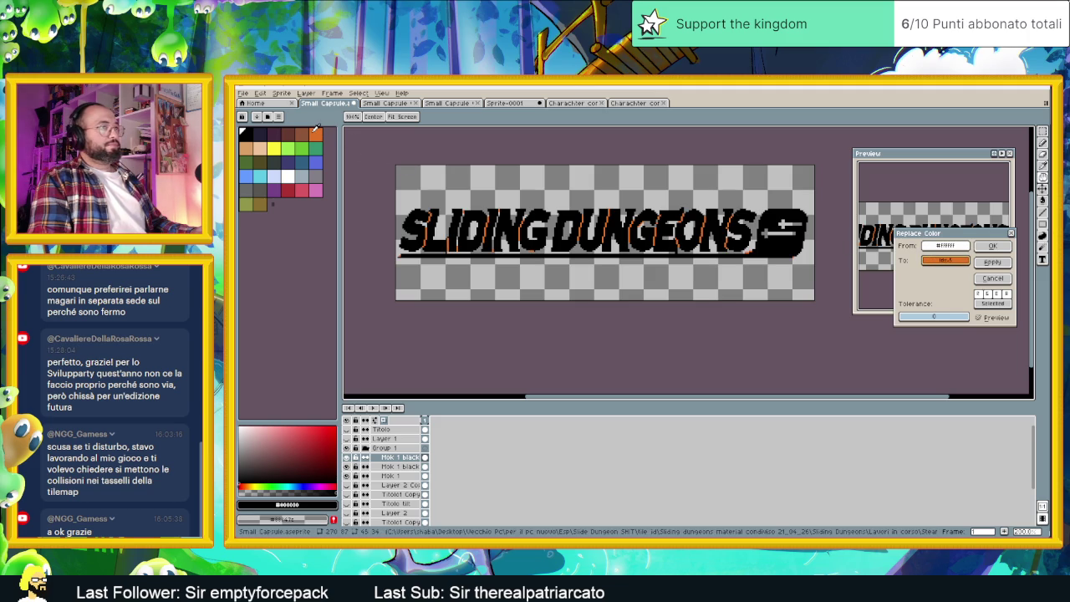
{"action": "left_click", "coordinate": [995, 248]}
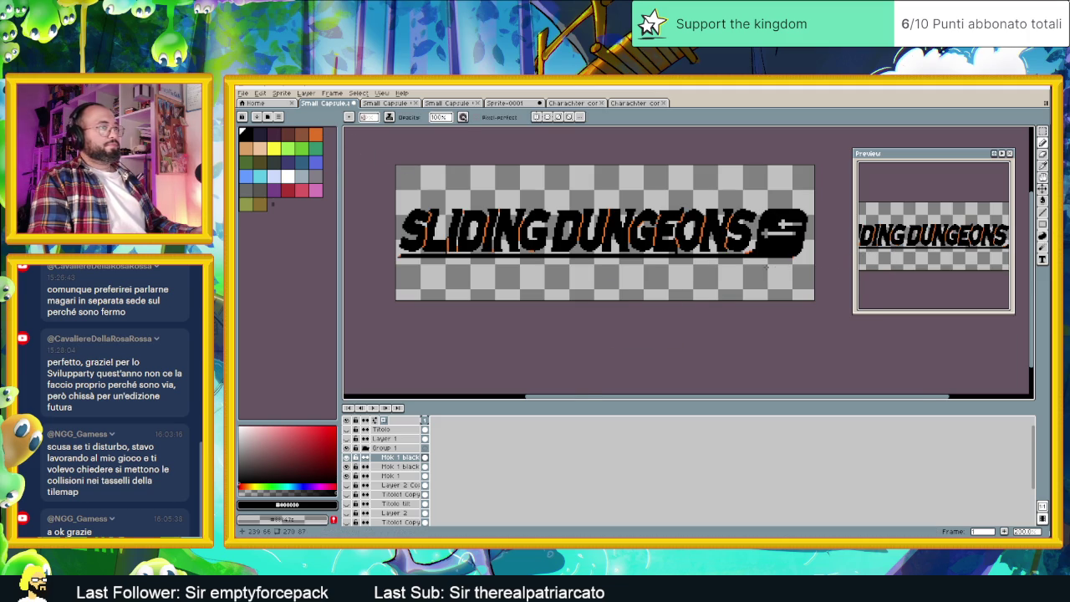
{"action": "scroll", "coordinate": [764, 267], "scroll_direction": "up", "scroll_amount": 1}
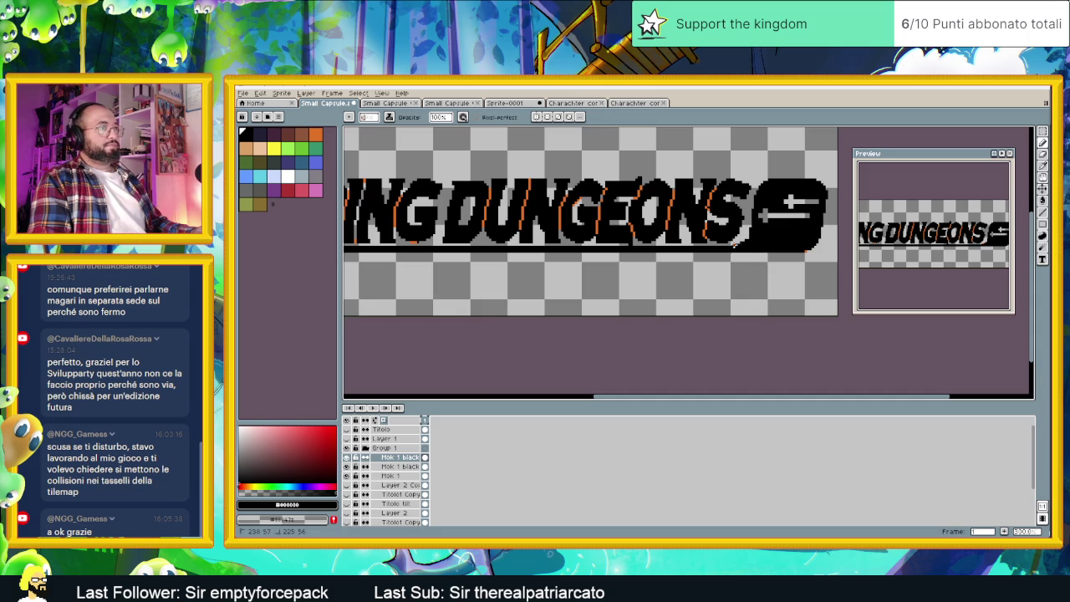
Zoom in on DUNGEONS, pick orange, and switch the Pencil to a different ink mode.
{"action": "scroll", "coordinate": [794, 259], "scroll_direction": "down", "scroll_amount": 3}
{"action": "scroll", "coordinate": [761, 275], "scroll_direction": "up", "scroll_amount": 1}
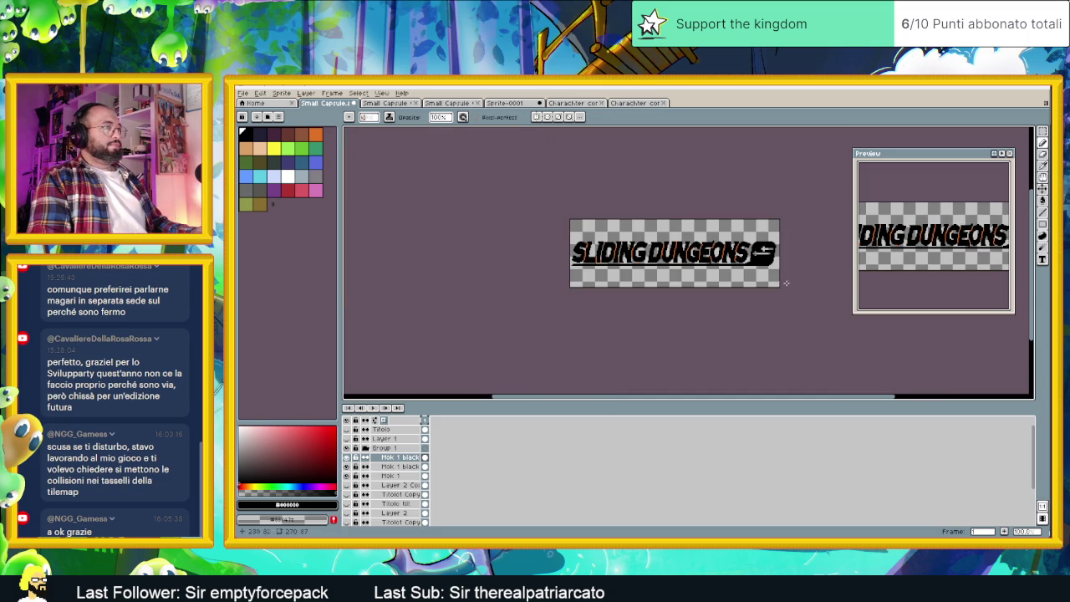
{"action": "scroll", "coordinate": [784, 251], "scroll_direction": "up", "scroll_amount": 1}
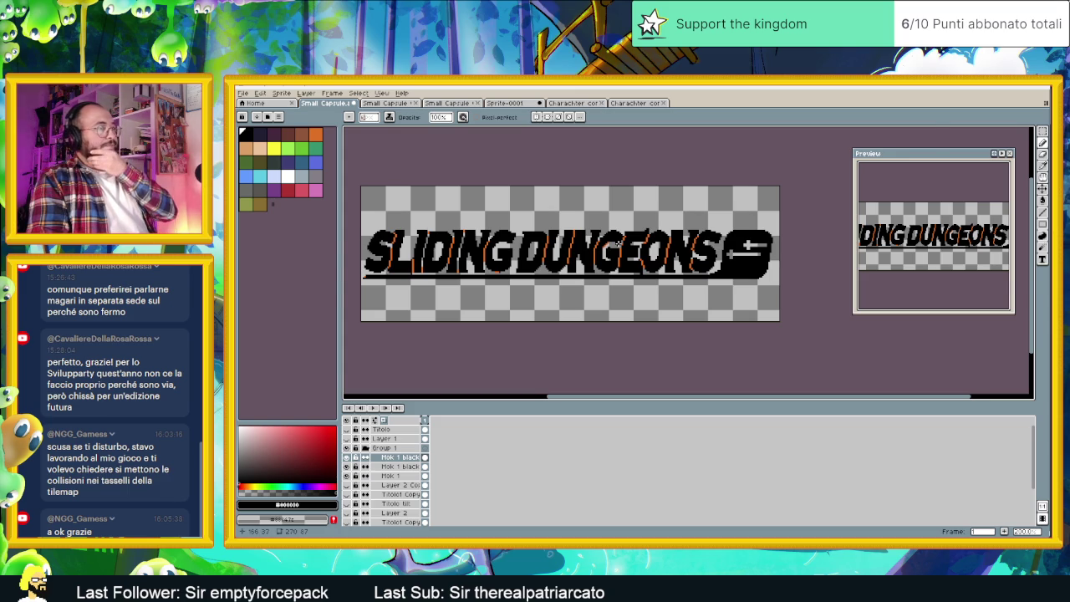
{"action": "scroll", "coordinate": [617, 242], "scroll_direction": "up", "scroll_amount": 2}
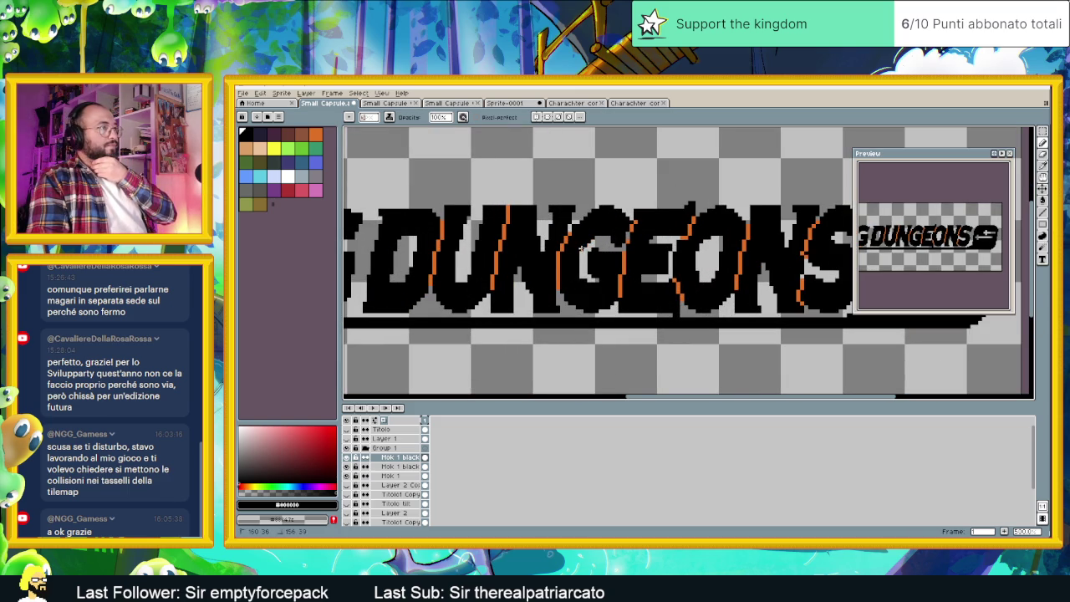
{"action": "scroll", "coordinate": [619, 229], "scroll_direction": "up", "scroll_amount": 1}
{"action": "left_click", "coordinate": [638, 222], "text": "alt"}
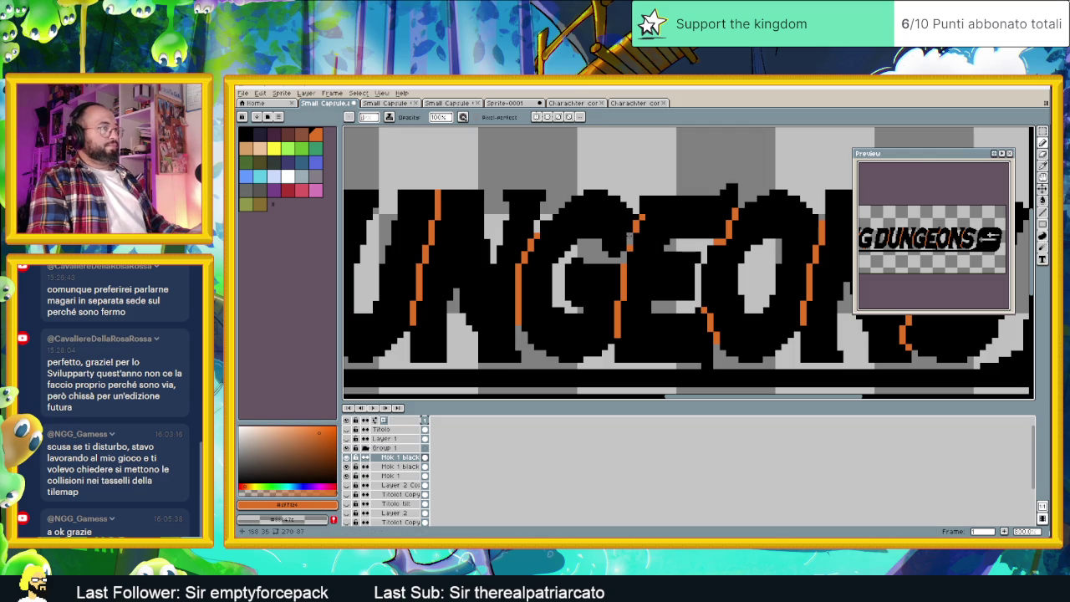
{"action": "left_click", "coordinate": [389, 116]}
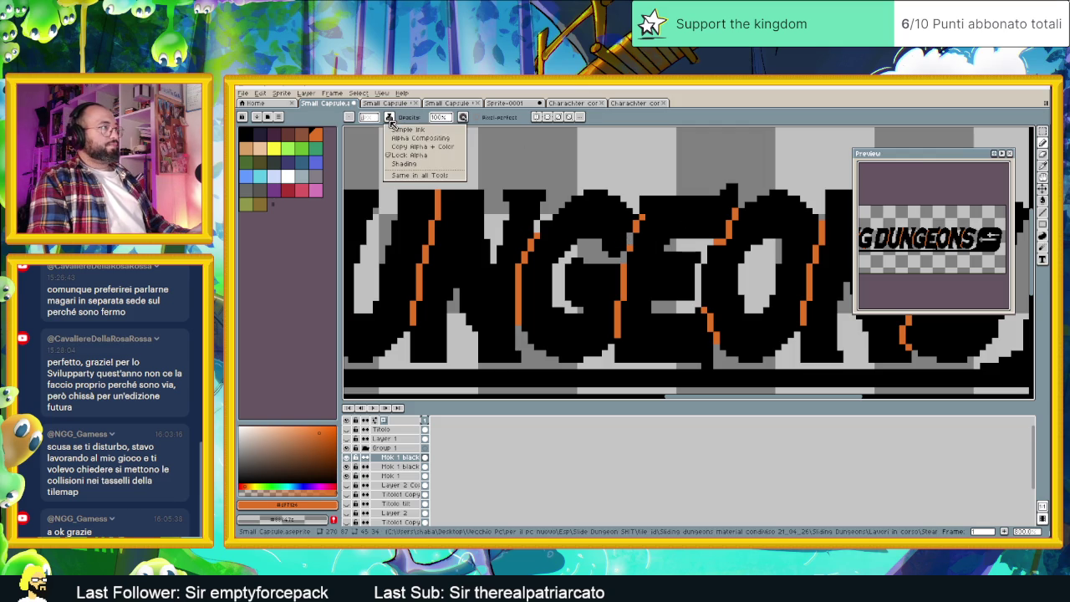
{"action": "left_click", "coordinate": [418, 136]}
Paint the orange highlight stripes down the DUNGEONS letters, touching up with black pixels.
{"action": "scroll", "coordinate": [629, 242], "scroll_direction": "down", "scroll_amount": 2}
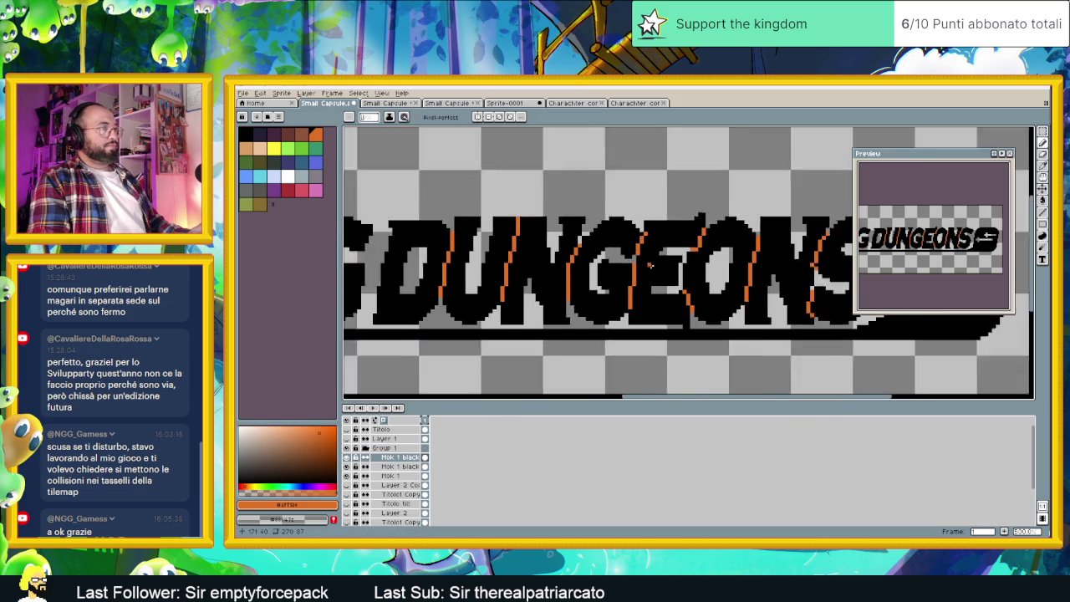
{"action": "scroll", "coordinate": [669, 244], "scroll_direction": "up", "scroll_amount": 2}
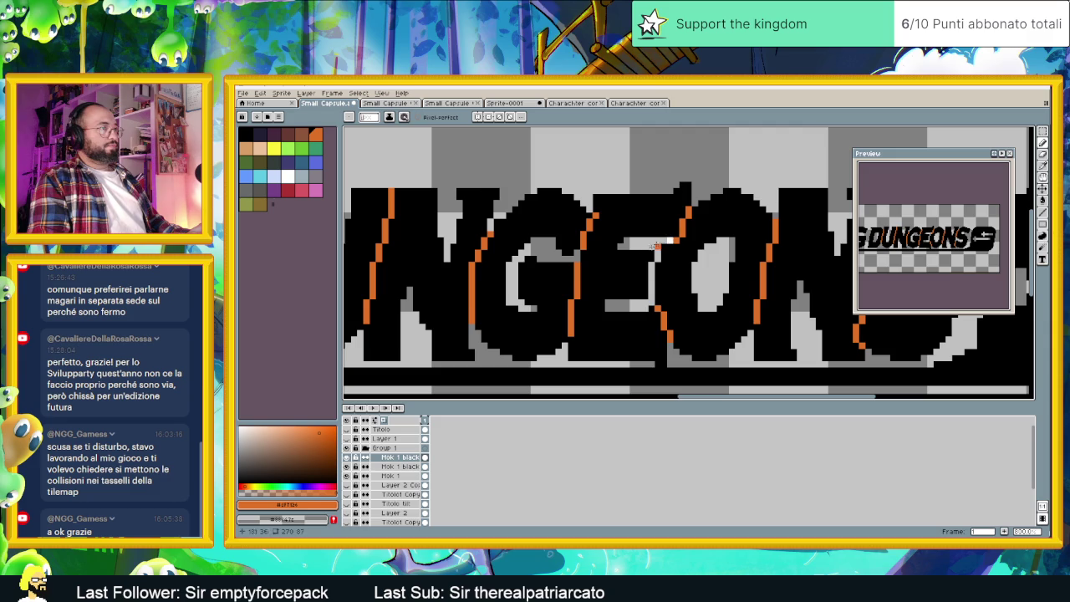
{"action": "scroll", "coordinate": [667, 240], "scroll_direction": "down", "scroll_amount": 2}
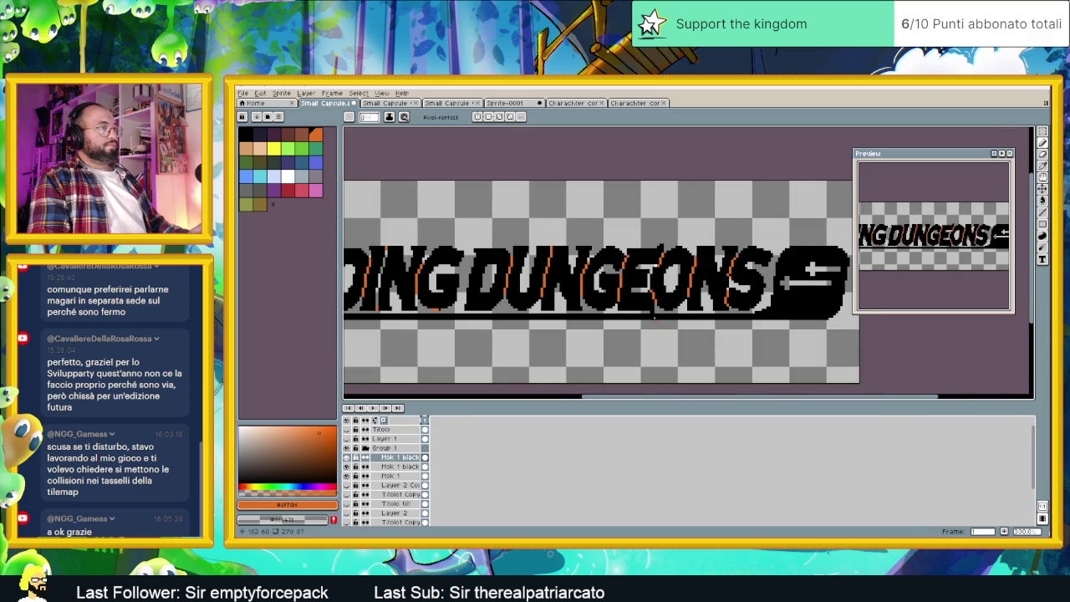
{"action": "scroll", "coordinate": [653, 316], "scroll_direction": "down", "scroll_amount": 1}
{"action": "scroll", "coordinate": [669, 303], "scroll_direction": "up", "scroll_amount": 2}
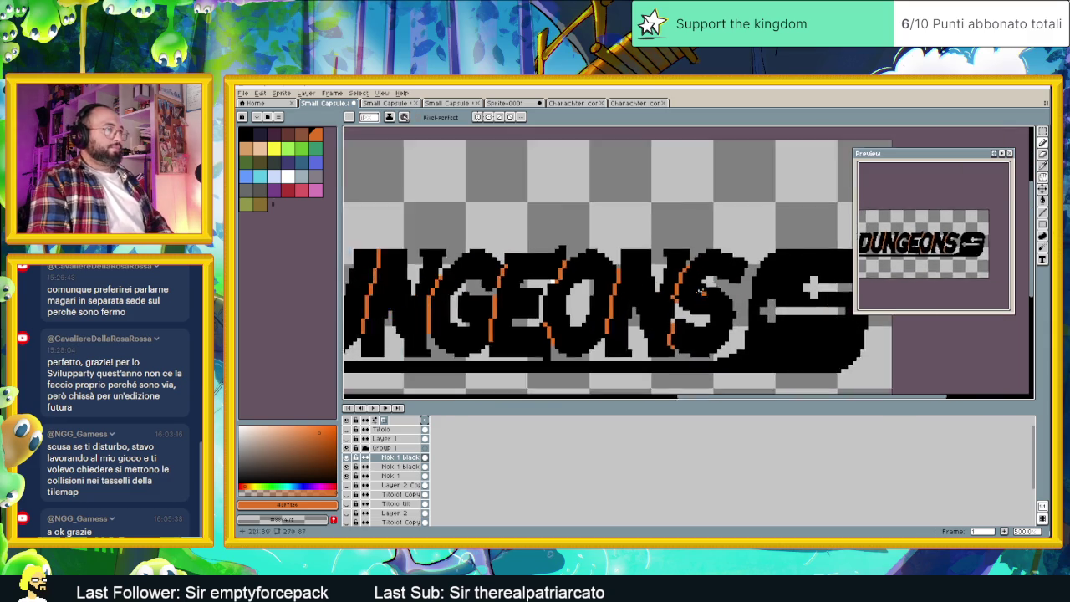
{"action": "scroll", "coordinate": [668, 301], "scroll_direction": "up", "scroll_amount": 1}
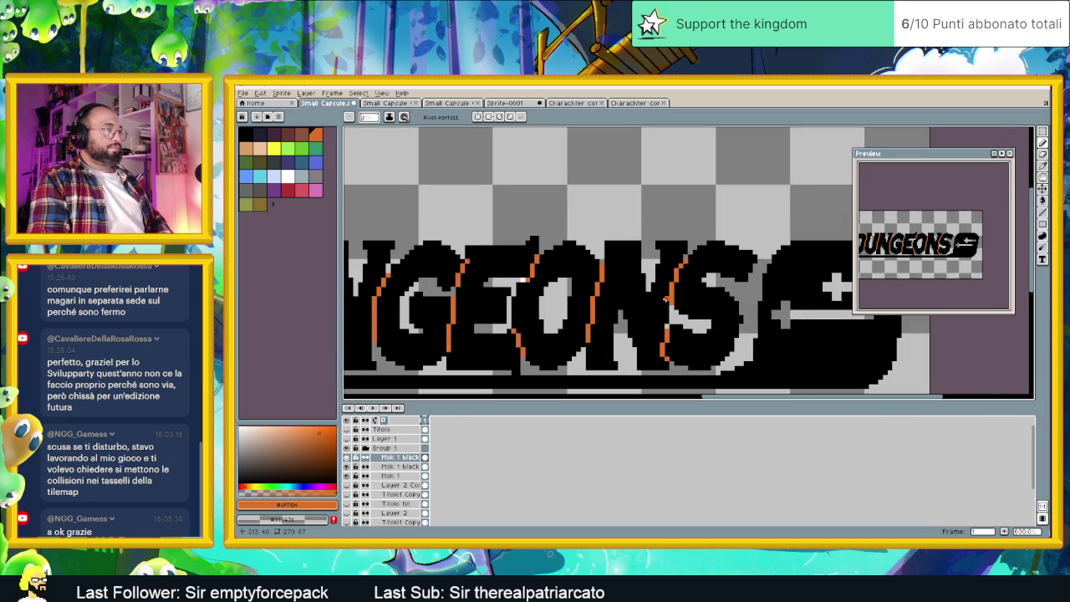
{"action": "left_click", "coordinate": [666, 299], "text": "alt"}
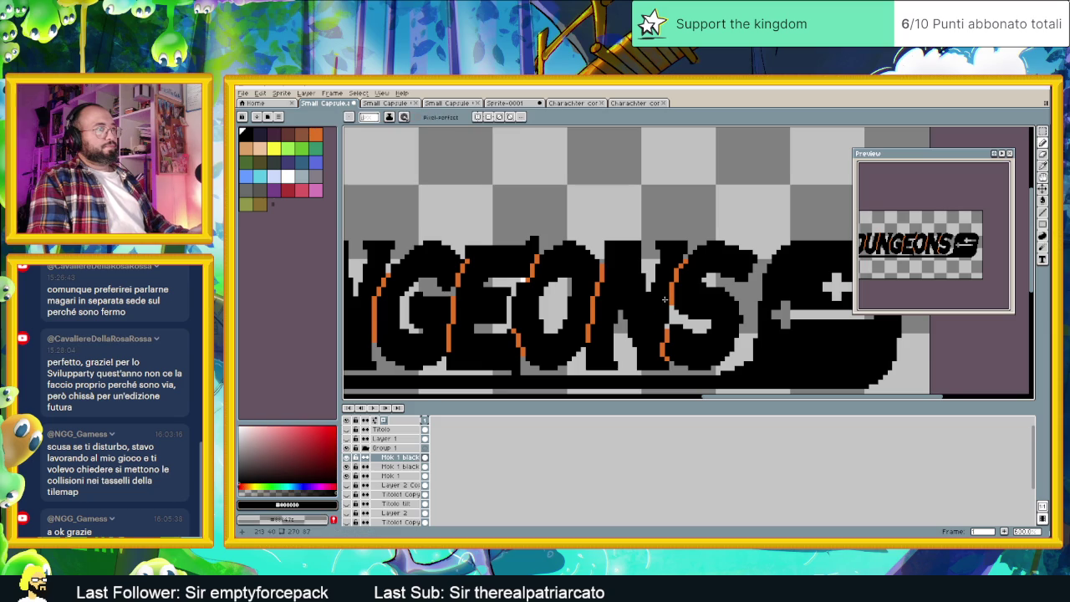
{"action": "scroll", "coordinate": [664, 300], "scroll_direction": "down", "scroll_amount": 2}
{"action": "scroll", "coordinate": [656, 315], "scroll_direction": "up", "scroll_amount": 2}
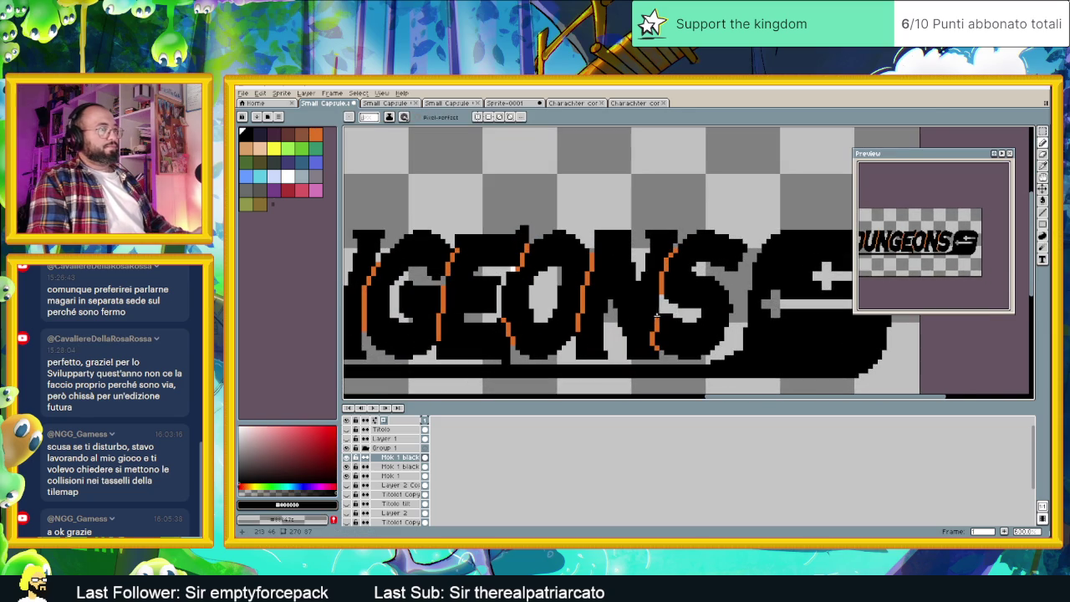
{"action": "left_click", "coordinate": [656, 317], "text": "alt"}
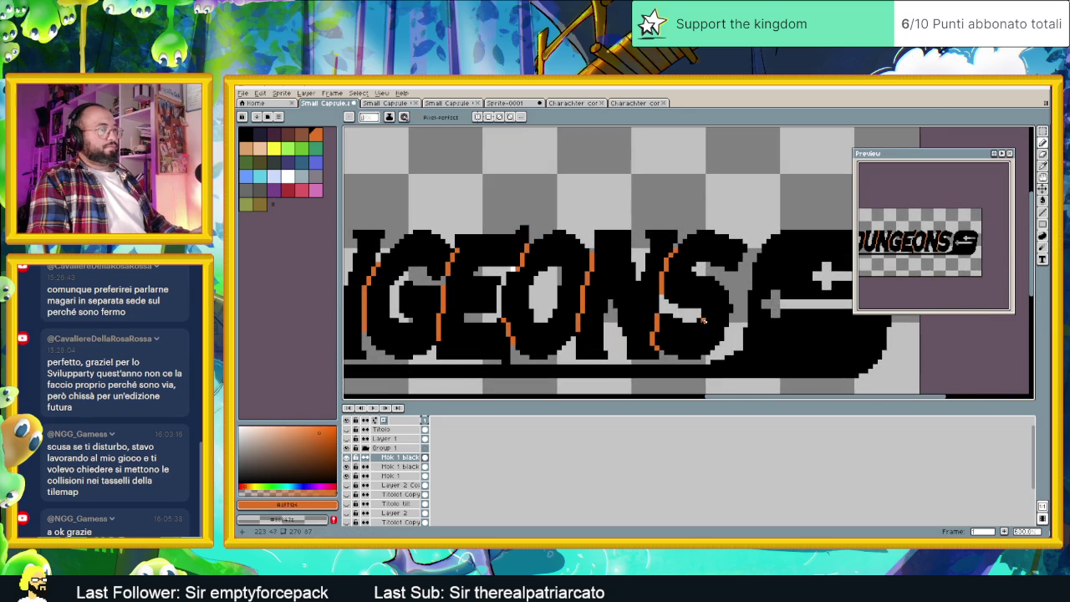
{"action": "scroll", "coordinate": [702, 319], "scroll_direction": "down", "scroll_amount": 2}
Zoom onto the SLIDING lettering and paint thin diagonal accents in black and orange.
{"action": "key", "text": "v"}
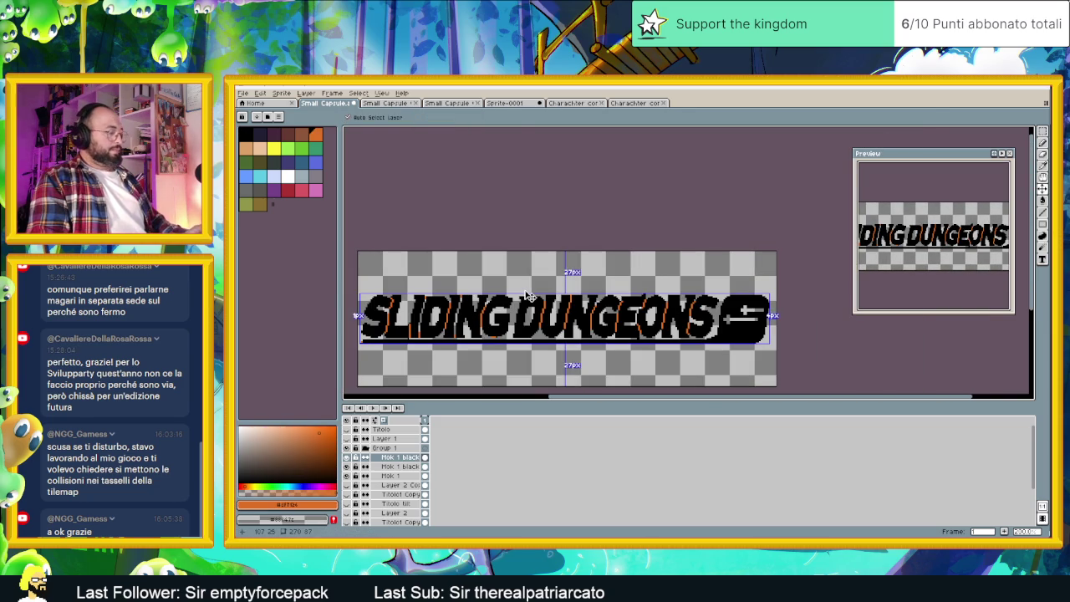
{"action": "key", "text": "b"}
{"action": "scroll", "coordinate": [436, 324], "scroll_direction": "up", "scroll_amount": 3}
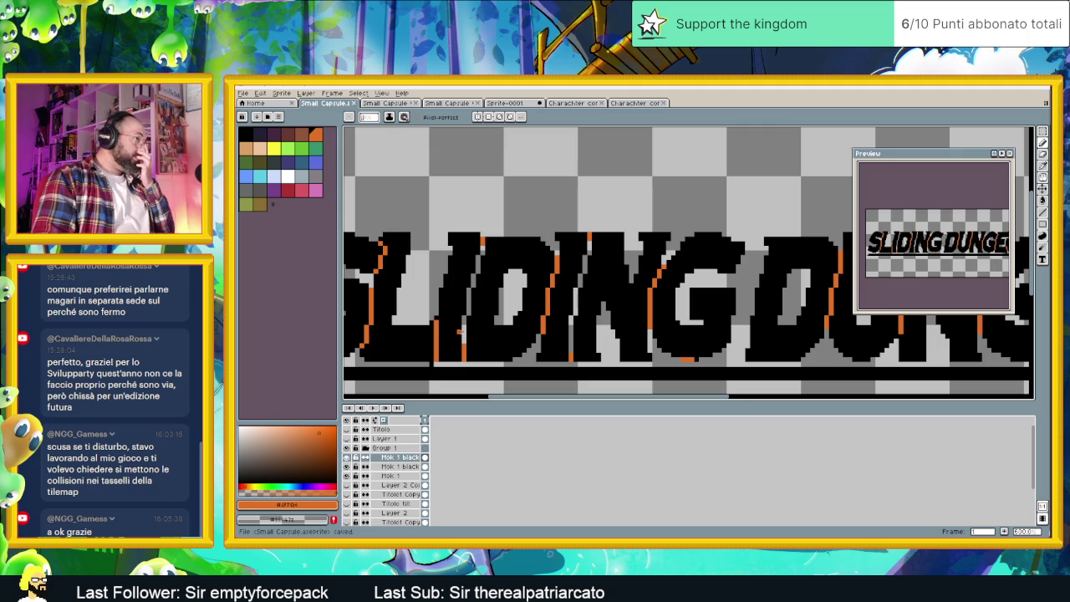
{"action": "scroll", "coordinate": [436, 324], "scroll_direction": "up", "scroll_amount": 1}
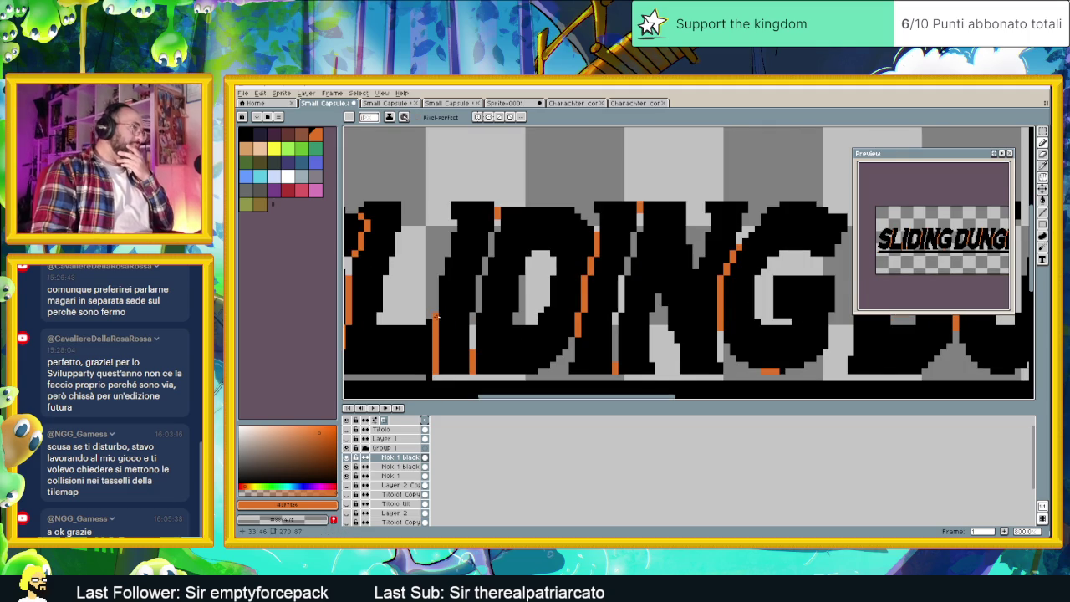
{"action": "scroll", "coordinate": [570, 355], "scroll_direction": "down", "scroll_amount": 2}
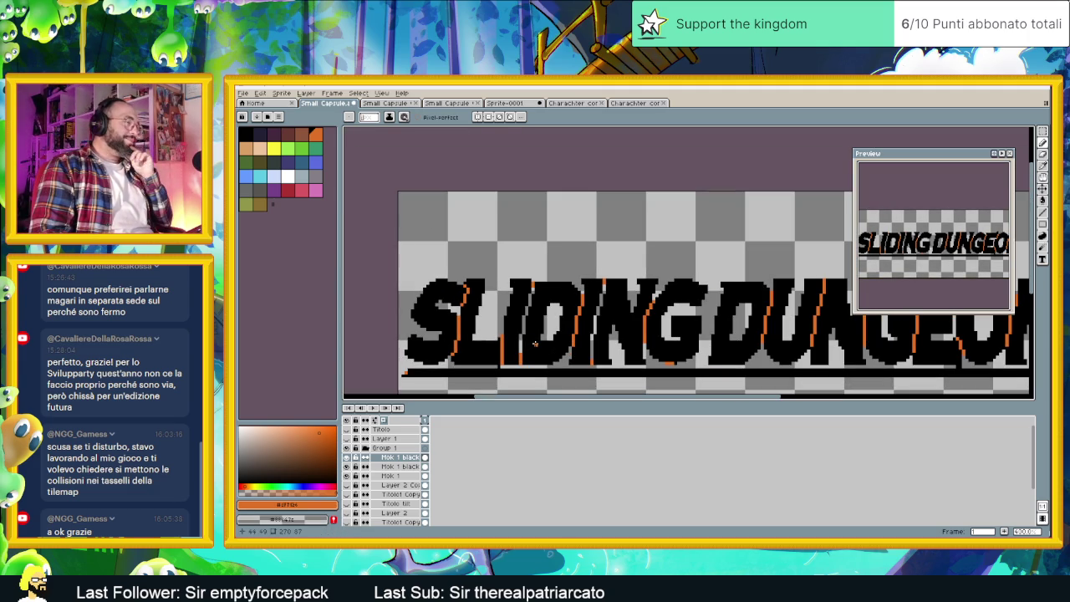
{"action": "scroll", "coordinate": [533, 288], "scroll_direction": "up", "scroll_amount": 2}
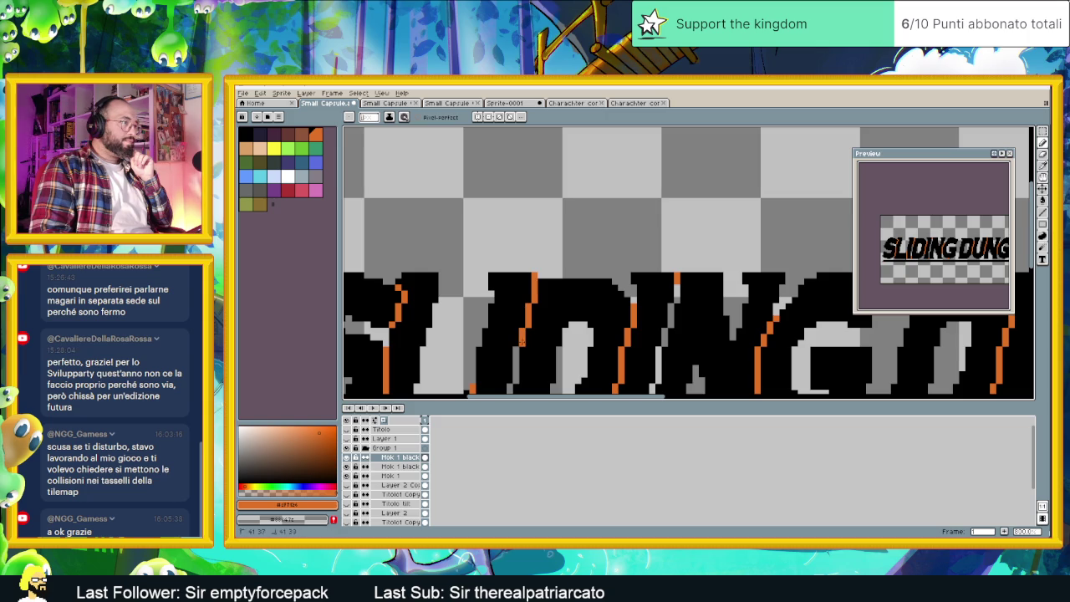
{"action": "left_click_drag", "start_coordinate": [513, 367], "coordinate": [542, 289]}
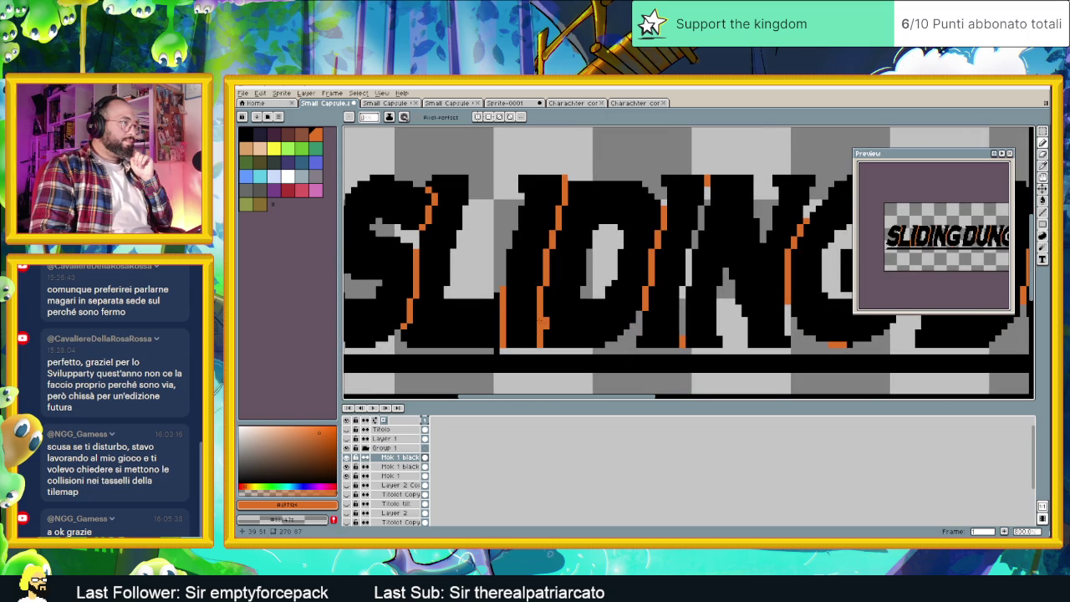
{"action": "left_click", "coordinate": [547, 324], "text": "alt"}
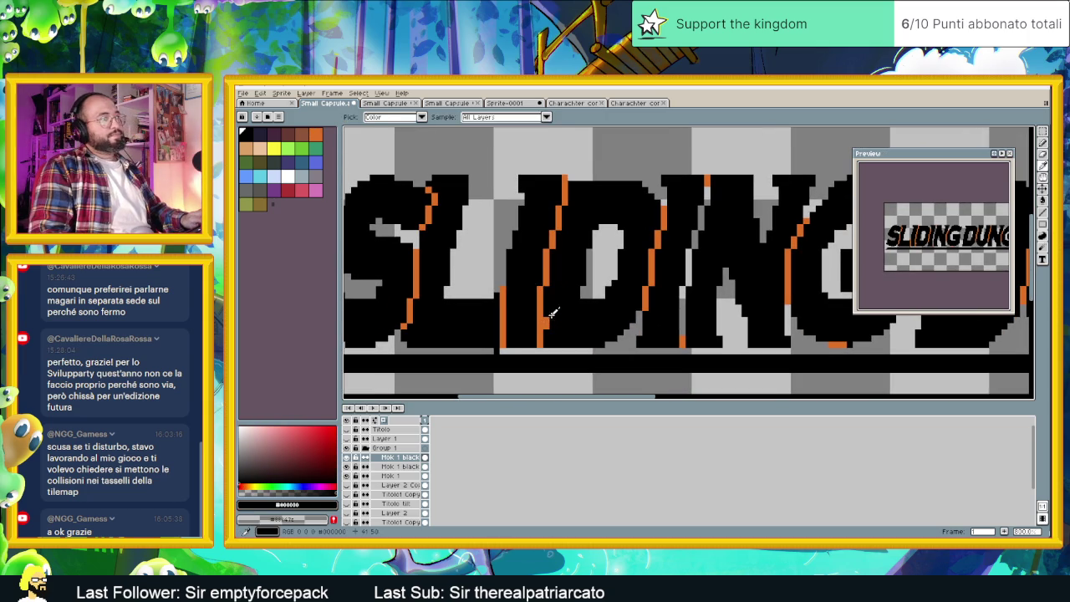
{"action": "scroll", "coordinate": [548, 325], "scroll_direction": "down", "scroll_amount": 1}
{"action": "scroll", "coordinate": [602, 334], "scroll_direction": "down", "scroll_amount": 1}
{"action": "scroll", "coordinate": [678, 345], "scroll_direction": "down", "scroll_amount": 1}
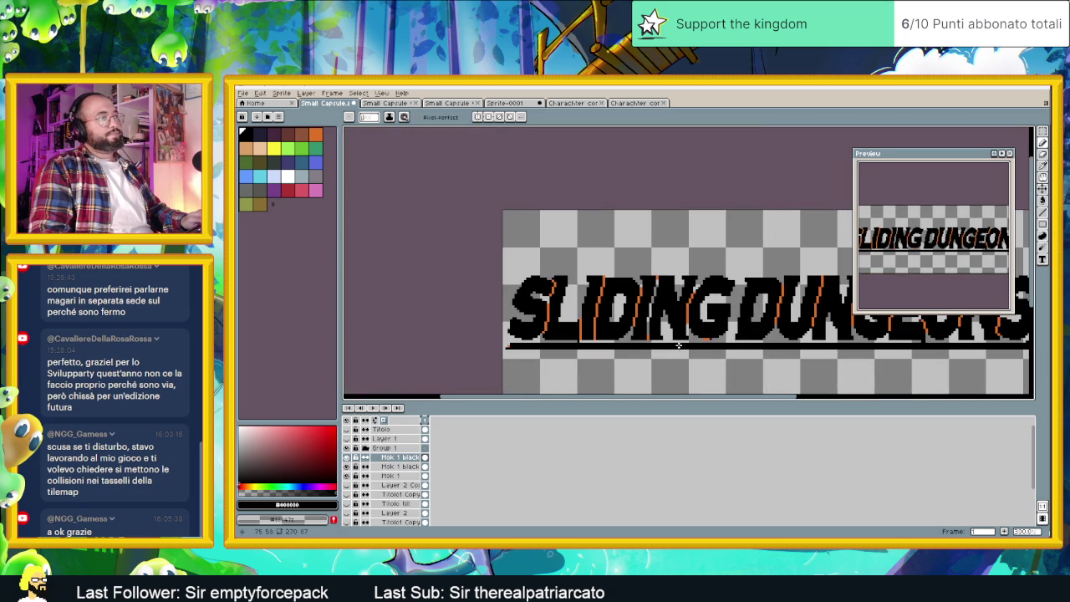
{"action": "scroll", "coordinate": [731, 343], "scroll_direction": "up", "scroll_amount": 1}
{"action": "scroll", "coordinate": [660, 284], "scroll_direction": "up", "scroll_amount": 1}
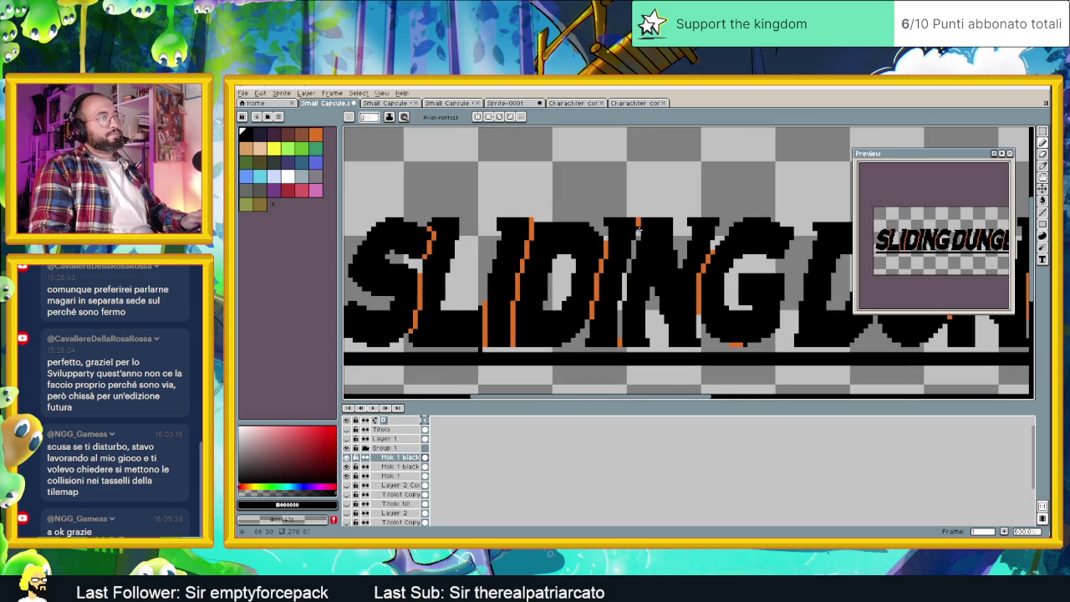
{"action": "left_click", "coordinate": [637, 223], "text": "alt"}
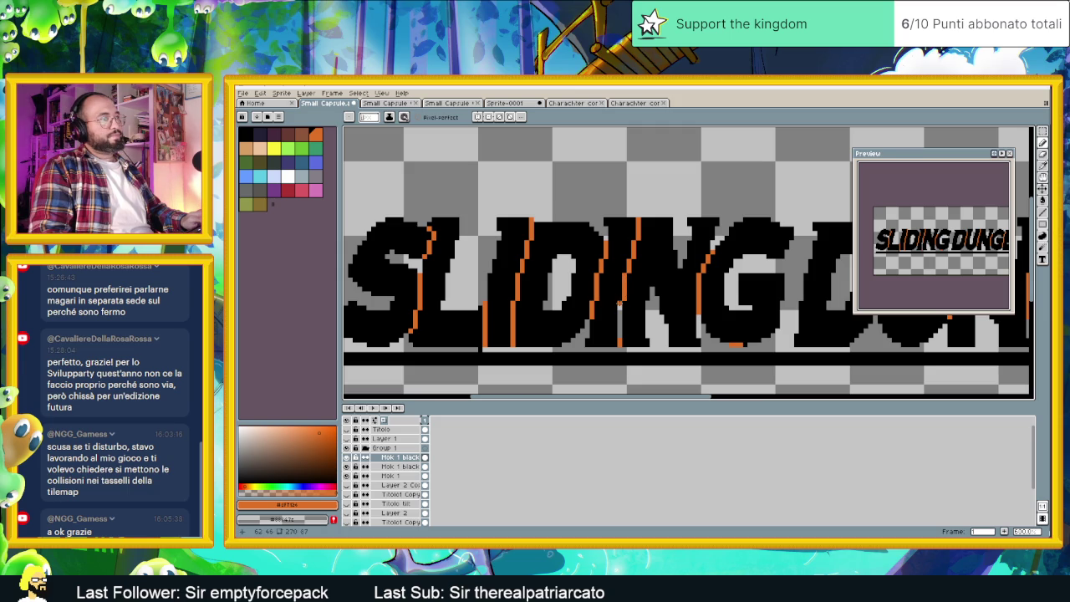
Cover the stray orange pixel with black, then zoom back out.
{"action": "scroll", "coordinate": [623, 324], "scroll_direction": "down", "scroll_amount": 1}
{"action": "scroll", "coordinate": [685, 325], "scroll_direction": "down", "scroll_amount": 1}
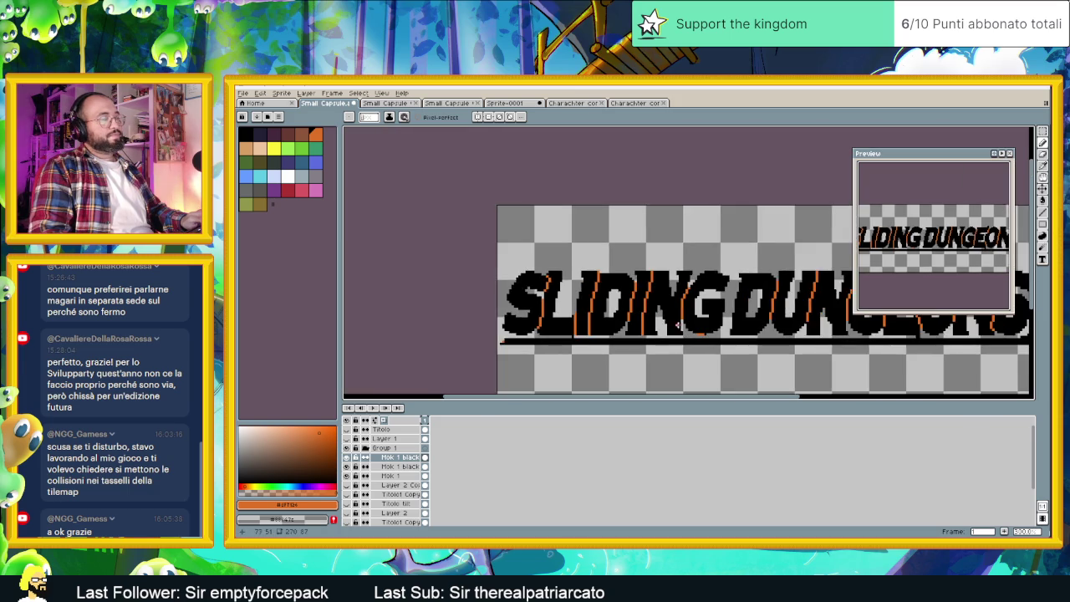
{"action": "scroll", "coordinate": [752, 324], "scroll_direction": "down", "scroll_amount": 1}
{"action": "scroll", "coordinate": [719, 323], "scroll_direction": "right", "scroll_amount": 1}
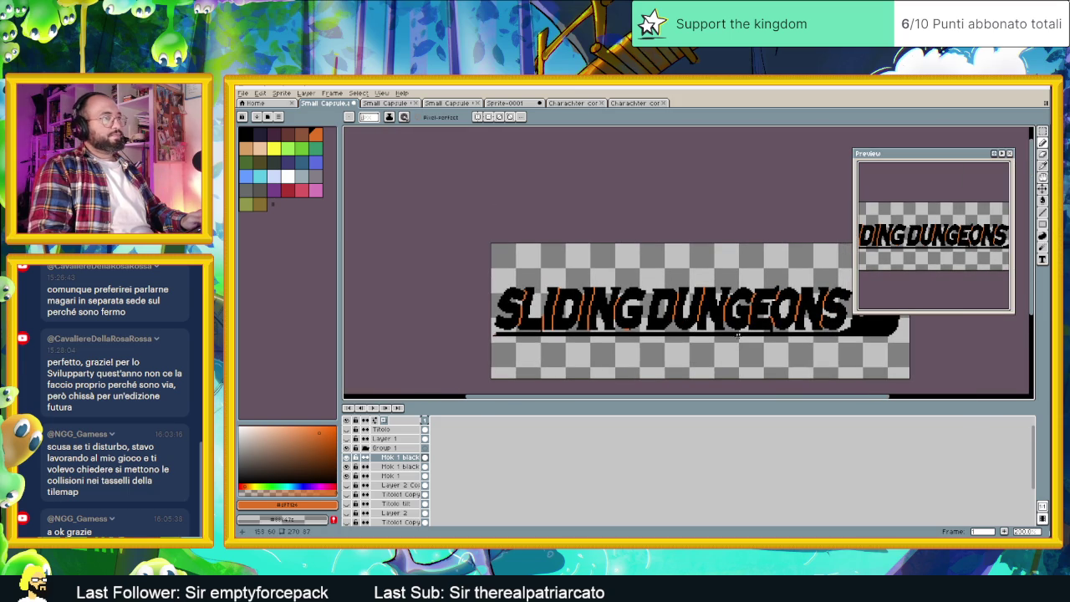
{"action": "scroll", "coordinate": [668, 329], "scroll_direction": "right", "scroll_amount": 1}
{"action": "scroll", "coordinate": [558, 332], "scroll_direction": "up", "scroll_amount": 1}
{"action": "scroll", "coordinate": [545, 327], "scroll_direction": "up", "scroll_amount": 1}
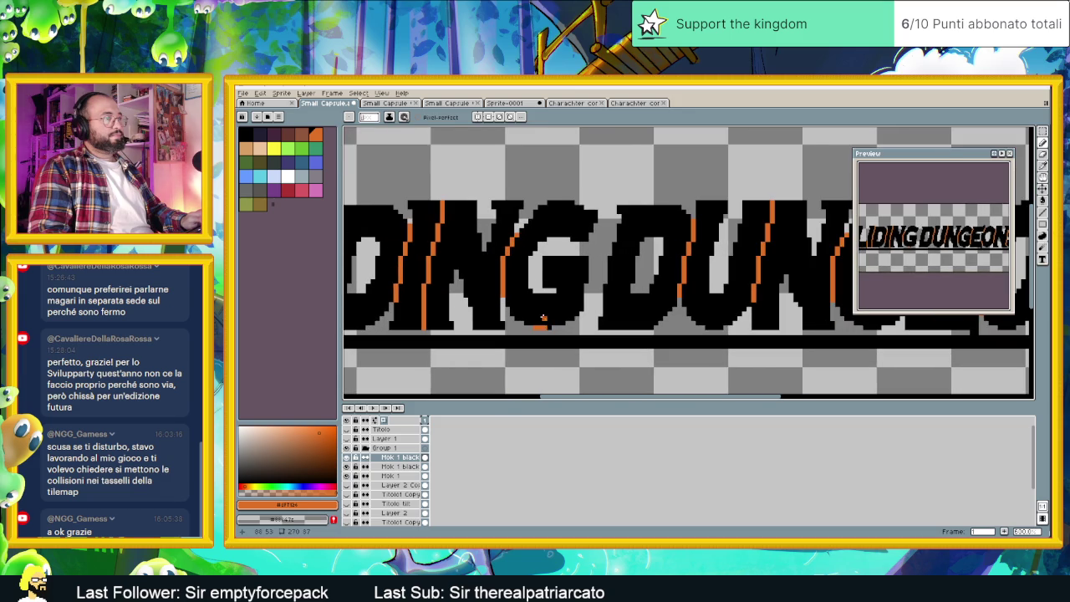
{"action": "left_click", "coordinate": [543, 325], "text": "alt"}
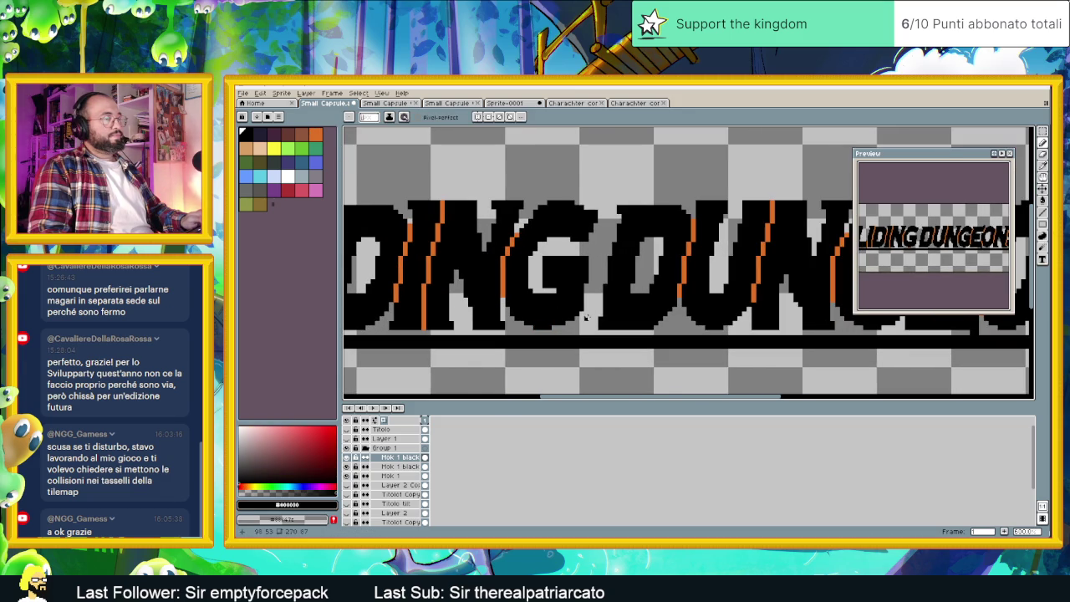
{"action": "scroll", "coordinate": [579, 317], "scroll_direction": "down", "scroll_amount": 2}
{"action": "scroll", "coordinate": [619, 322], "scroll_direction": "down", "scroll_amount": 1}
{"action": "scroll", "coordinate": [652, 328], "scroll_direction": "down", "scroll_amount": 1}
Save the sprite file with Ctrl+S.
{"action": "key", "text": "v"}
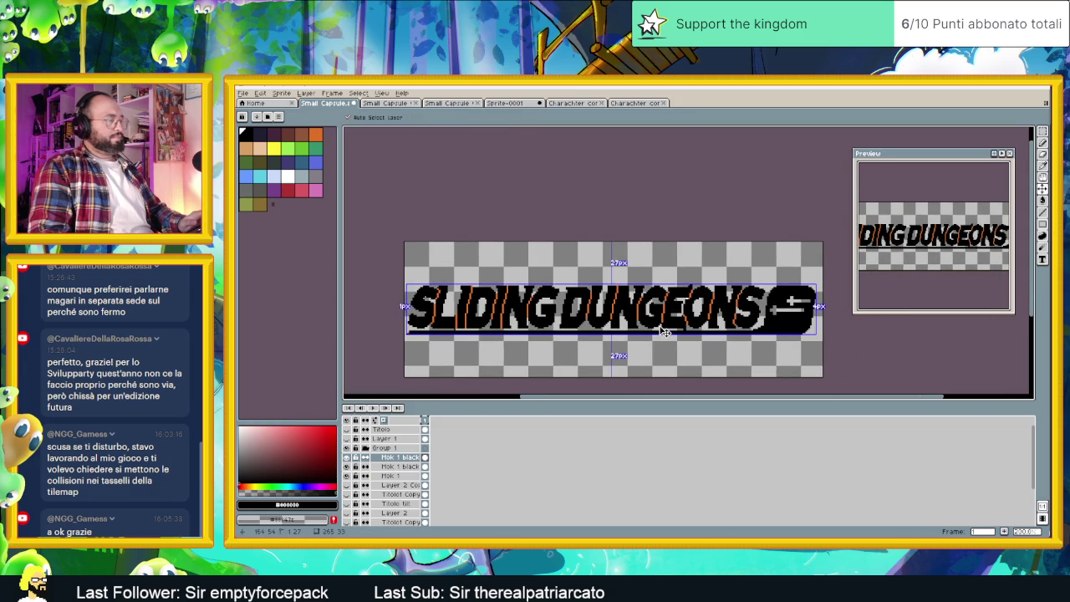
{"action": "key", "text": "b"}
{"action": "key", "text": "ctrl+s"}
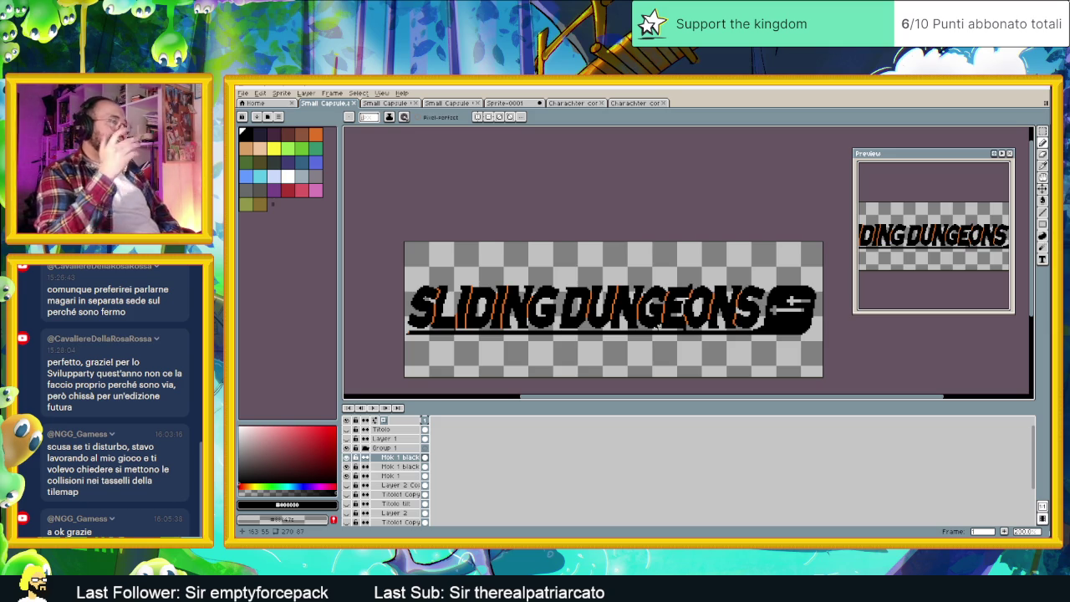
Toggle Mok 1 black on and off to compare, leave it visible, and select Mok 1 black Copy.
{"action": "left_click", "coordinate": [348, 458]}
{"action": "left_click", "coordinate": [348, 458]}
{"action": "left_click", "coordinate": [348, 458]}
{"action": "left_click", "coordinate": [347, 458]}
{"action": "left_click", "coordinate": [347, 458]}
{"action": "left_click", "coordinate": [347, 458]}
{"action": "left_click", "coordinate": [347, 458]}
{"action": "left_click", "coordinate": [348, 458]}
{"action": "left_click", "coordinate": [392, 459]}
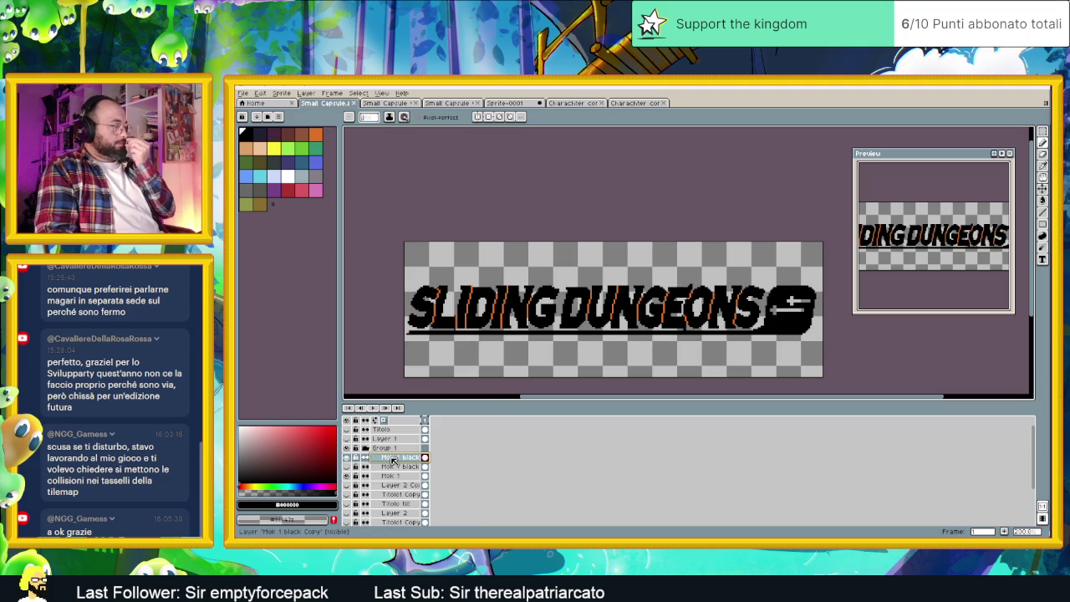
{"action": "right_click", "coordinate": [392, 460]}
Duplicate the Mok 1 black Copy layer and rename the duplicate 'Mok 1 white'.
{"action": "key", "text": "Escape"}
{"action": "right_click", "coordinate": [381, 458]}
{"action": "left_click", "coordinate": [401, 501]}
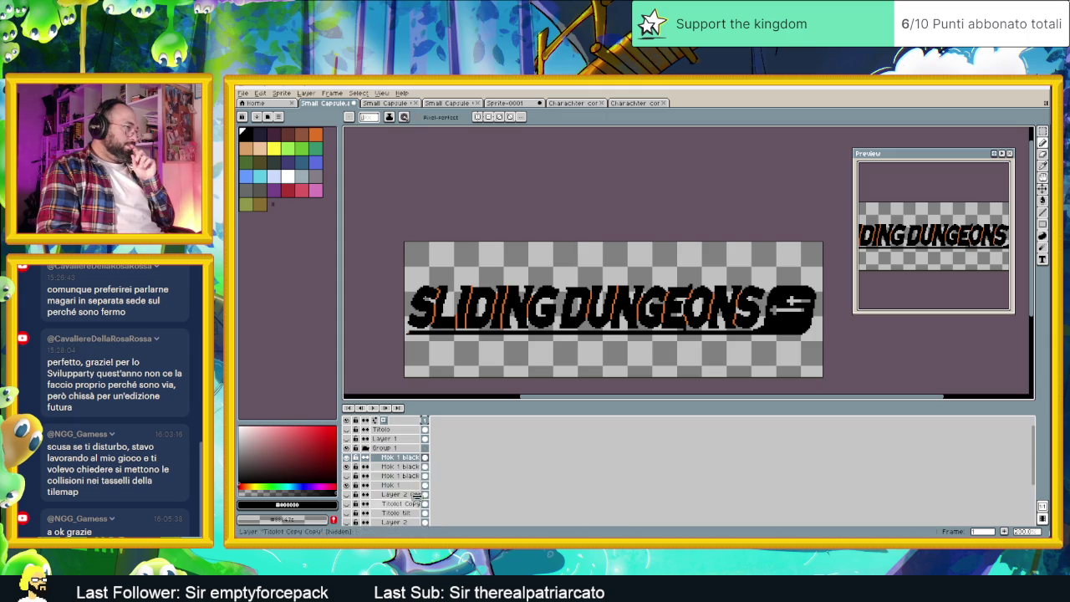
{"action": "double_click", "coordinate": [393, 457]}
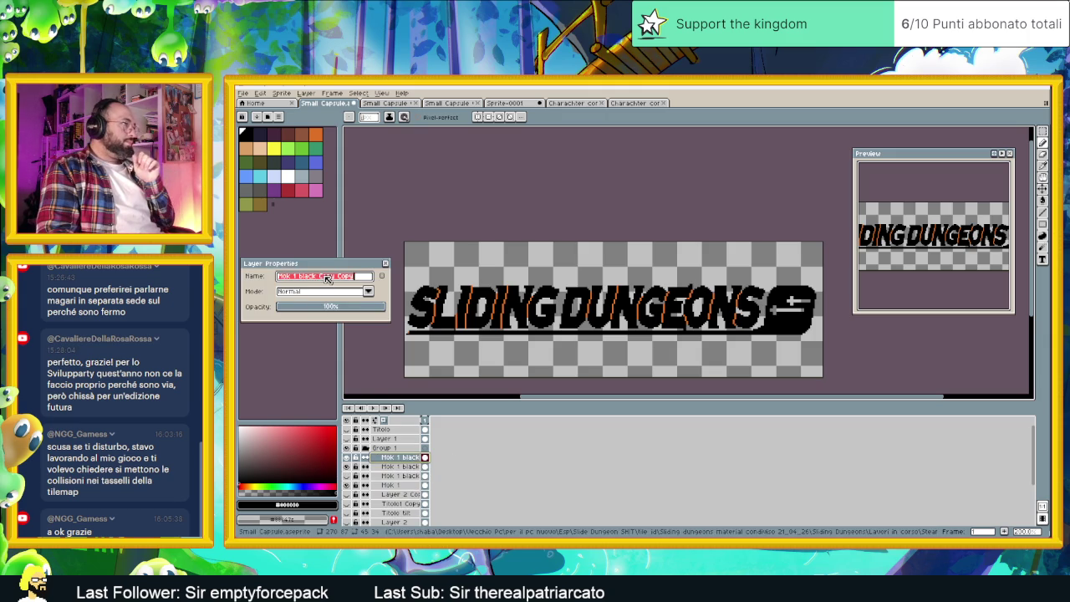
{"action": "type", "text": "white"}
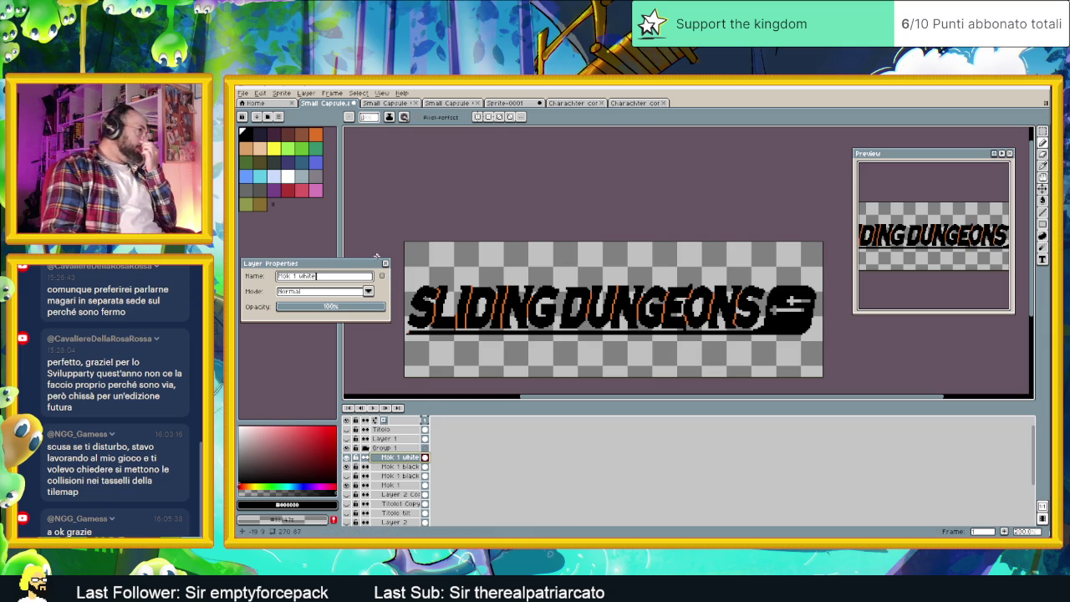
{"action": "left_click", "coordinate": [385, 263]}
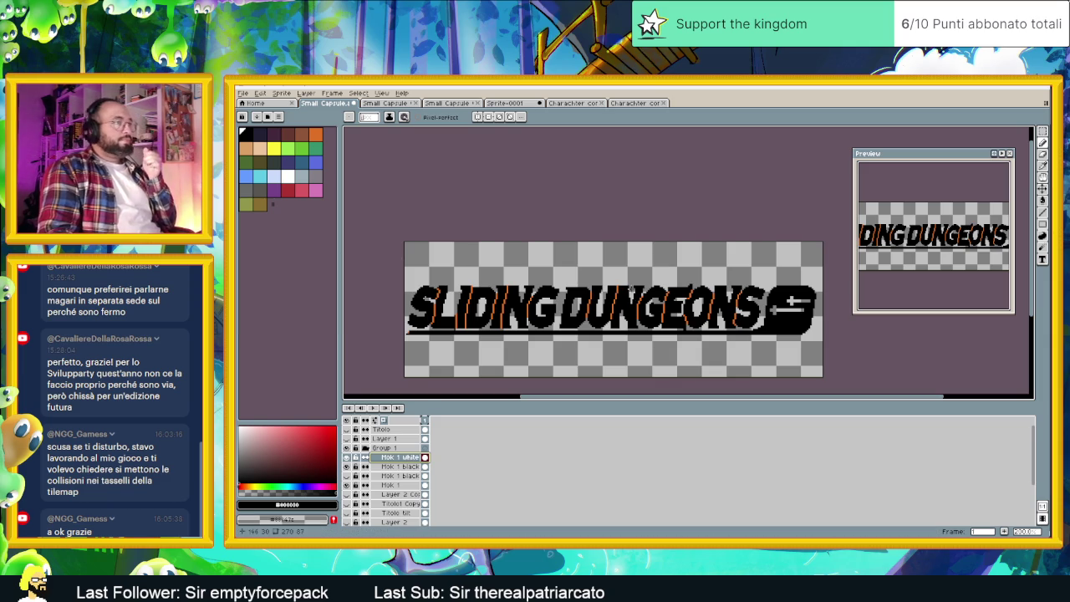
Replace the black pixels on Mok 1 white with white.
{"action": "key", "text": "shift+r"}
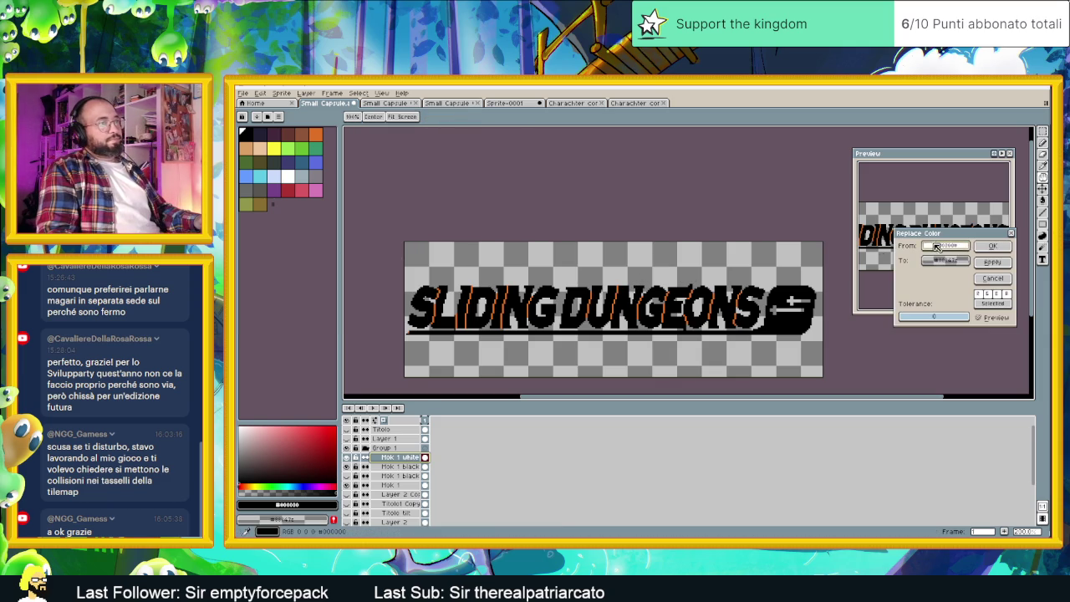
{"action": "left_click", "coordinate": [694, 296]}
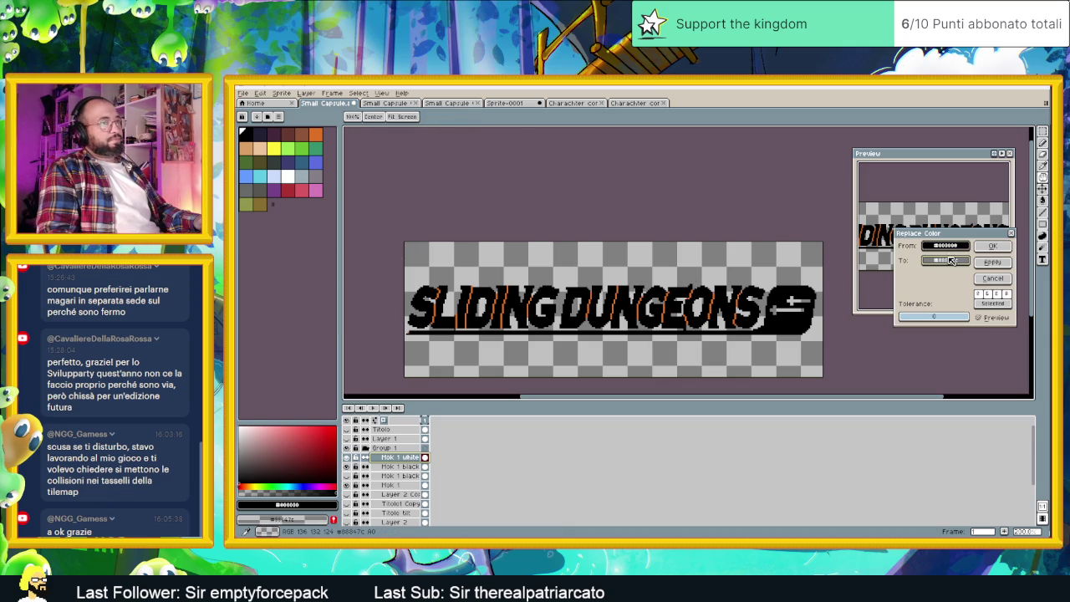
{"action": "left_click", "coordinate": [288, 174]}
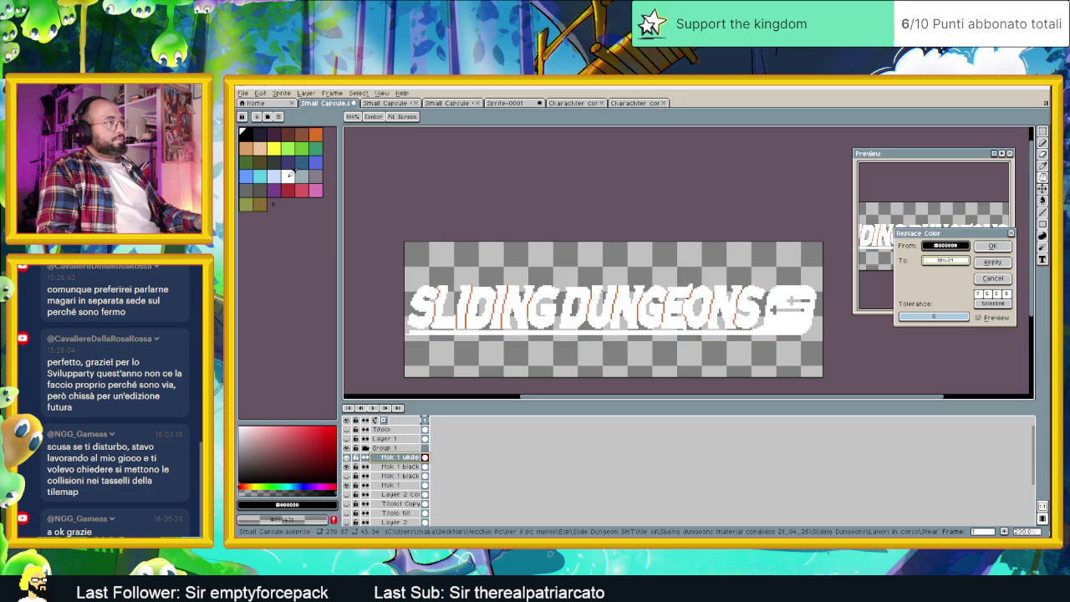
{"action": "left_click", "coordinate": [995, 247]}
{"action": "scroll", "coordinate": [771, 288], "scroll_direction": "down", "scroll_amount": 1}
{"action": "scroll", "coordinate": [770, 289], "scroll_direction": "up", "scroll_amount": 1}
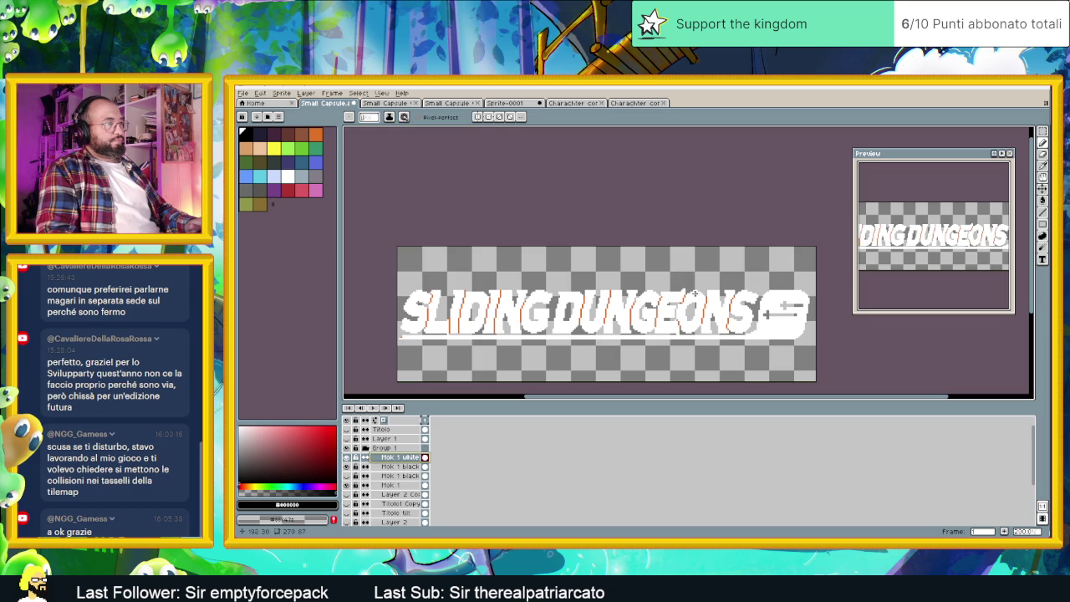
Replace the orange accent pixels on Mok 1 white with white using Replace Color.
{"action": "key", "text": "shift+r"}
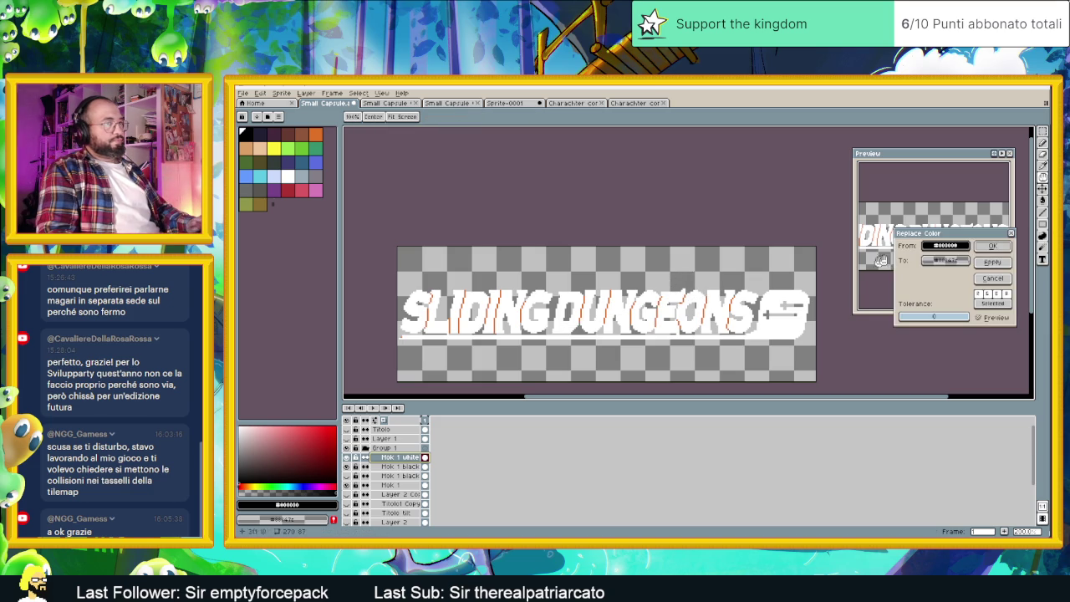
{"action": "left_click", "coordinate": [640, 306]}
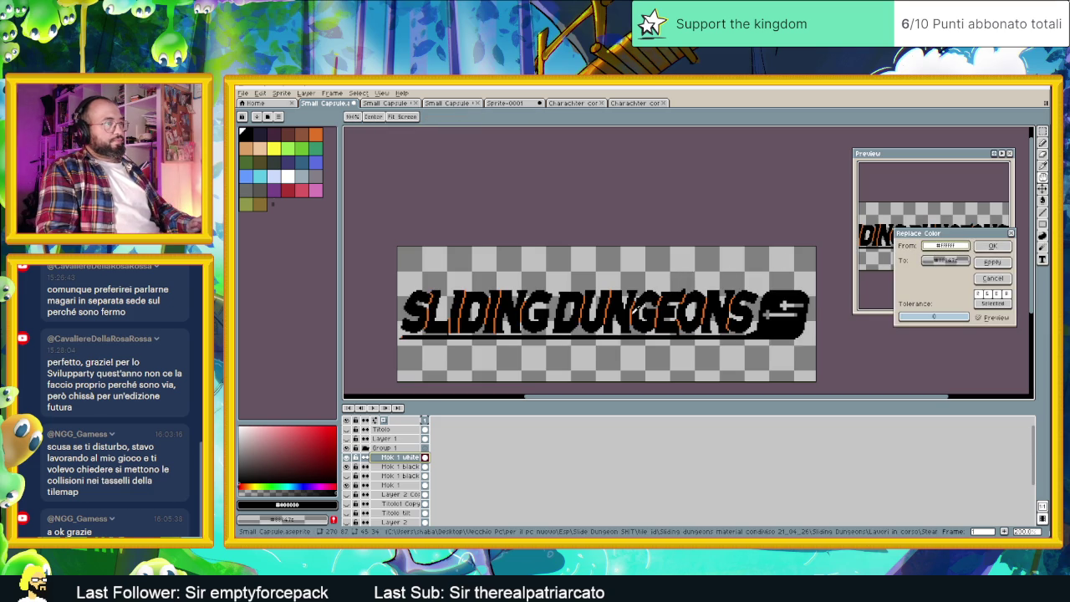
{"action": "left_click", "coordinate": [634, 310]}
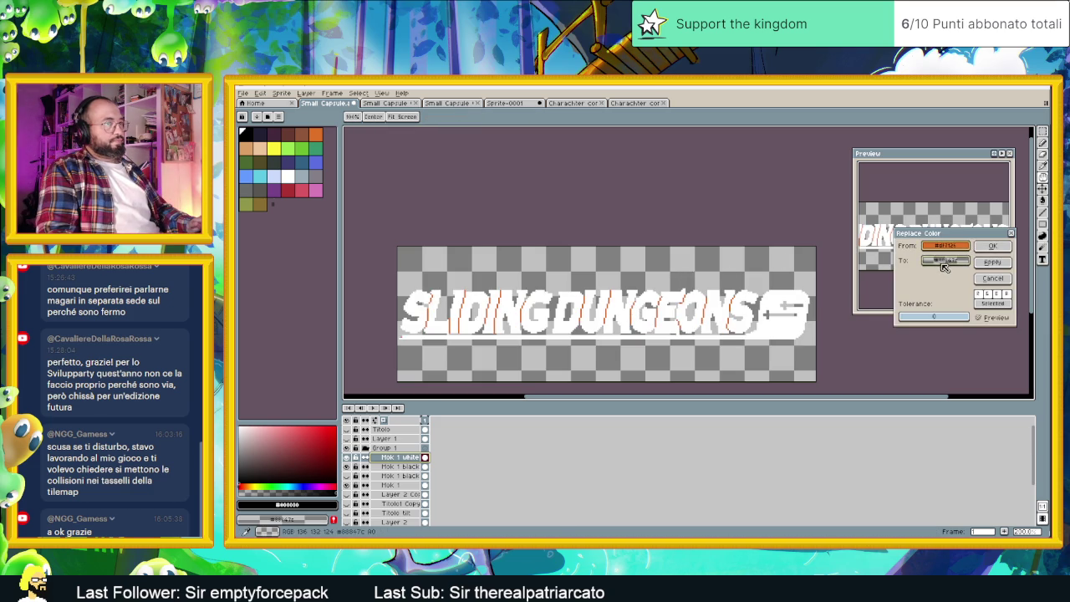
{"action": "left_click", "coordinate": [244, 131]}
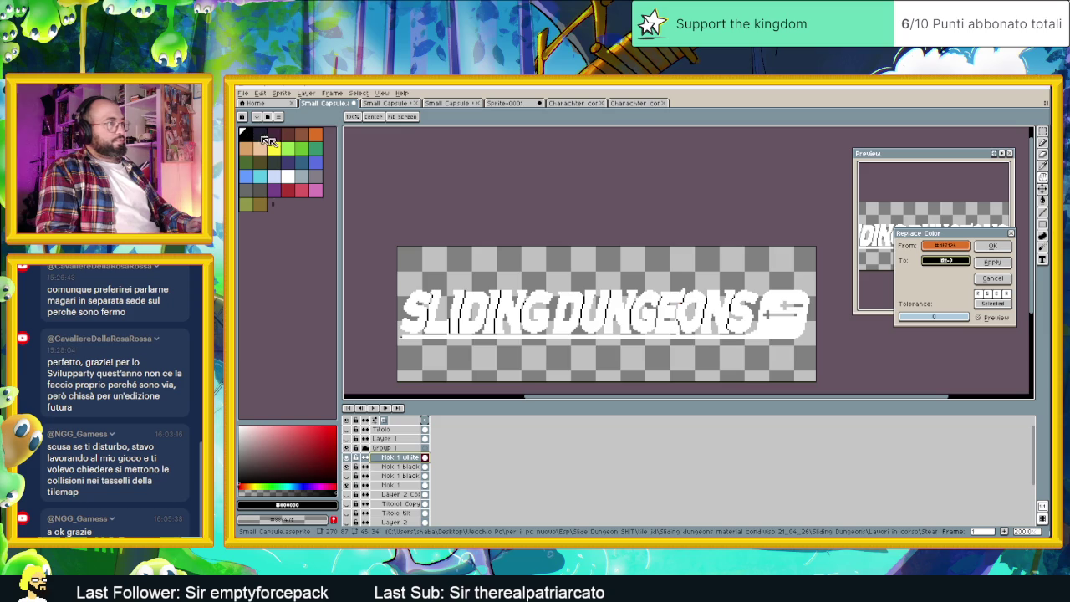
{"action": "left_click", "coordinate": [1006, 263]}
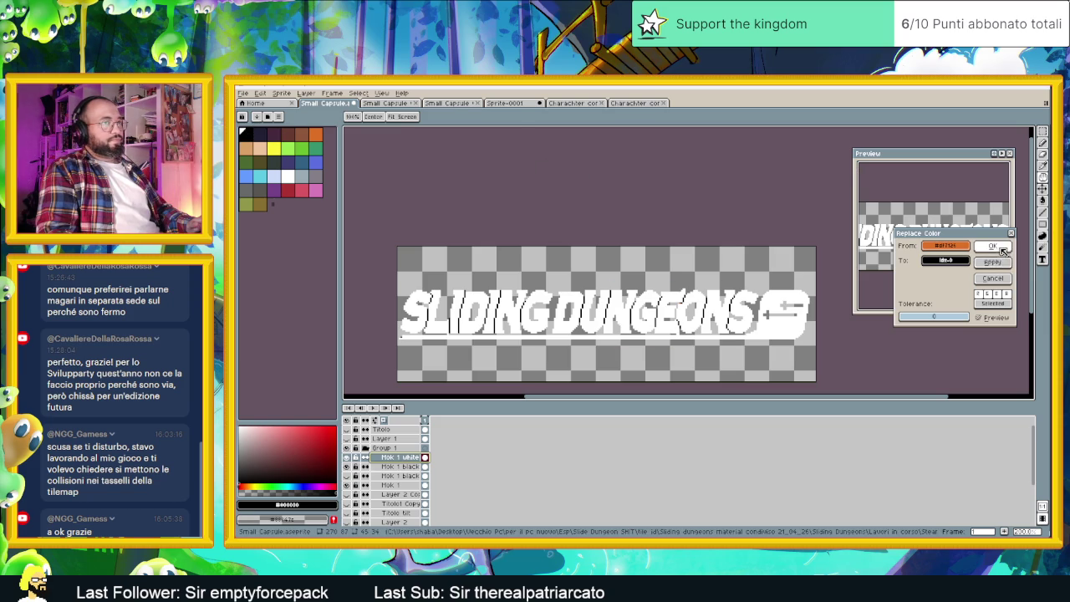
{"action": "left_click", "coordinate": [992, 246]}
{"action": "scroll", "coordinate": [728, 273], "scroll_direction": "down", "scroll_amount": 2}
{"action": "scroll", "coordinate": [752, 267], "scroll_direction": "up", "scroll_amount": 2}
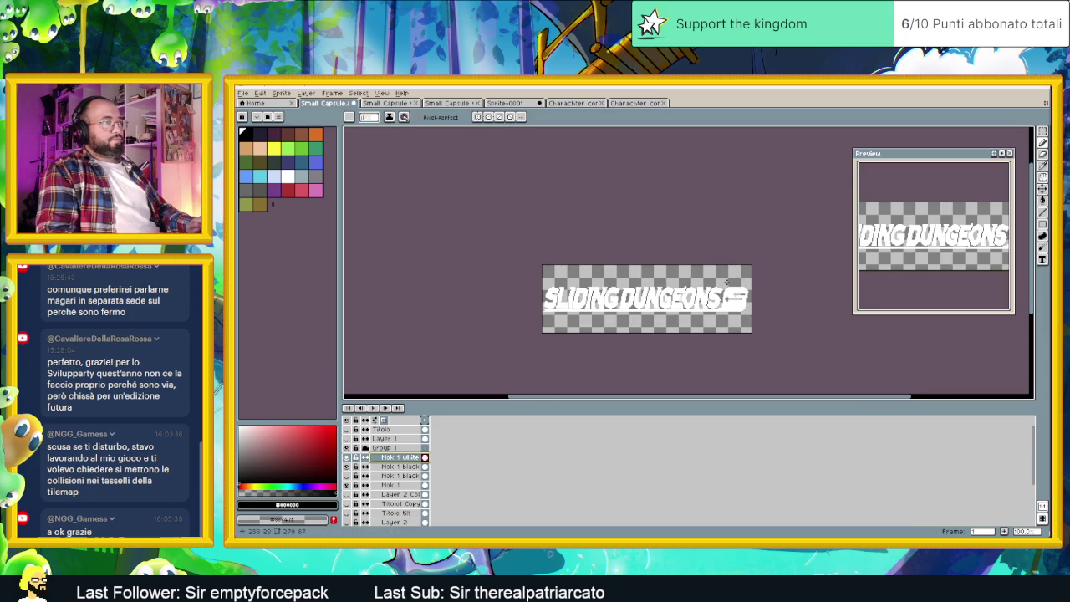
{"action": "scroll", "coordinate": [758, 256], "scroll_direction": "up", "scroll_amount": 1}
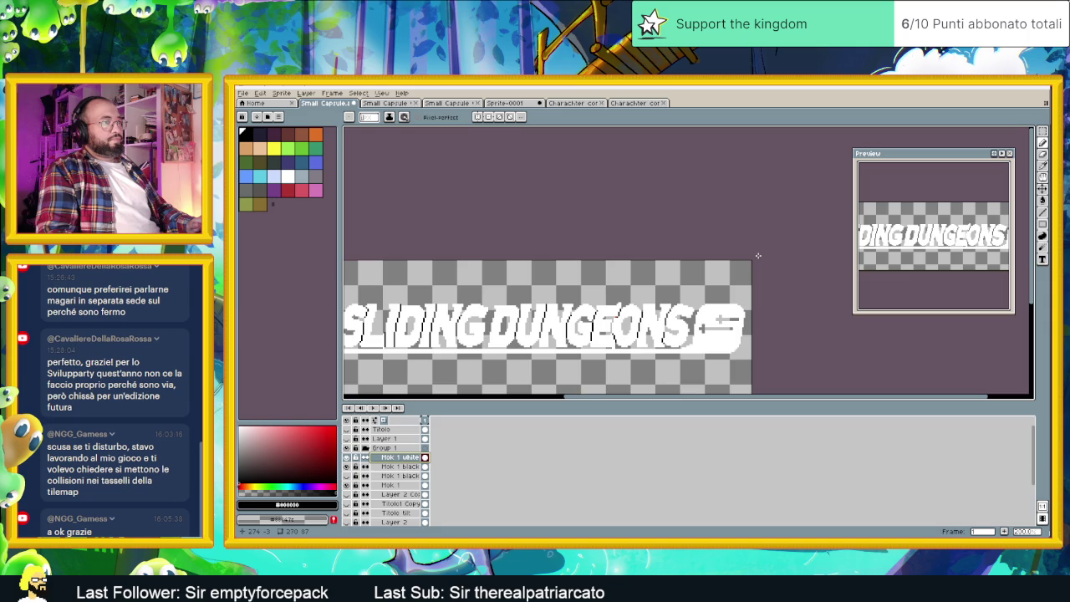
{"action": "scroll", "coordinate": [736, 259], "scroll_direction": "down", "scroll_amount": 1}
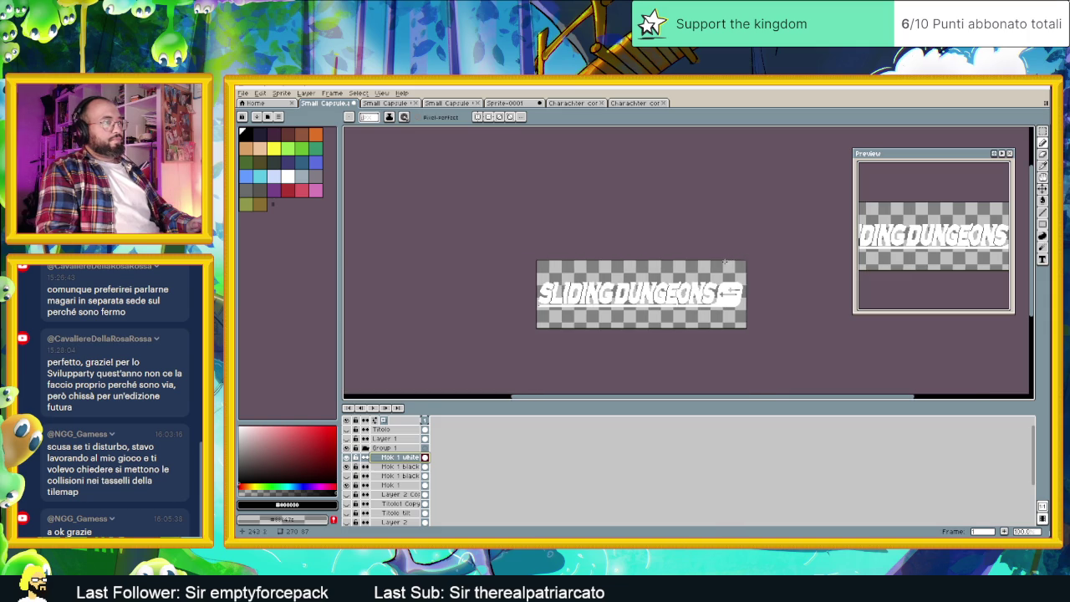
{"action": "scroll", "coordinate": [716, 262], "scroll_direction": "up", "scroll_amount": 1}
{"action": "scroll", "coordinate": [711, 266], "scroll_direction": "down", "scroll_amount": 1}
{"action": "scroll", "coordinate": [719, 259], "scroll_direction": "up", "scroll_amount": 1}
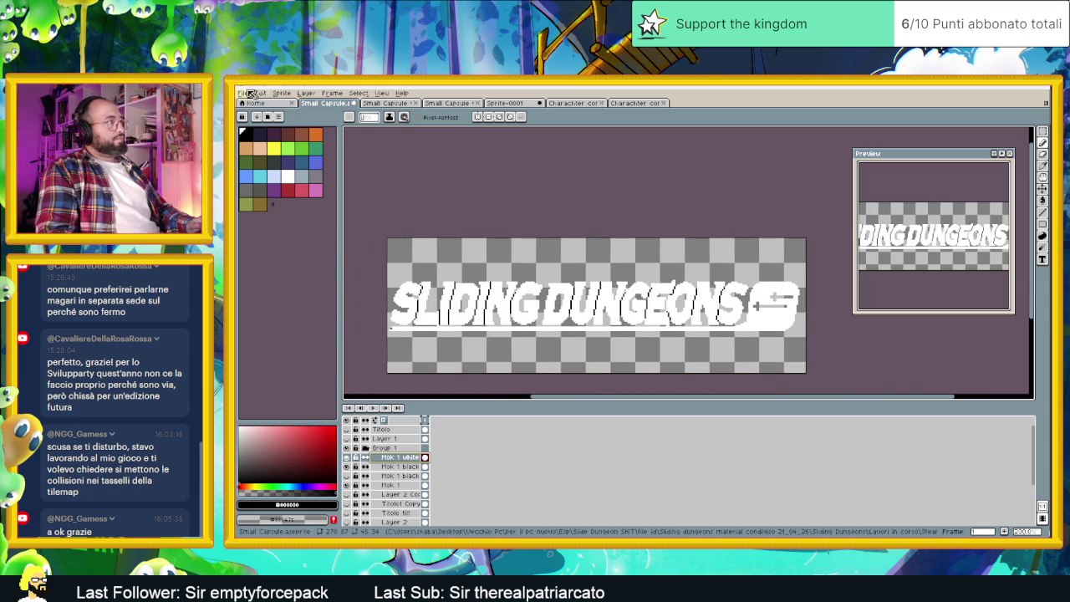
Duplicate the Mok 1 white layer.
{"action": "left_click", "coordinate": [260, 93]}
{"action": "mouse_move", "coordinate": [281, 92]}
{"action": "left_click", "coordinate": [397, 457]}
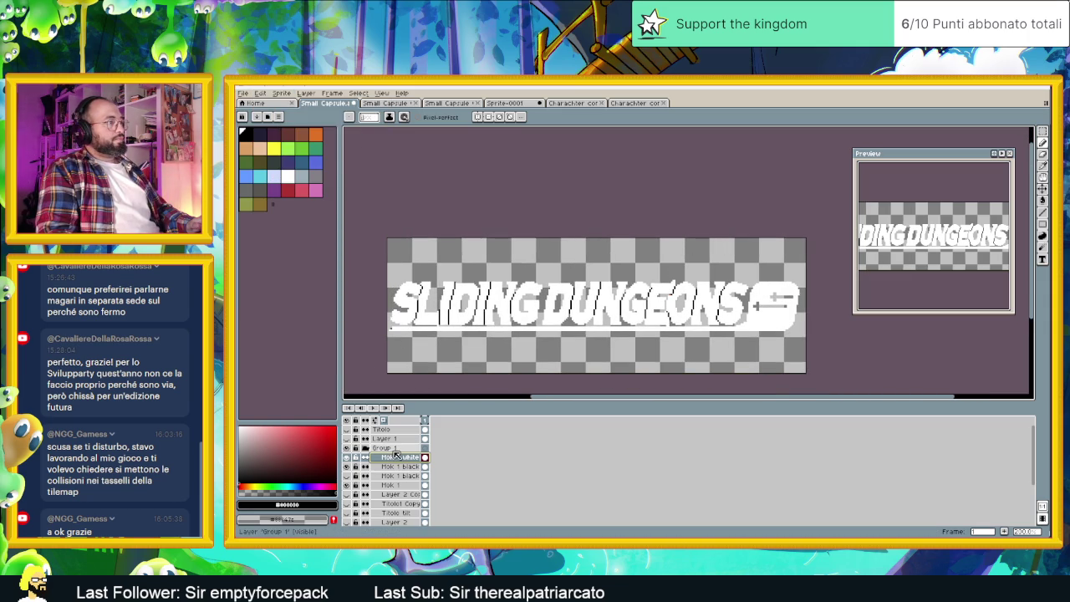
{"action": "right_click", "coordinate": [401, 457]}
{"action": "left_click", "coordinate": [422, 500]}
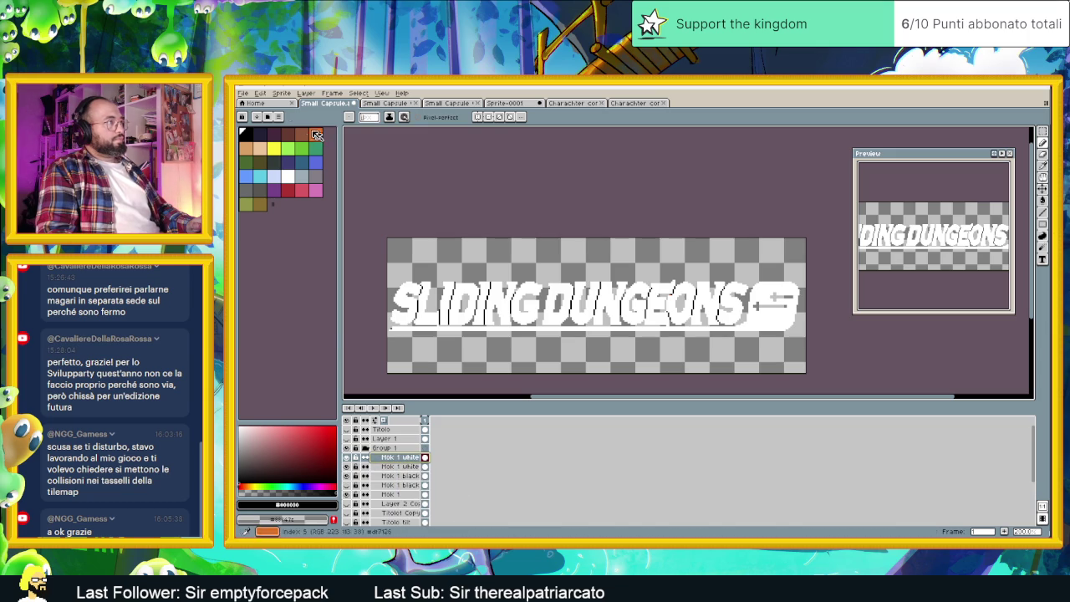
Apply a black Outline effect around the white lettering on the copy.
{"action": "left_click", "coordinate": [260, 93]}
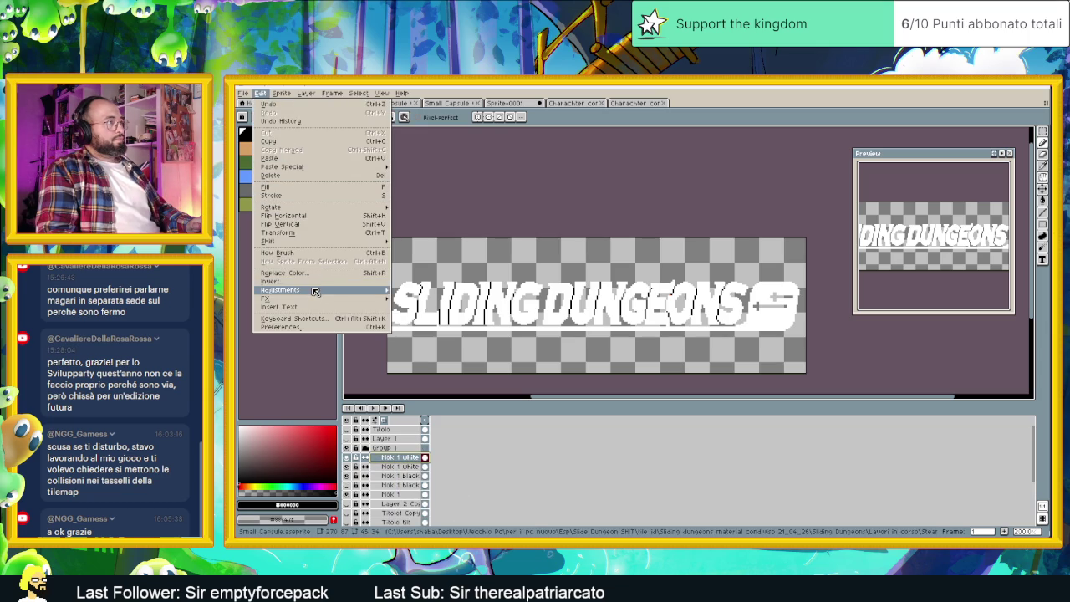
{"action": "mouse_move", "coordinate": [317, 298]}
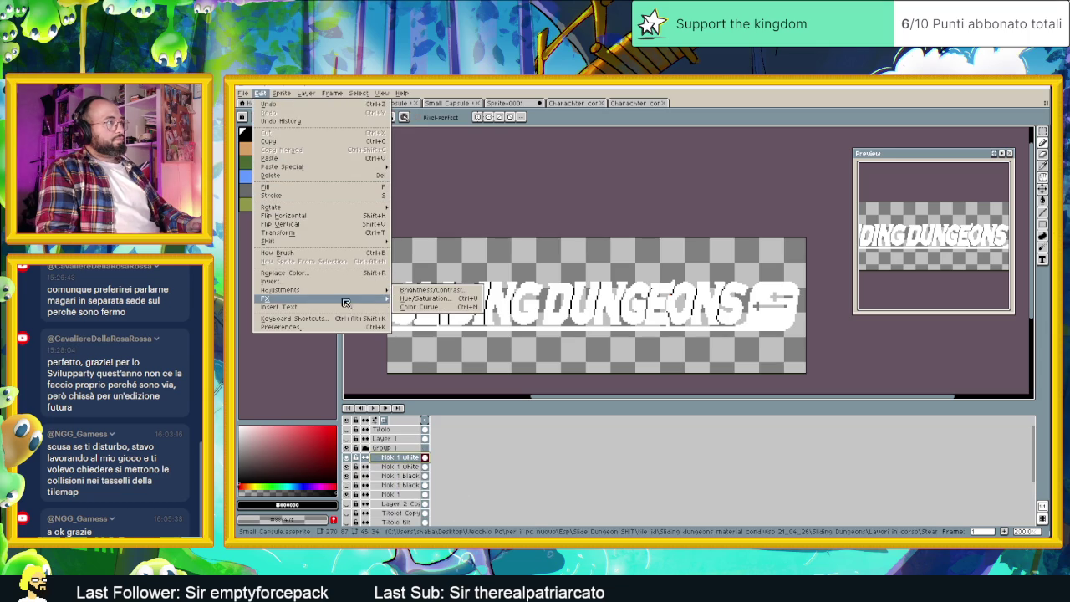
{"action": "left_click", "coordinate": [443, 299]}
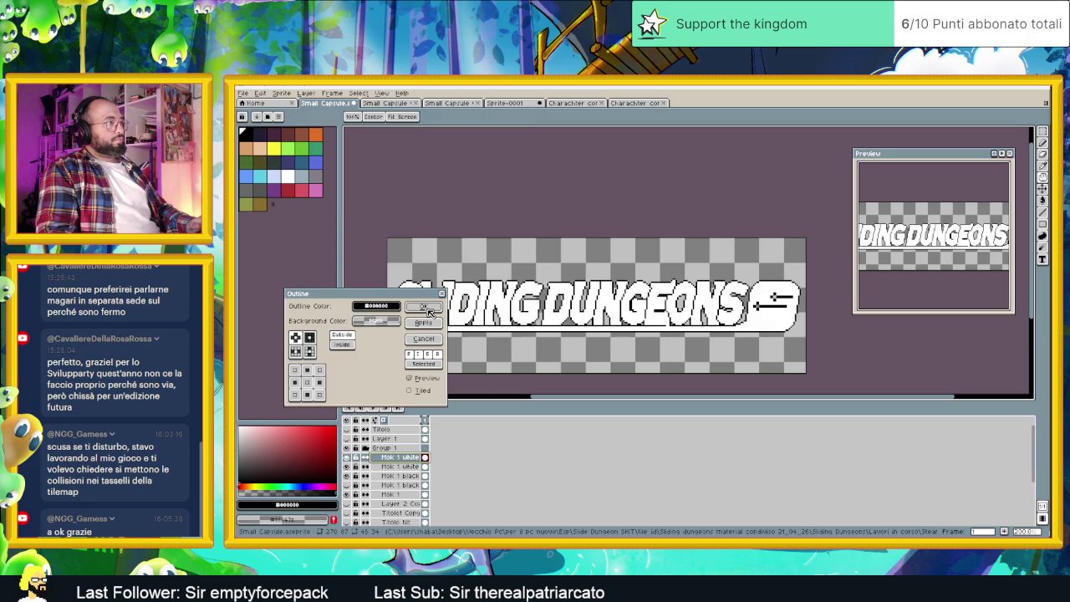
{"action": "mouse_move", "coordinate": [358, 294]}
{"action": "left_mouse_down"}
{"action": "mouse_move", "coordinate": [481, 139]}
{"action": "mouse_move", "coordinate": [536, 139]}
{"action": "left_mouse_up"}
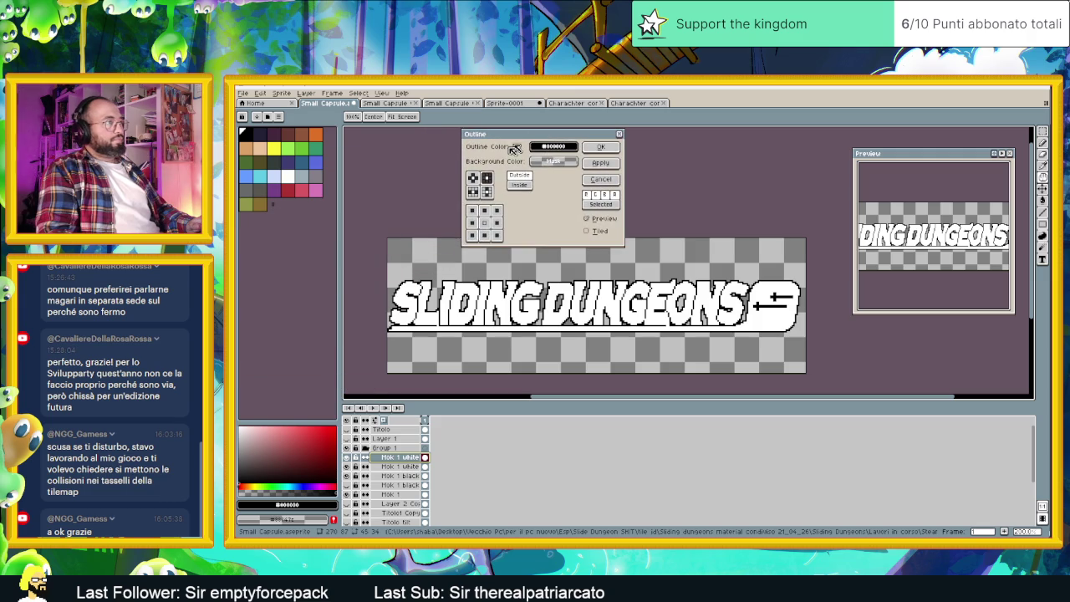
{"action": "scroll", "coordinate": [594, 298], "scroll_direction": "down", "scroll_amount": 1}
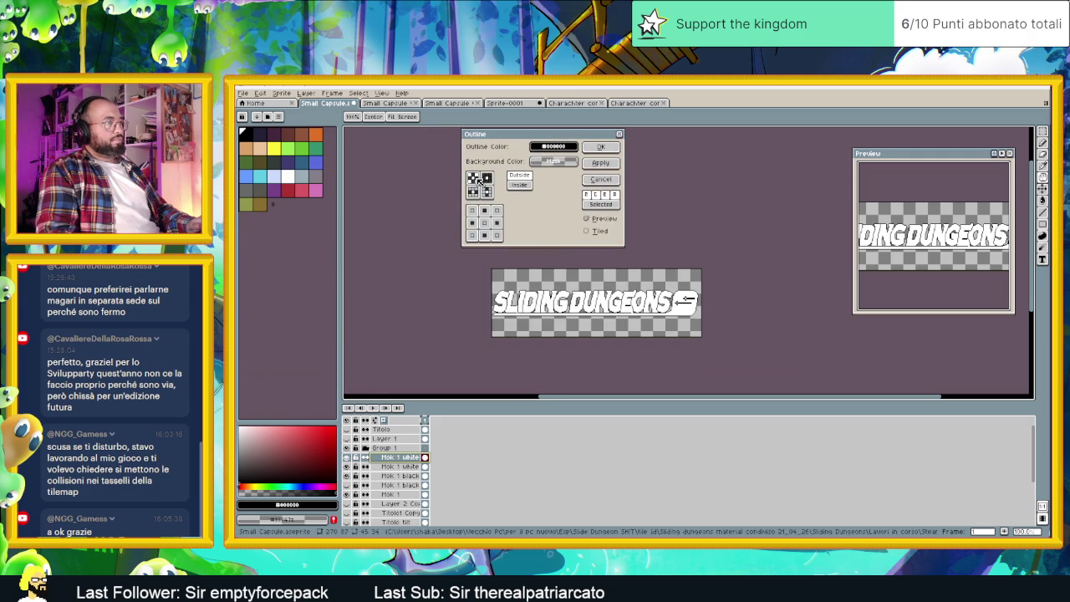
{"action": "left_click", "coordinate": [600, 146]}
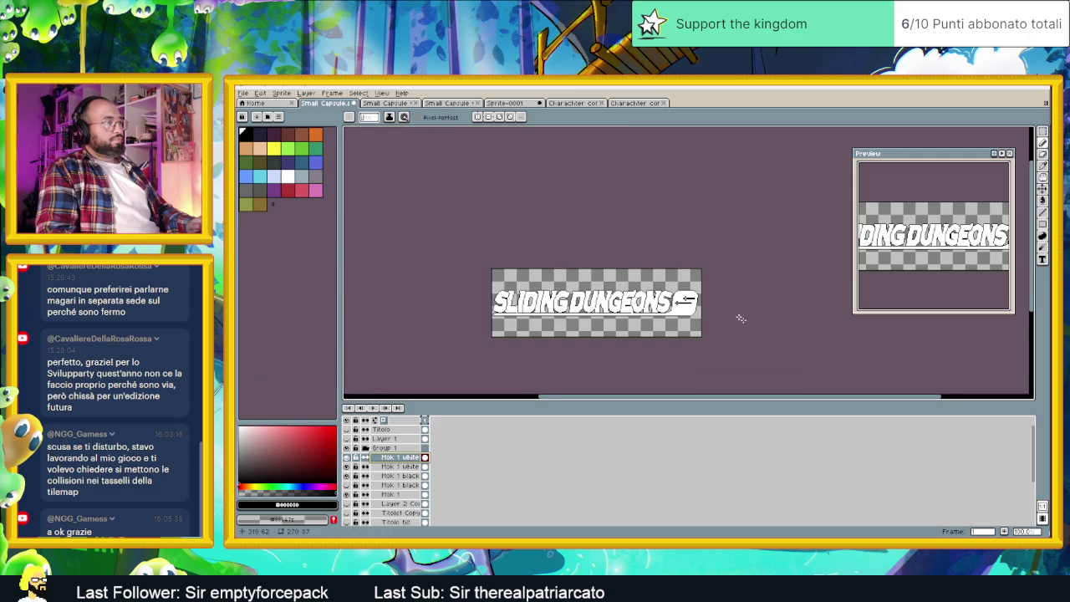
Toggle the outlined white layer's visibility repeatedly to compare it with the black title.
{"action": "left_click", "coordinate": [347, 458]}
{"action": "left_click", "coordinate": [347, 458]}
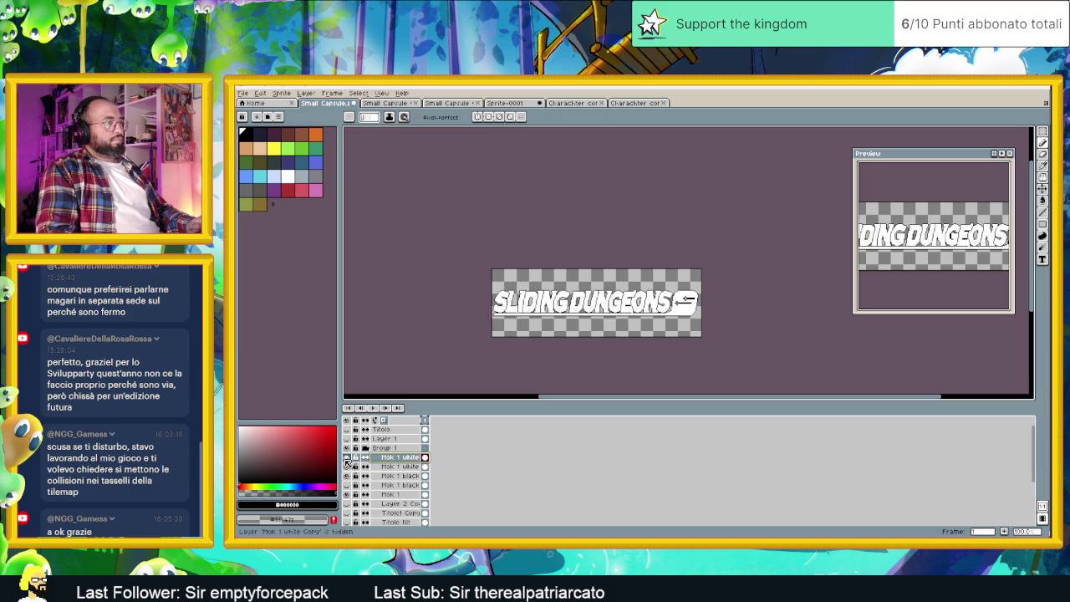
{"action": "left_click", "coordinate": [347, 458]}
{"action": "left_click", "coordinate": [347, 459]}
{"action": "left_click", "coordinate": [347, 459]}
{"action": "left_click", "coordinate": [347, 459]}
{"action": "left_click", "coordinate": [347, 459]}
{"action": "left_click", "coordinate": [347, 458]}
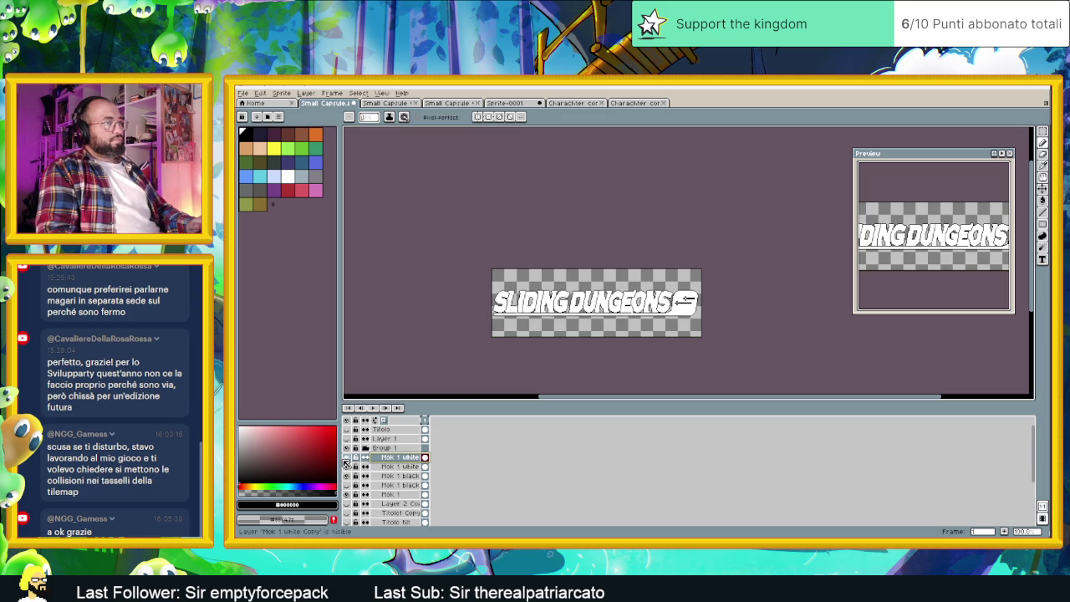
{"action": "left_click", "coordinate": [346, 458]}
{"action": "left_click", "coordinate": [347, 458]}
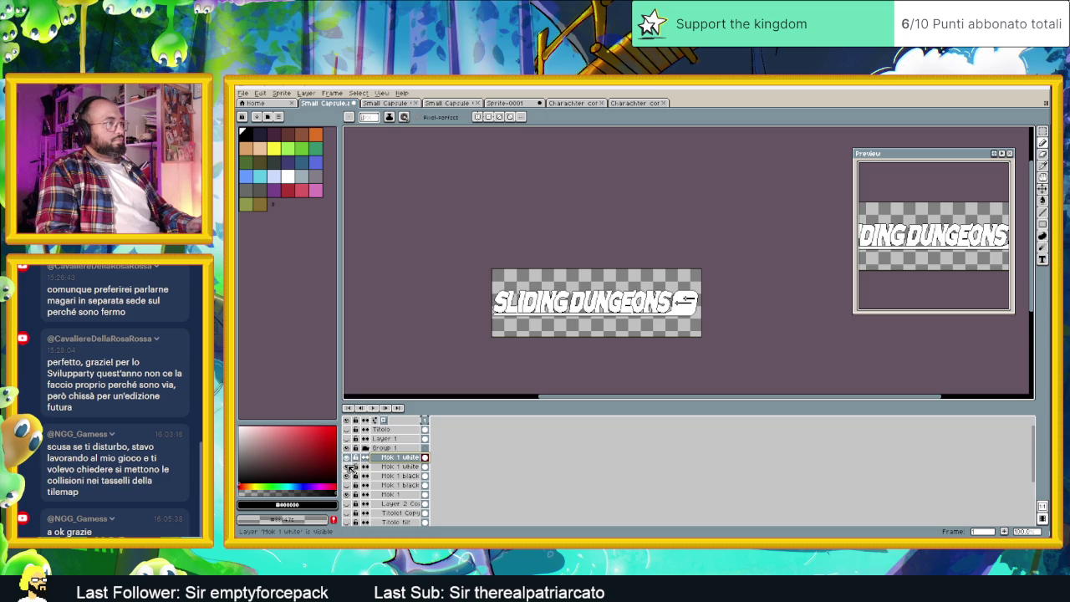
Hide the white lettering layer and select the Mok 1 black layer.
{"action": "left_click", "coordinate": [348, 467]}
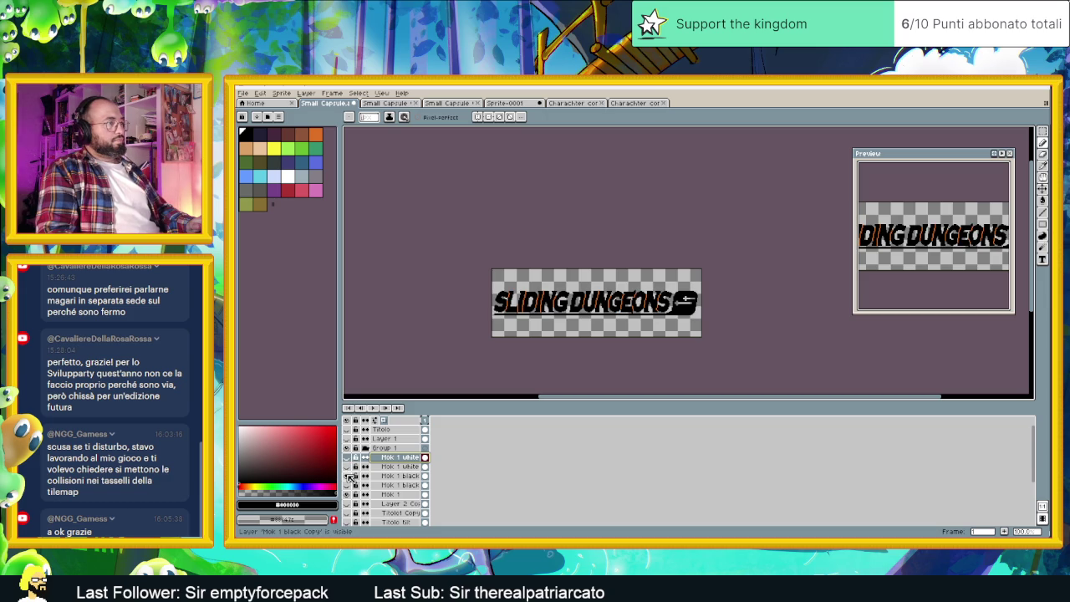
{"action": "left_click", "coordinate": [347, 476]}
{"action": "left_click", "coordinate": [347, 476]}
{"action": "left_click", "coordinate": [393, 476]}
Duplicate Mok 1 black and apply a white Outline effect, setting white via HSV sliders.
{"action": "right_click", "coordinate": [392, 475]}
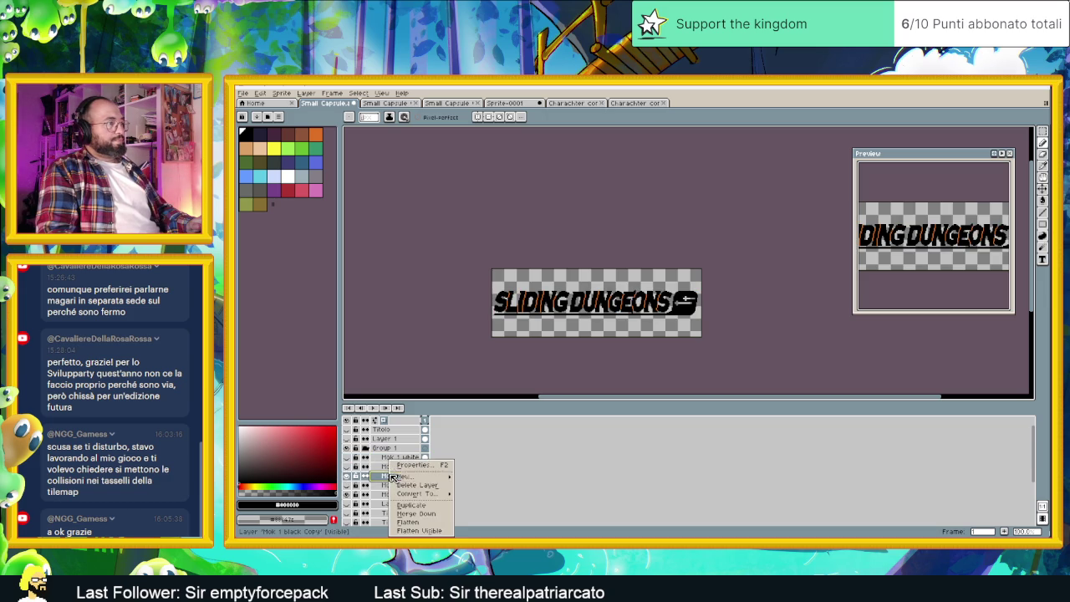
{"action": "left_click", "coordinate": [418, 509]}
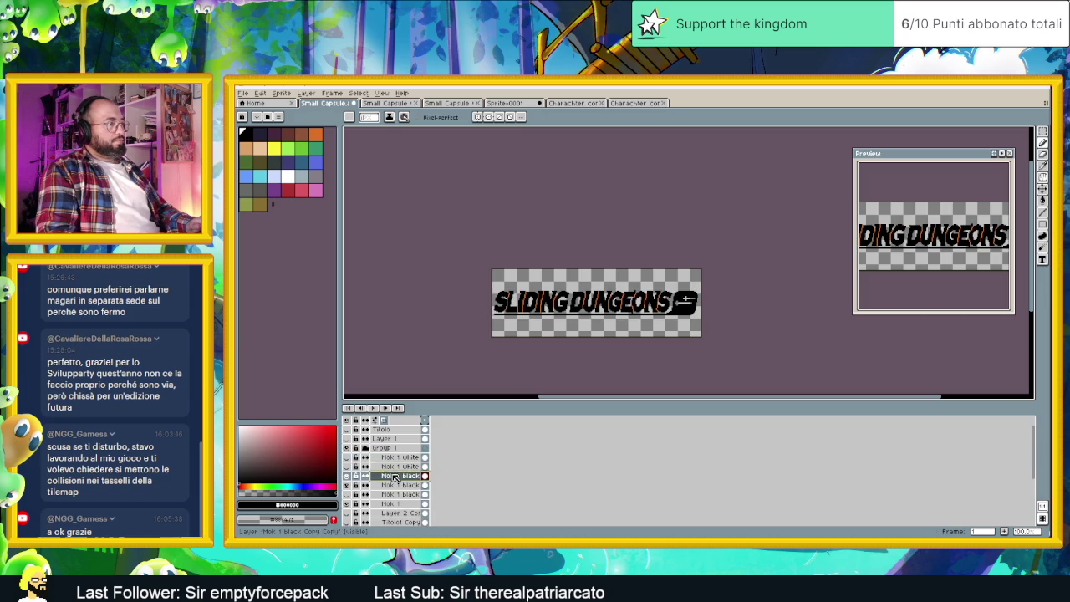
{"action": "left_click", "coordinate": [241, 93]}
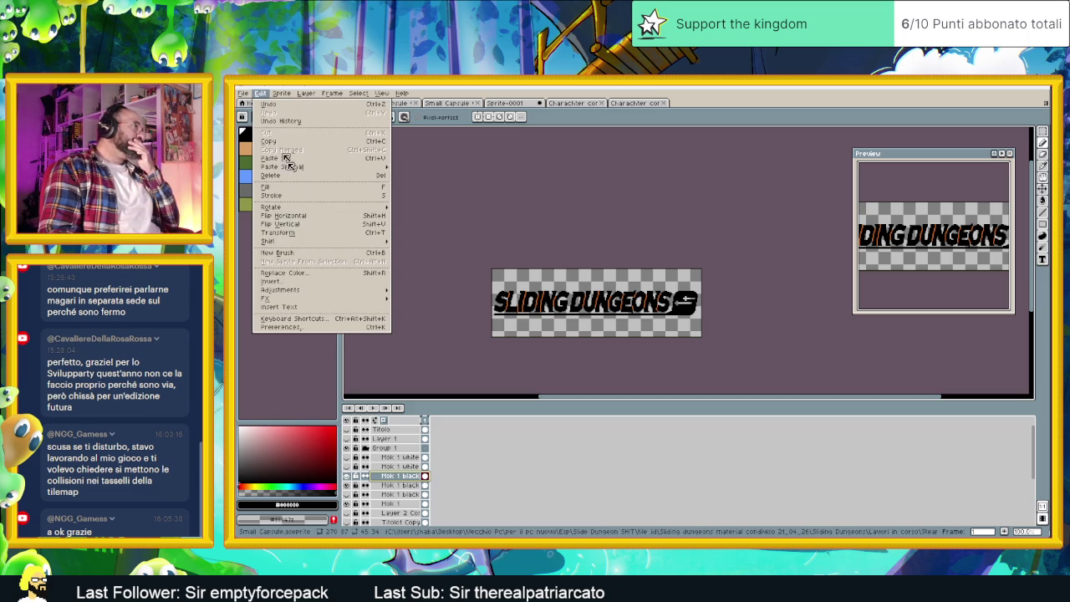
{"action": "mouse_move", "coordinate": [317, 298]}
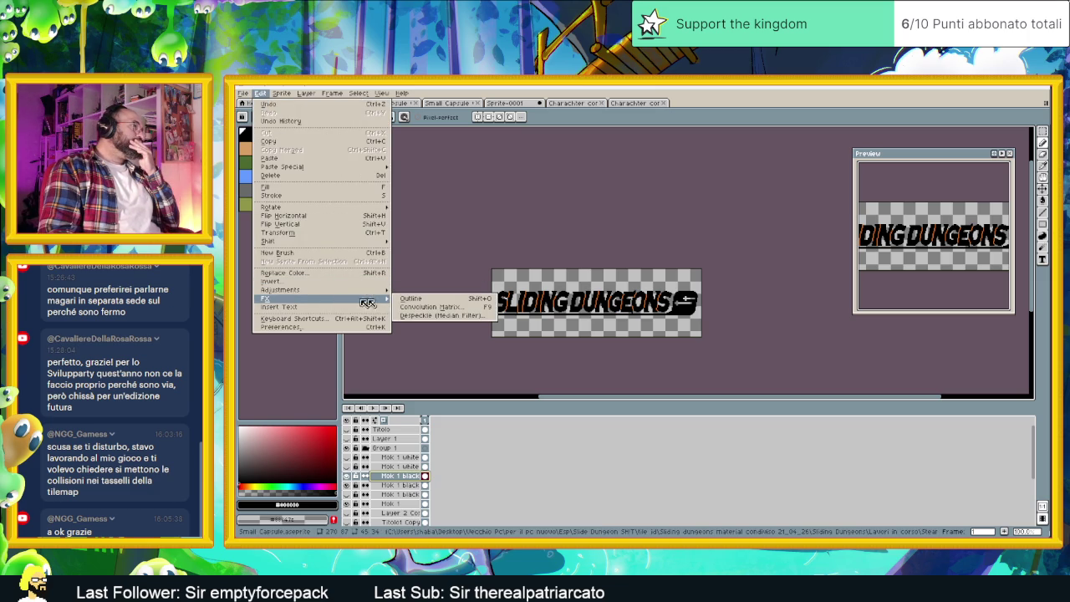
{"action": "left_click", "coordinate": [411, 299]}
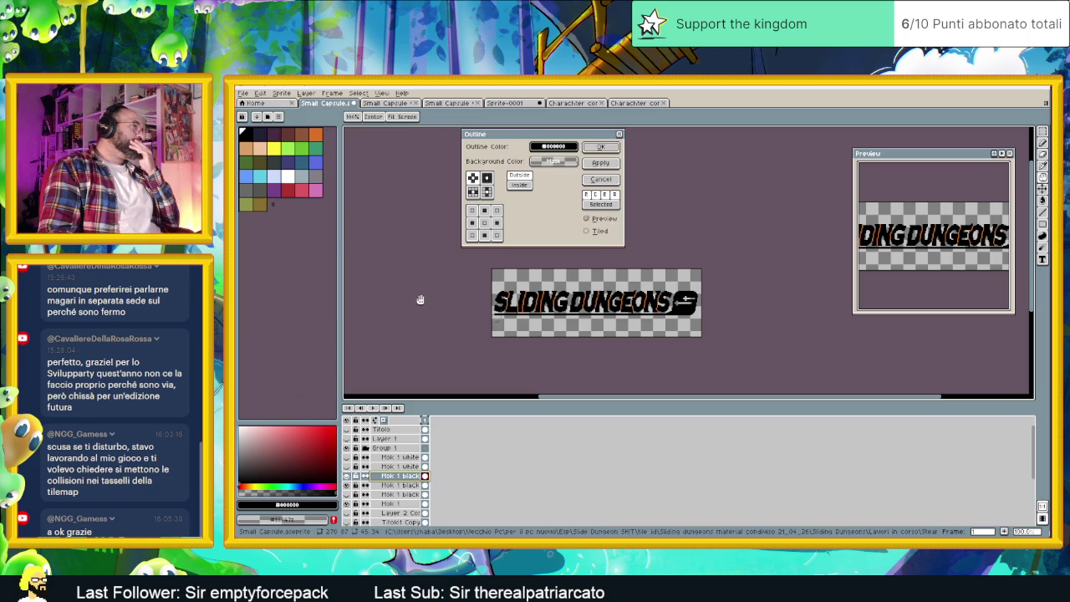
{"action": "left_click", "coordinate": [553, 148]}
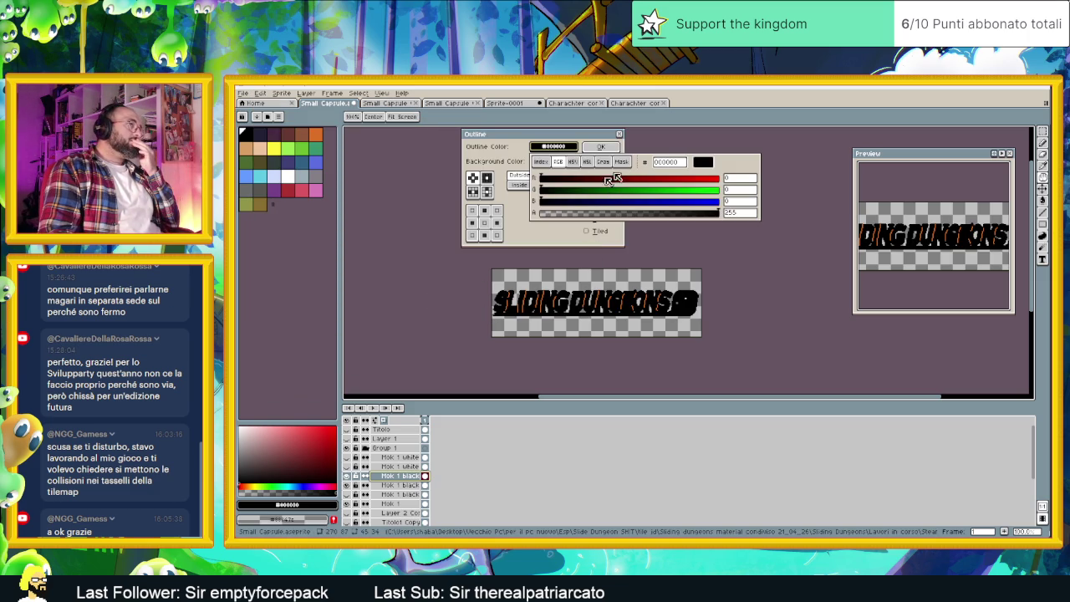
{"action": "left_click", "coordinate": [570, 162]}
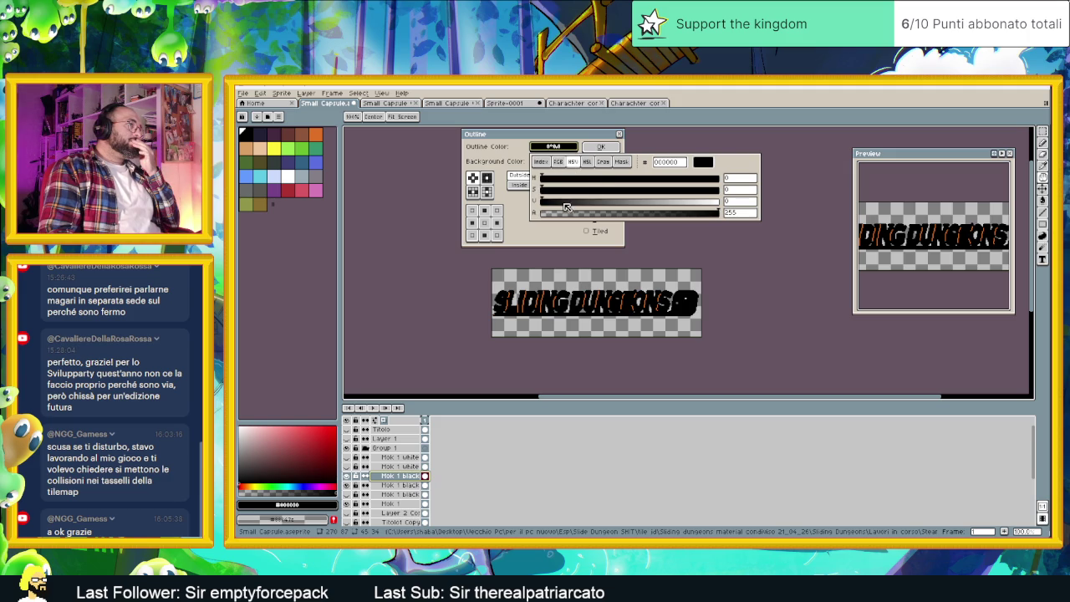
{"action": "left_click_drag", "start_coordinate": [566, 206], "coordinate": [717, 207]}
{"action": "left_click", "coordinate": [674, 232]}
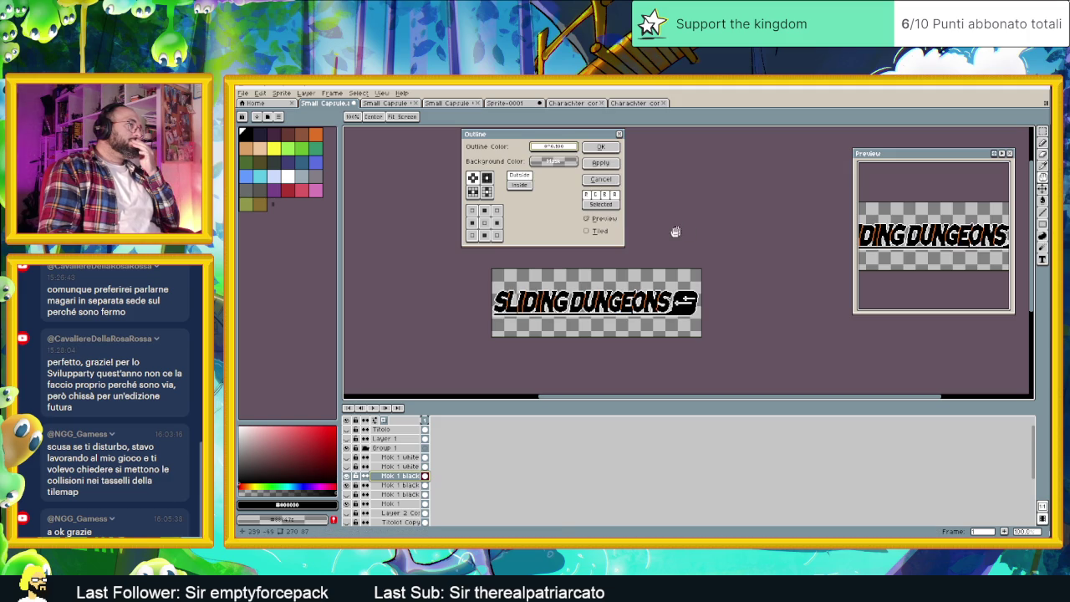
{"action": "left_click", "coordinate": [601, 148]}
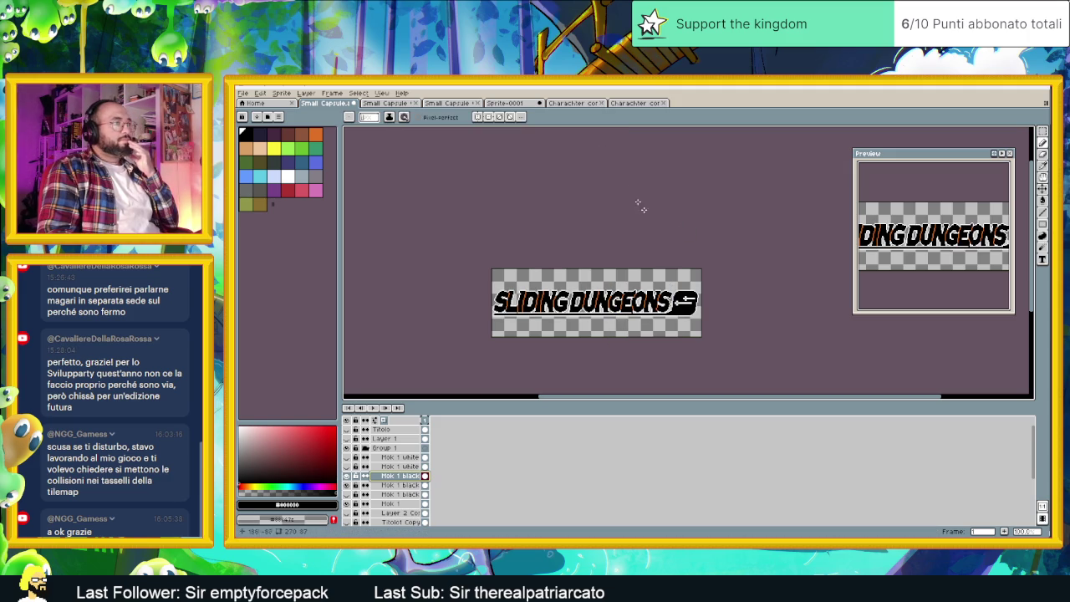
Zoom across the title and toggle the outlined black and white lettering layers to compare them.
{"action": "scroll", "coordinate": [694, 368], "scroll_direction": "up", "scroll_amount": 1}
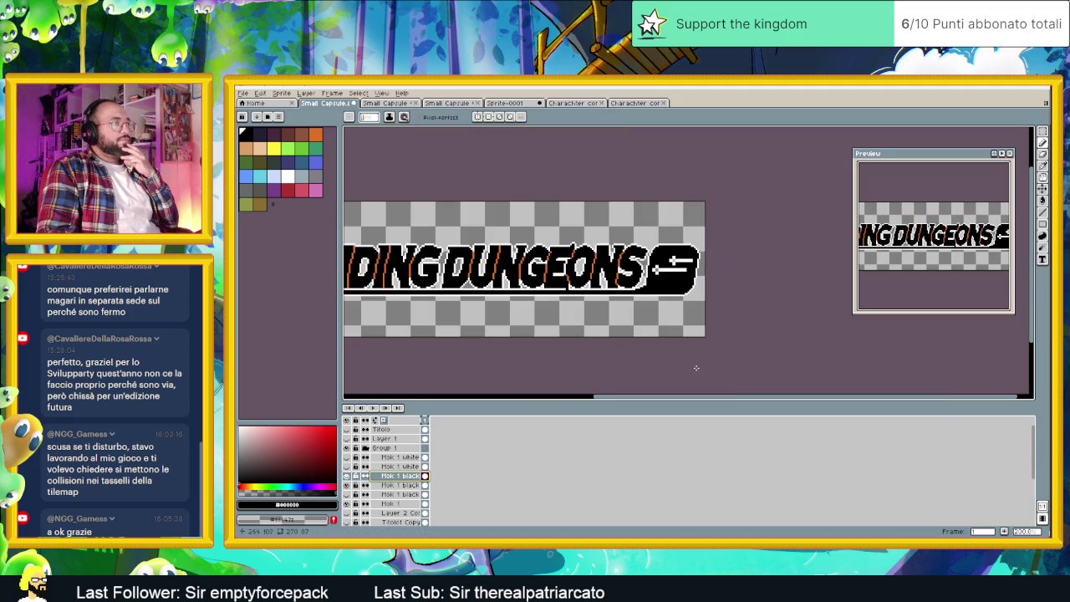
{"action": "left_click_drag", "start_coordinate": [534, 334], "coordinate": [605, 333]}
{"action": "scroll", "coordinate": [605, 334], "scroll_direction": "down", "scroll_amount": 1}
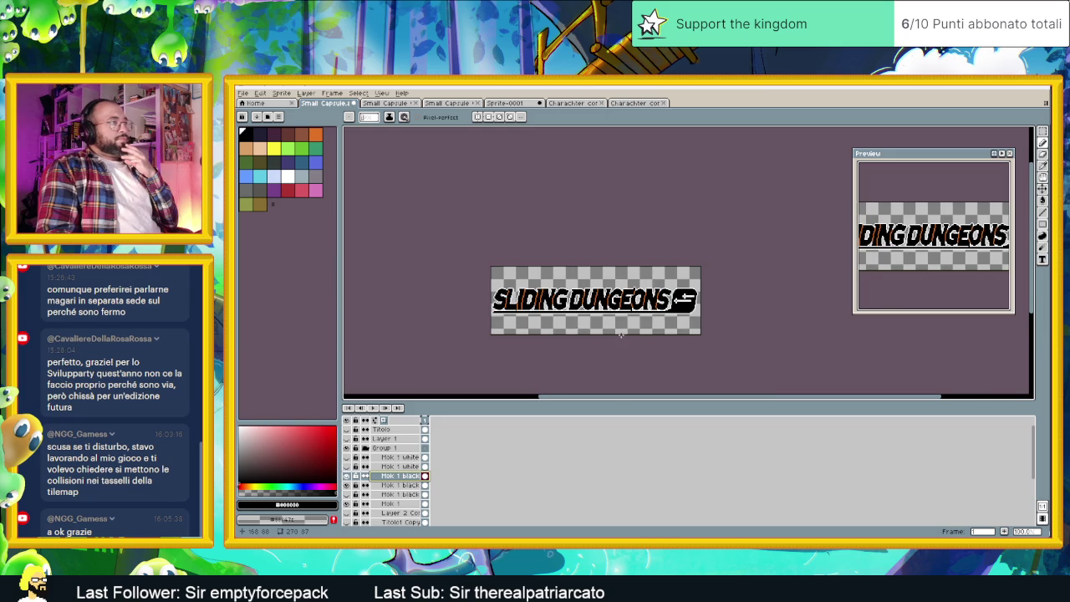
{"action": "left_click", "coordinate": [347, 476]}
{"action": "left_click", "coordinate": [347, 476]}
{"action": "left_click", "coordinate": [348, 476]}
{"action": "left_click", "coordinate": [347, 476]}
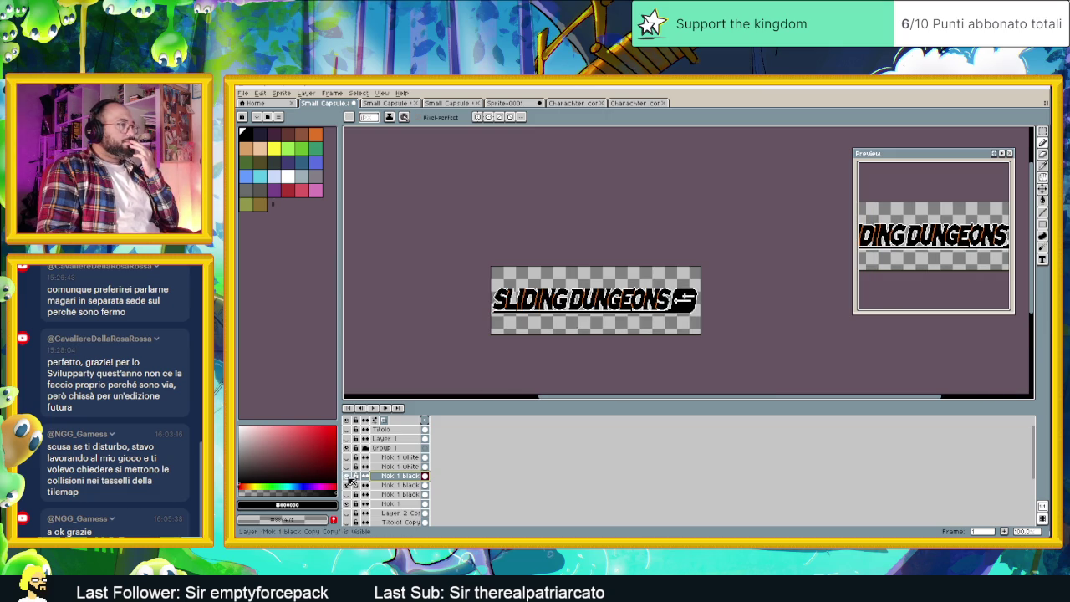
{"action": "left_click", "coordinate": [347, 458]}
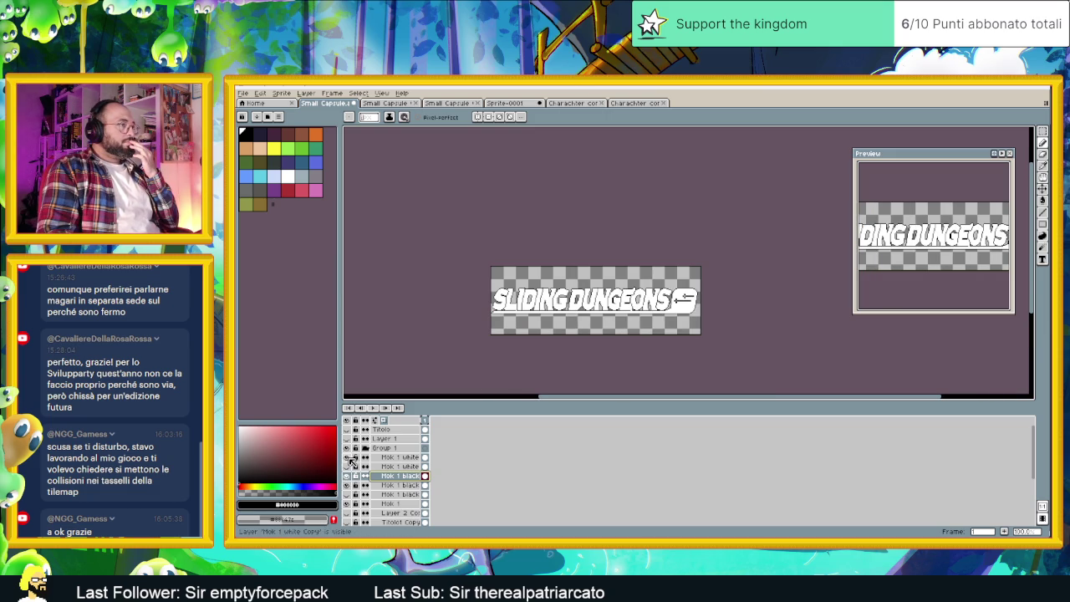
{"action": "left_click", "coordinate": [348, 458]}
{"action": "left_click", "coordinate": [348, 458]}
{"action": "left_click", "coordinate": [348, 458]}
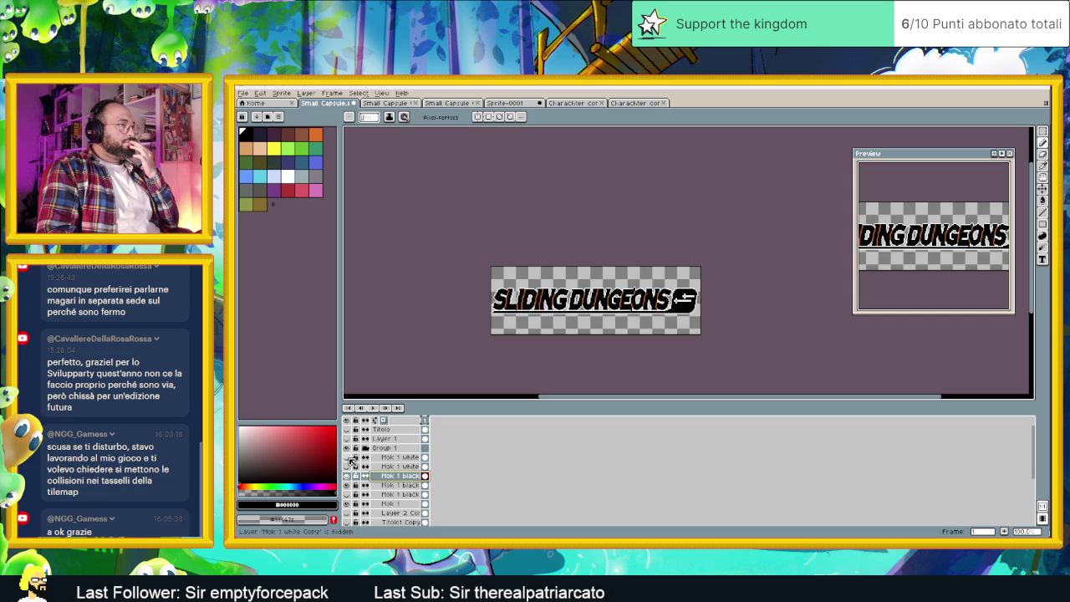
{"action": "left_click", "coordinate": [348, 458]}
{"action": "left_click", "coordinate": [348, 458]}
{"action": "left_click", "coordinate": [348, 458]}
{"action": "left_click", "coordinate": [348, 458]}
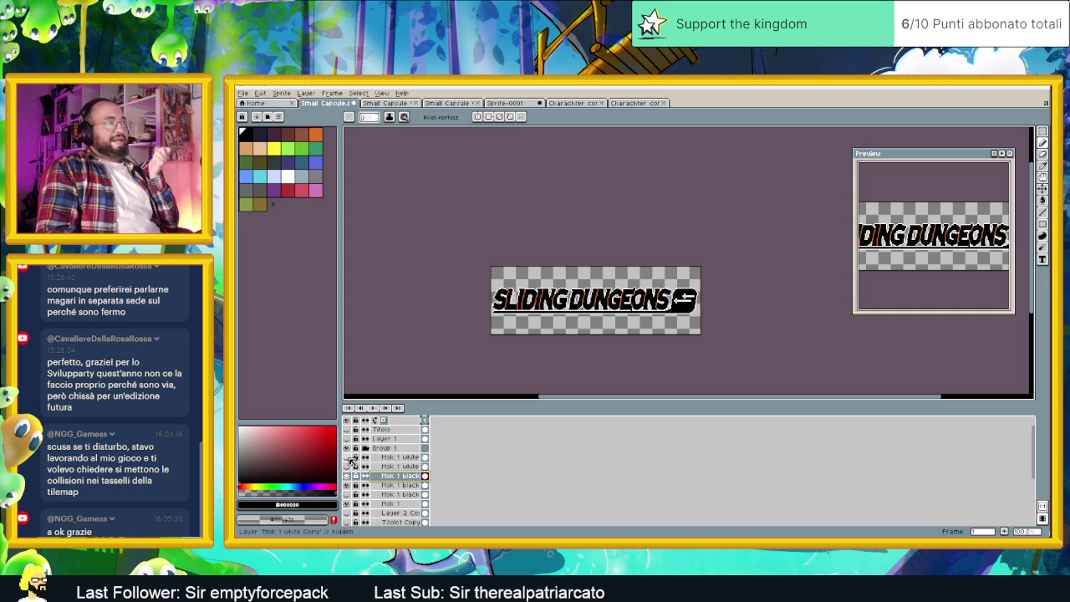
Hide Group 1 so the title disappears, then collapse the group in the layer list.
{"action": "left_click", "coordinate": [348, 458]}
{"action": "left_click", "coordinate": [348, 458]}
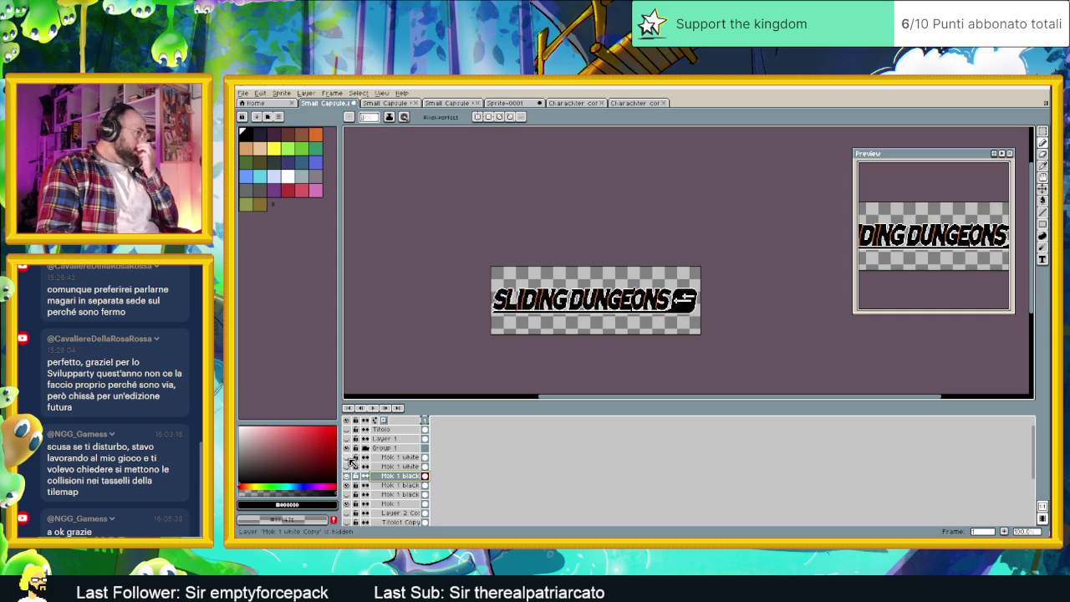
{"action": "left_click", "coordinate": [349, 449]}
{"action": "left_click", "coordinate": [349, 449]}
{"action": "left_click", "coordinate": [360, 449]}
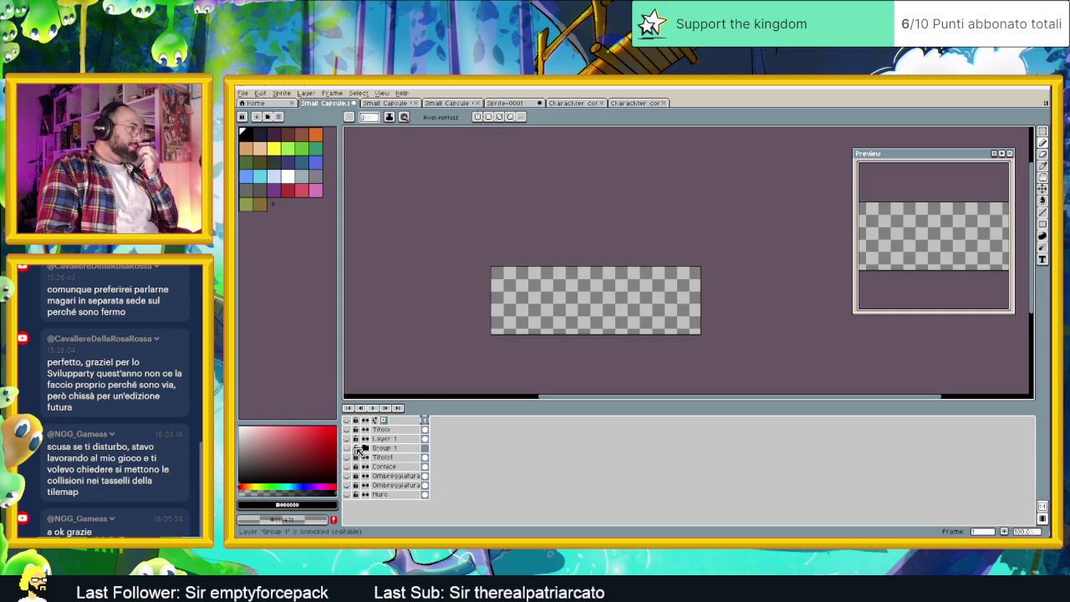
Show Group 1's title artwork again and expand it to browse its layers.
{"action": "left_click", "coordinate": [348, 449]}
{"action": "left_click", "coordinate": [366, 450]}
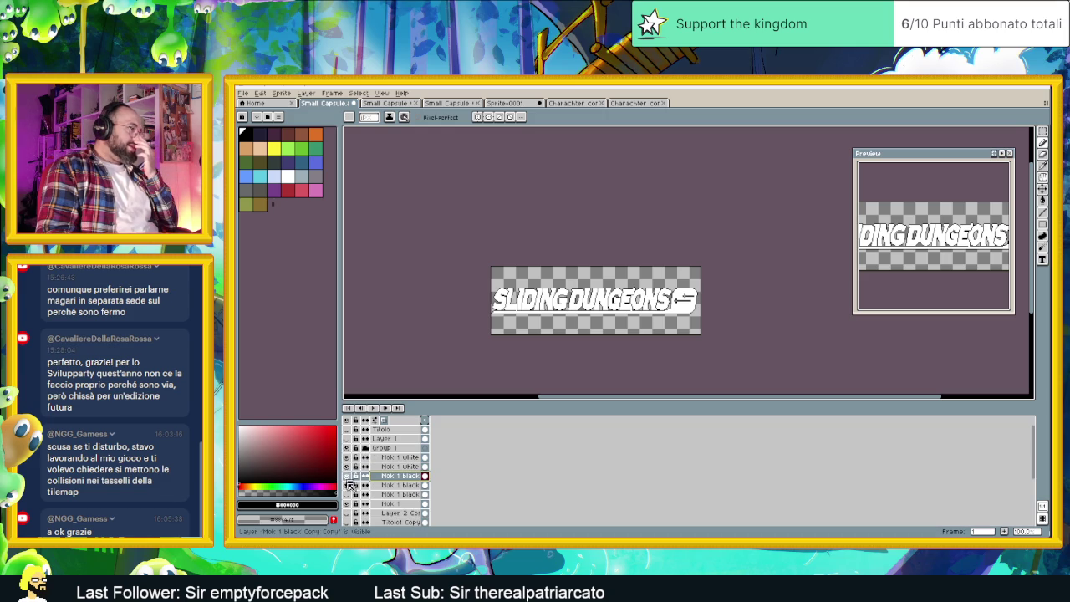
{"action": "scroll", "coordinate": [351, 505], "scroll_direction": "down", "scroll_amount": 1}
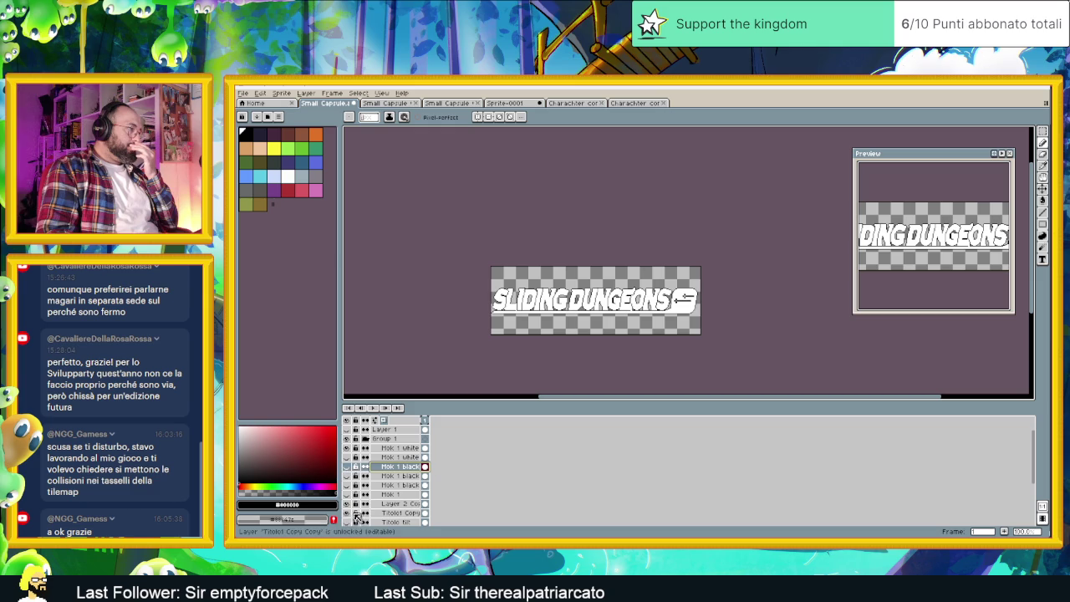
{"action": "scroll", "coordinate": [352, 505], "scroll_direction": "down", "scroll_amount": 1}
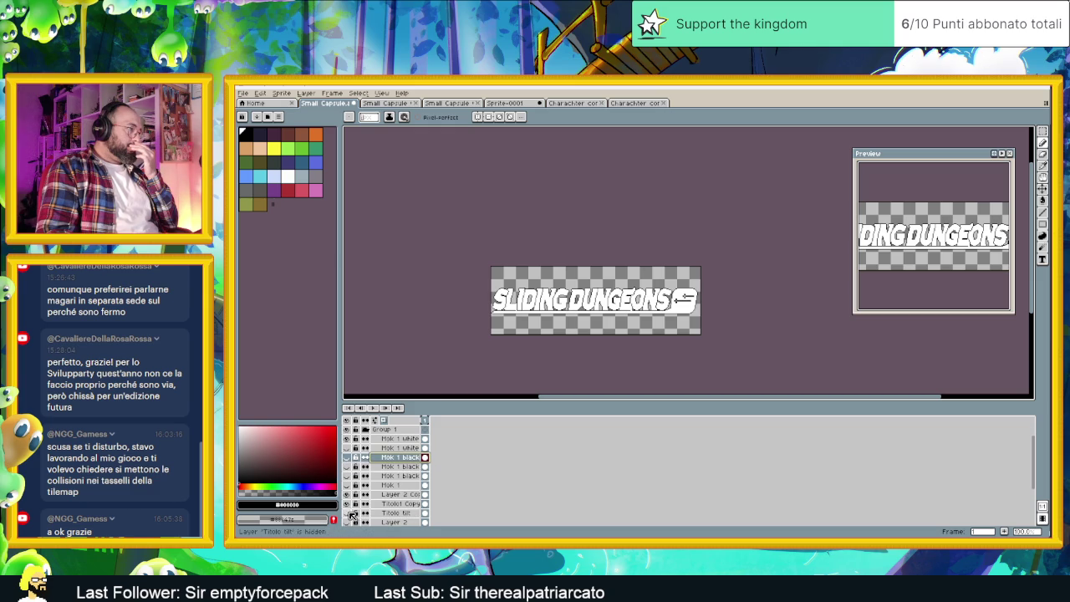
{"action": "scroll", "coordinate": [350, 508], "scroll_direction": "down", "scroll_amount": 1}
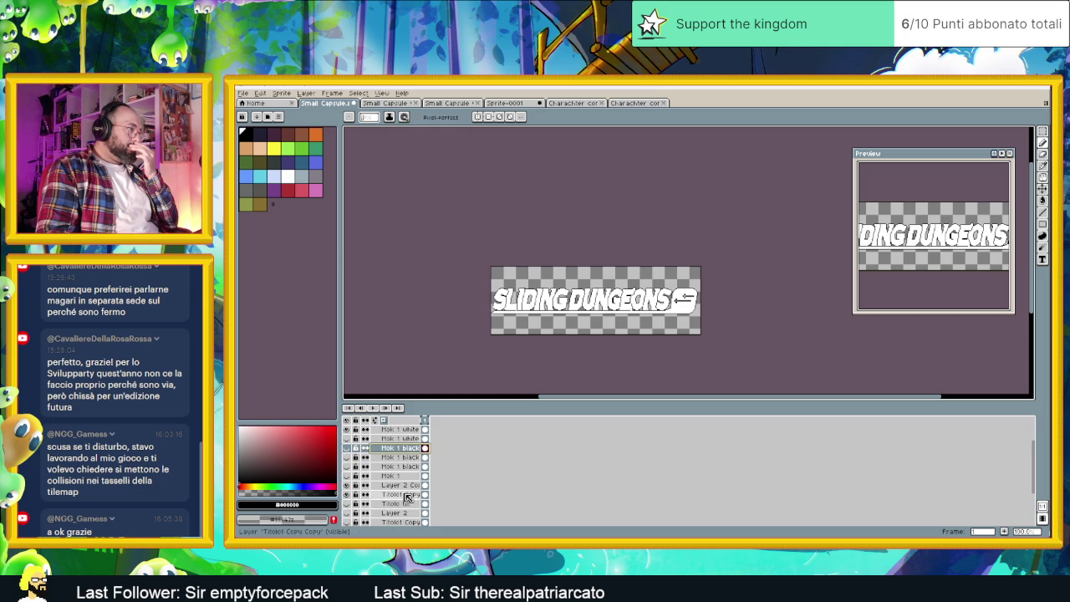
{"action": "scroll", "coordinate": [350, 447], "scroll_direction": "up", "scroll_amount": 1}
Toggle the white lettering, capsule and SLIDING DUNGEONS layers off and on to compare versions.
{"action": "left_click", "coordinate": [348, 449]}
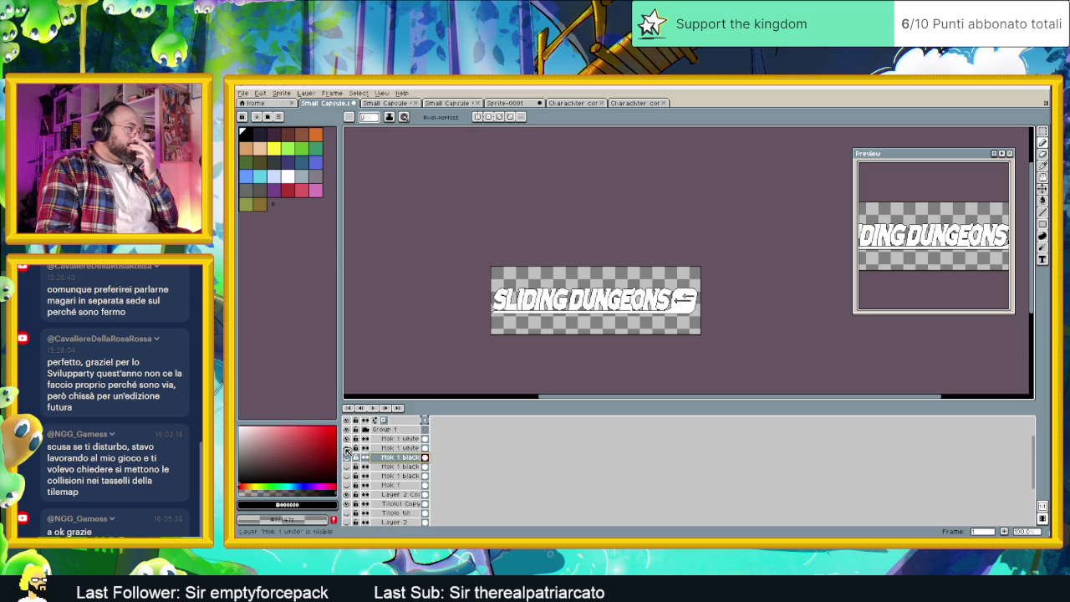
{"action": "left_click", "coordinate": [348, 449]}
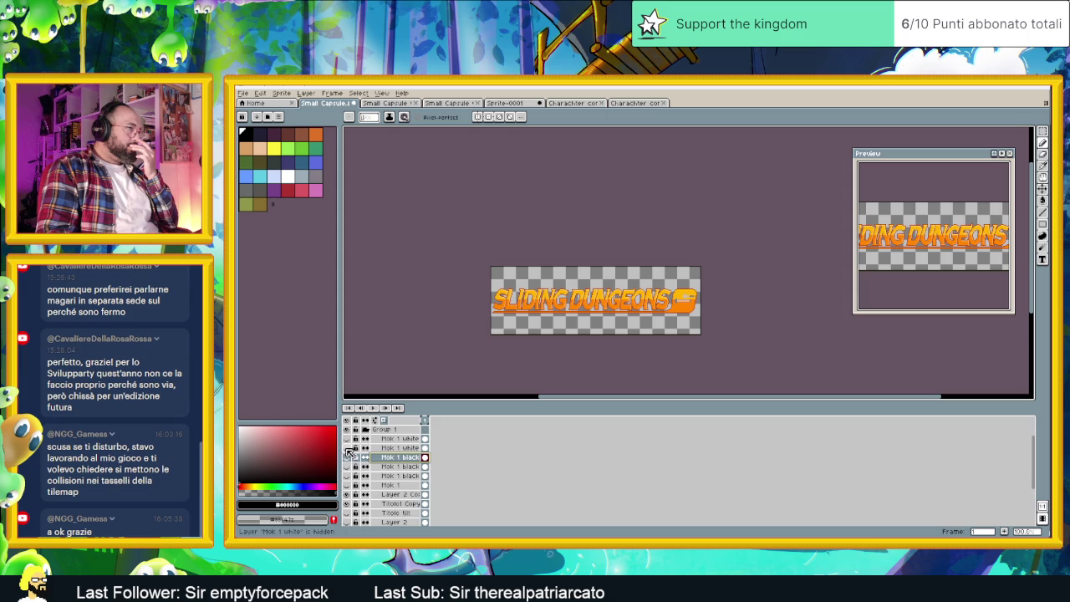
{"action": "left_click", "coordinate": [347, 494]}
{"action": "left_click", "coordinate": [347, 494]}
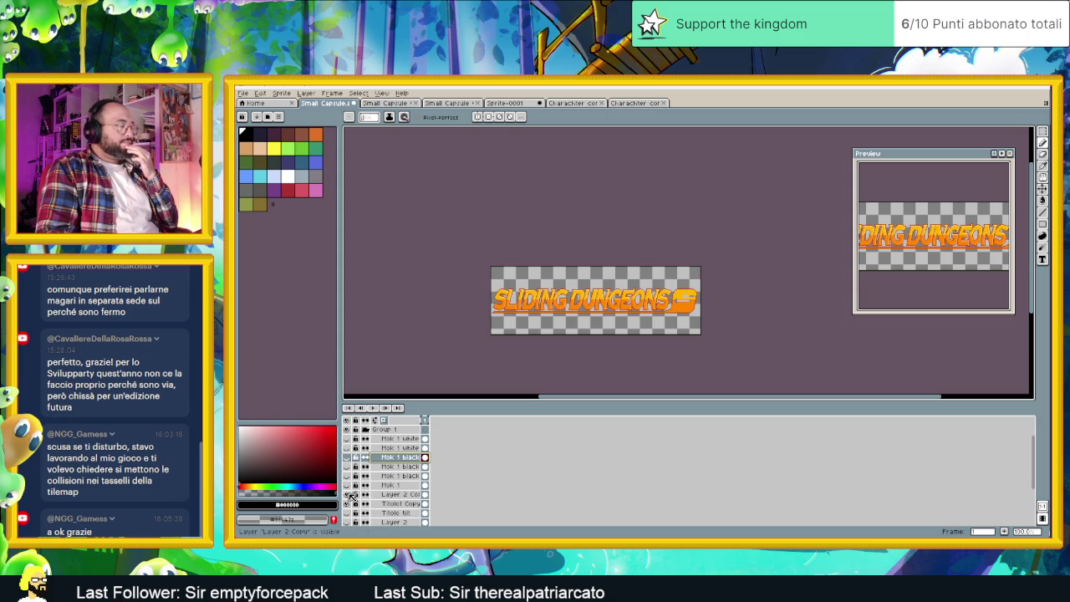
{"action": "left_click", "coordinate": [347, 504]}
{"action": "left_click", "coordinate": [347, 504]}
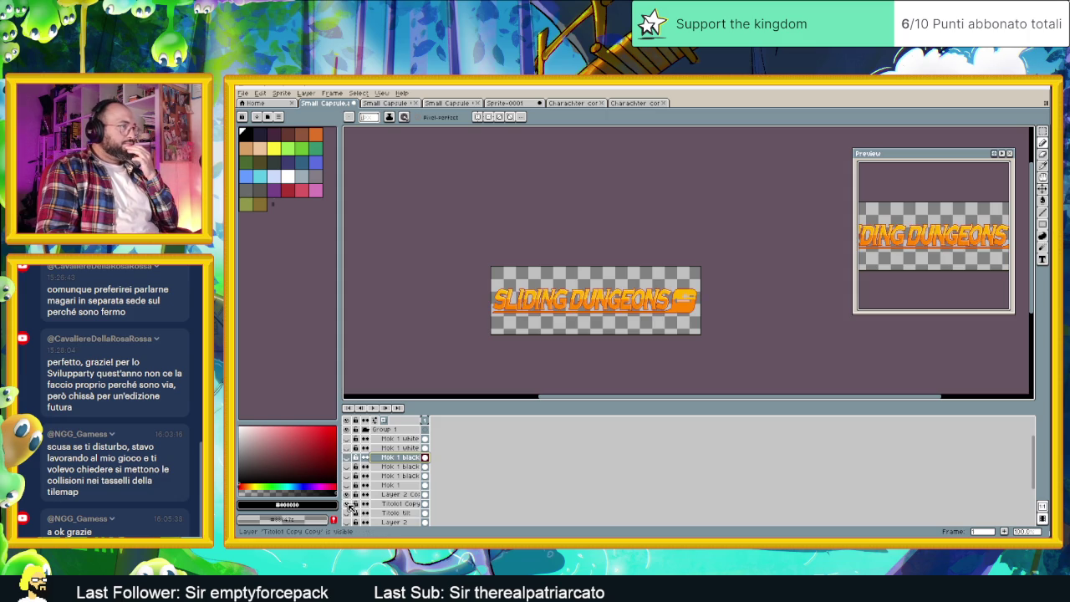
Hide and collapse Group 1, then show and select the orange Titolo1 title layer.
{"action": "left_click", "coordinate": [349, 434]}
{"action": "left_click", "coordinate": [365, 429]}
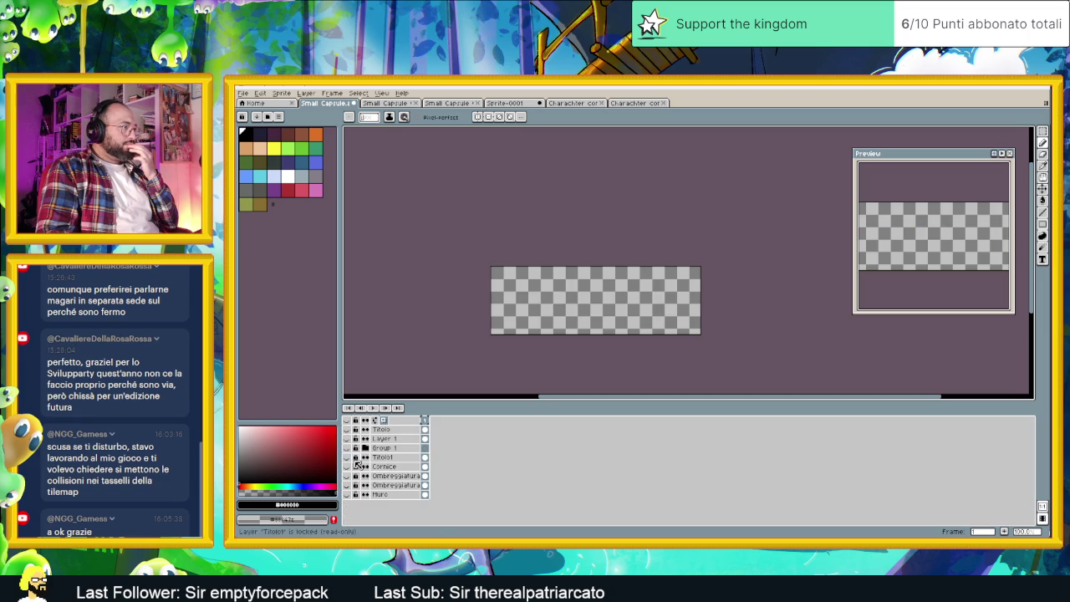
{"action": "left_click", "coordinate": [383, 458]}
{"action": "left_click", "coordinate": [348, 457]}
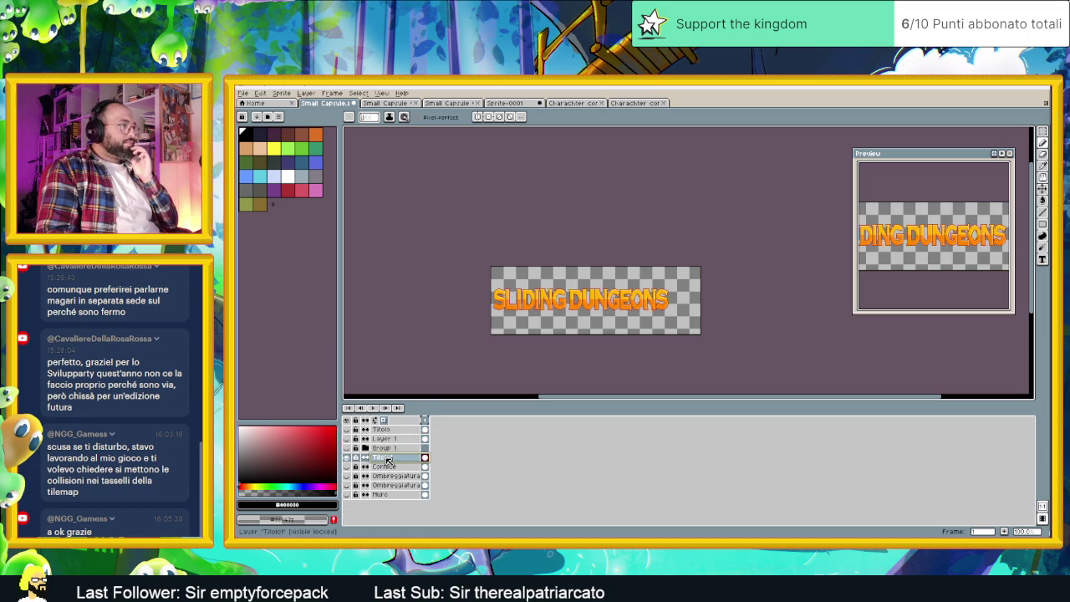
{"action": "right_click", "coordinate": [387, 460]}
Duplicate the Titolo1 layer and put Titolo1 Copy into a new group.
{"action": "left_click", "coordinate": [425, 508]}
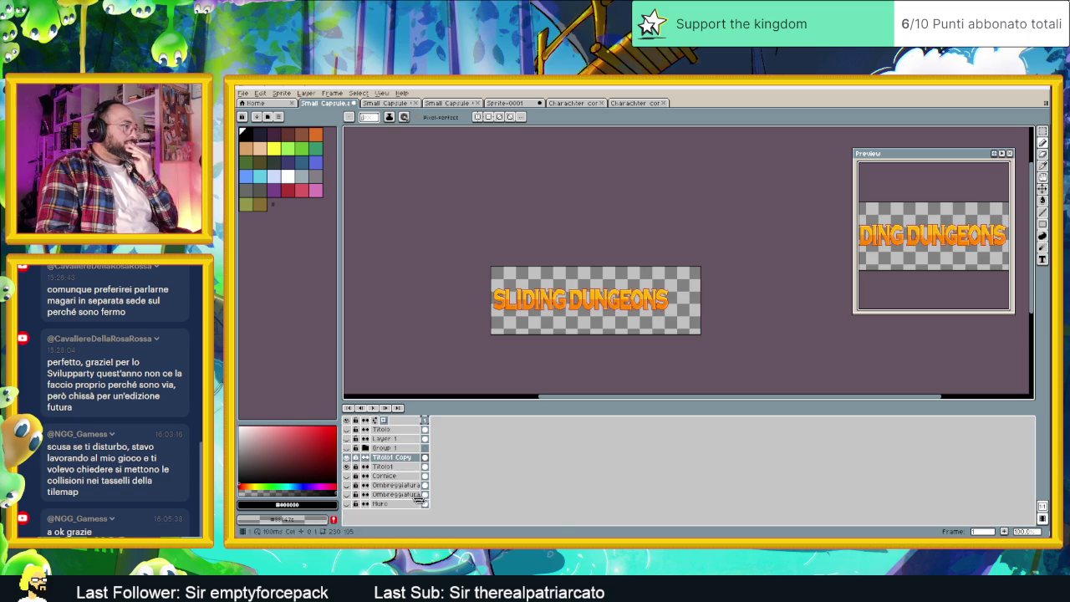
{"action": "right_click", "coordinate": [390, 461]}
{"action": "mouse_move", "coordinate": [409, 474]}
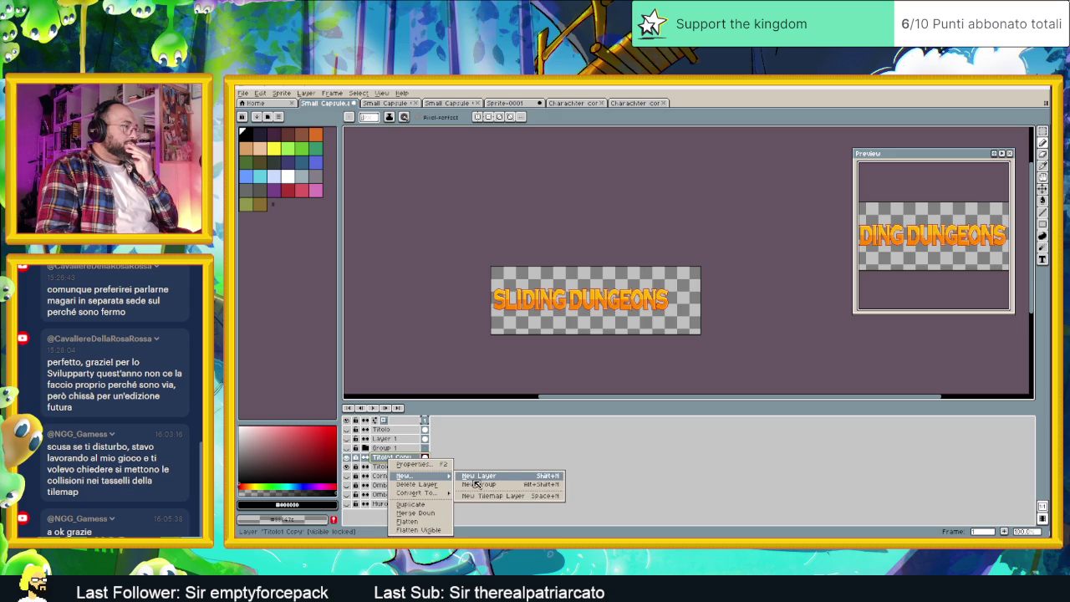
{"action": "left_click", "coordinate": [478, 484]}
{"action": "left_click", "coordinate": [390, 468]}
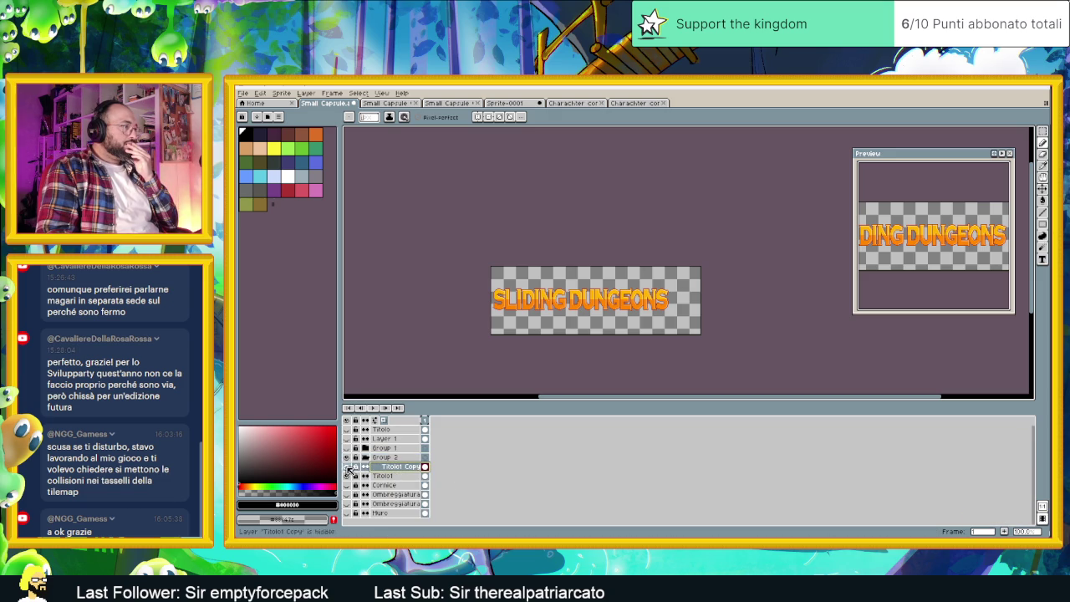
Toggle Titolo1 Copy's visibility to compare, zoom in on the title, and pick the Pencil.
{"action": "left_click", "coordinate": [348, 468]}
{"action": "left_click", "coordinate": [348, 468]}
{"action": "scroll", "coordinate": [641, 282], "scroll_direction": "up", "scroll_amount": 1}
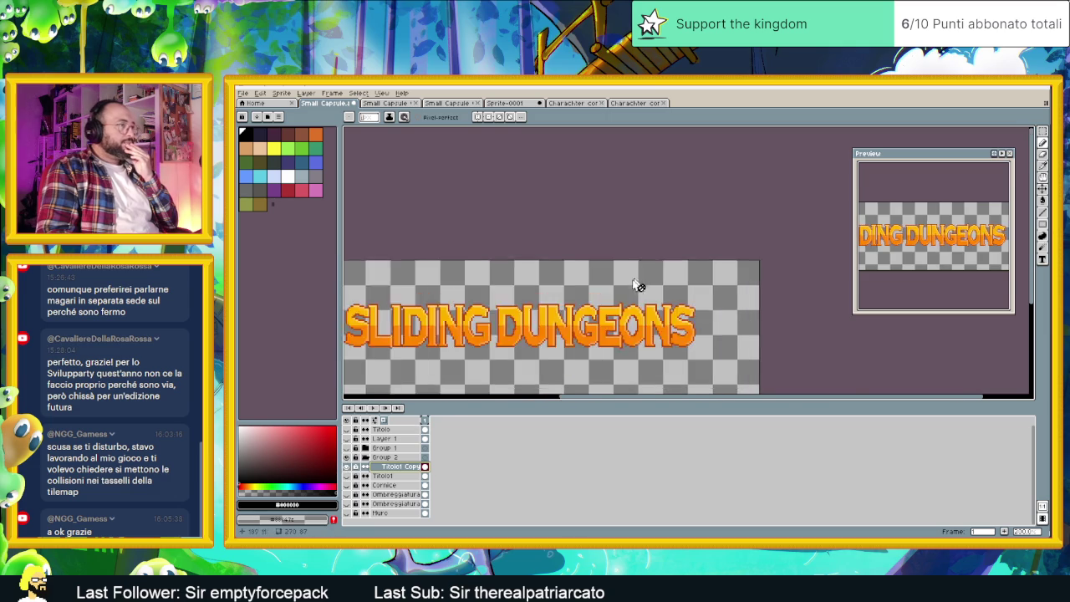
{"action": "scroll", "coordinate": [585, 301], "scroll_direction": "up", "scroll_amount": 1}
{"action": "scroll", "coordinate": [544, 320], "scroll_direction": "down", "scroll_amount": 1}
{"action": "scroll", "coordinate": [577, 305], "scroll_direction": "up", "scroll_amount": 1}
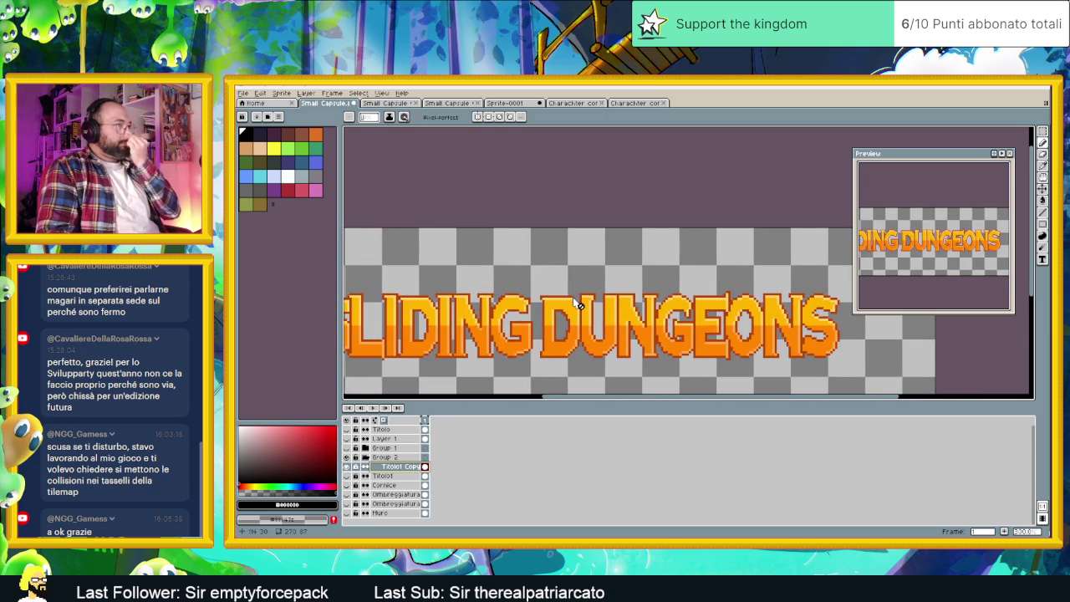
{"action": "scroll", "coordinate": [576, 305], "scroll_direction": "down", "scroll_amount": 1}
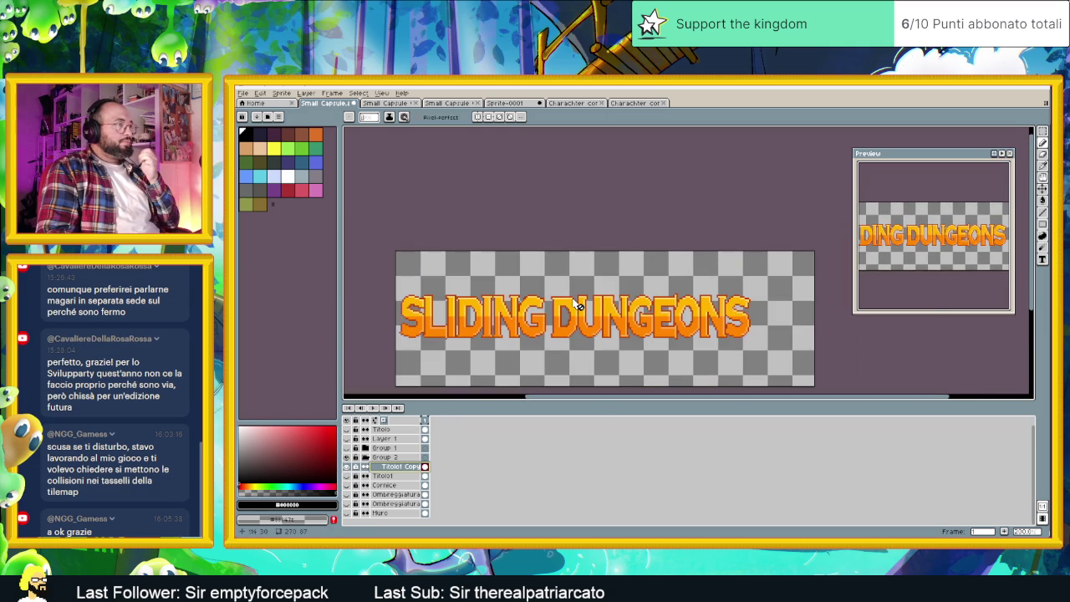
{"action": "scroll", "coordinate": [579, 306], "scroll_direction": "up", "scroll_amount": 1}
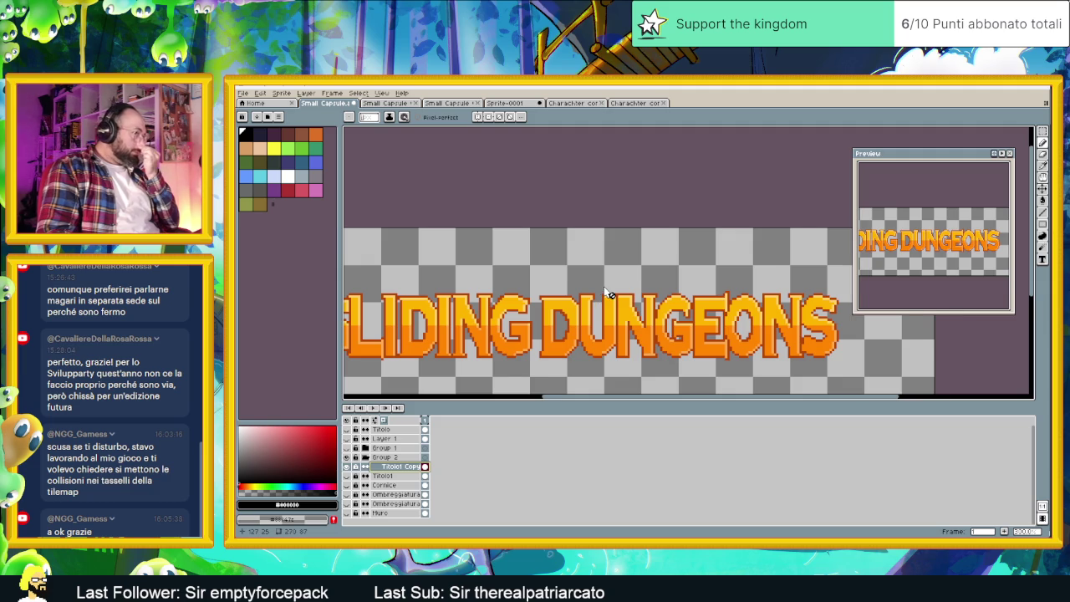
{"action": "scroll", "coordinate": [610, 295], "scroll_direction": "down", "scroll_amount": 1}
{"action": "scroll", "coordinate": [603, 292], "scroll_direction": "up", "scroll_amount": 1}
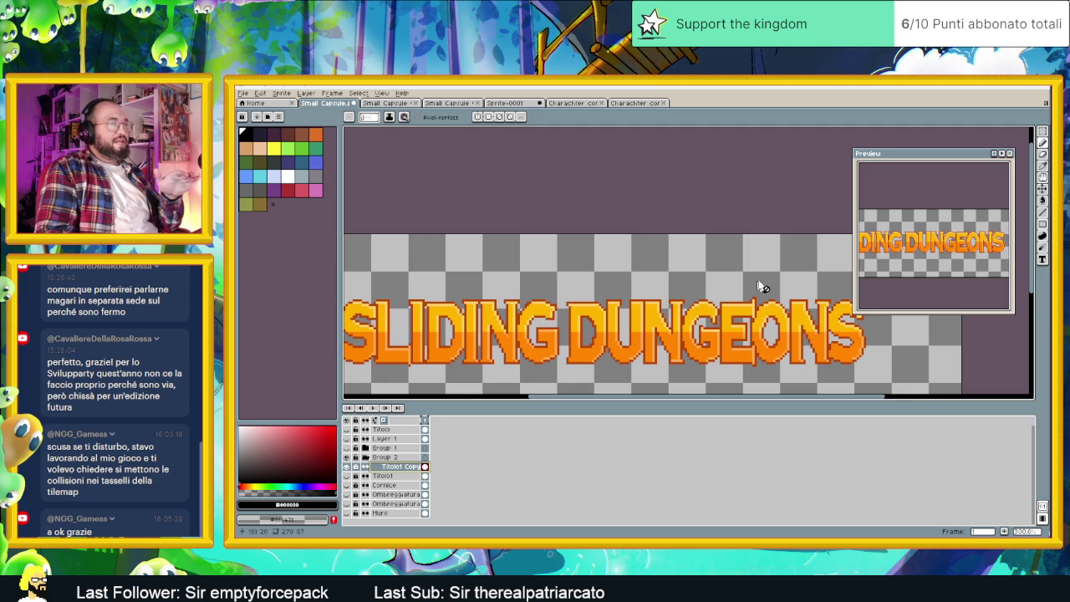
{"action": "left_click", "coordinate": [1043, 212]}
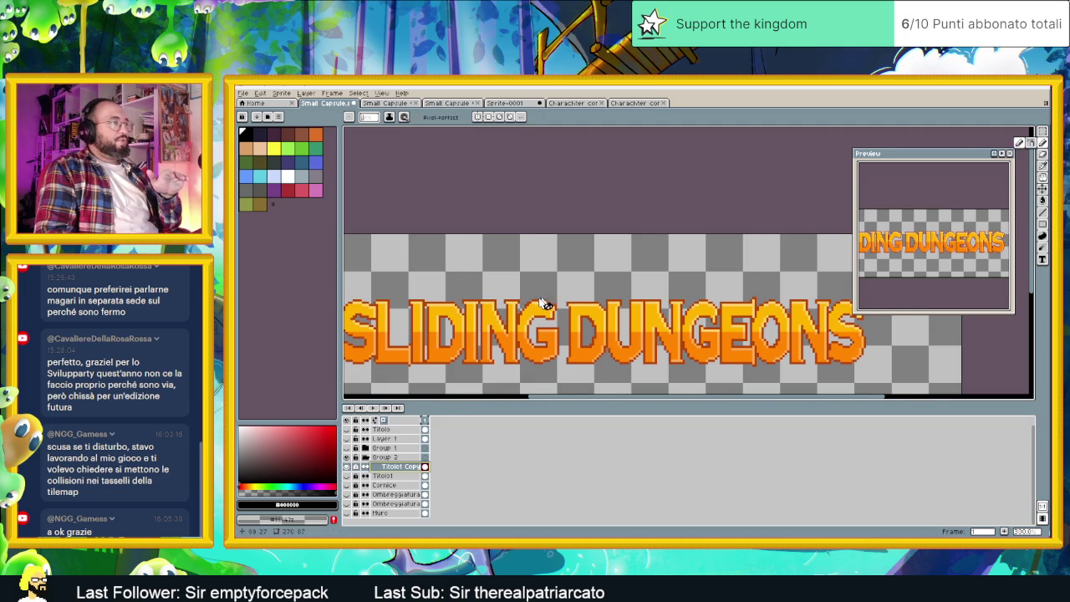
{"action": "scroll", "coordinate": [535, 311], "scroll_direction": "up", "scroll_amount": 2}
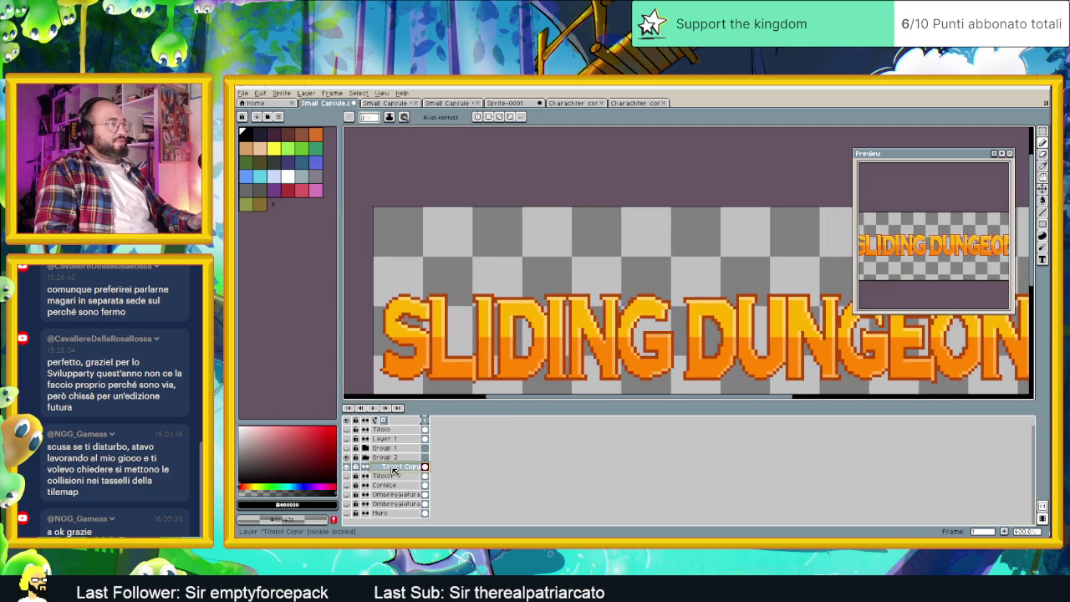
Add a new empty Layer 3 above Titolo1 Copy and zoom in on the title.
{"action": "right_click", "coordinate": [395, 465]}
{"action": "left_click", "coordinate": [472, 476]}
{"action": "scroll", "coordinate": [483, 266], "scroll_direction": "up", "scroll_amount": 1}
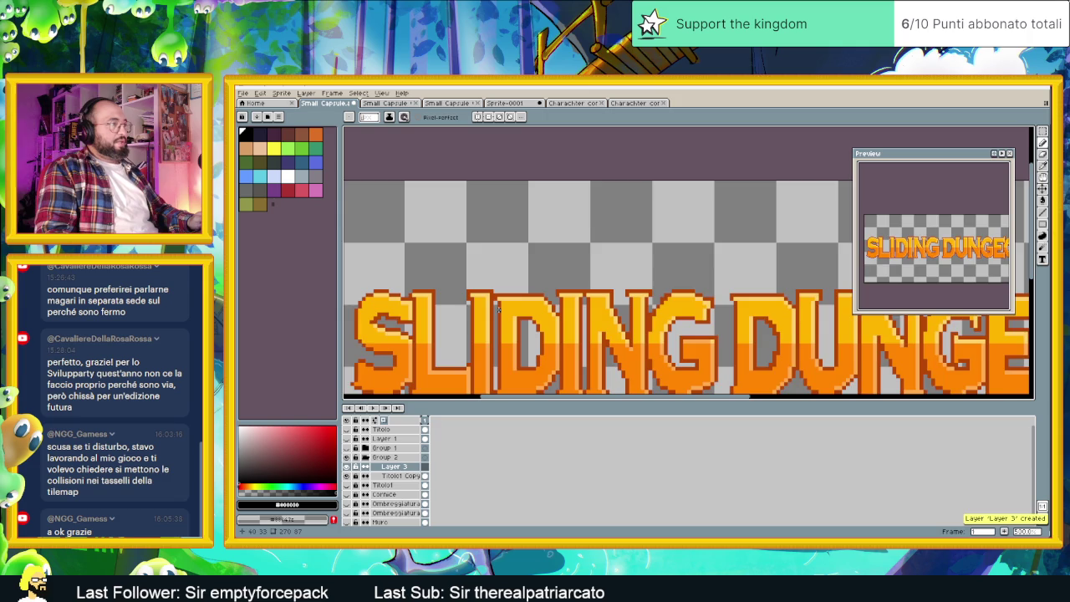
{"action": "scroll", "coordinate": [485, 264], "scroll_direction": "up", "scroll_amount": 1}
{"action": "scroll", "coordinate": [474, 273], "scroll_direction": "up", "scroll_amount": 1}
{"action": "scroll", "coordinate": [475, 272], "scroll_direction": "up", "scroll_amount": 1}
{"action": "scroll", "coordinate": [469, 294], "scroll_direction": "up", "scroll_amount": 1}
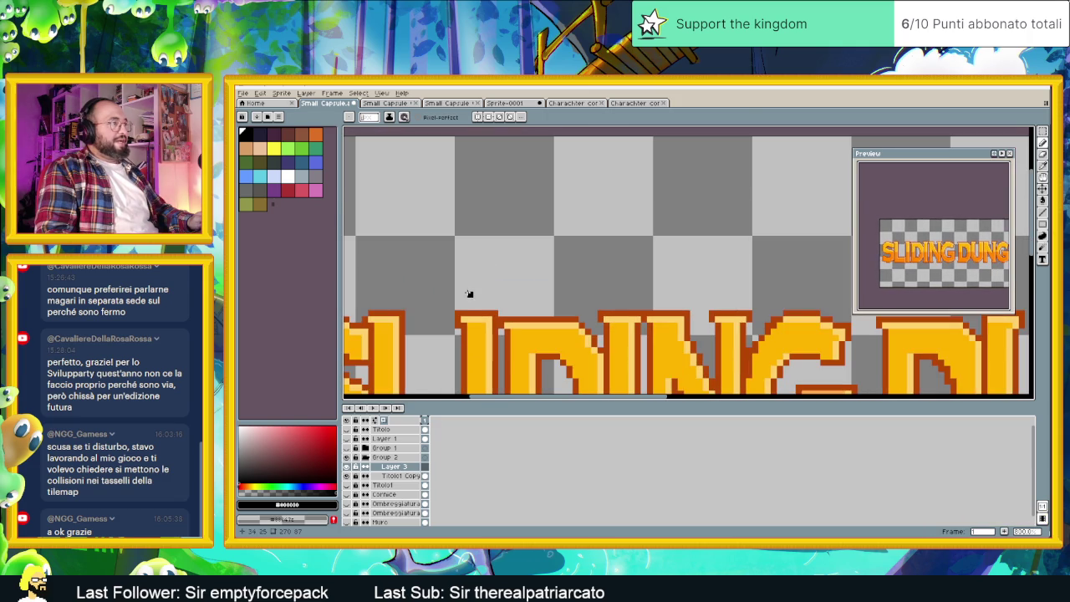
{"action": "scroll", "coordinate": [480, 284], "scroll_direction": "down", "scroll_amount": 1}
{"action": "scroll", "coordinate": [486, 275], "scroll_direction": "down", "scroll_amount": 2}
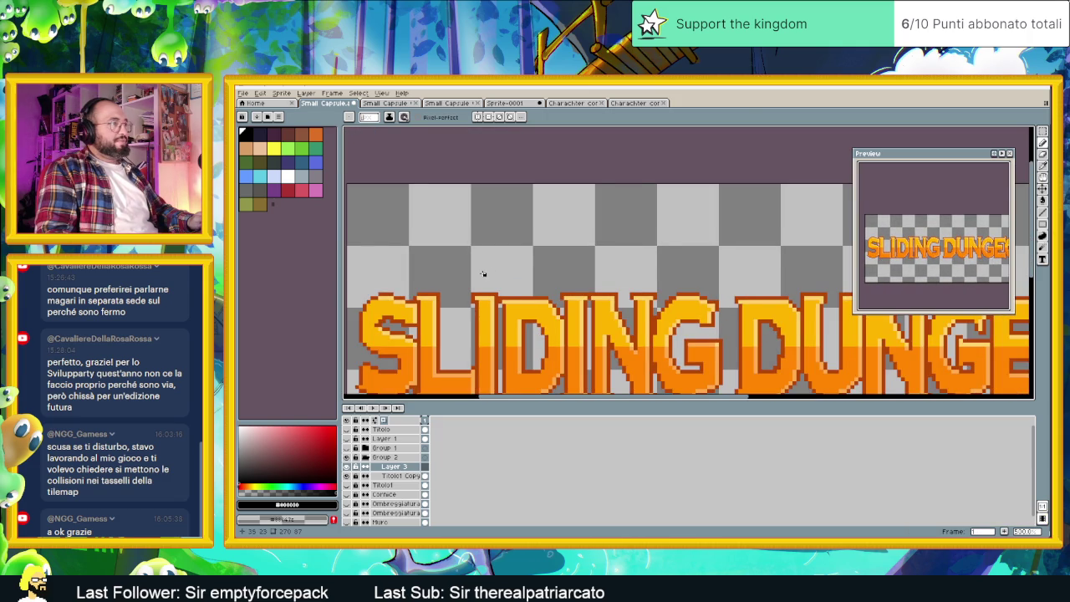
Bring the start of the title into view and draw the bubble's bottom edge.
{"action": "left_click_drag", "start_coordinate": [483, 273], "coordinate": [526, 269]}
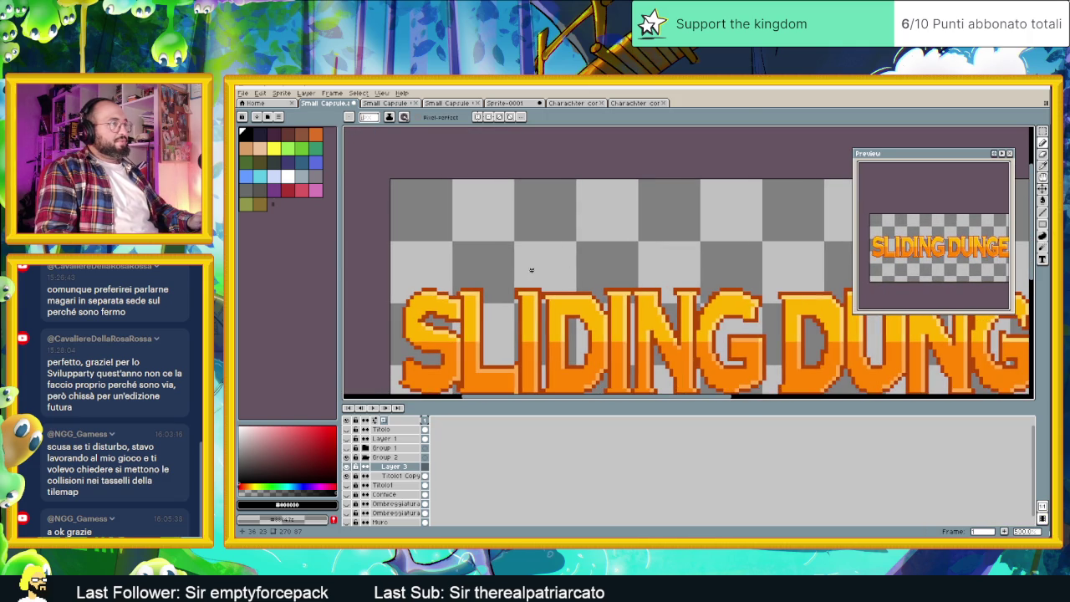
{"action": "scroll", "coordinate": [531, 269], "scroll_direction": "up", "scroll_amount": 1}
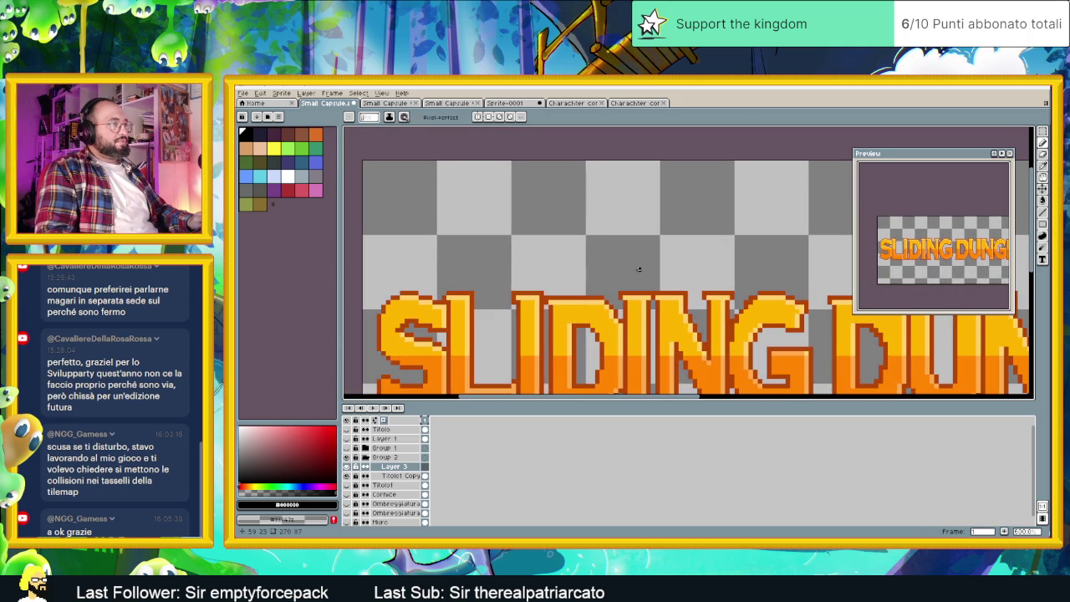
{"action": "scroll", "coordinate": [647, 276], "scroll_direction": "up", "scroll_amount": 1}
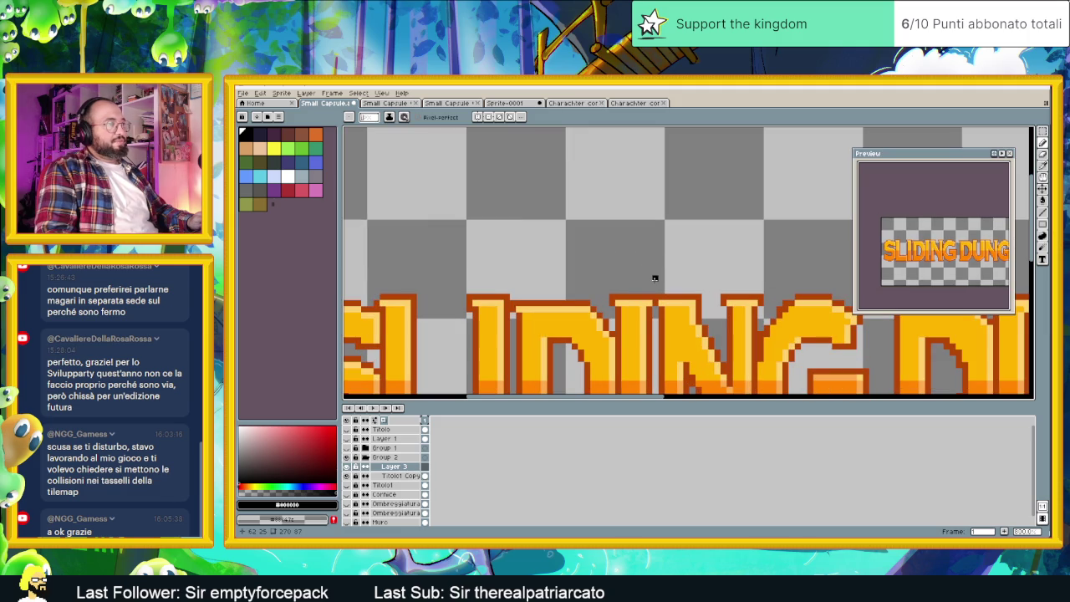
{"action": "mouse_move", "coordinate": [641, 278]}
{"action": "left_mouse_down"}
{"action": "mouse_move", "coordinate": [599, 262]}
{"action": "mouse_move", "coordinate": [596, 228]}
{"action": "left_mouse_up"}
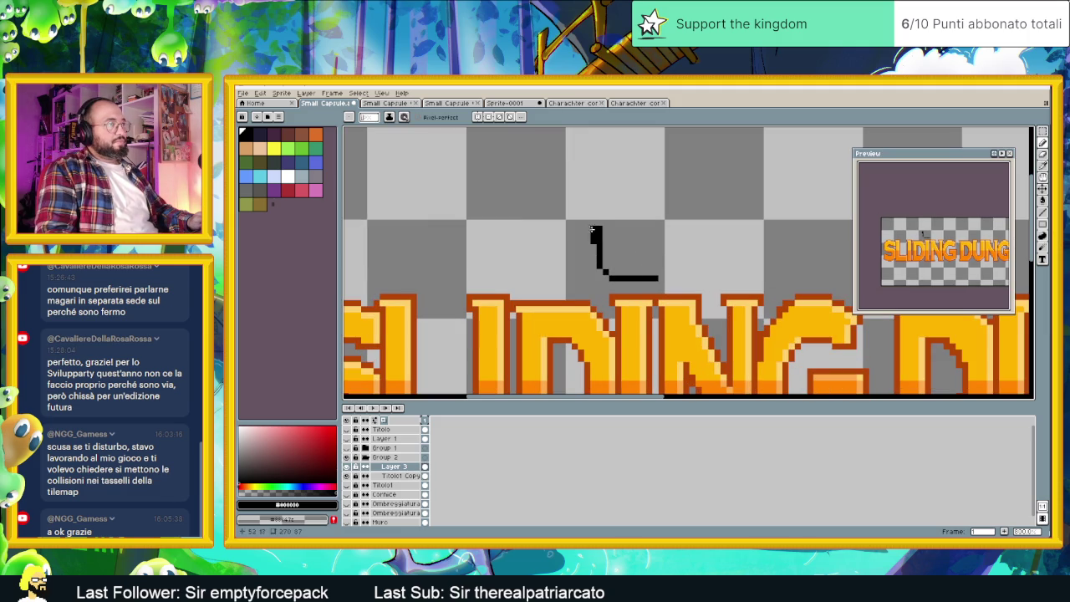
Draw the bubble's left side, top edge and right side to close the black circle.
{"action": "left_click_drag", "start_coordinate": [605, 220], "coordinate": [618, 210]}
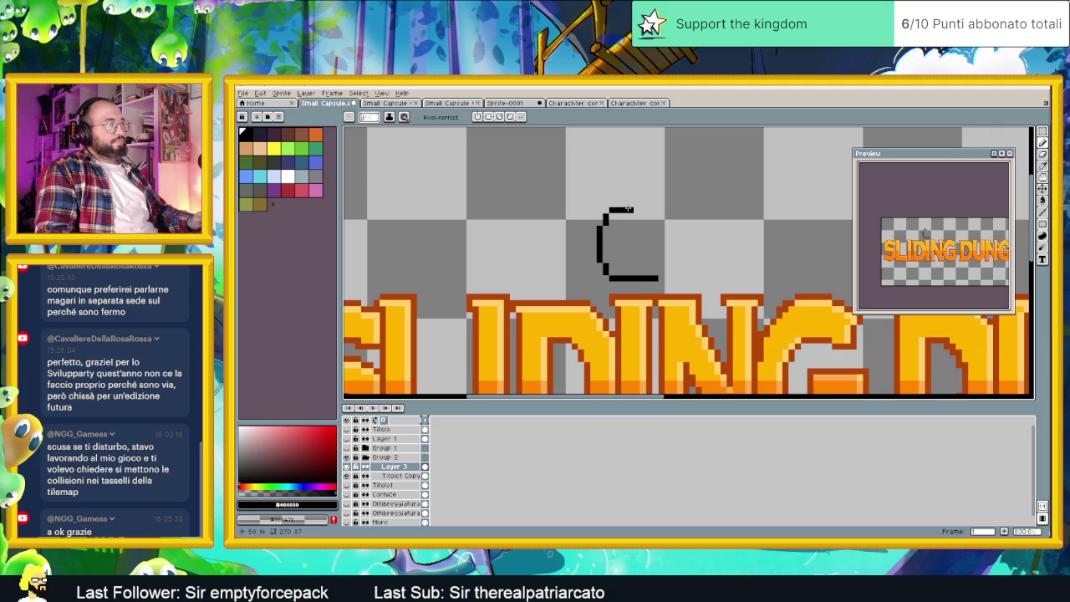
{"action": "left_click_drag", "start_coordinate": [630, 210], "coordinate": [648, 210]}
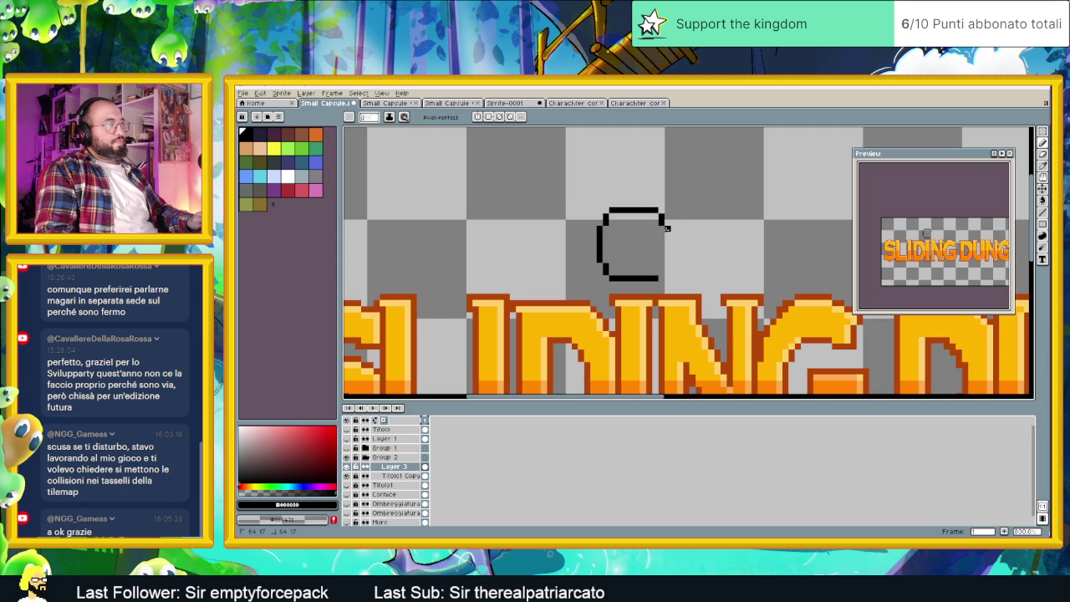
{"action": "left_click_drag", "start_coordinate": [666, 227], "coordinate": [665, 235]}
{"action": "left_click_drag", "start_coordinate": [673, 252], "coordinate": [671, 270]}
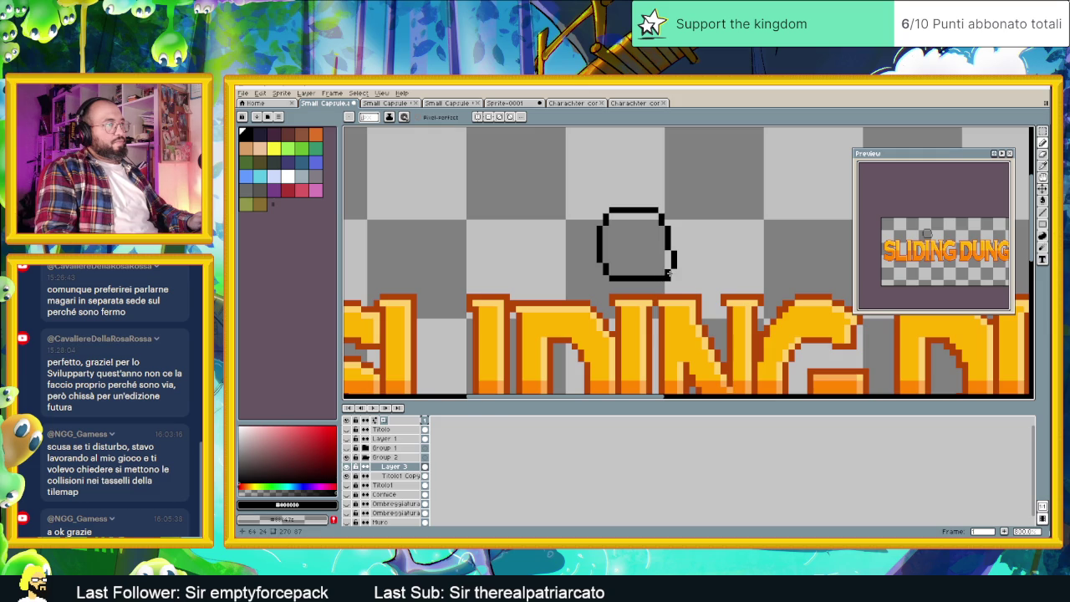
Zoom out and draw a horizontal black line rightward from the bubble.
{"action": "scroll", "coordinate": [694, 280], "scroll_direction": "down", "scroll_amount": 1}
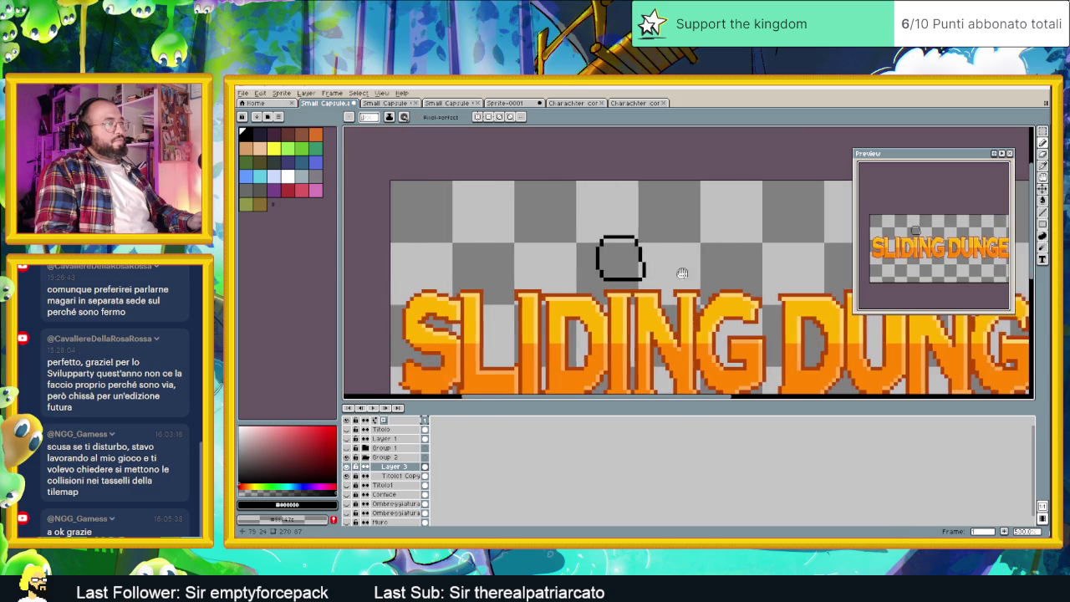
{"action": "scroll", "coordinate": [608, 270], "scroll_direction": "up", "scroll_amount": 1}
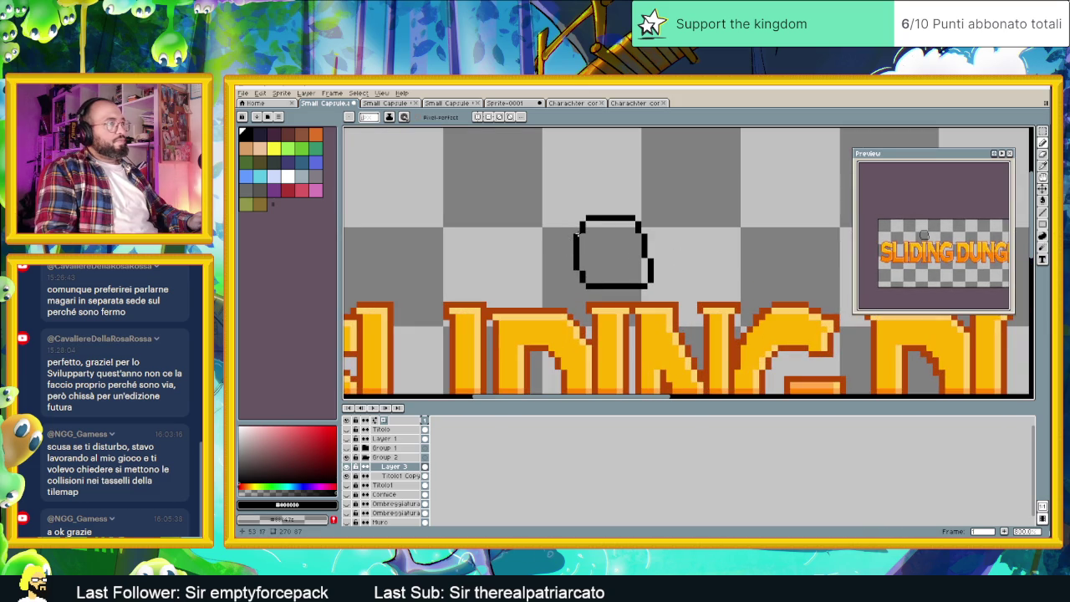
{"action": "scroll", "coordinate": [680, 263], "scroll_direction": "down", "scroll_amount": 1}
{"action": "scroll", "coordinate": [531, 264], "scroll_direction": "down", "scroll_amount": 1}
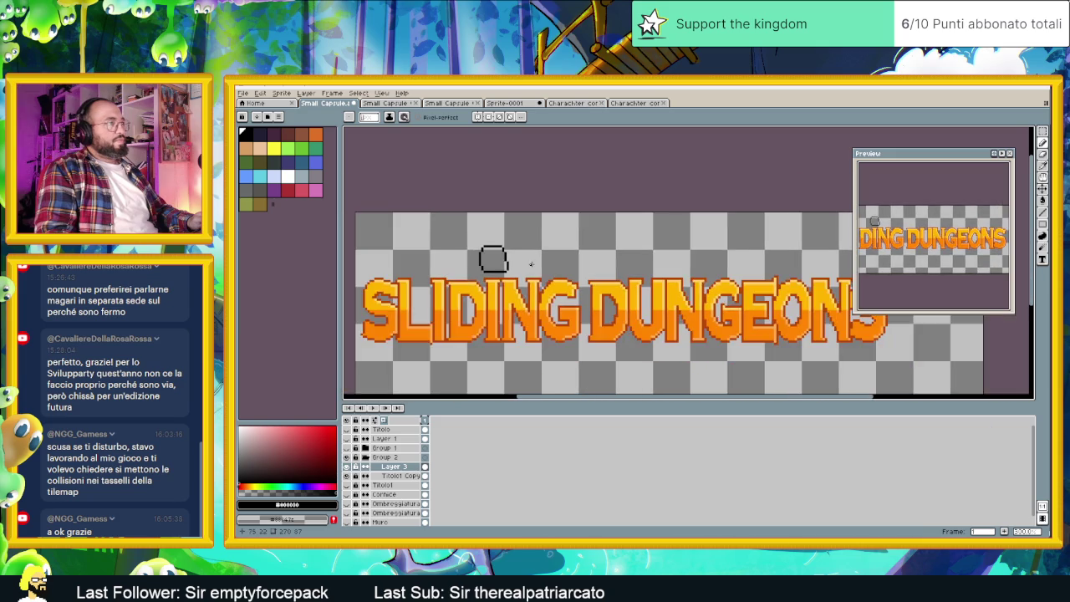
{"action": "scroll", "coordinate": [530, 264], "scroll_direction": "down", "scroll_amount": 1}
{"action": "scroll", "coordinate": [518, 264], "scroll_direction": "right", "scroll_amount": 1}
{"action": "scroll", "coordinate": [514, 266], "scroll_direction": "up", "scroll_amount": 1}
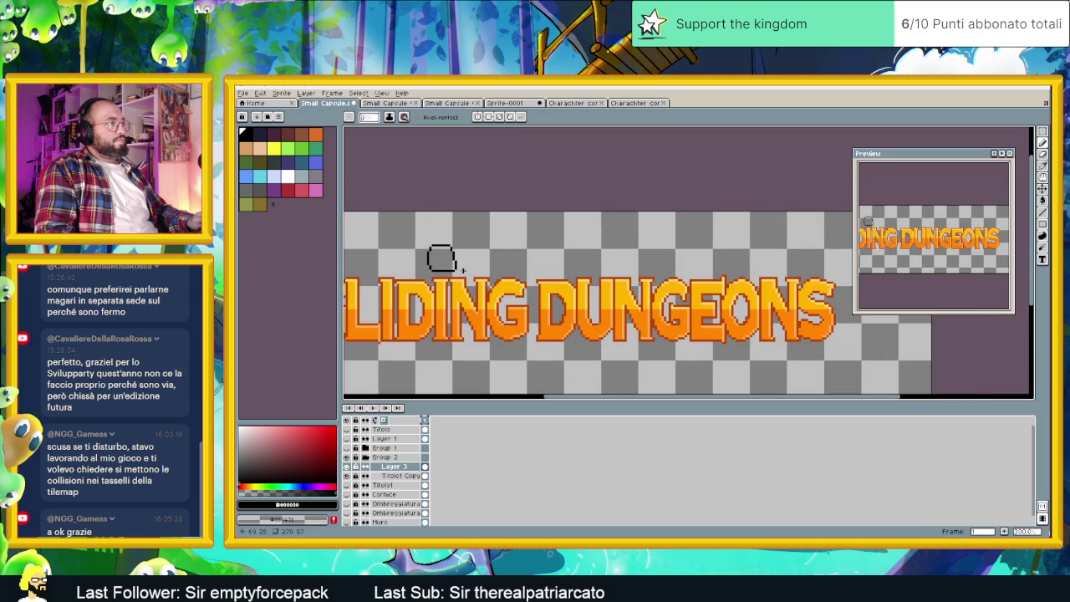
{"action": "left_click_drag", "start_coordinate": [456, 270], "coordinate": [834, 270]}
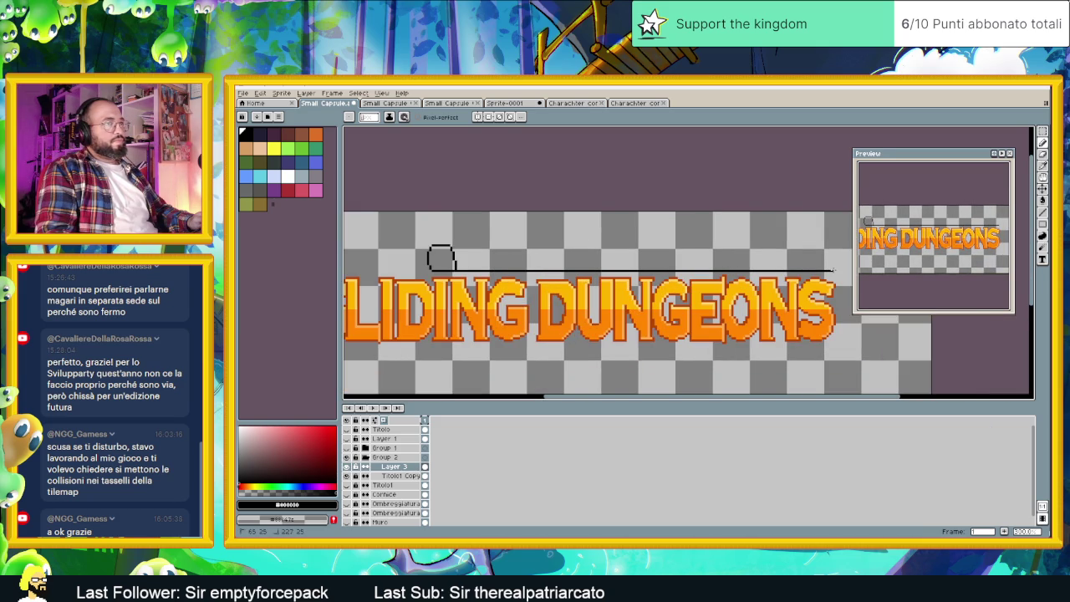
Redraw the line as a thick straight stroke above the title, then sample the title's light orange.
{"action": "left_click_drag", "start_coordinate": [455, 265], "coordinate": [624, 271]}
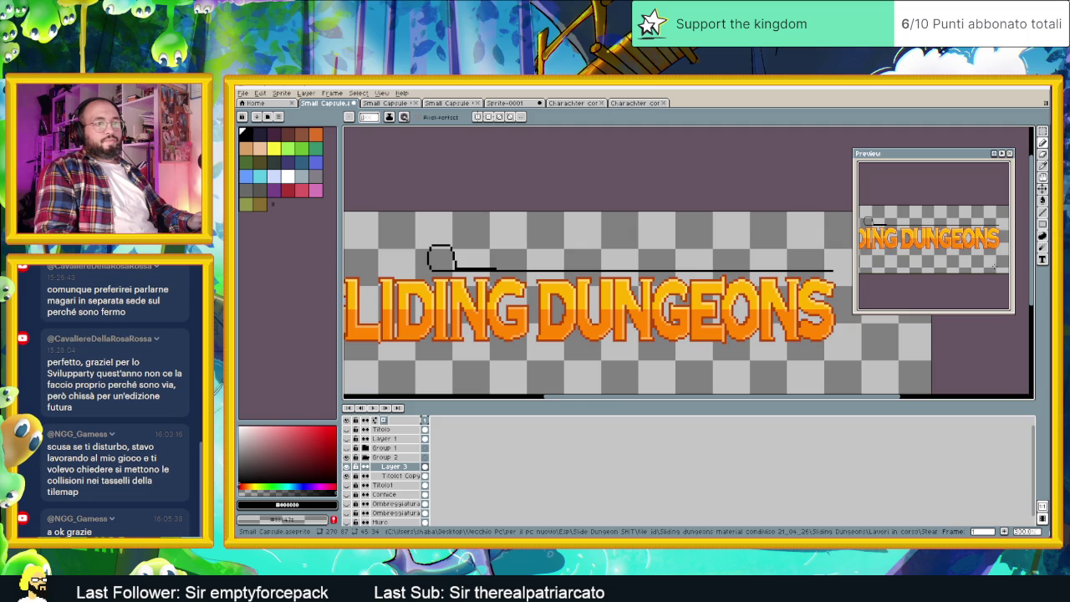
{"action": "left_click", "coordinate": [1021, 212]}
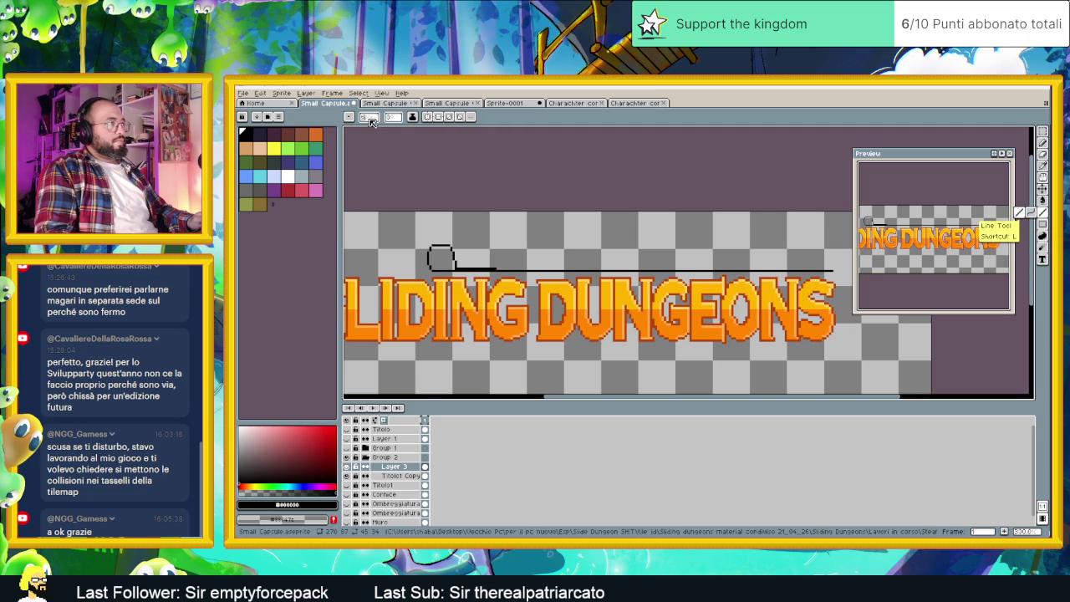
{"action": "key", "text": "b"}
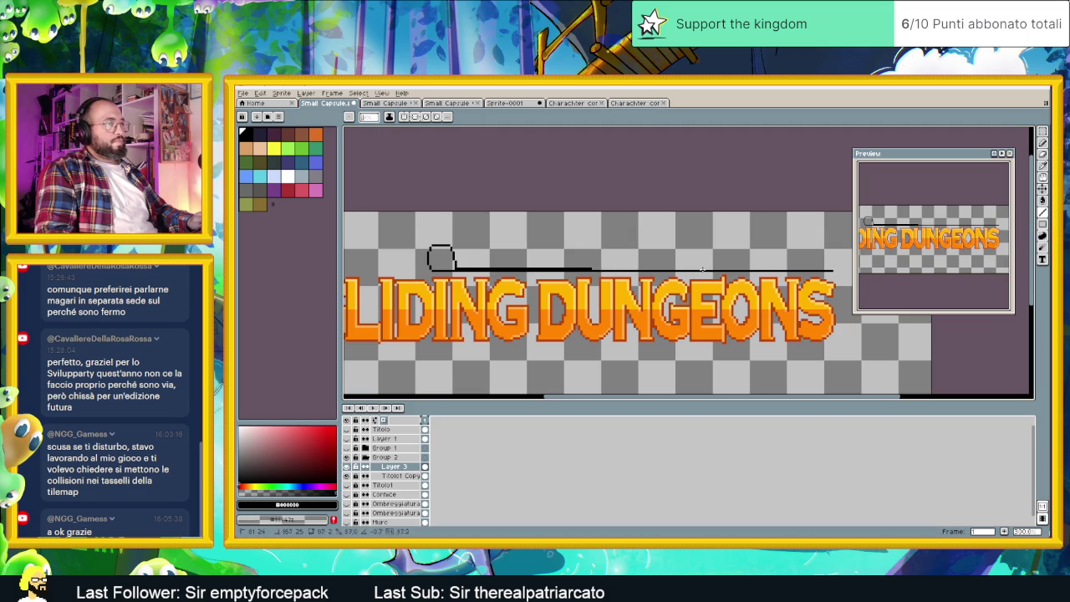
{"action": "left_click_drag", "start_coordinate": [491, 268], "coordinate": [826, 269]}
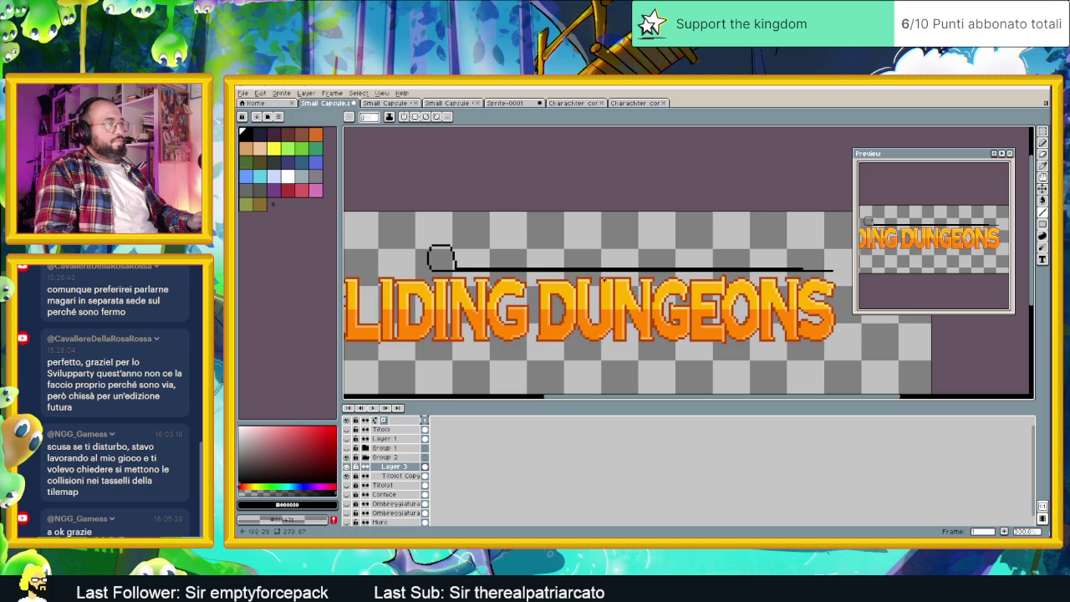
{"action": "key", "text": "i"}
{"action": "left_click", "coordinate": [561, 278]}
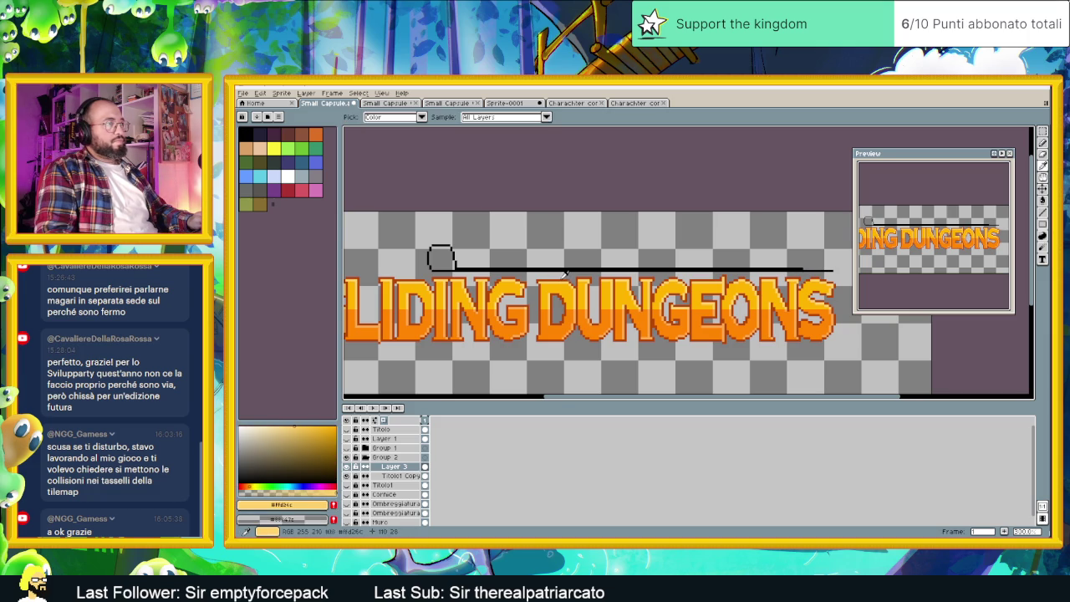
Fill the line above the title with a darker red-orange using the Paint Bucket.
{"action": "left_click", "coordinate": [565, 276]}
{"action": "key", "text": "g"}
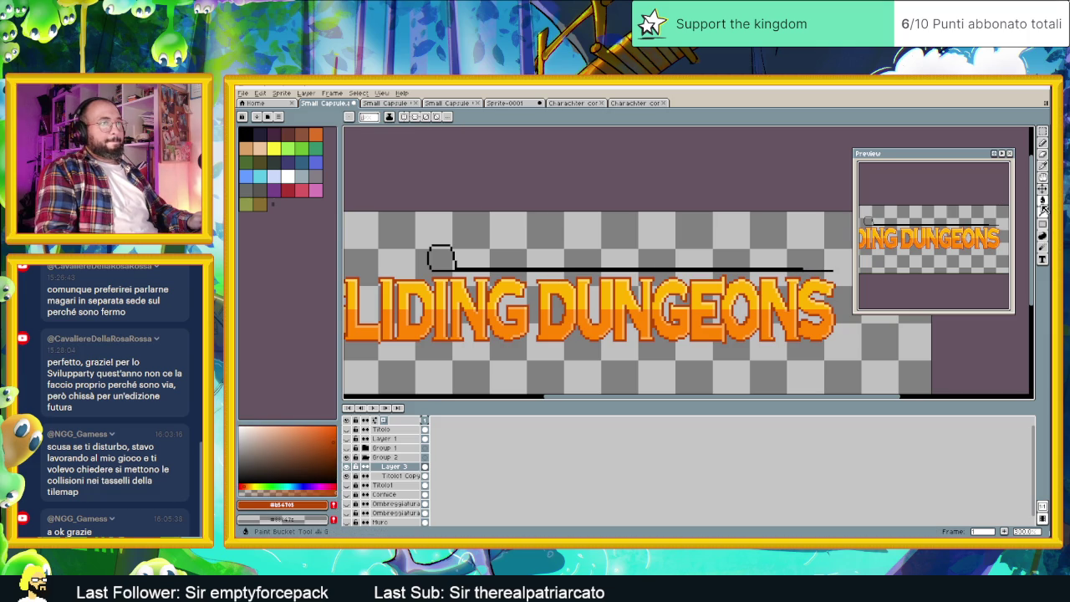
{"action": "left_click", "coordinate": [667, 268]}
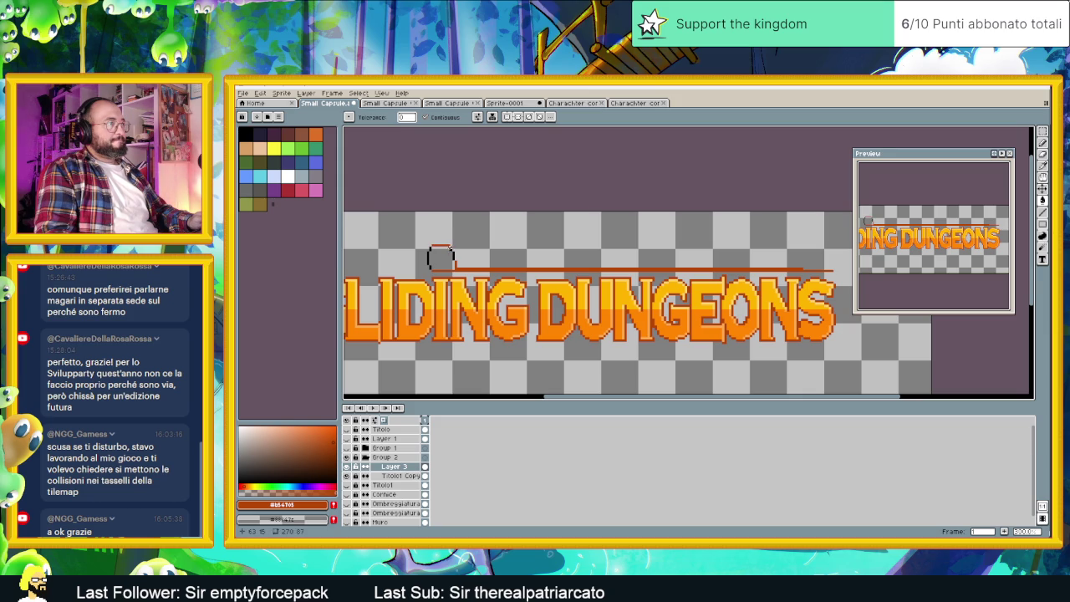
Fill the outlined bubble above the I, undoing two accidental canvas fills.
{"action": "left_click", "coordinate": [436, 256]}
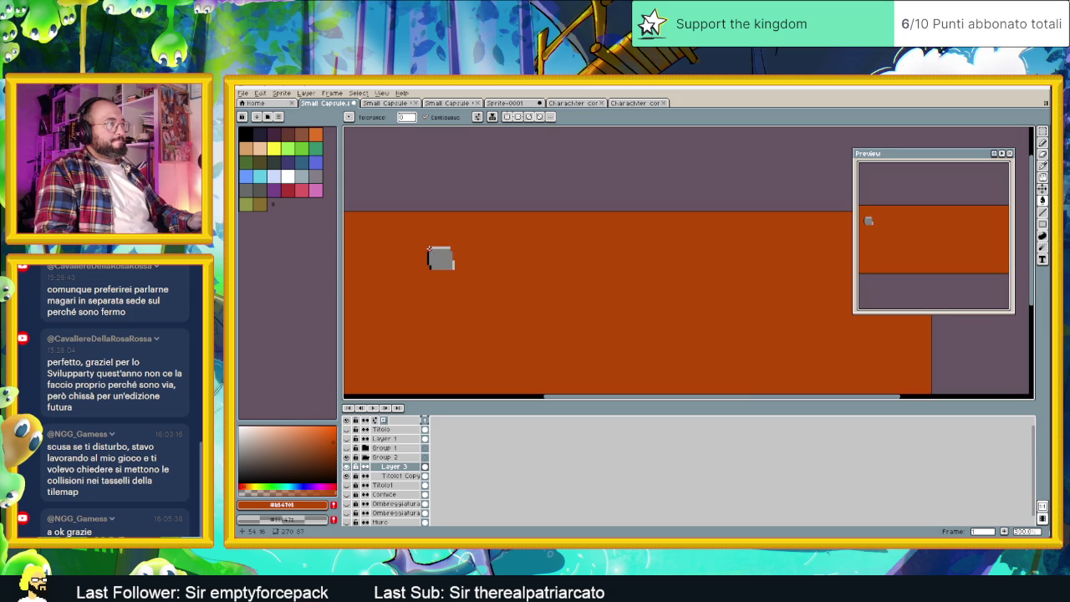
{"action": "key", "text": "ctrl+z"}
{"action": "left_click", "coordinate": [429, 259]}
{"action": "key", "text": "ctrl+z"}
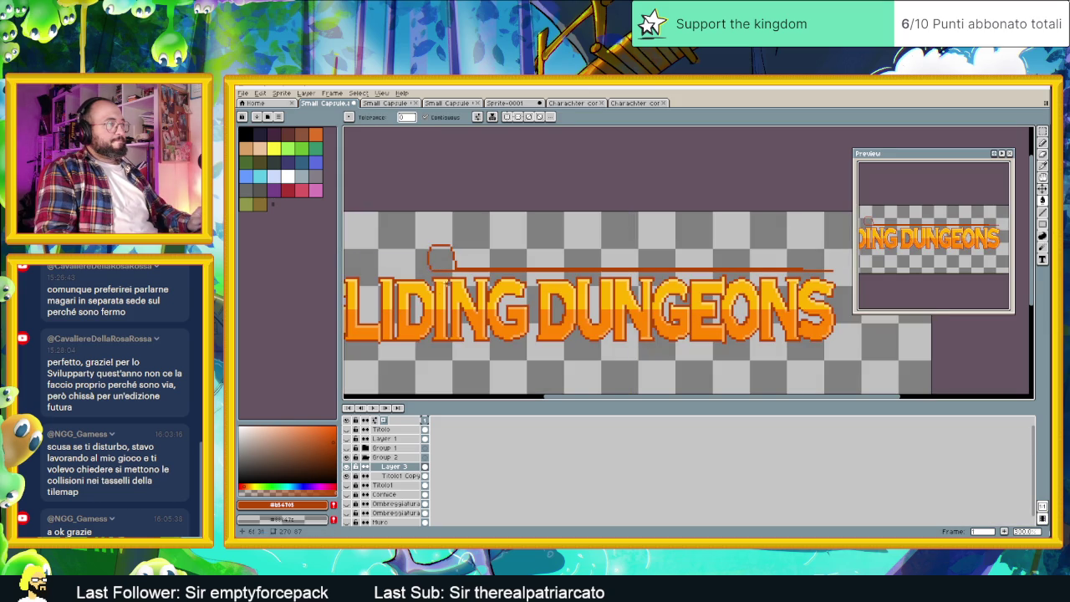
{"action": "left_click", "coordinate": [439, 259]}
Zoom in on the bubble and select its left part with the Rectangular Marquee.
{"action": "scroll", "coordinate": [439, 259], "scroll_direction": "left", "scroll_amount": 4}
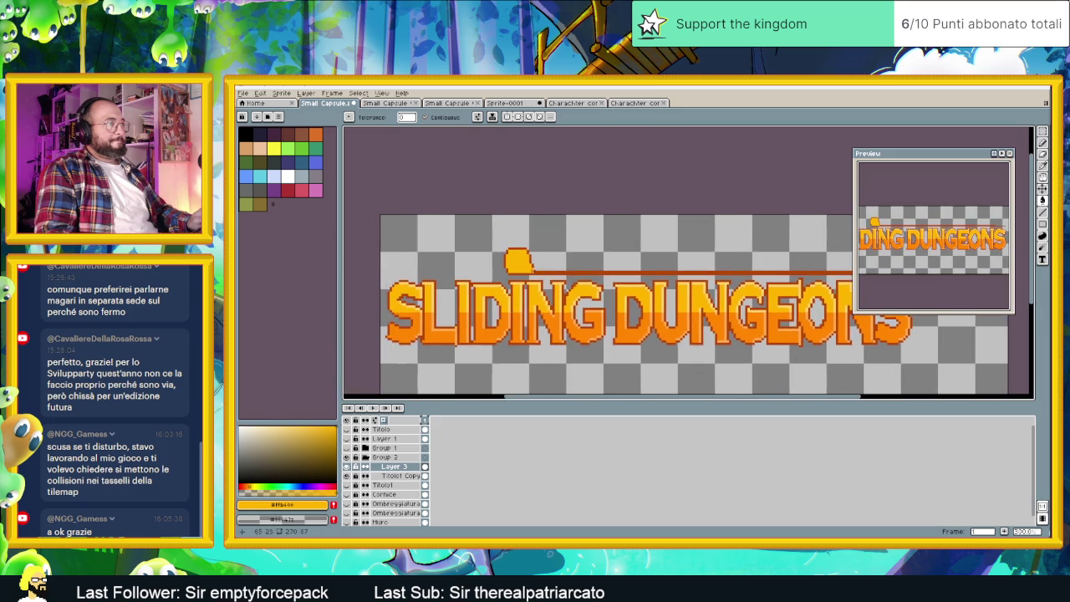
{"action": "scroll", "coordinate": [532, 268], "scroll_direction": "up", "scroll_amount": 2}
{"action": "scroll", "coordinate": [518, 276], "scroll_direction": "up", "scroll_amount": 2}
{"action": "scroll", "coordinate": [507, 282], "scroll_direction": "down", "scroll_amount": 1}
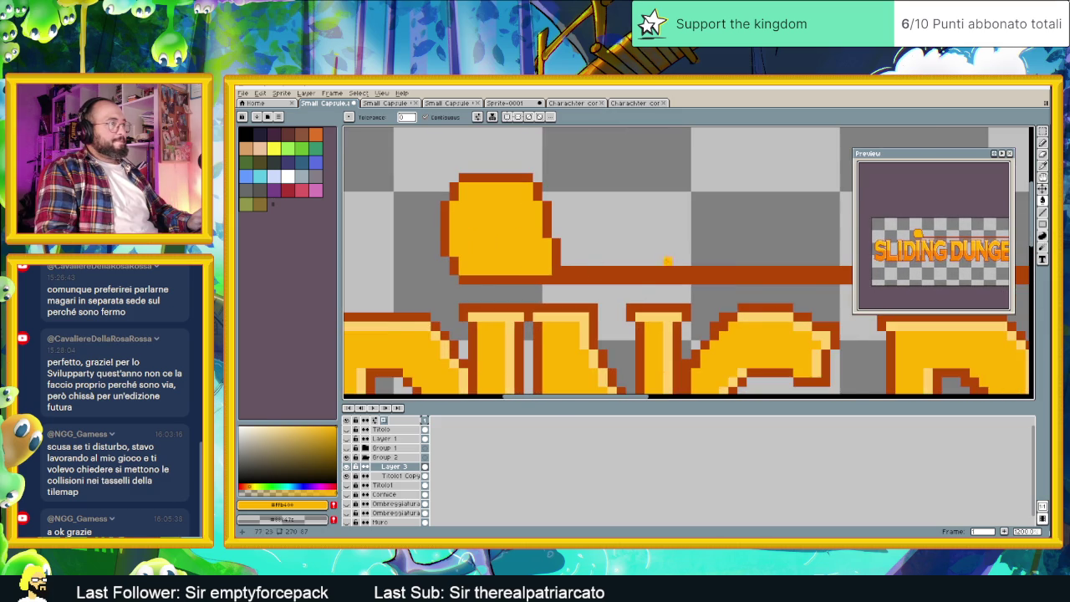
{"action": "scroll", "coordinate": [668, 260], "scroll_direction": "down", "scroll_amount": 2}
{"action": "scroll", "coordinate": [667, 260], "scroll_direction": "down", "scroll_amount": 2}
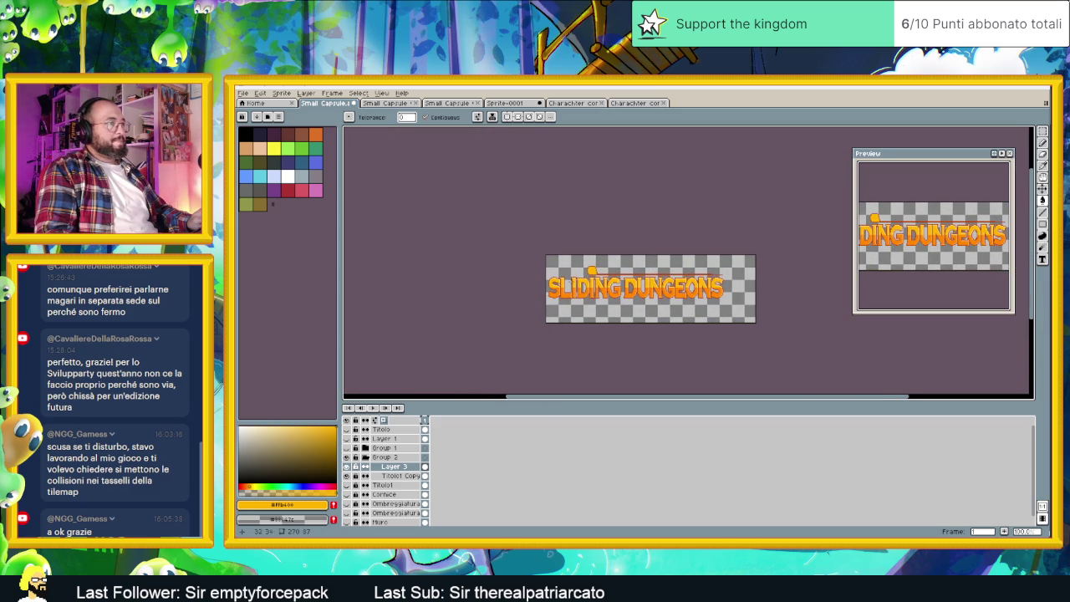
{"action": "scroll", "coordinate": [674, 284], "scroll_direction": "up", "scroll_amount": 2}
{"action": "scroll", "coordinate": [674, 284], "scroll_direction": "up", "scroll_amount": 2}
{"action": "scroll", "coordinate": [674, 284], "scroll_direction": "up", "scroll_amount": 2}
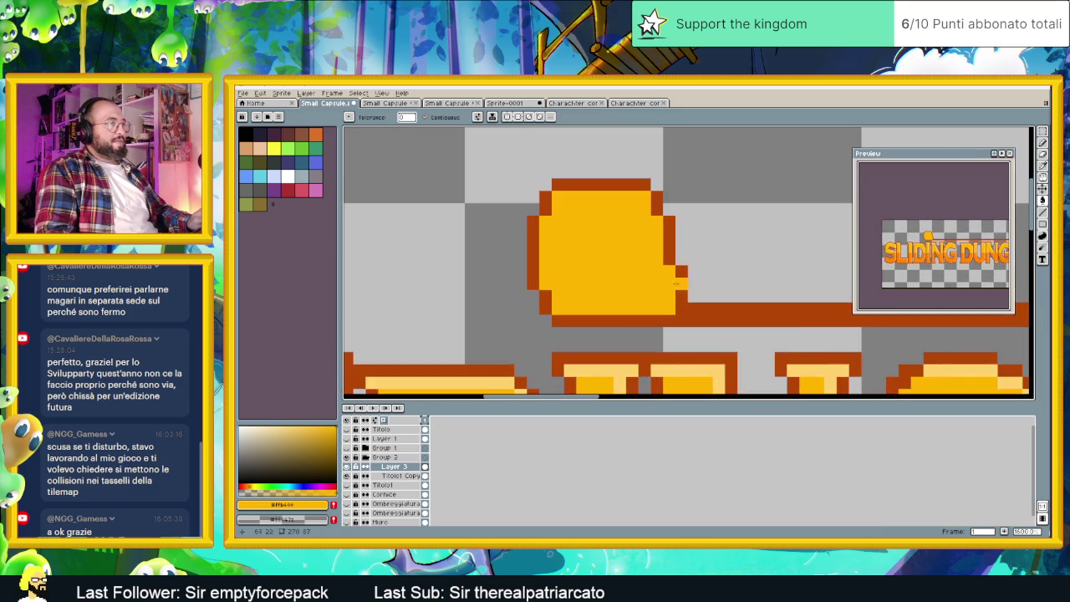
{"action": "left_click", "coordinate": [1042, 131]}
{"action": "left_click_drag", "start_coordinate": [503, 155], "coordinate": [601, 316]}
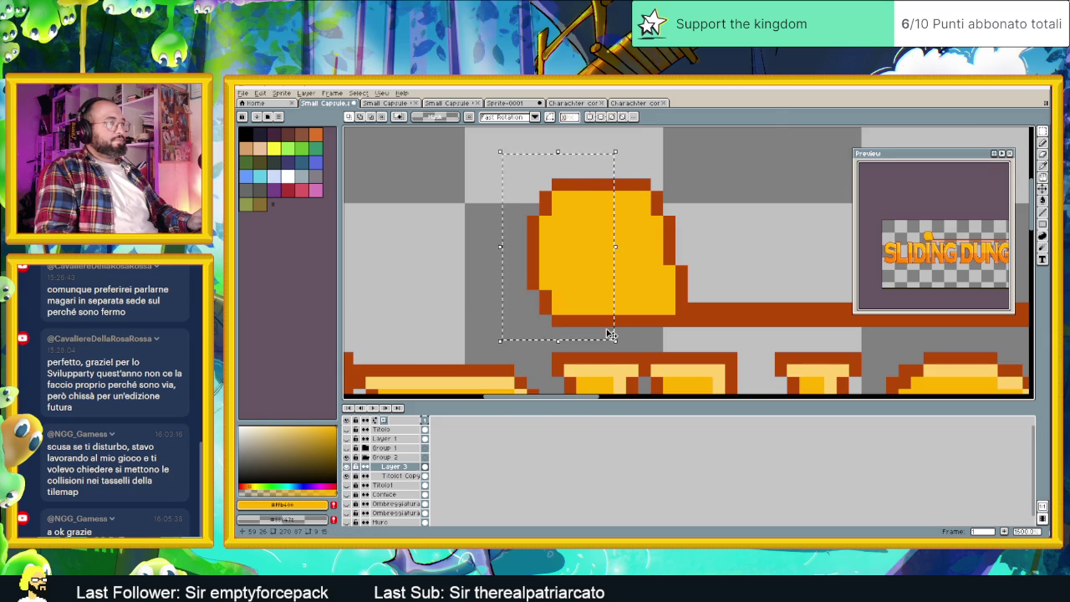
Select sections of the bubble's top and shift them down and left to round it.
{"action": "left_click", "coordinate": [695, 222]}
{"action": "left_click_drag", "start_coordinate": [519, 153], "coordinate": [688, 243]}
{"action": "left_click_drag", "start_coordinate": [566, 215], "coordinate": [575, 223]}
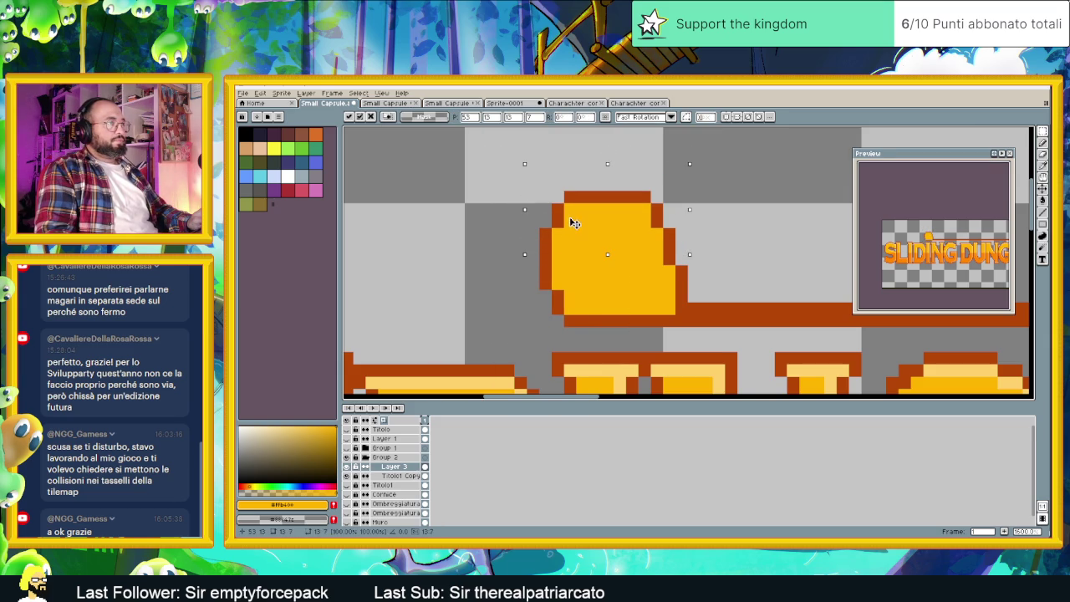
{"action": "mouse_move", "coordinate": [452, 153]}
{"action": "left_mouse_down"}
{"action": "mouse_move", "coordinate": [701, 279]}
{"action": "mouse_move", "coordinate": [653, 262]}
{"action": "left_mouse_up"}
{"action": "left_click_drag", "start_coordinate": [656, 265], "coordinate": [643, 278]}
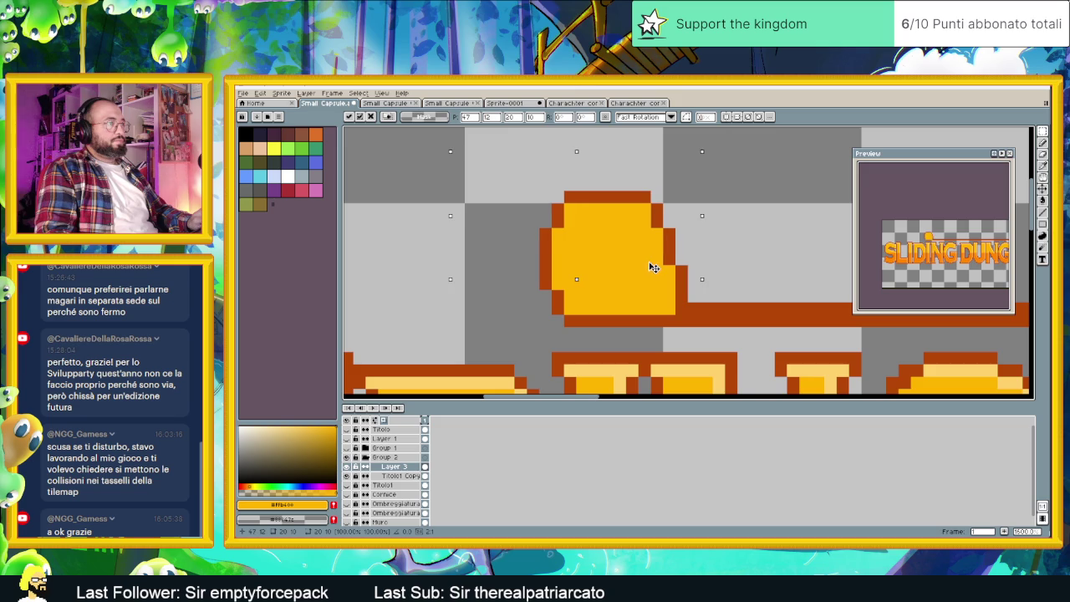
{"action": "mouse_move", "coordinate": [438, 164]}
{"action": "left_mouse_down"}
{"action": "mouse_move", "coordinate": [590, 328]}
{"action": "mouse_move", "coordinate": [592, 313]}
{"action": "left_mouse_up"}
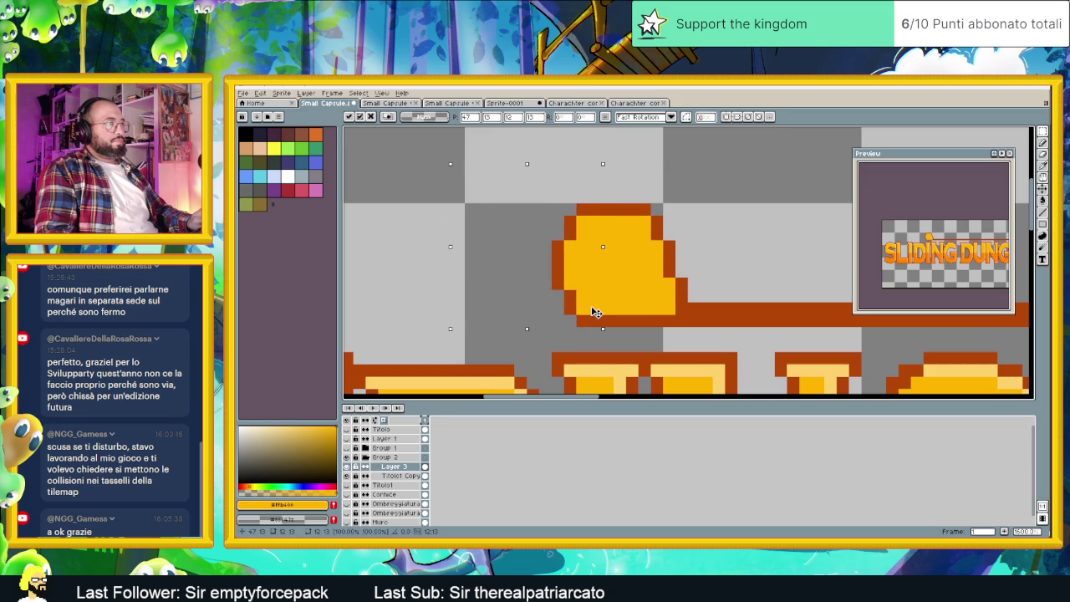
With the Pencil, sample brown and yellow to repaint individual outline and fill pixels of the bubble.
{"action": "left_click", "coordinate": [1045, 144]}
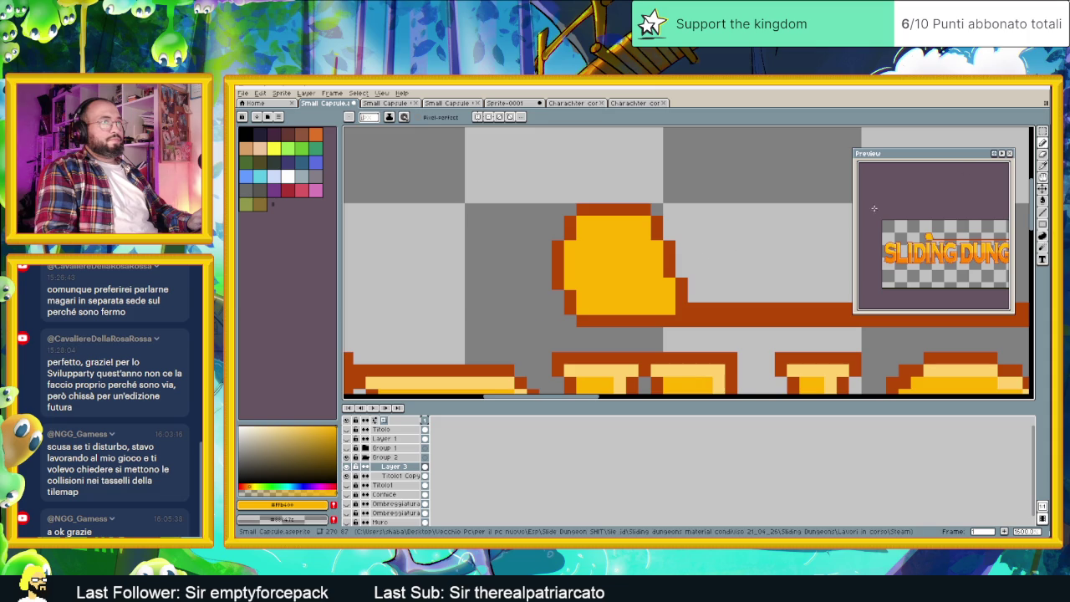
{"action": "left_click", "coordinate": [574, 303], "text": "alt"}
{"action": "left_click", "coordinate": [583, 310]}
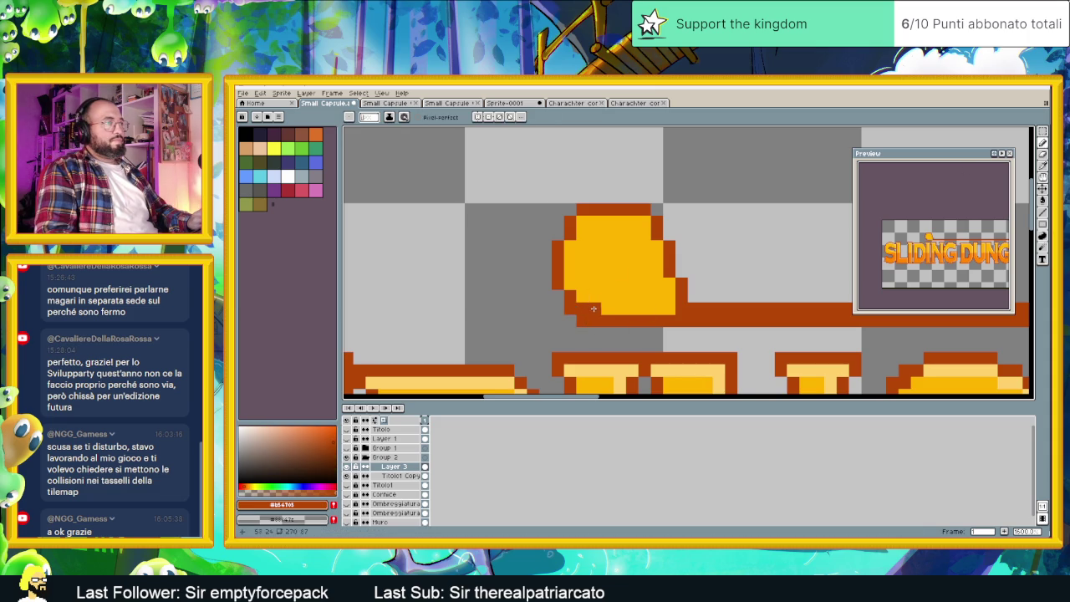
{"action": "left_click", "coordinate": [587, 306], "text": "alt"}
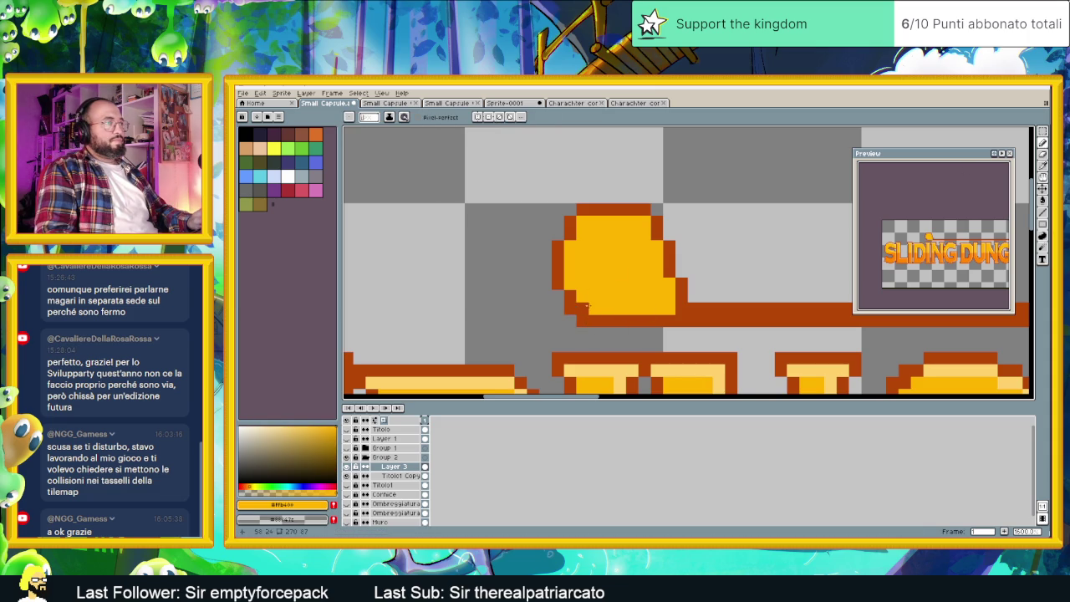
{"action": "left_click", "coordinate": [570, 232], "text": "alt"}
{"action": "left_click", "coordinate": [583, 209], "text": "alt"}
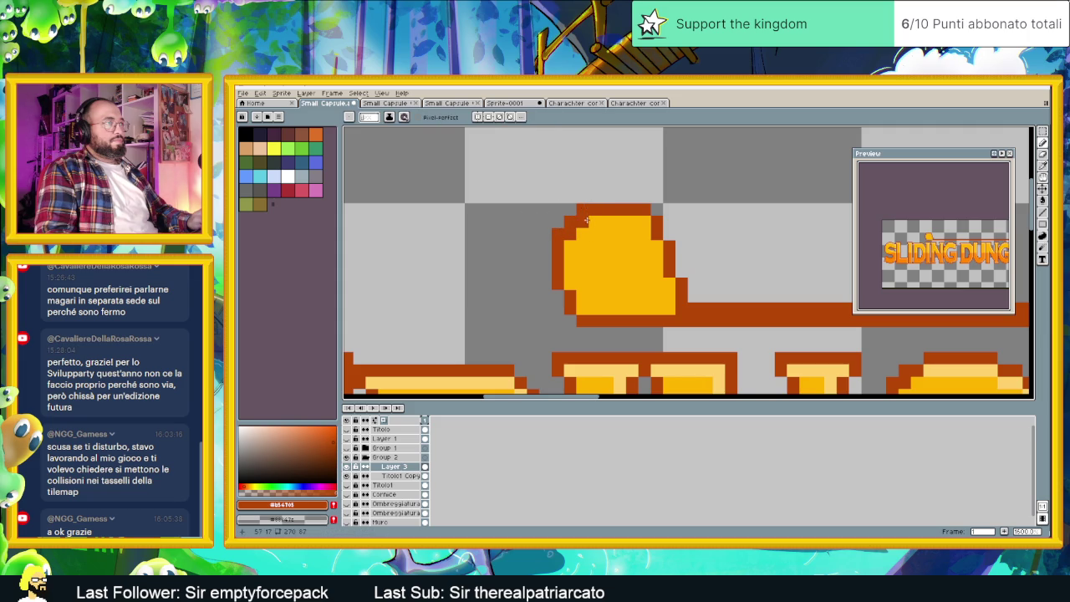
{"action": "left_click", "coordinate": [582, 209], "text": "alt"}
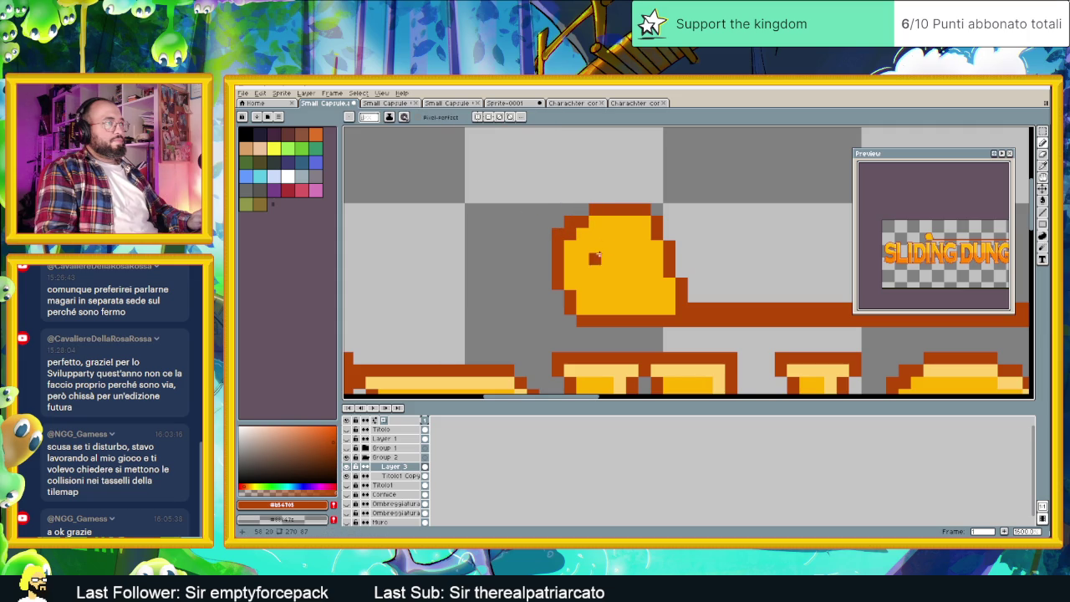
{"action": "left_click", "coordinate": [581, 246]}
{"action": "left_click", "coordinate": [597, 239], "text": "alt"}
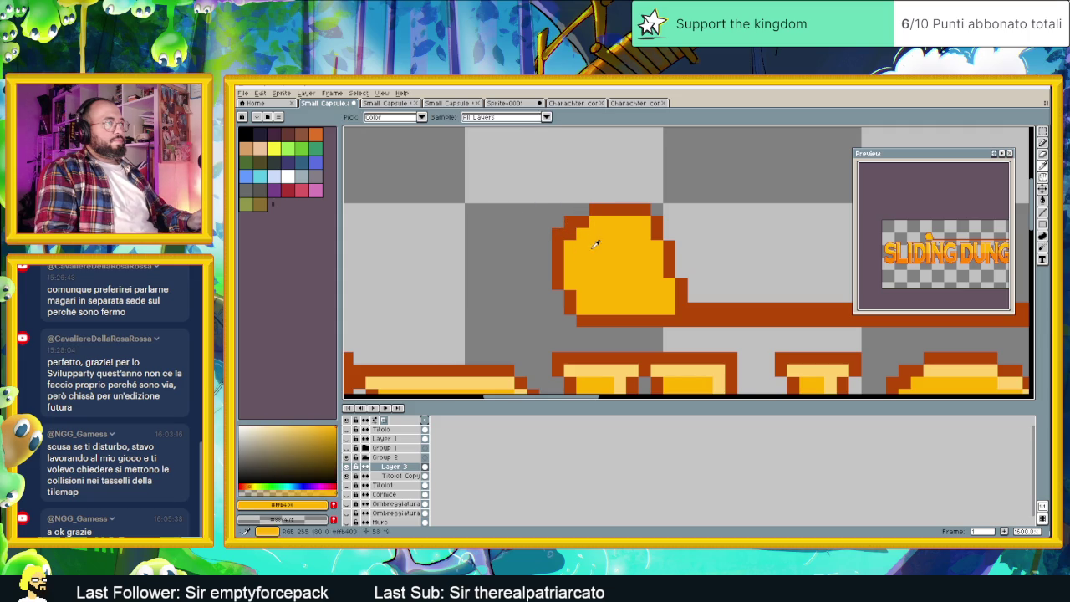
{"action": "left_click", "coordinate": [545, 234]}
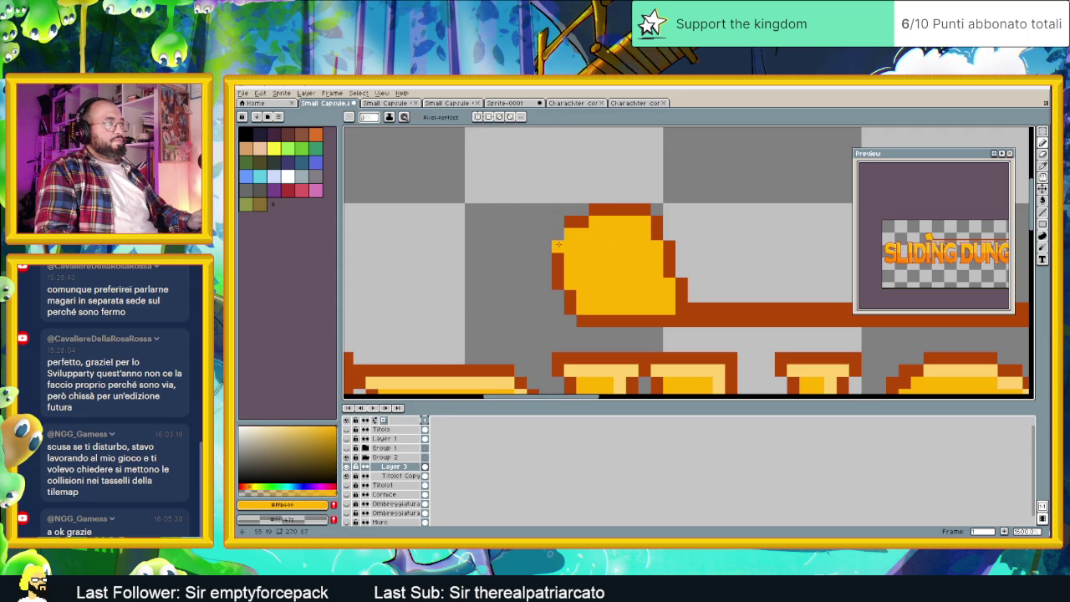
{"action": "left_click", "coordinate": [566, 223], "text": "alt"}
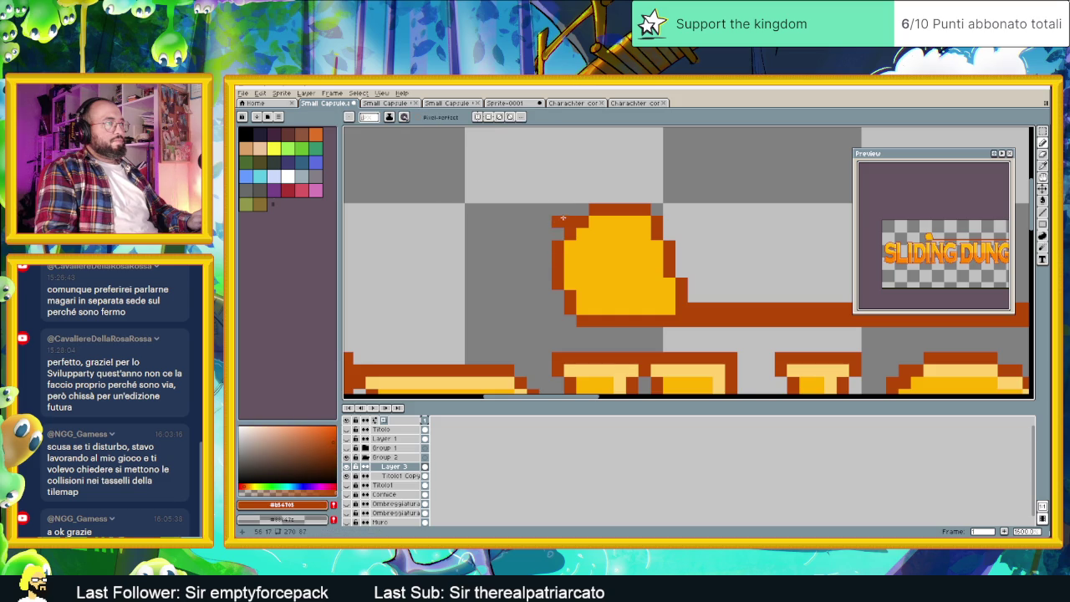
{"action": "scroll", "coordinate": [544, 269], "scroll_direction": "down", "scroll_amount": 1}
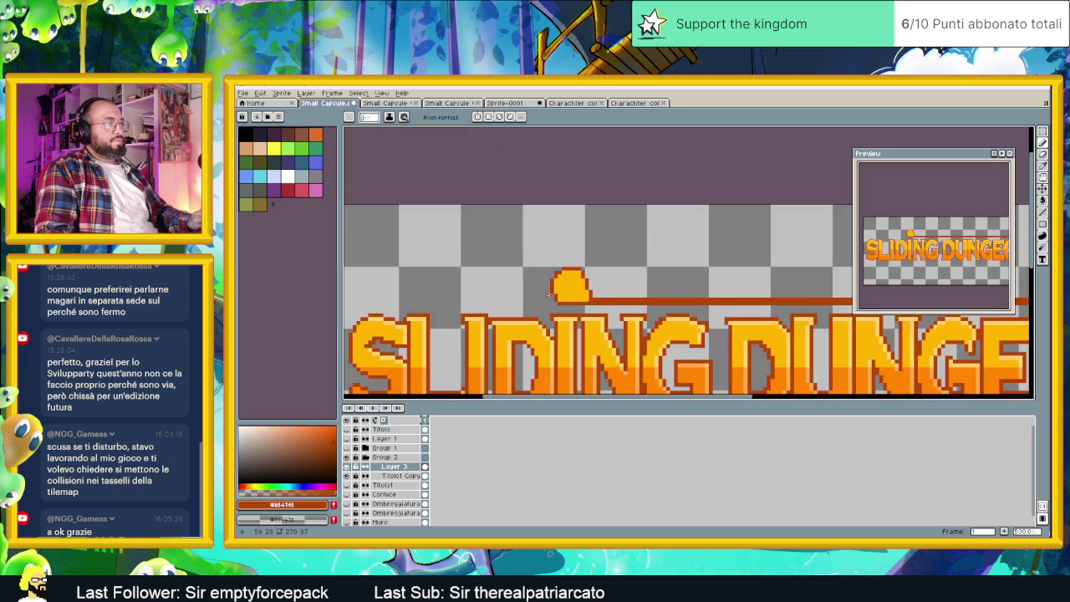
Paint dark orange pixels along the bubble's right edge where it meets the line.
{"action": "scroll", "coordinate": [614, 314], "scroll_direction": "down", "scroll_amount": 1}
{"action": "scroll", "coordinate": [620, 310], "scroll_direction": "down", "scroll_amount": 1}
{"action": "scroll", "coordinate": [620, 301], "scroll_direction": "up", "scroll_amount": 2}
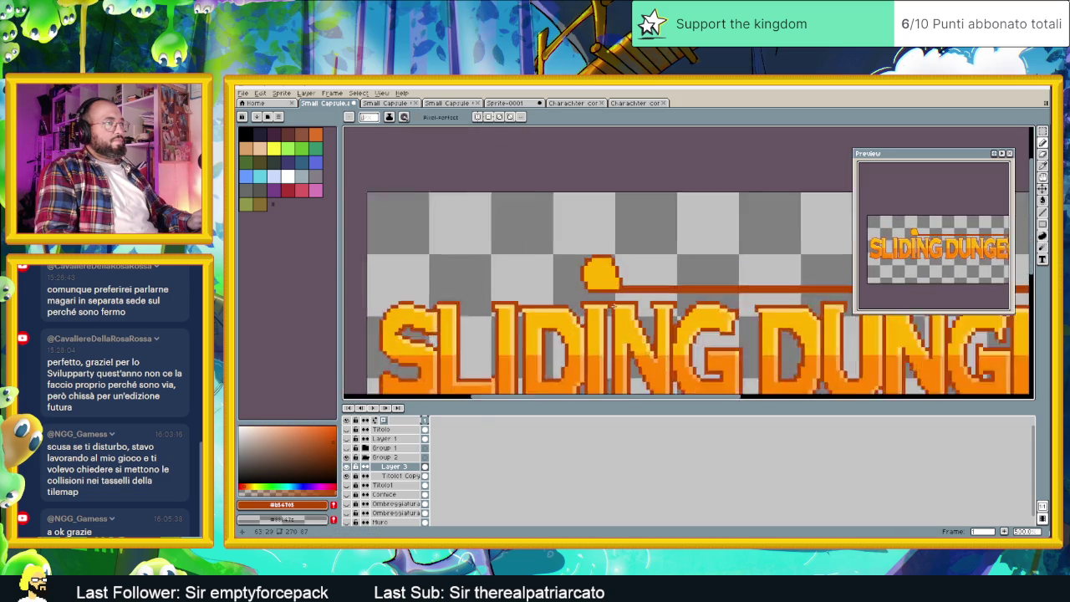
{"action": "scroll", "coordinate": [622, 267], "scroll_direction": "up", "scroll_amount": 1}
{"action": "scroll", "coordinate": [625, 241], "scroll_direction": "up", "scroll_amount": 1}
{"action": "left_click", "coordinate": [623, 243]}
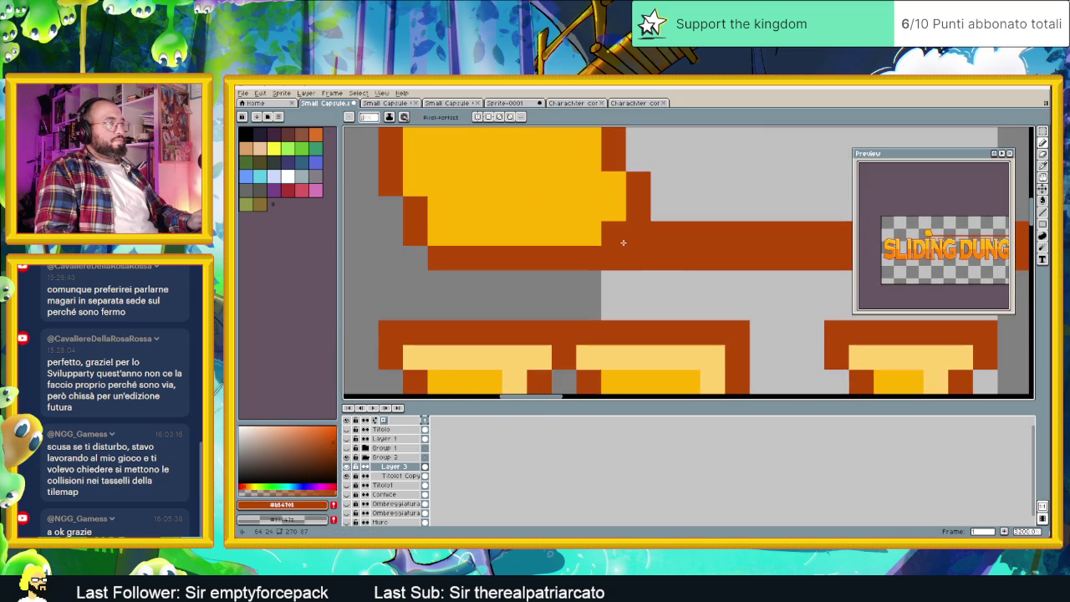
{"action": "scroll", "coordinate": [639, 302], "scroll_direction": "down", "scroll_amount": 2}
{"action": "scroll", "coordinate": [641, 289], "scroll_direction": "up", "scroll_amount": 1}
{"action": "scroll", "coordinate": [635, 279], "scroll_direction": "up", "scroll_amount": 1}
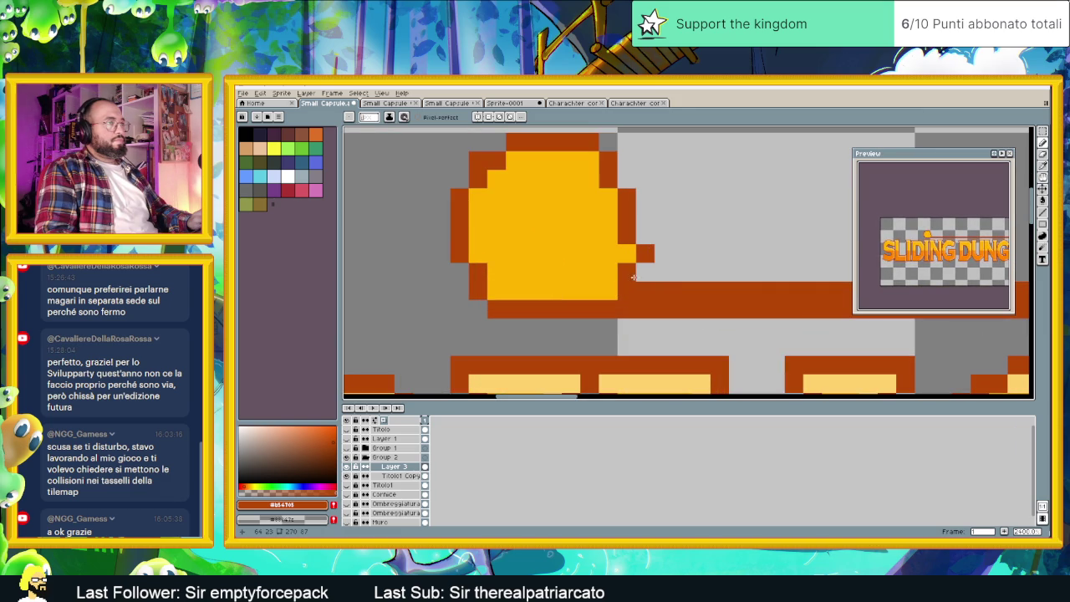
{"action": "left_click", "coordinate": [627, 254]}
{"action": "left_click", "coordinate": [638, 229]}
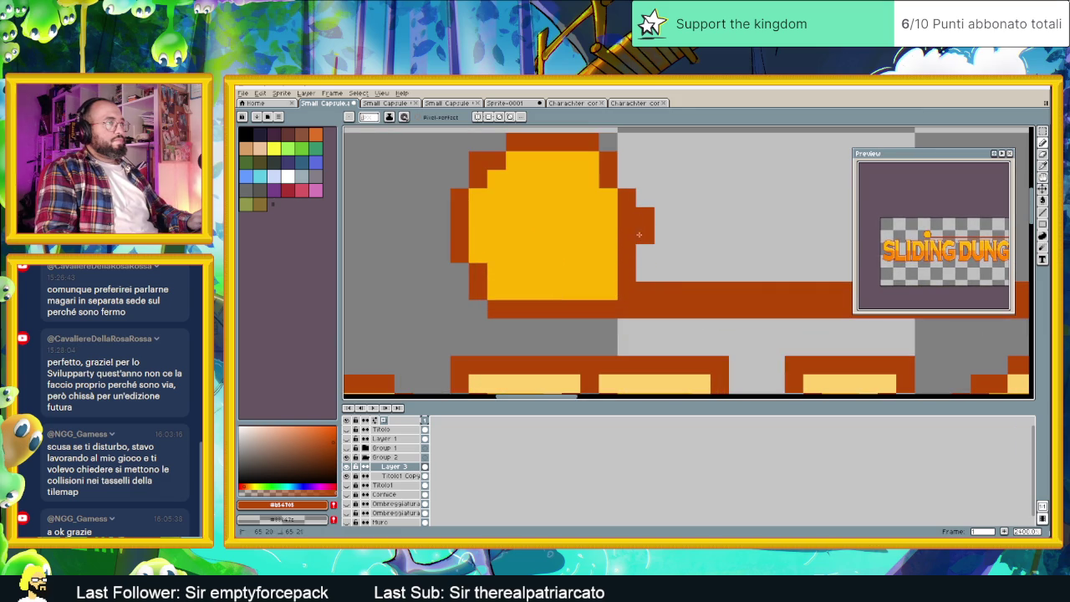
Add yellow pixels at the bubble's right edge, undoing one stray pixel.
{"action": "left_click", "coordinate": [585, 219], "text": "alt"}
{"action": "left_click", "coordinate": [623, 211]}
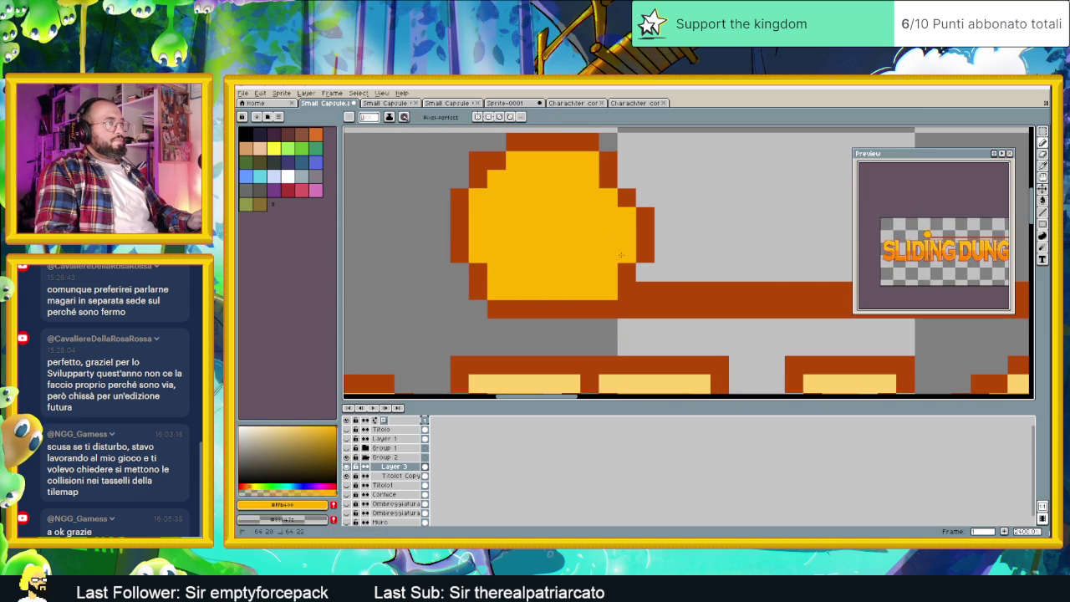
{"action": "scroll", "coordinate": [621, 254], "scroll_direction": "down", "scroll_amount": 1}
{"action": "scroll", "coordinate": [618, 259], "scroll_direction": "up", "scroll_amount": 2}
{"action": "scroll", "coordinate": [617, 264], "scroll_direction": "down", "scroll_amount": 1}
{"action": "left_click", "coordinate": [610, 272]}
{"action": "key", "text": "ctrl+z"}
Resample the outline and fill colours, then nudge the flourish slightly left and down with Move.
{"action": "left_click", "coordinate": [605, 255], "text": "alt"}
{"action": "scroll", "coordinate": [516, 283], "scroll_direction": "down", "scroll_amount": 2}
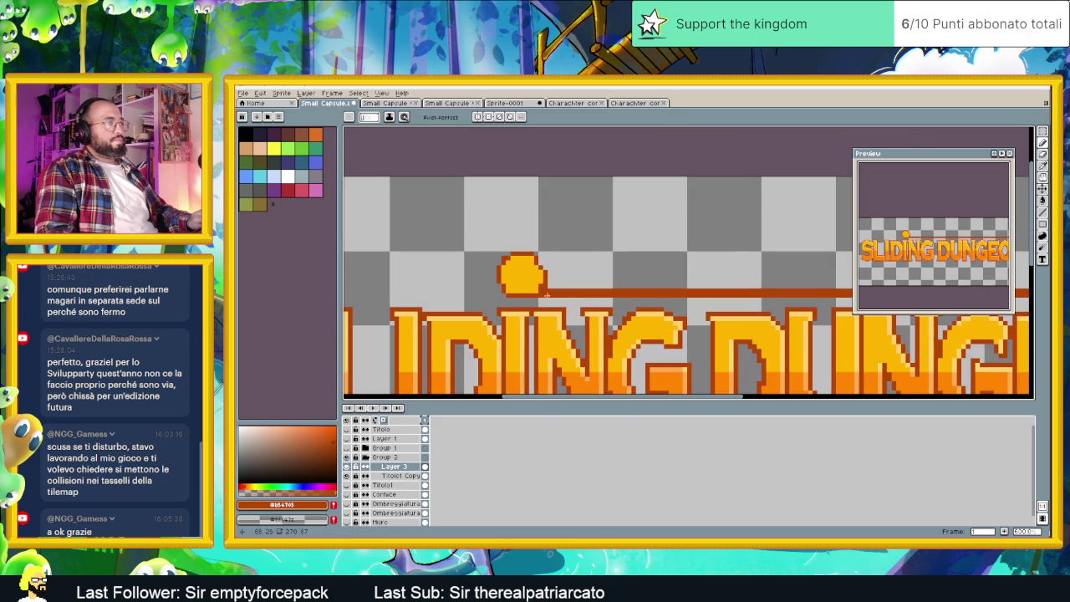
{"action": "scroll", "coordinate": [517, 282], "scroll_direction": "up", "scroll_amount": 2}
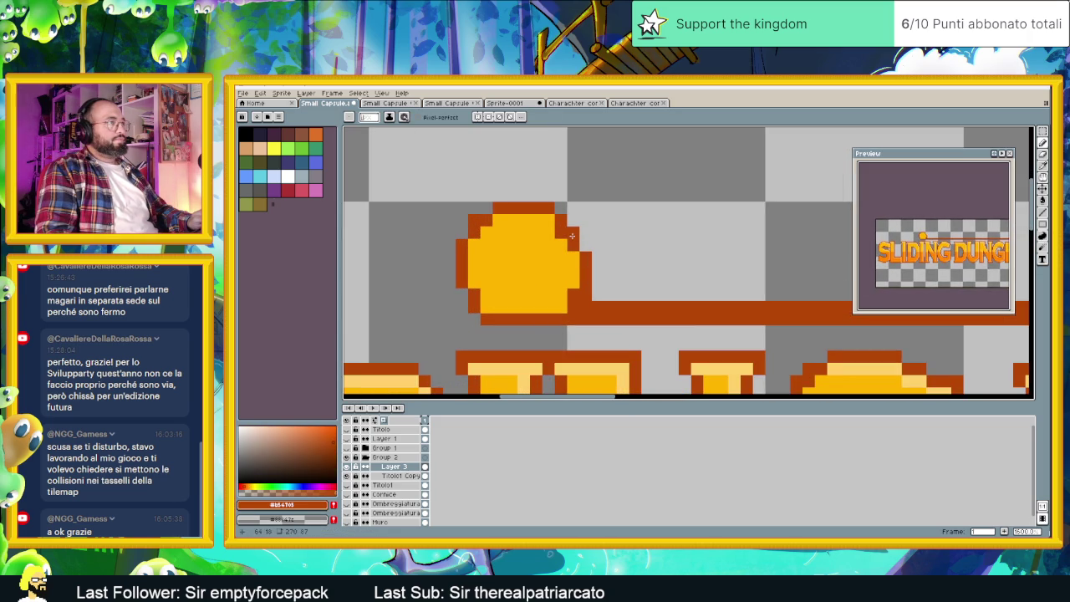
{"action": "left_click", "coordinate": [556, 238], "text": "alt"}
{"action": "scroll", "coordinate": [573, 297], "scroll_direction": "down", "scroll_amount": 2}
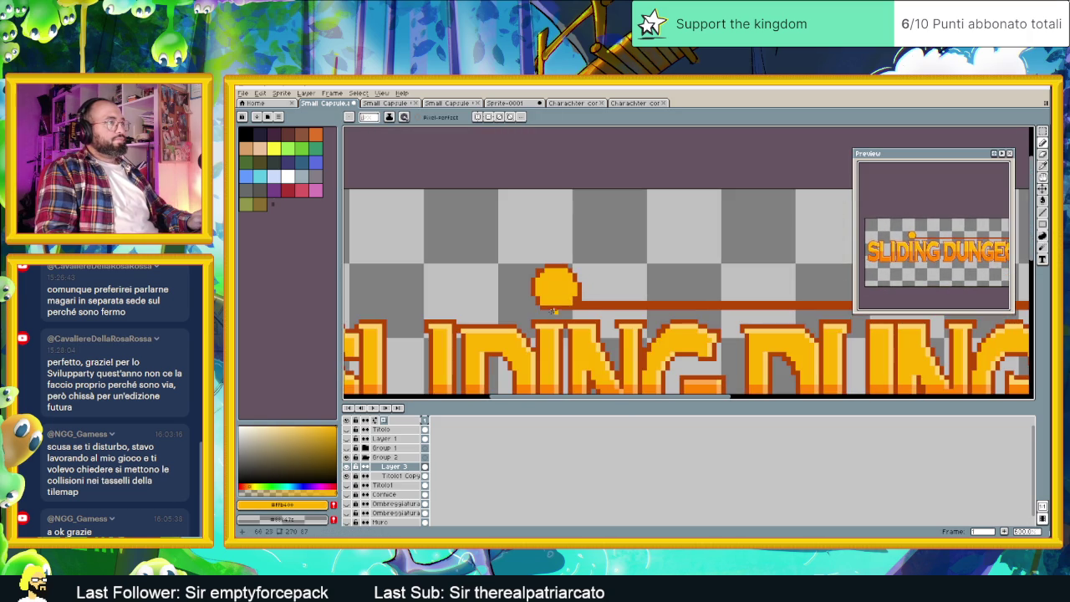
{"action": "scroll", "coordinate": [546, 309], "scroll_direction": "down", "scroll_amount": 2}
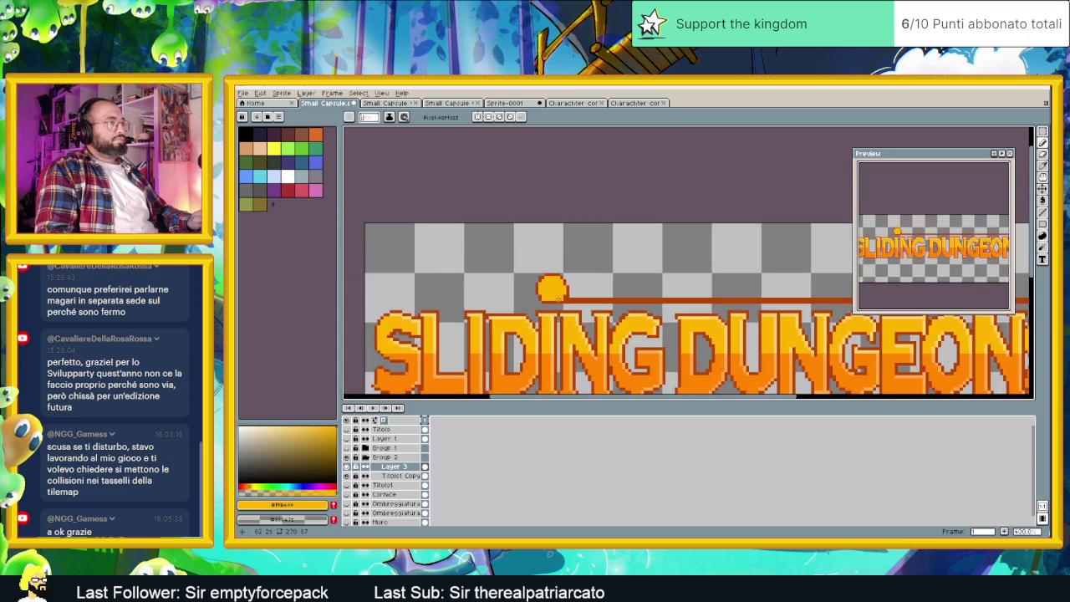
{"action": "scroll", "coordinate": [568, 309], "scroll_direction": "down", "scroll_amount": 3}
{"action": "scroll", "coordinate": [585, 309], "scroll_direction": "up", "scroll_amount": 3}
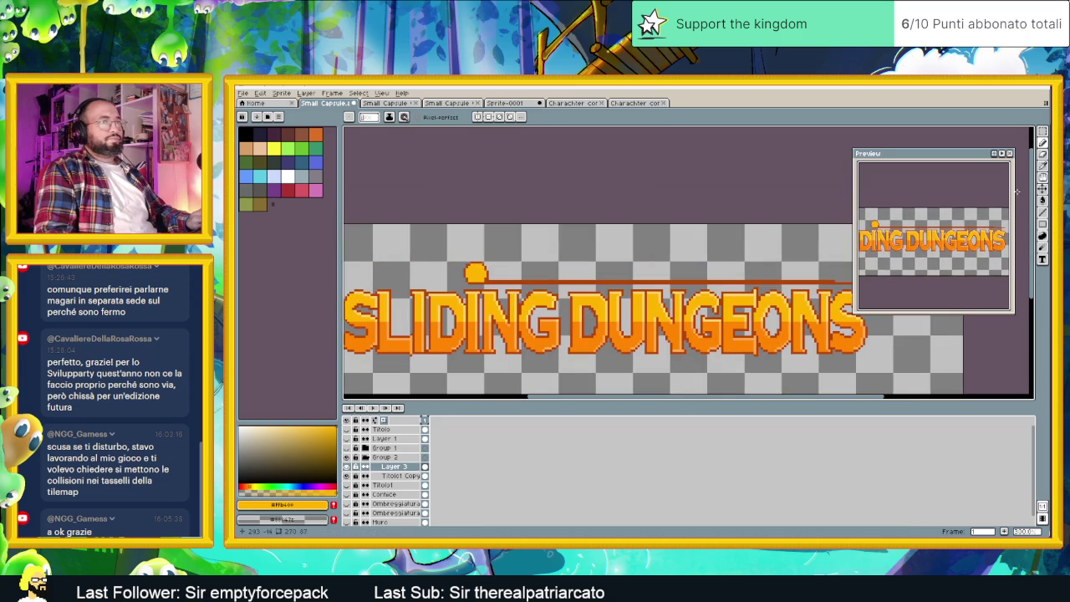
{"action": "left_click", "coordinate": [1045, 192]}
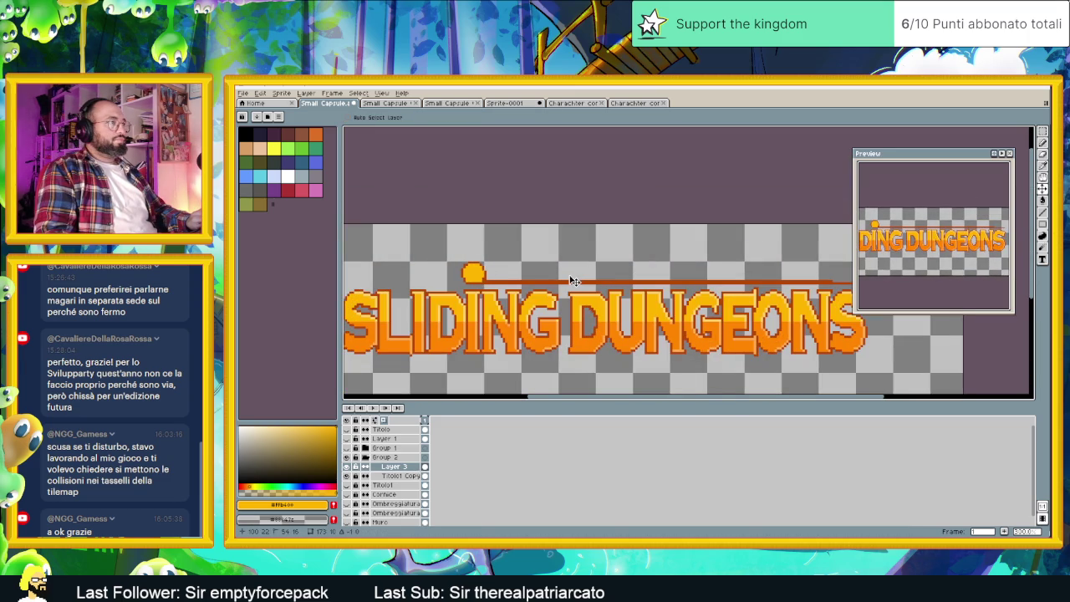
{"action": "left_click_drag", "start_coordinate": [572, 281], "coordinate": [573, 282]}
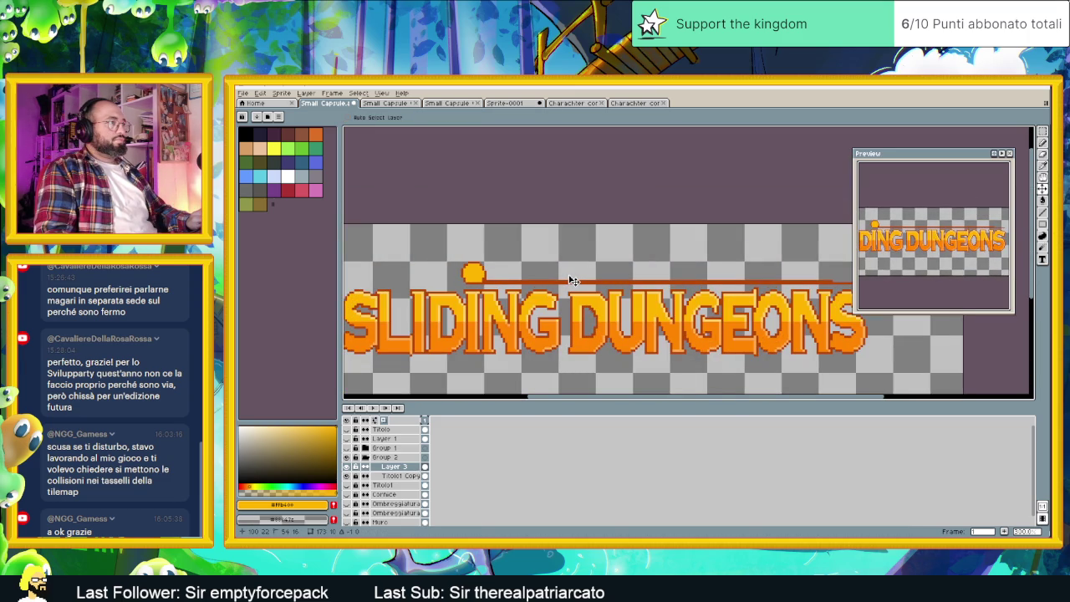
{"action": "scroll", "coordinate": [441, 287], "scroll_direction": "up", "scroll_amount": 3}
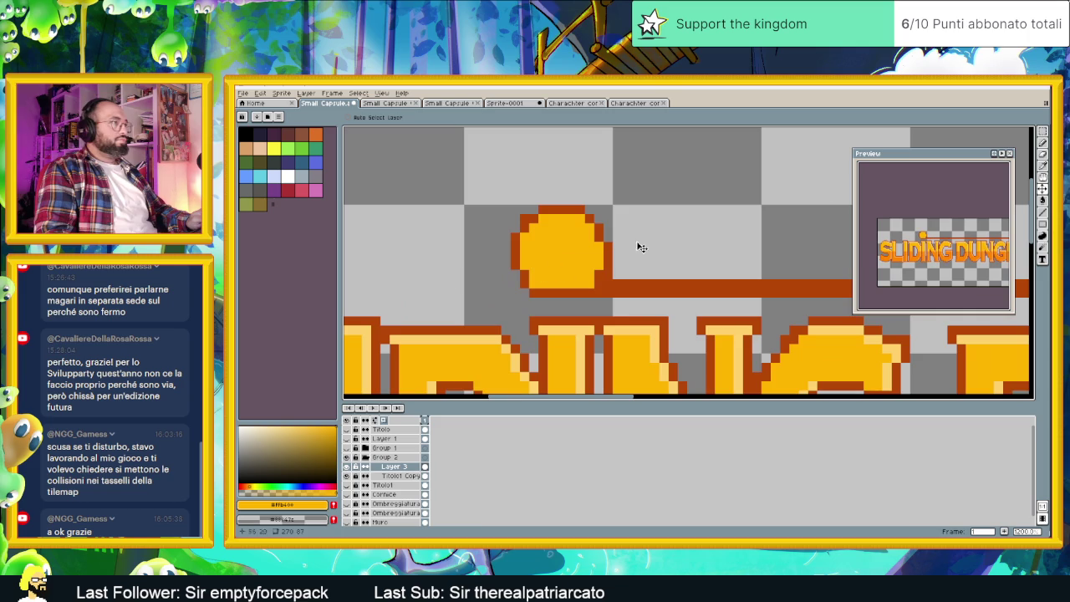
Select the orange dot with the Rectangular Marquee and move it down one pixel.
{"action": "key", "text": "m"}
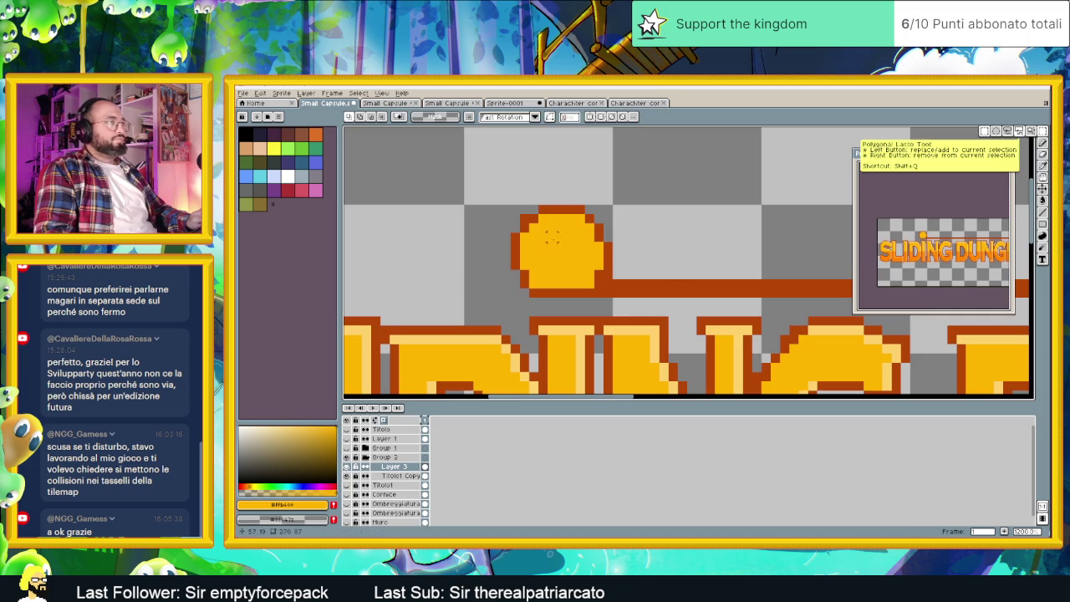
{"action": "mouse_move", "coordinate": [474, 188]}
{"action": "left_mouse_down"}
{"action": "mouse_move", "coordinate": [565, 314]}
{"action": "mouse_move", "coordinate": [557, 281]}
{"action": "left_mouse_up"}
{"action": "left_click_drag", "start_coordinate": [661, 165], "coordinate": [517, 252]}
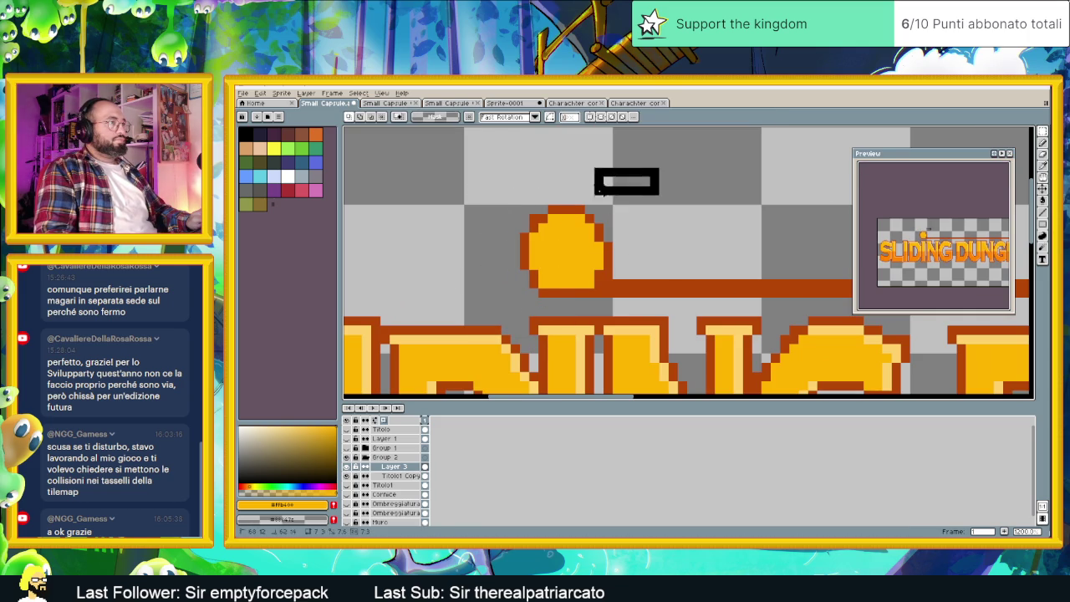
{"action": "left_click_drag", "start_coordinate": [587, 224], "coordinate": [587, 232]}
{"action": "left_click", "coordinate": [701, 212]}
Shift the dot's left half one pixel right to close the gap, then mark out its top.
{"action": "left_click_drag", "start_coordinate": [496, 198], "coordinate": [557, 303]}
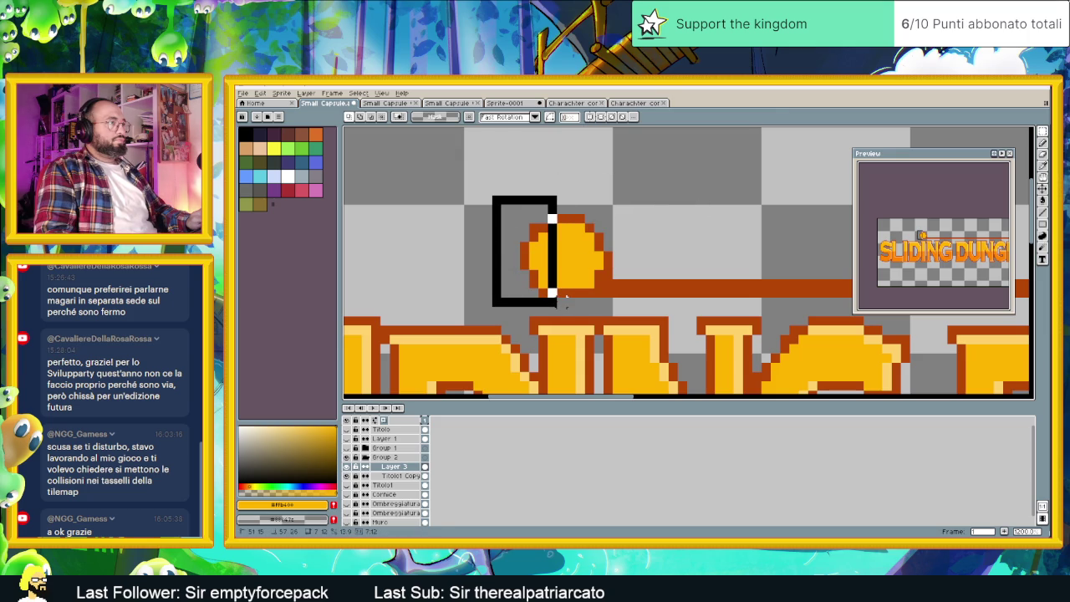
{"action": "left_click_drag", "start_coordinate": [557, 275], "coordinate": [567, 275]}
{"action": "left_click", "coordinate": [617, 210]}
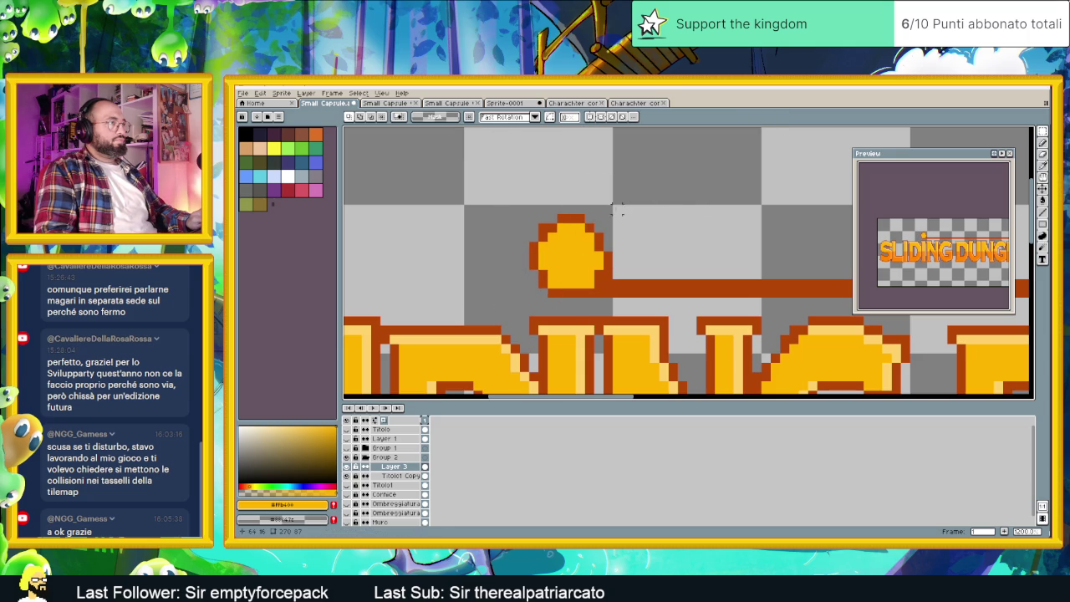
{"action": "left_click_drag", "start_coordinate": [608, 204], "coordinate": [532, 231]}
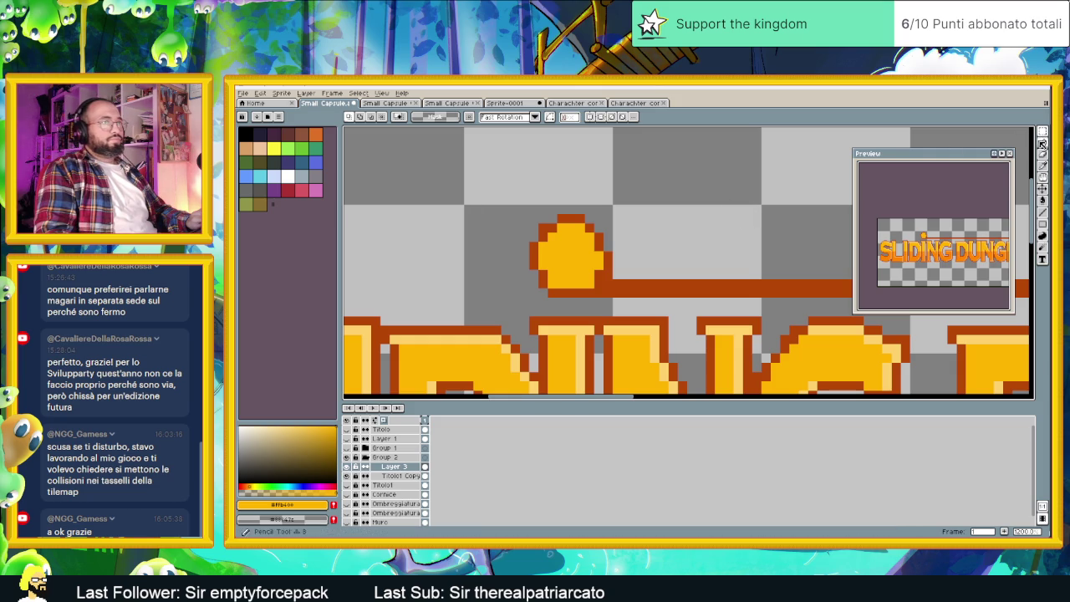
Repaint single pixels at the dot's top-left with dark orange #b54705 and yellow #ffb400 using the Pencil.
{"action": "left_click", "coordinate": [1042, 144]}
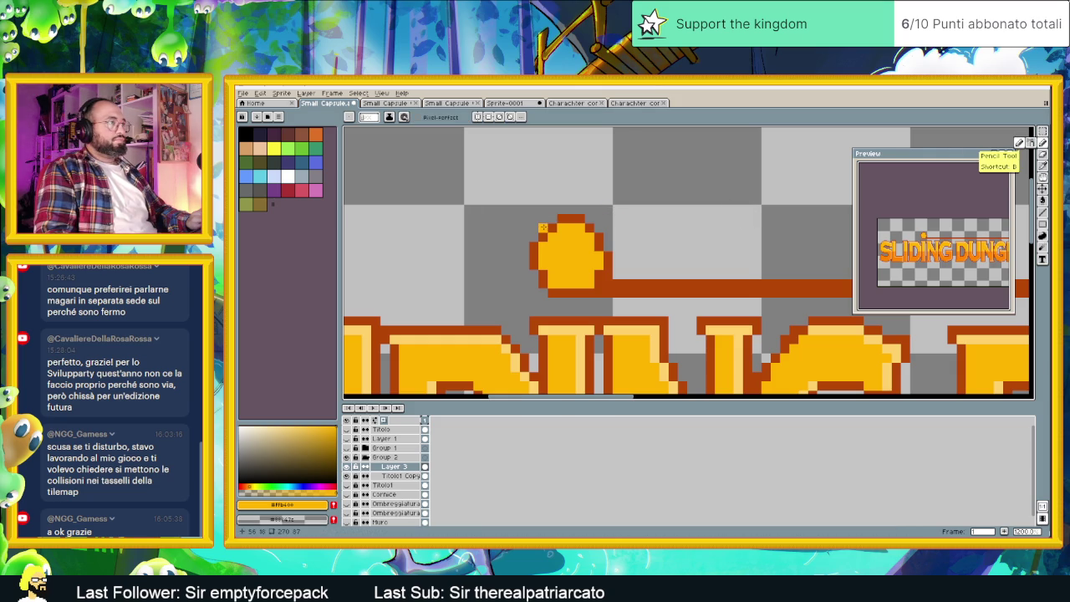
{"action": "left_click", "coordinate": [541, 233], "text": "alt"}
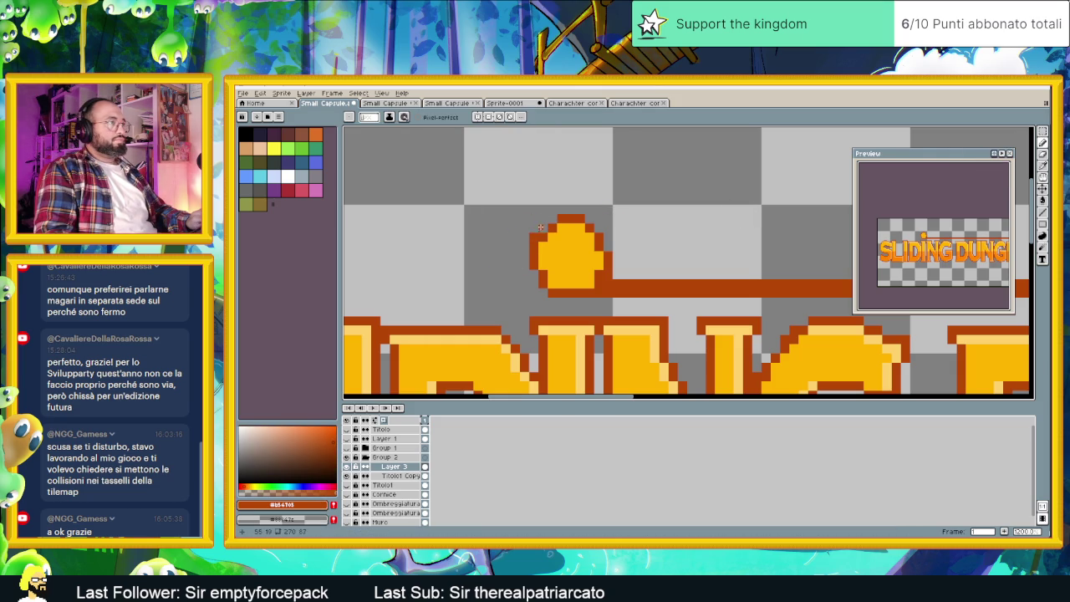
{"action": "left_click", "coordinate": [543, 220]}
{"action": "left_click", "coordinate": [544, 237], "text": "alt"}
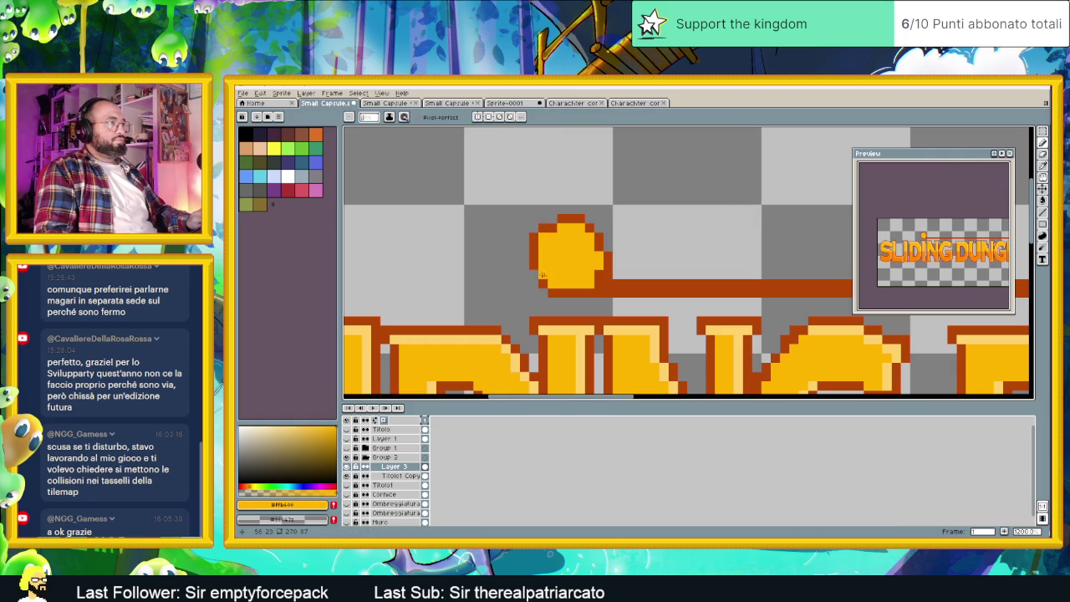
{"action": "left_click", "coordinate": [536, 274], "text": "alt"}
{"action": "left_click", "coordinate": [542, 272], "text": "alt"}
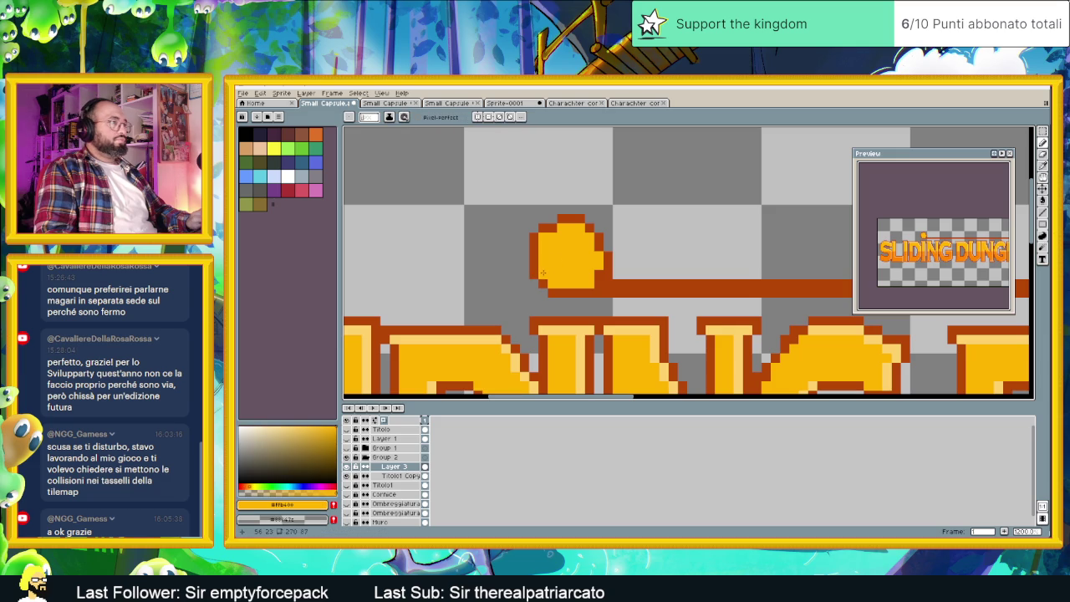
{"action": "left_click", "coordinate": [551, 284], "text": "alt"}
{"action": "left_click", "coordinate": [561, 266]}
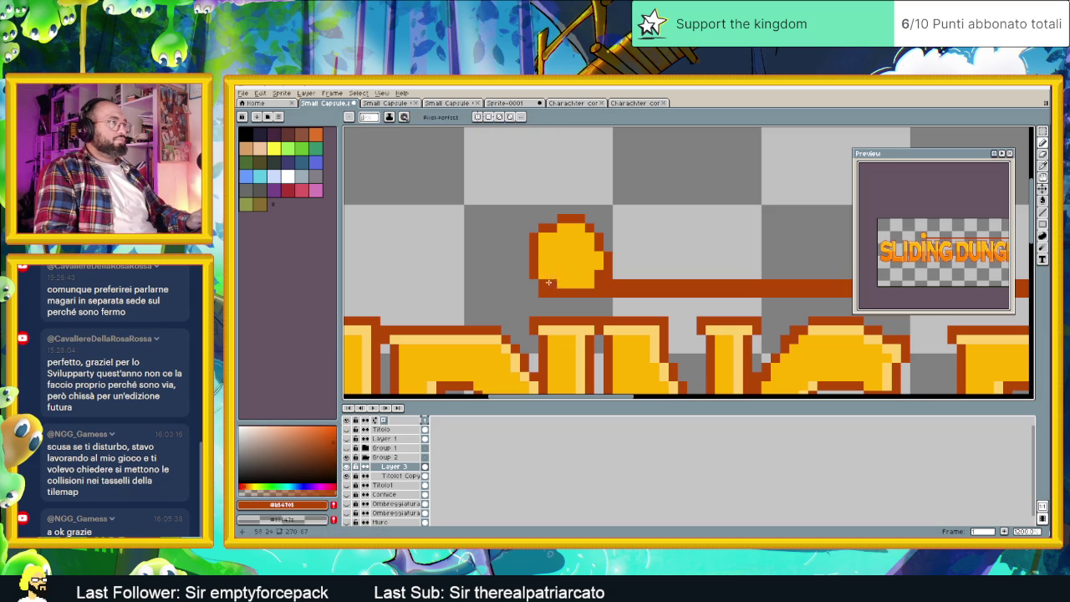
{"action": "left_click", "coordinate": [540, 281], "text": "alt"}
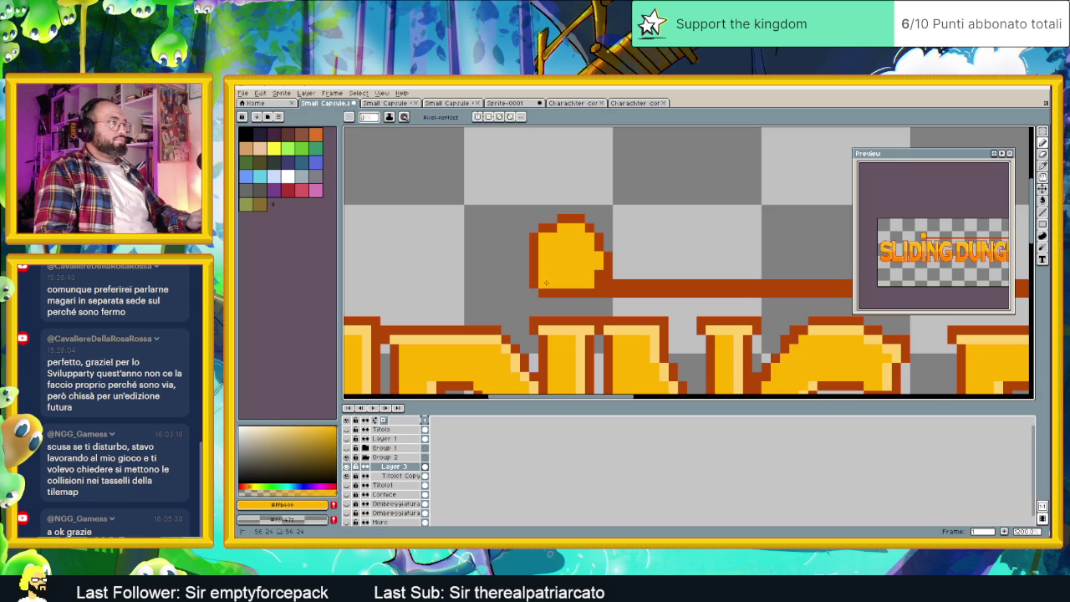
{"action": "left_click", "coordinate": [560, 219], "text": "alt"}
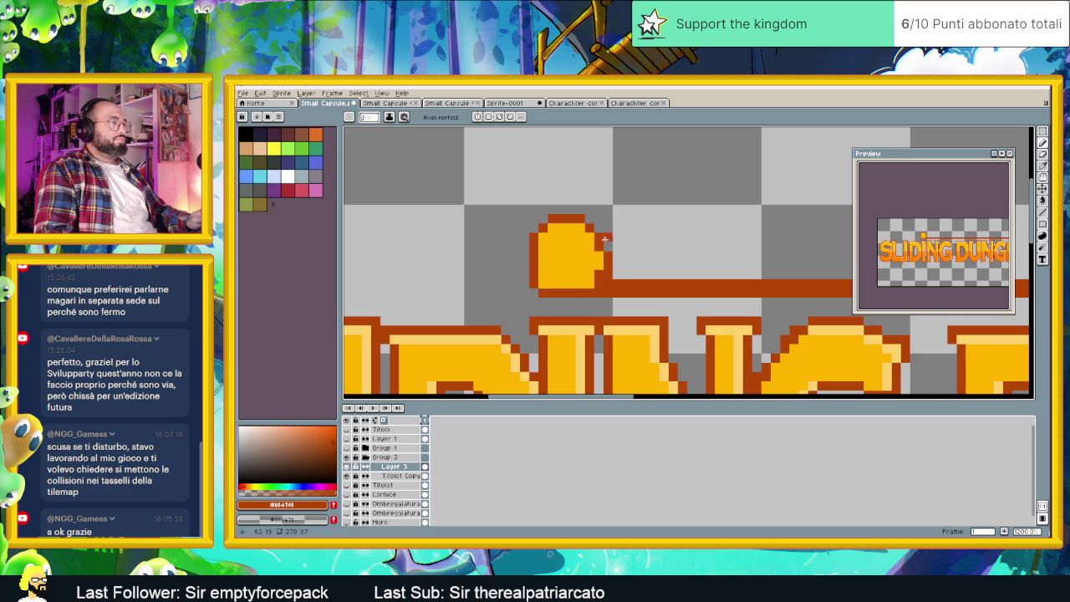
{"action": "scroll", "coordinate": [577, 251], "scroll_direction": "down", "scroll_amount": 2}
{"action": "scroll", "coordinate": [535, 268], "scroll_direction": "up", "scroll_amount": 3}
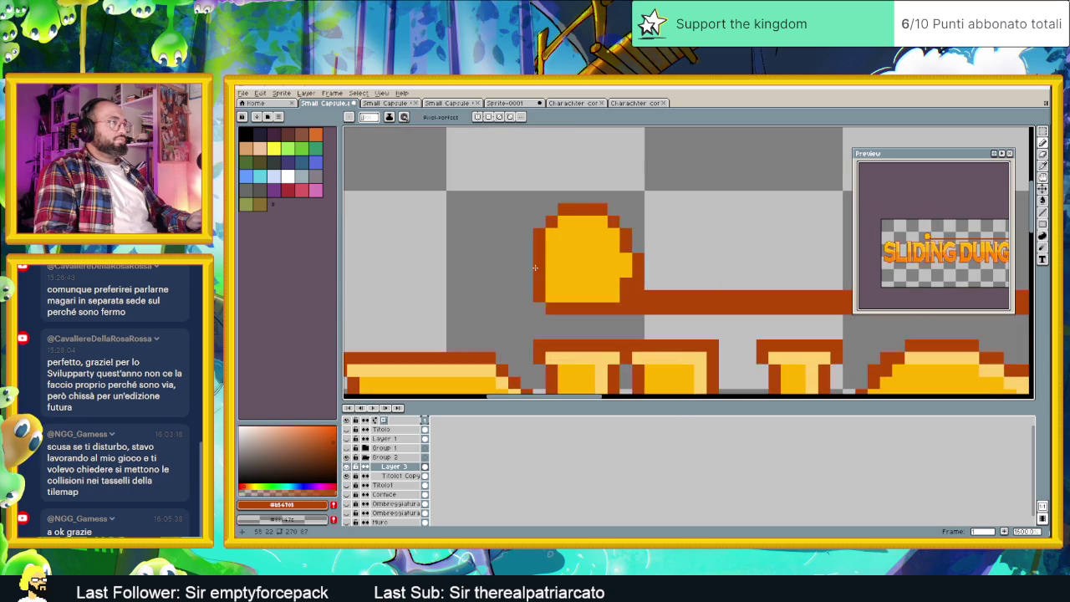
Draw a dark-orange column down the dot's left edge and turn the pixels beside it yellow.
{"action": "left_click_drag", "start_coordinate": [529, 244], "coordinate": [527, 261]}
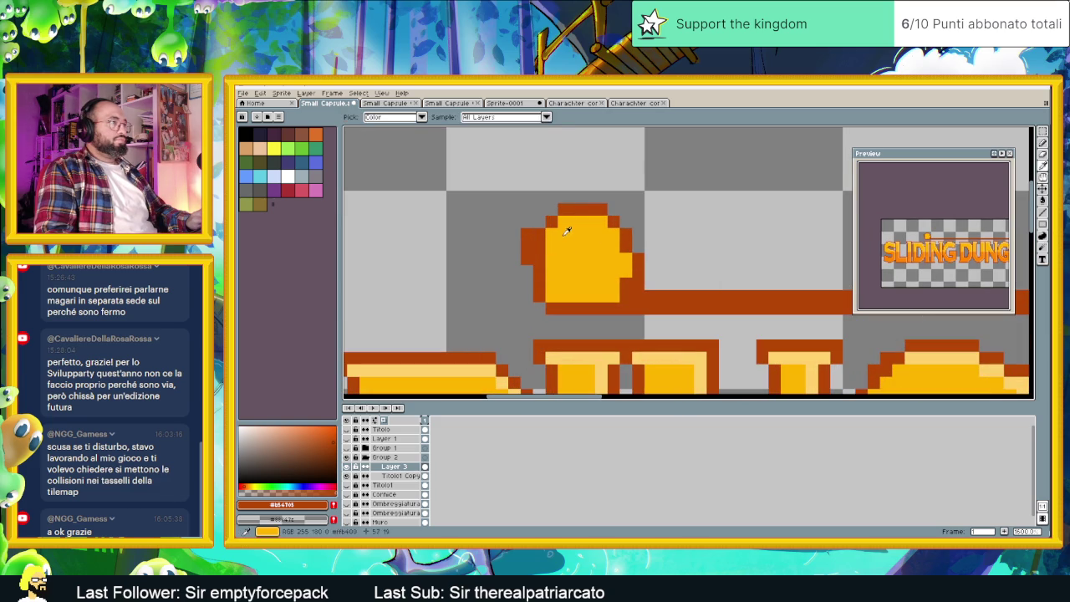
{"action": "left_click", "coordinate": [544, 238], "text": "alt"}
{"action": "left_click", "coordinate": [526, 269]}
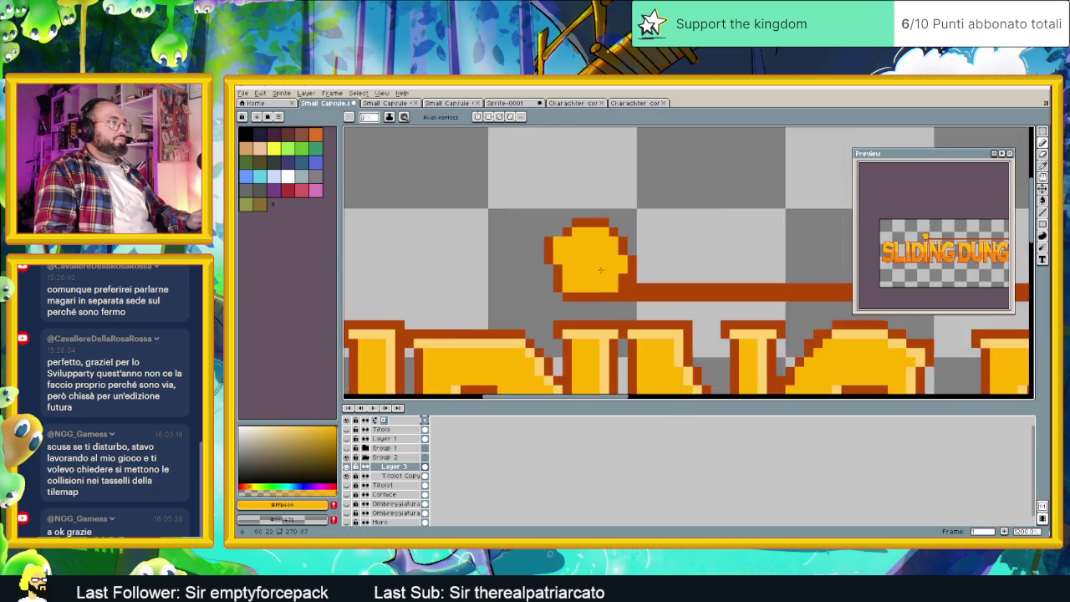
{"action": "scroll", "coordinate": [565, 266], "scroll_direction": "up", "scroll_amount": 2}
{"action": "left_click", "coordinate": [561, 243], "text": "alt"}
{"action": "left_click", "coordinate": [565, 274]}
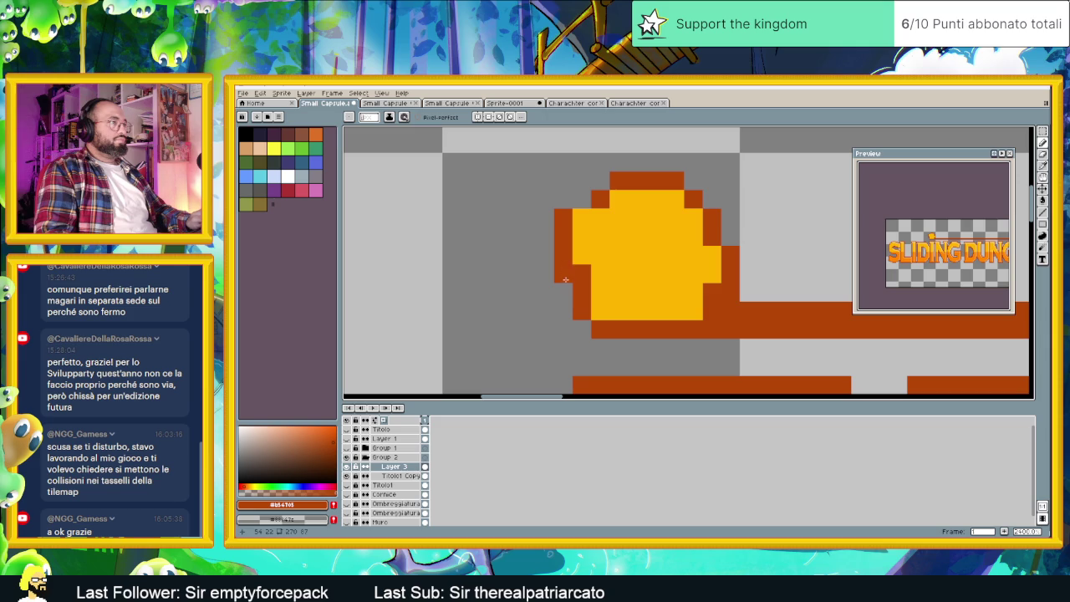
{"action": "key", "text": "ctrl+z"}
{"action": "left_click", "coordinate": [613, 258], "text": "alt"}
Extend the dark-orange outline along the bubble's top-left and top row, with yellow fill beneath.
{"action": "left_click", "coordinate": [583, 272]}
{"action": "left_click", "coordinate": [595, 199], "text": "alt"}
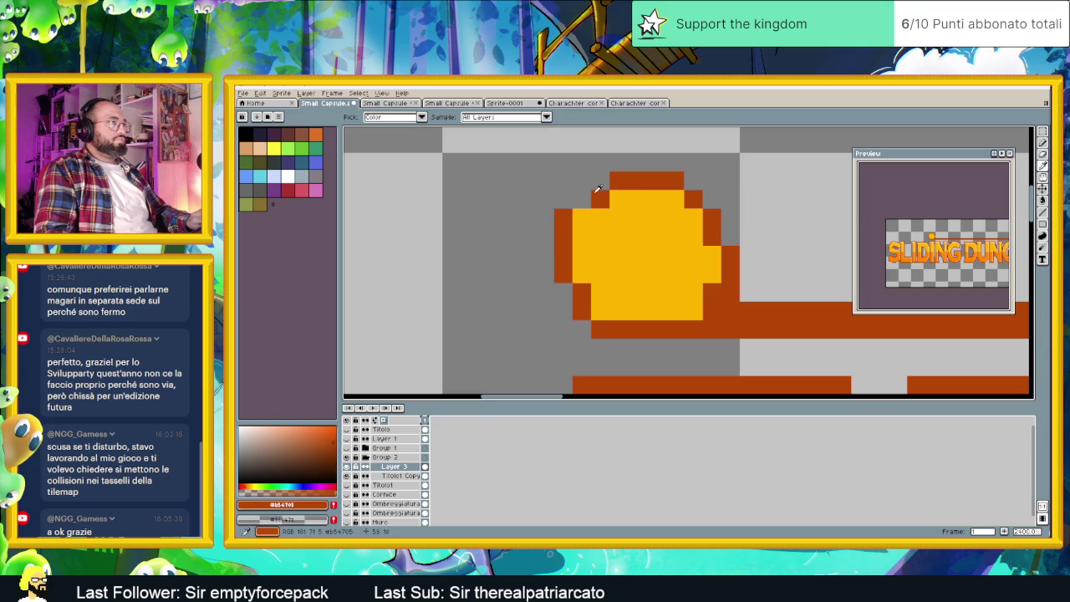
{"action": "left_click_drag", "start_coordinate": [582, 199], "coordinate": [613, 201]}
{"action": "left_click", "coordinate": [635, 200], "text": "alt"}
{"action": "left_click", "coordinate": [600, 199]}
{"action": "left_click", "coordinate": [618, 180], "text": "alt"}
{"action": "left_click", "coordinate": [600, 181]}
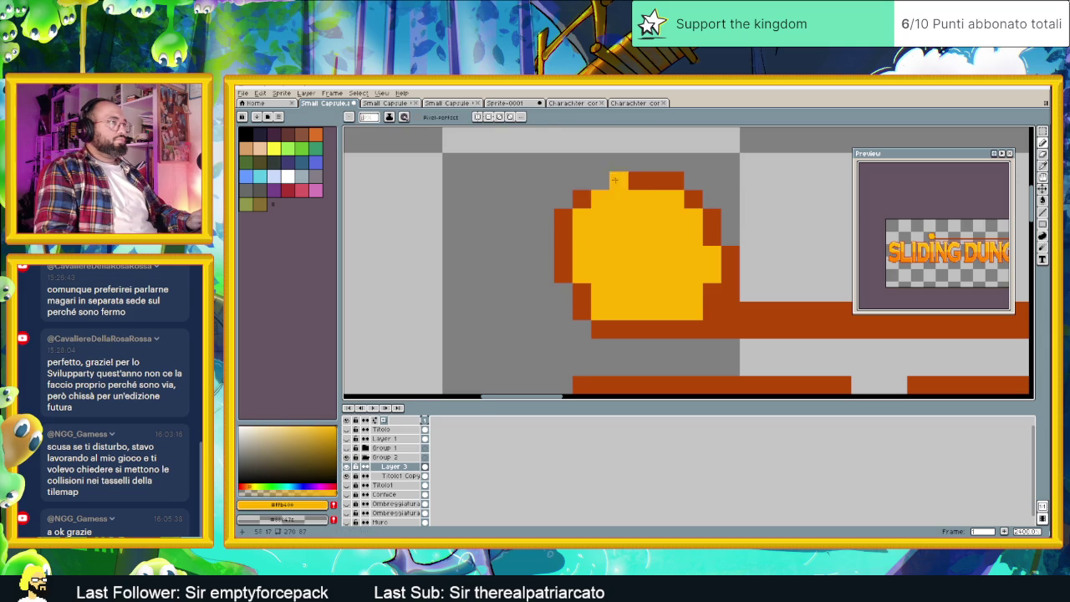
{"action": "scroll", "coordinate": [608, 180], "scroll_direction": "down", "scroll_amount": 1}
{"action": "scroll", "coordinate": [635, 218], "scroll_direction": "down", "scroll_amount": 1}
{"action": "scroll", "coordinate": [661, 251], "scroll_direction": "down", "scroll_amount": 1}
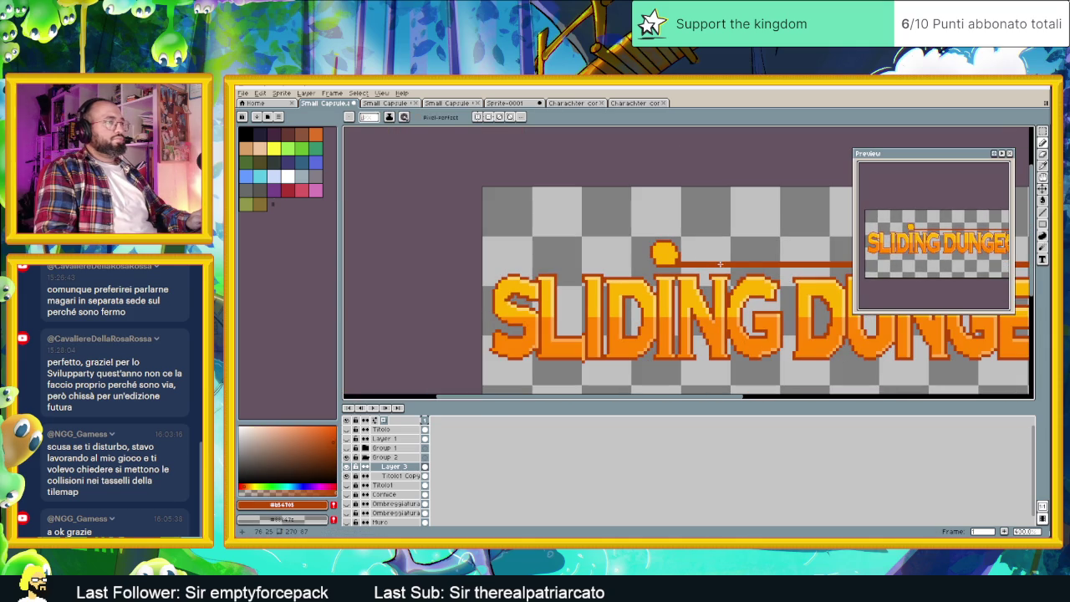
{"action": "scroll", "coordinate": [669, 256], "scroll_direction": "up", "scroll_amount": 1}
{"action": "scroll", "coordinate": [669, 257], "scroll_direction": "up", "scroll_amount": 2}
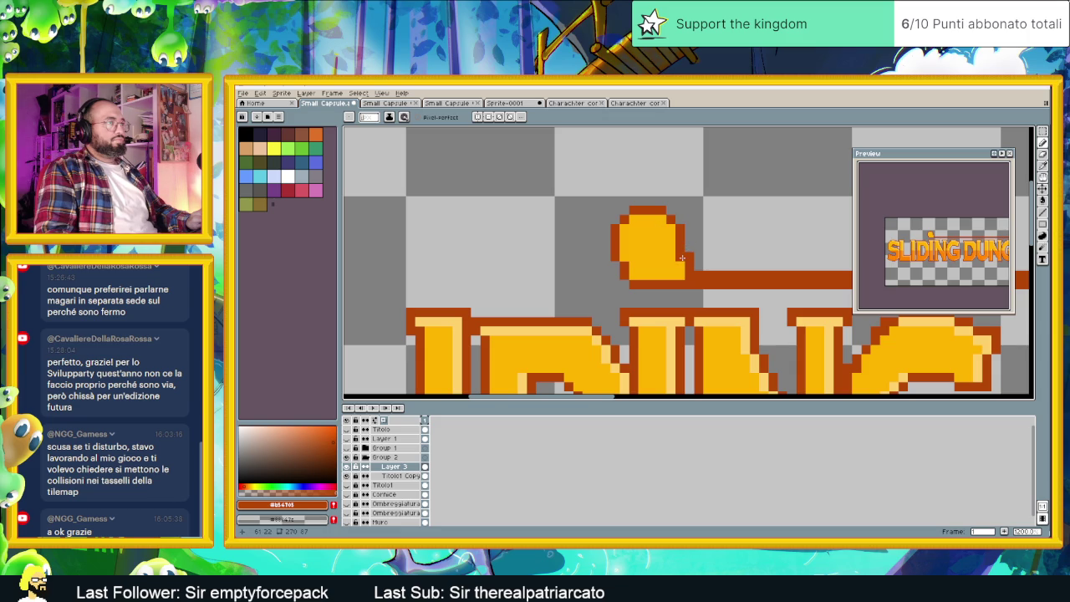
{"action": "scroll", "coordinate": [716, 255], "scroll_direction": "down", "scroll_amount": 2}
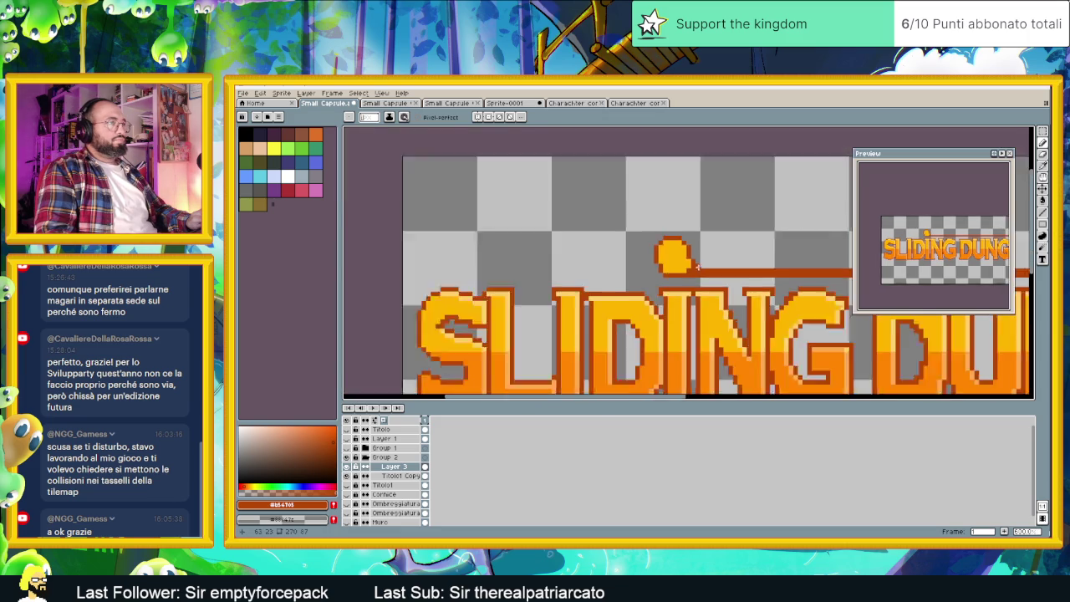
{"action": "scroll", "coordinate": [711, 259], "scroll_direction": "up", "scroll_amount": 3}
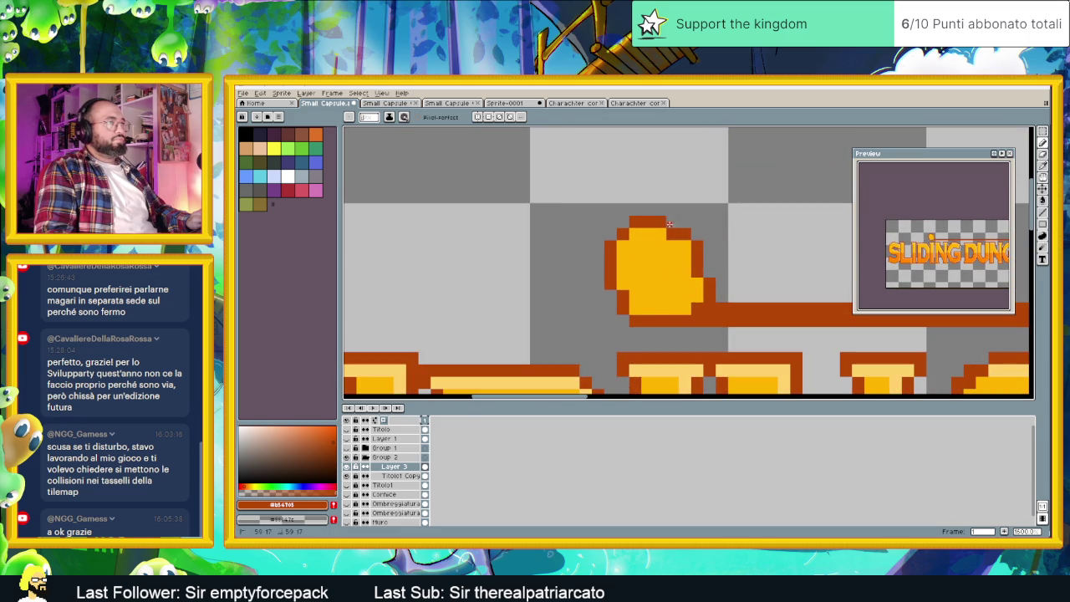
{"action": "scroll", "coordinate": [665, 234], "scroll_direction": "down", "scroll_amount": 3}
{"action": "scroll", "coordinate": [656, 251], "scroll_direction": "down", "scroll_amount": 3}
{"action": "scroll", "coordinate": [646, 264], "scroll_direction": "down", "scroll_amount": 2}
{"action": "left_click_drag", "start_coordinate": [646, 264], "coordinate": [628, 259]}
{"action": "scroll", "coordinate": [574, 255], "scroll_direction": "up", "scroll_amount": 2}
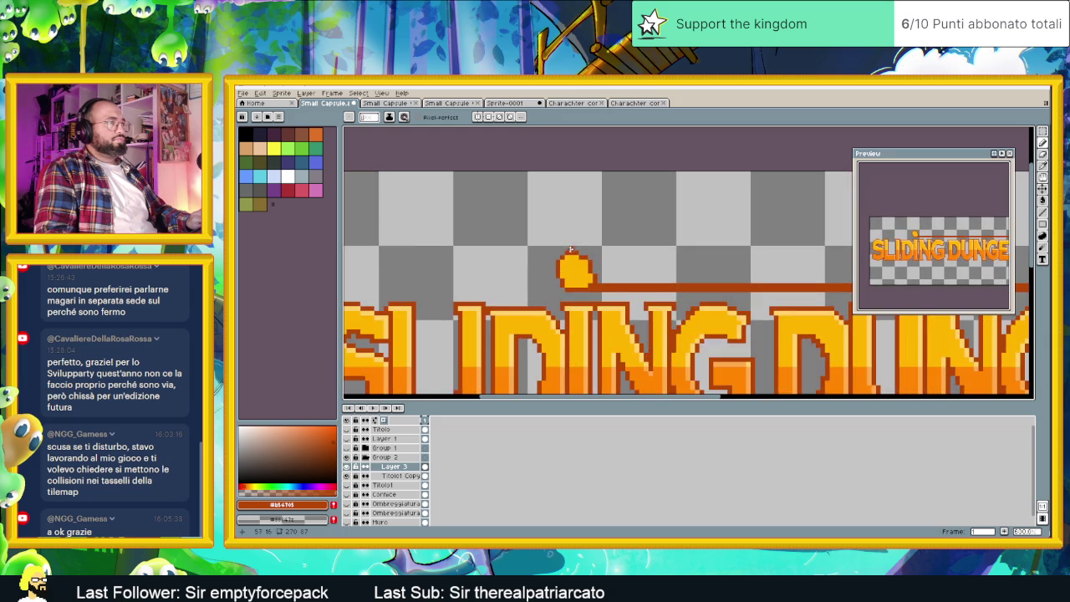
{"action": "scroll", "coordinate": [568, 259], "scroll_direction": "up", "scroll_amount": 1}
{"action": "scroll", "coordinate": [564, 263], "scroll_direction": "up", "scroll_amount": 1}
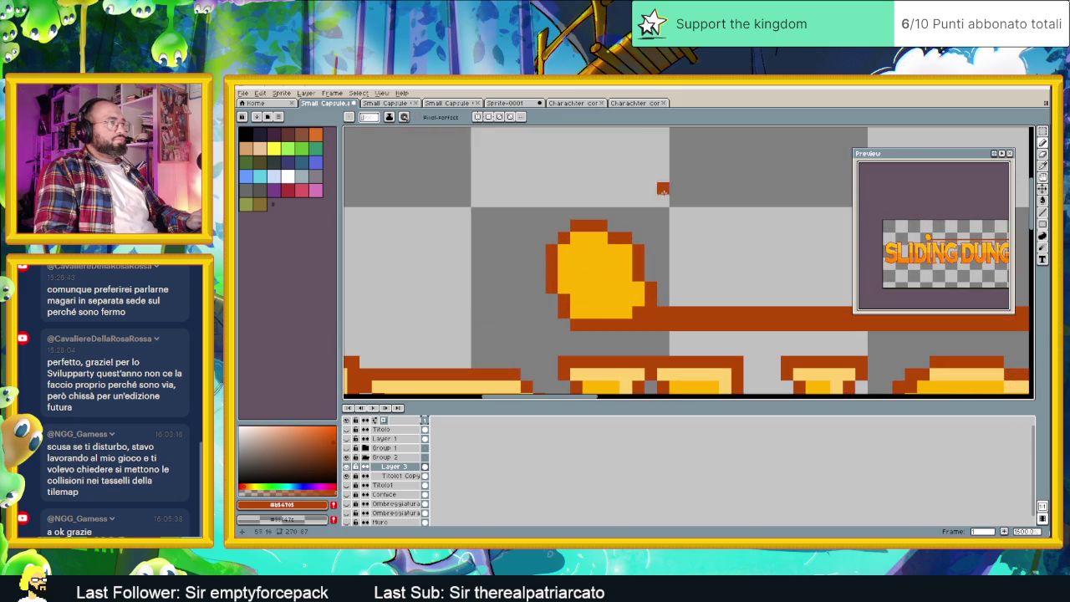
Select the top of the bubble with the Rectangular Marquee and save Small Capsule.aseprite.
{"action": "left_click", "coordinate": [1042, 133]}
{"action": "mouse_move", "coordinate": [520, 193]}
{"action": "left_mouse_down"}
{"action": "mouse_move", "coordinate": [658, 261]}
{"action": "mouse_move", "coordinate": [635, 255]}
{"action": "left_mouse_up"}
{"action": "scroll", "coordinate": [723, 236], "scroll_direction": "down", "scroll_amount": 2}
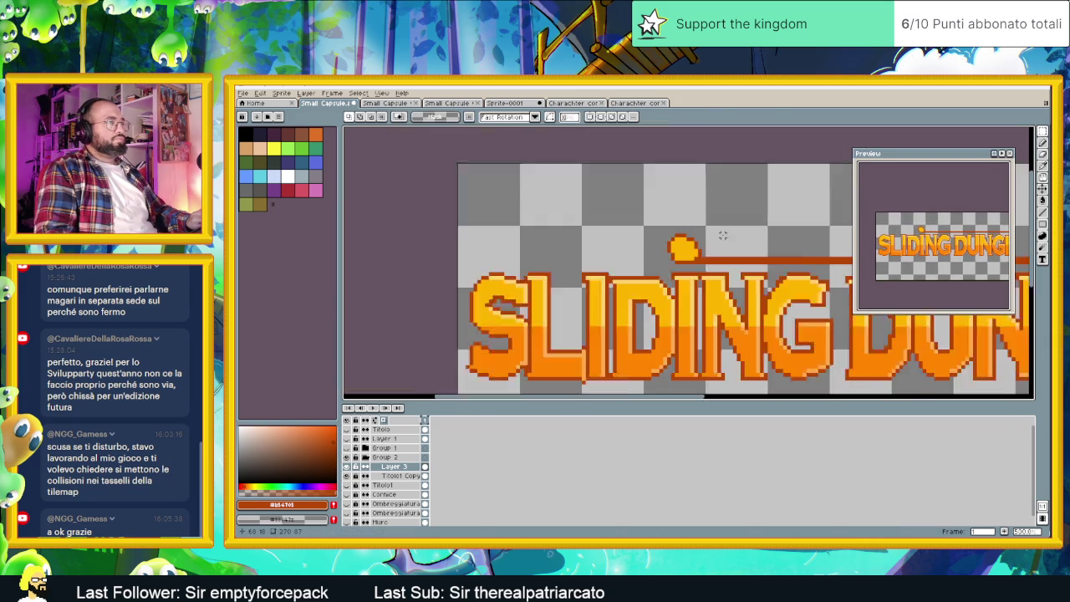
{"action": "scroll", "coordinate": [722, 235], "scroll_direction": "down", "scroll_amount": 1}
{"action": "scroll", "coordinate": [719, 239], "scroll_direction": "down", "scroll_amount": 2}
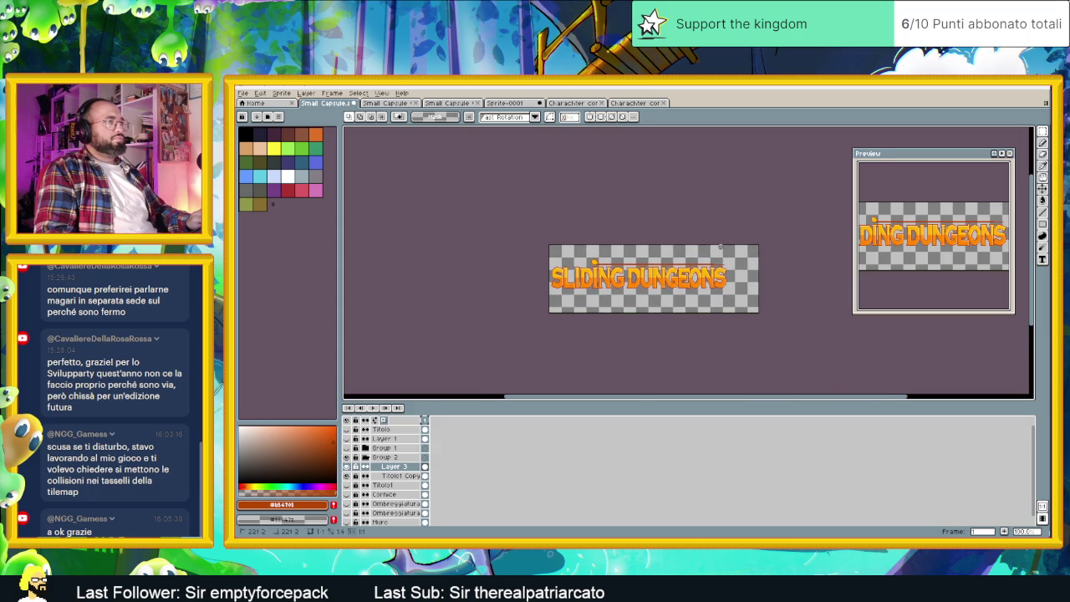
{"action": "key", "text": "ctrl+s"}
{"action": "scroll", "coordinate": [599, 275], "scroll_direction": "up", "scroll_amount": 5}
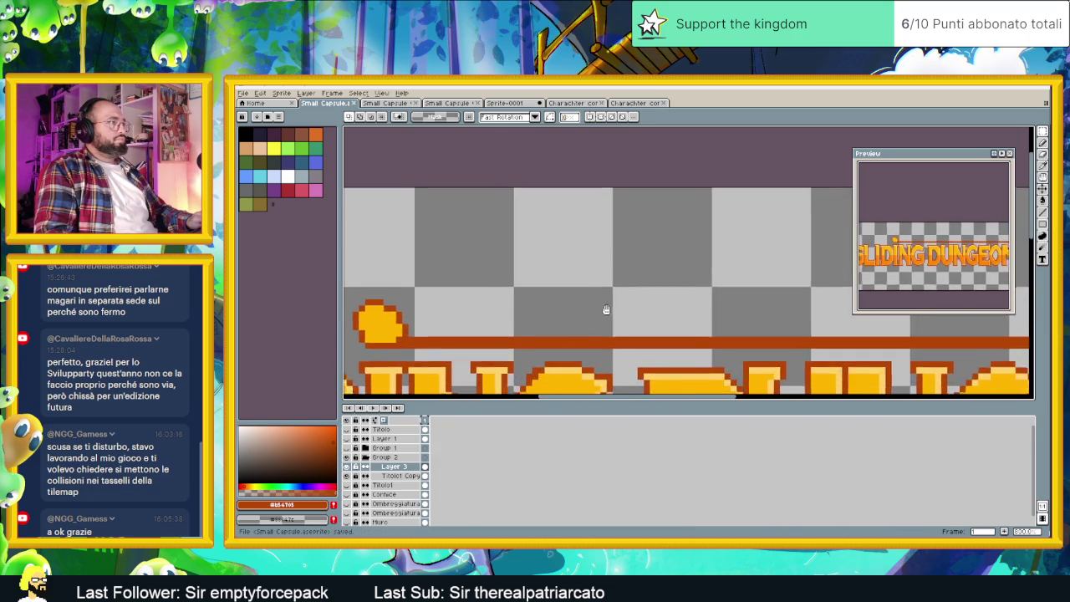
{"action": "scroll", "coordinate": [598, 276], "scroll_direction": "down", "scroll_amount": 3}
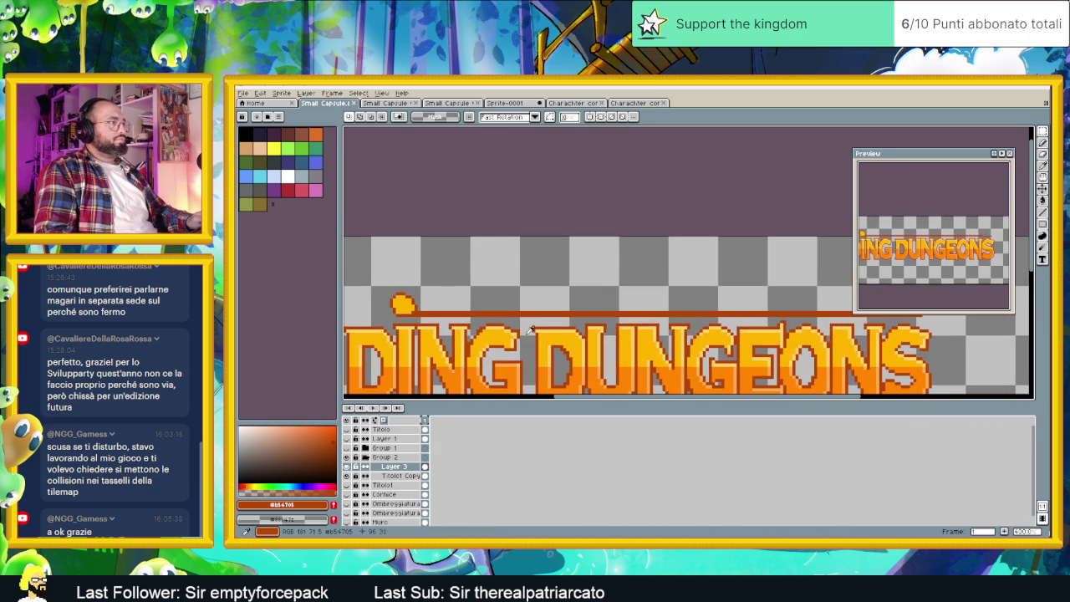
Sample the yellow from the title as the drawing colour and return to the previous tool.
{"action": "key", "text": "i"}
{"action": "left_click", "coordinate": [431, 329]}
{"action": "key", "text": "m"}
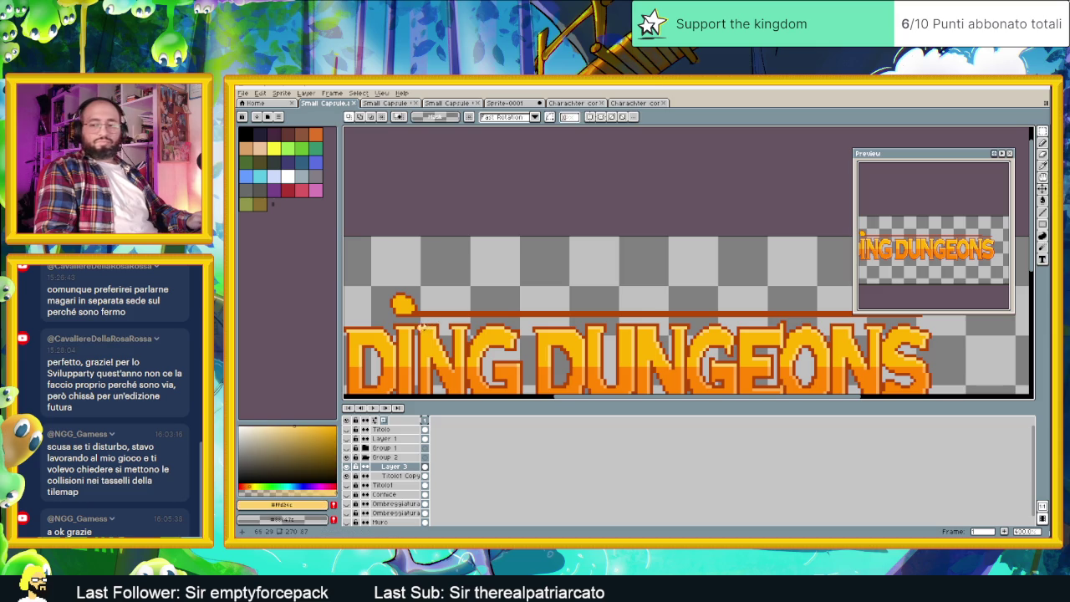
{"action": "scroll", "coordinate": [392, 277], "scroll_direction": "up", "scroll_amount": 1}
{"action": "scroll", "coordinate": [393, 276], "scroll_direction": "up", "scroll_amount": 2}
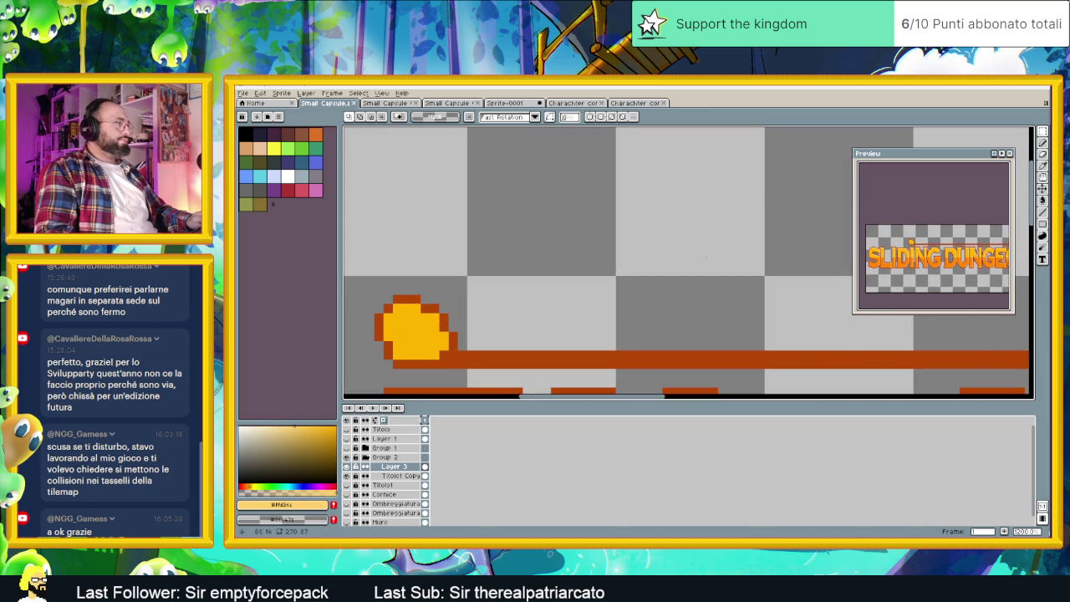
Pencil in light peach pixels below the bubble's highlight.
{"action": "left_click", "coordinate": [1042, 144]}
{"action": "scroll", "coordinate": [552, 266], "scroll_direction": "up", "scroll_amount": 1}
{"action": "scroll", "coordinate": [579, 269], "scroll_direction": "up", "scroll_amount": 1}
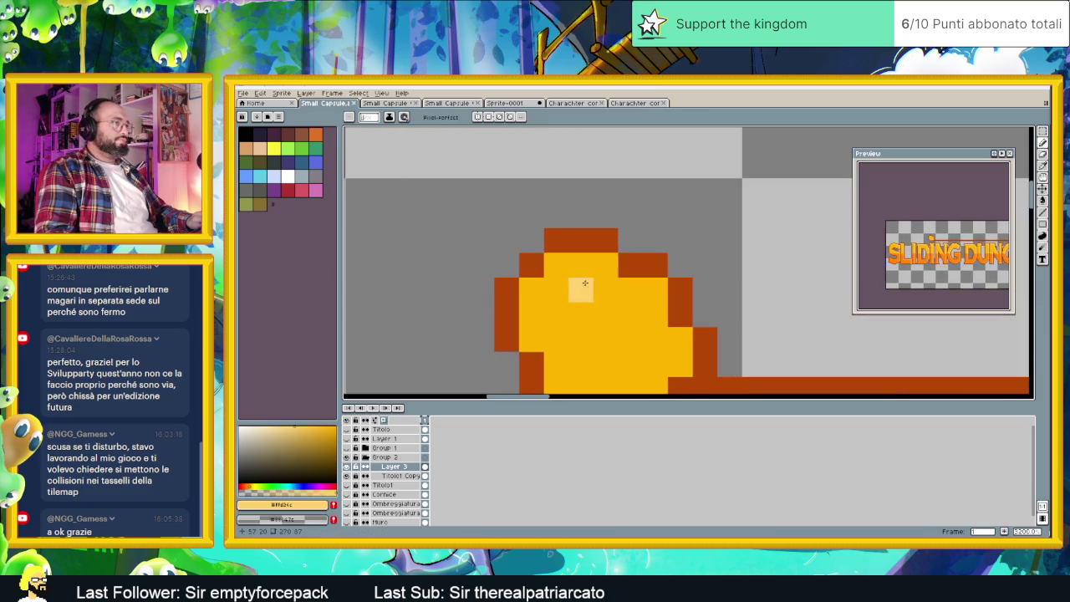
{"action": "left_click", "coordinate": [531, 290]}
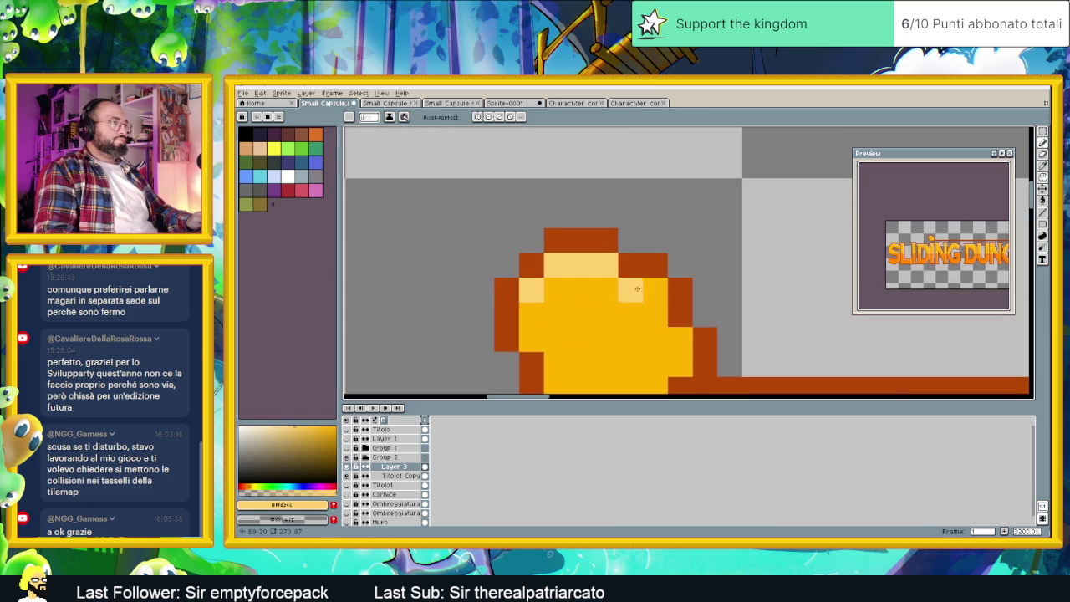
{"action": "left_click", "coordinate": [656, 290]}
{"action": "left_click", "coordinate": [630, 290]}
{"action": "scroll", "coordinate": [657, 305], "scroll_direction": "down", "scroll_amount": 1}
{"action": "scroll", "coordinate": [658, 306], "scroll_direction": "down", "scroll_amount": 2}
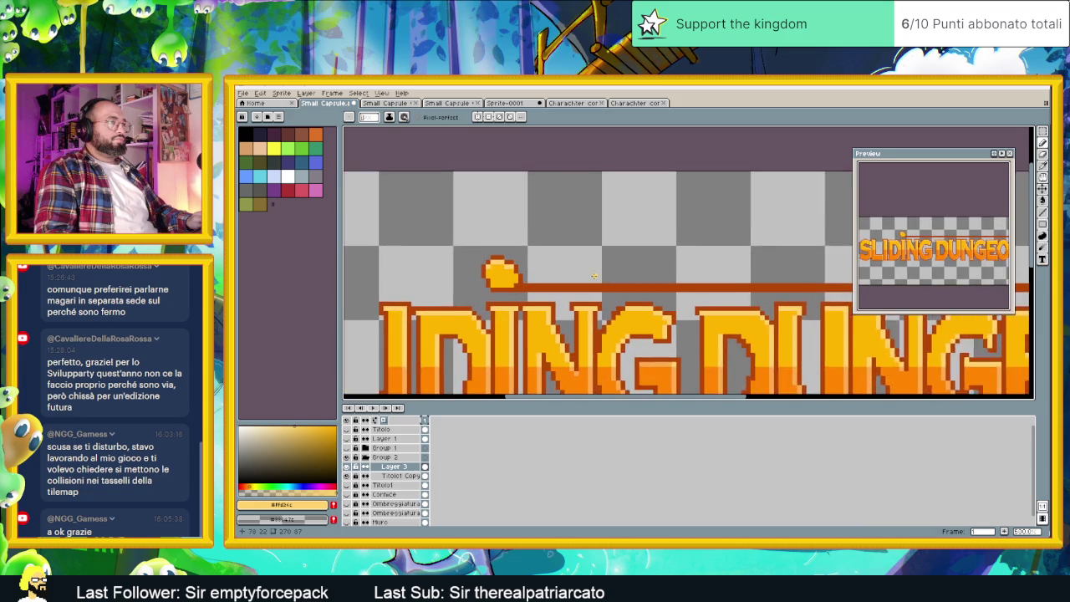
{"action": "scroll", "coordinate": [594, 277], "scroll_direction": "down", "scroll_amount": 1}
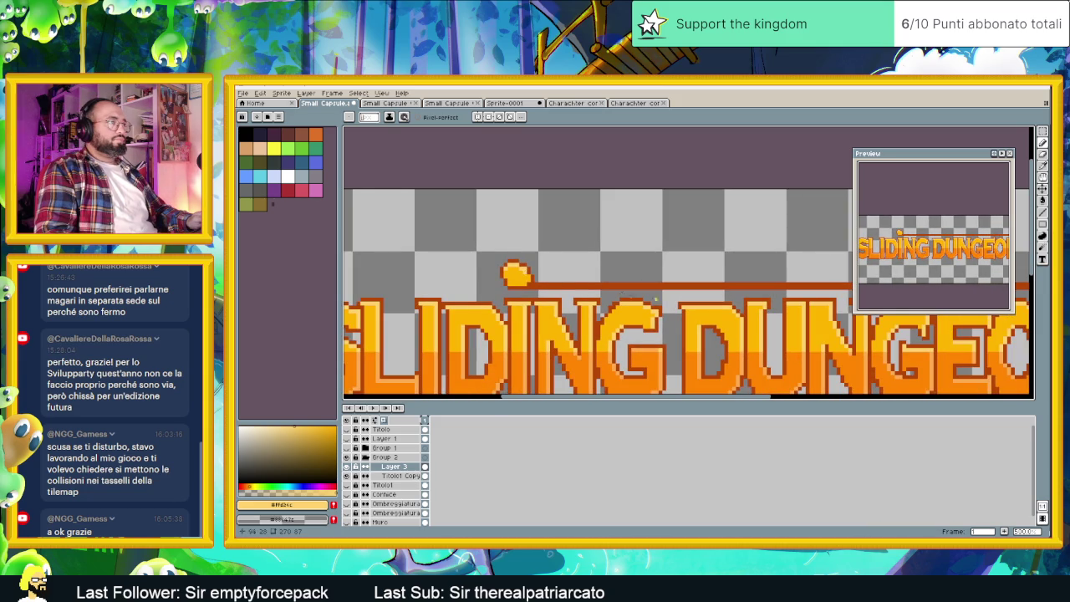
{"action": "scroll", "coordinate": [620, 295], "scroll_direction": "down", "scroll_amount": 1}
{"action": "scroll", "coordinate": [502, 300], "scroll_direction": "up", "scroll_amount": 1}
{"action": "scroll", "coordinate": [432, 311], "scroll_direction": "down", "scroll_amount": 1}
Sample the title's orange as the drawing colour and undo the stray freehand orange stroke.
{"action": "key", "text": "alt"}
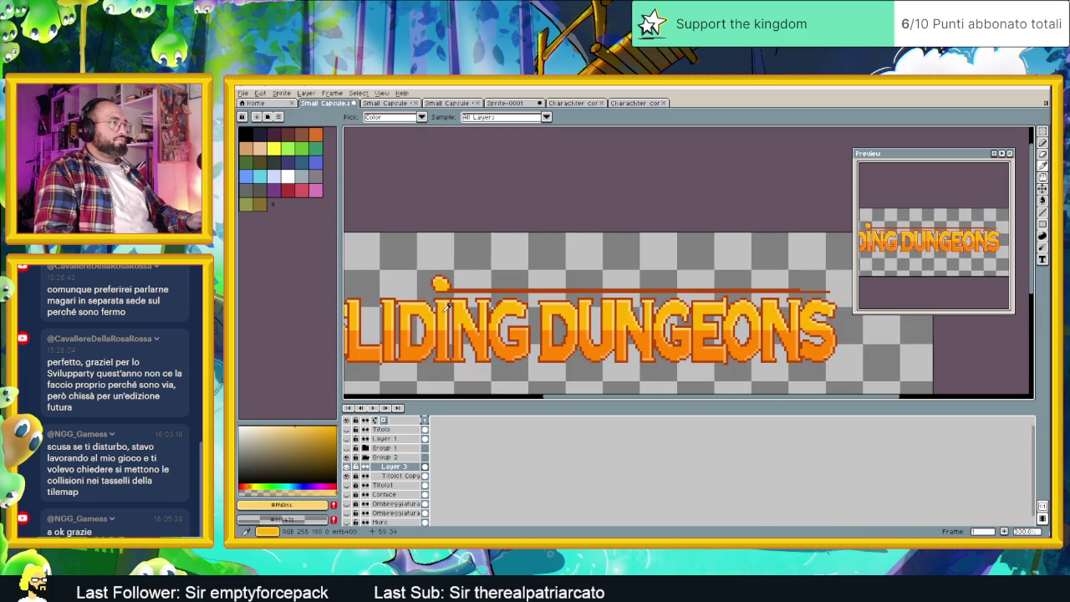
{"action": "left_click", "coordinate": [446, 307], "text": "alt"}
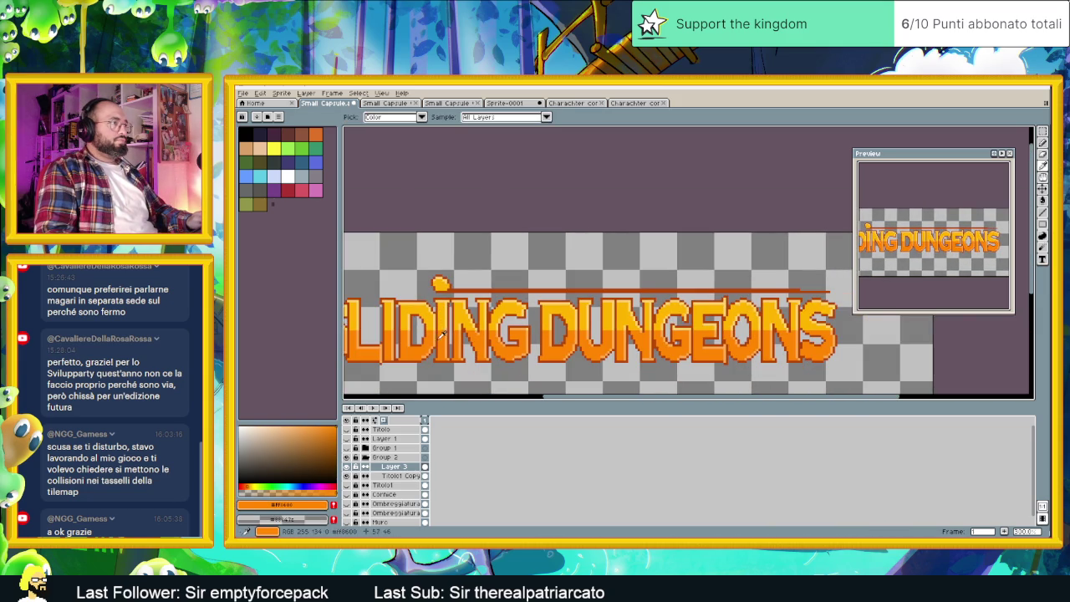
{"action": "scroll", "coordinate": [446, 286], "scroll_direction": "up", "scroll_amount": 1}
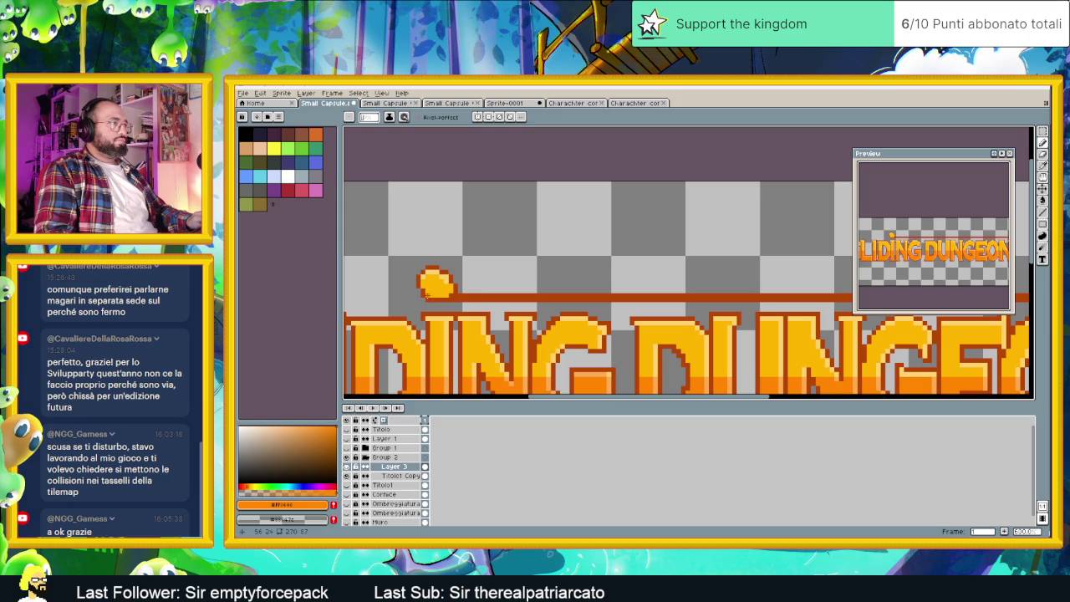
{"action": "left_click_drag", "start_coordinate": [426, 294], "coordinate": [1030, 299]}
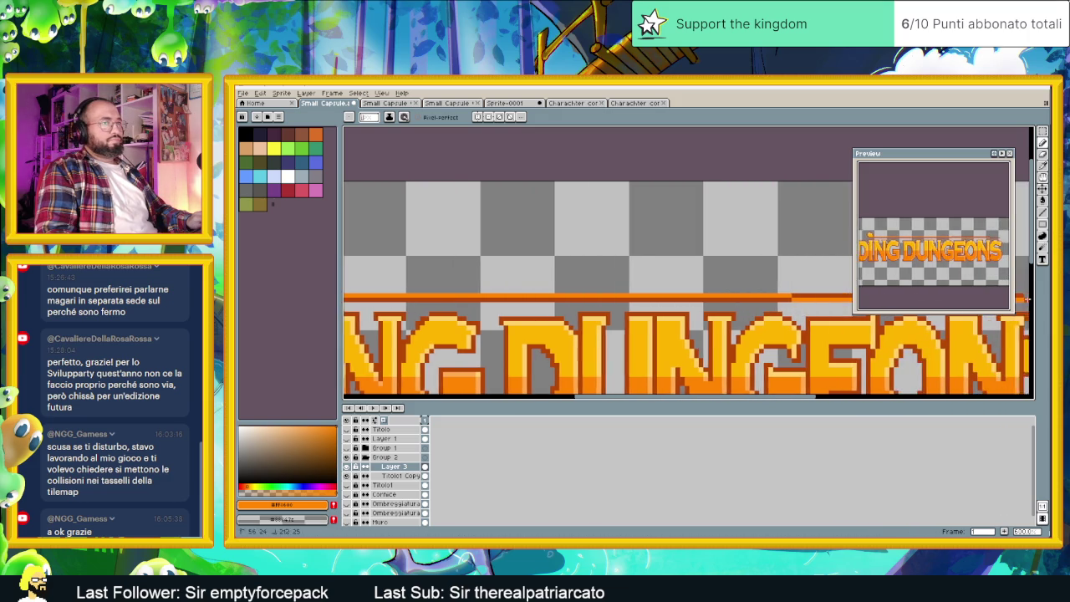
{"action": "left_click_drag", "start_coordinate": [1029, 299], "coordinate": [951, 273]}
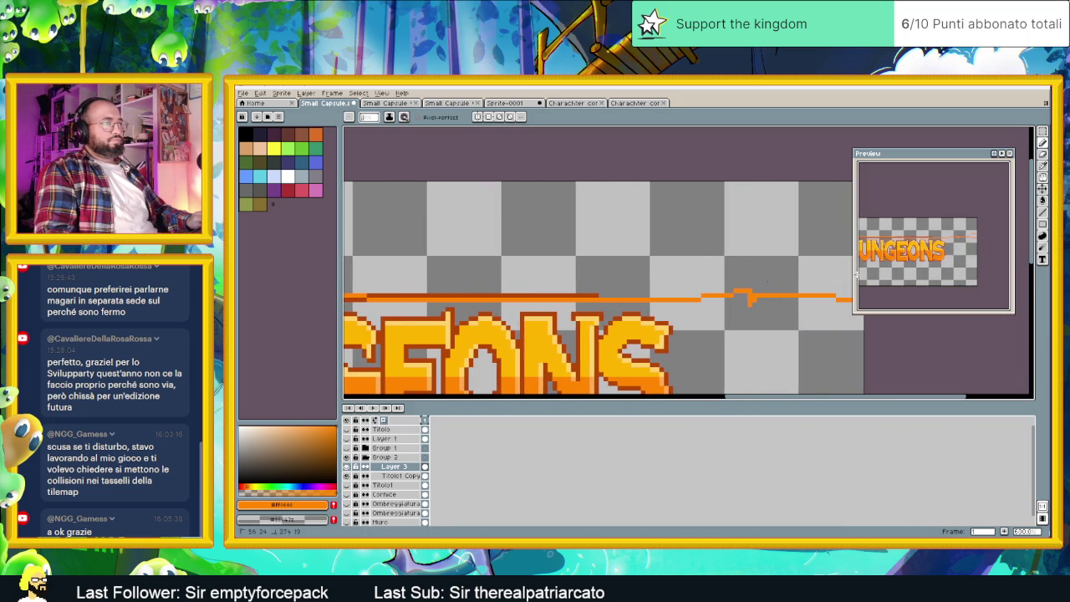
{"action": "key", "text": "ctrl+z"}
{"action": "scroll", "coordinate": [697, 278], "scroll_direction": "down", "scroll_amount": 5}
{"action": "scroll", "coordinate": [600, 271], "scroll_direction": "up", "scroll_amount": 3}
{"action": "scroll", "coordinate": [539, 282], "scroll_direction": "right", "scroll_amount": 3}
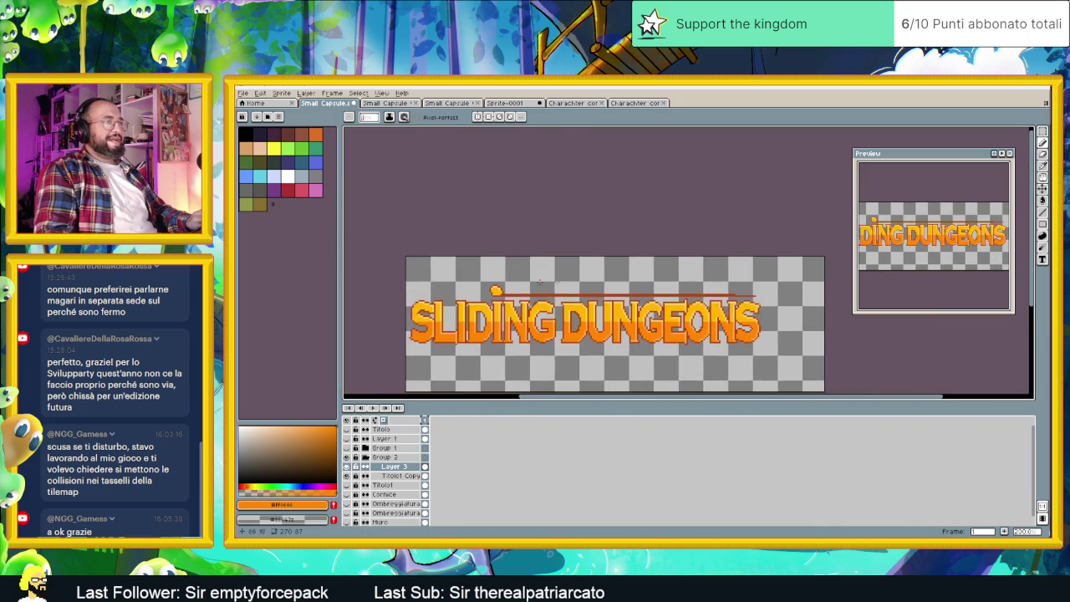
Draw a straight orange line along the top of the title with the Line Tool.
{"action": "left_click", "coordinate": [1043, 213]}
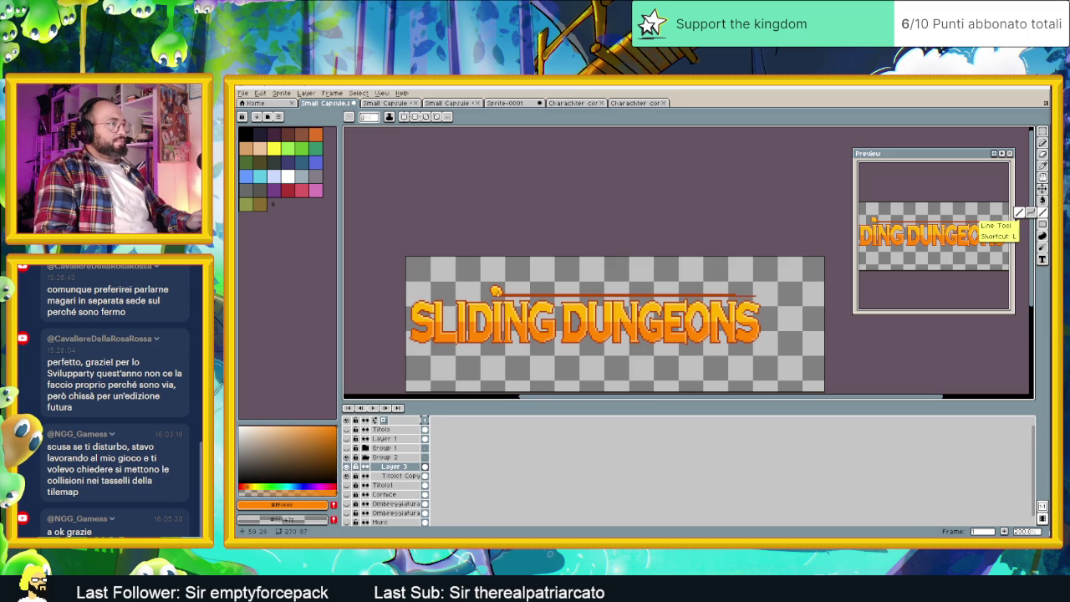
{"action": "left_click_drag", "start_coordinate": [640, 294], "coordinate": [735, 295]}
{"action": "scroll", "coordinate": [720, 297], "scroll_direction": "up", "scroll_amount": 3}
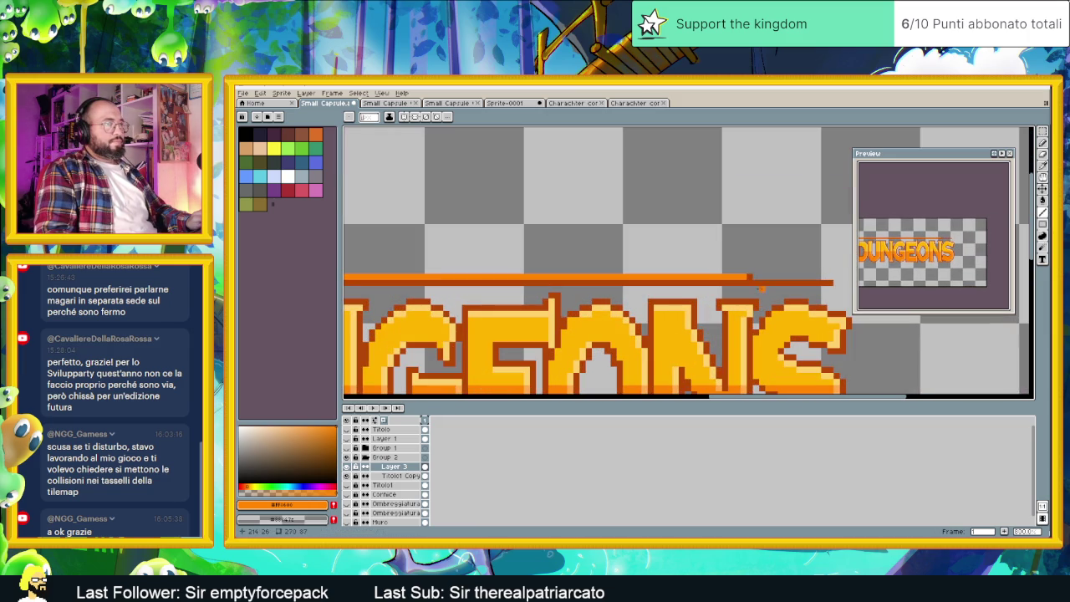
{"action": "scroll", "coordinate": [541, 288], "scroll_direction": "down", "scroll_amount": 2}
{"action": "scroll", "coordinate": [542, 288], "scroll_direction": "down", "scroll_amount": 1}
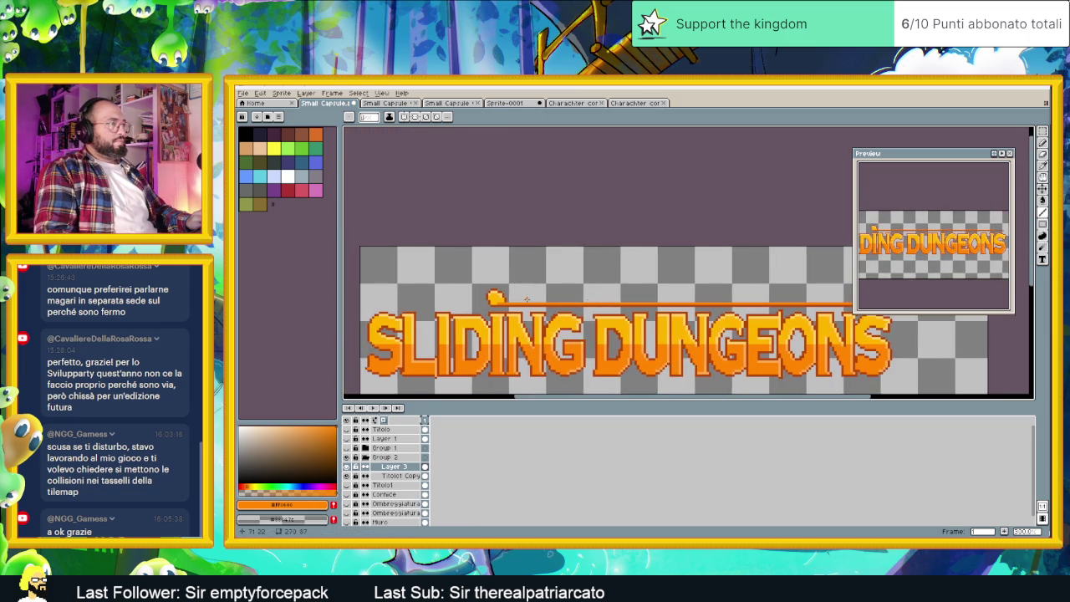
{"action": "scroll", "coordinate": [469, 297], "scroll_direction": "up", "scroll_amount": 2}
{"action": "scroll", "coordinate": [469, 298], "scroll_direction": "up", "scroll_amount": 1}
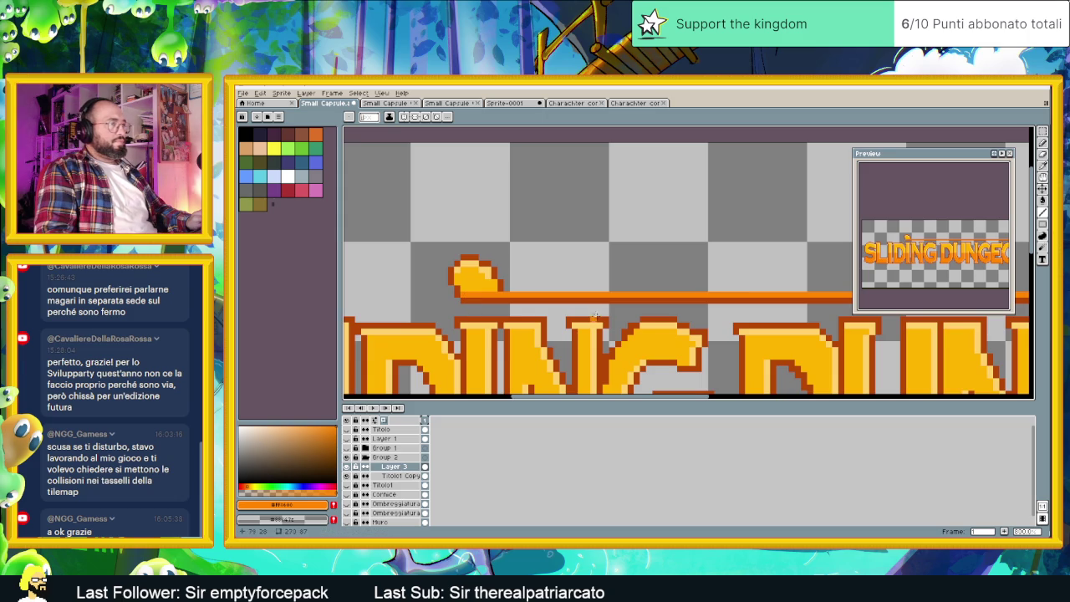
{"action": "scroll", "coordinate": [473, 294], "scroll_direction": "down", "scroll_amount": 2}
{"action": "scroll", "coordinate": [541, 310], "scroll_direction": "up", "scroll_amount": 2}
{"action": "scroll", "coordinate": [541, 312], "scroll_direction": "up", "scroll_amount": 1}
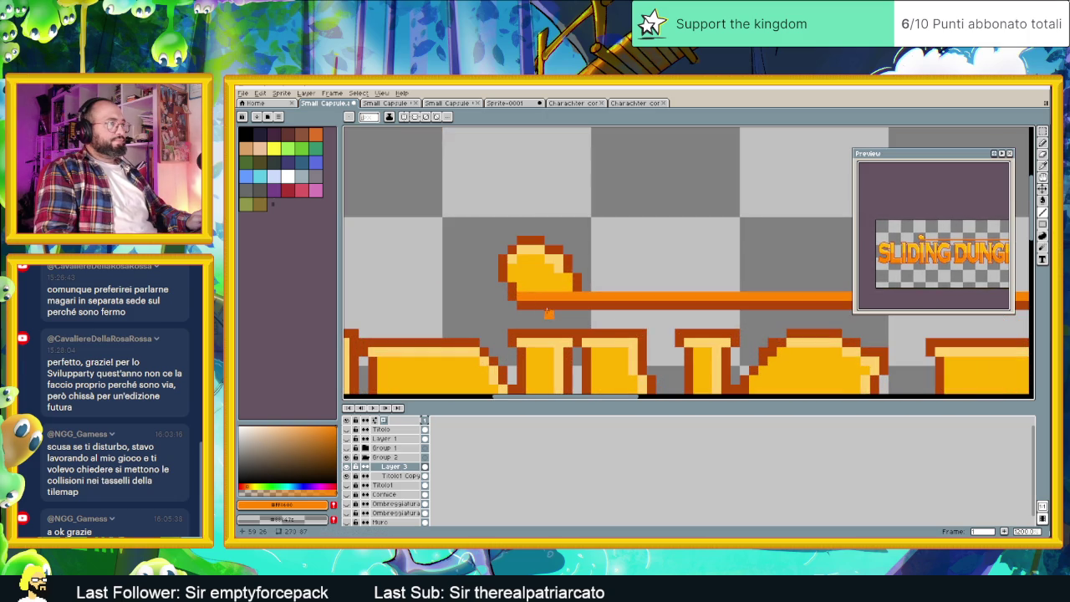
Sample the bubble's yellow, then the orange line's colour, as the drawing colour.
{"action": "left_click", "coordinate": [566, 276], "text": "alt"}
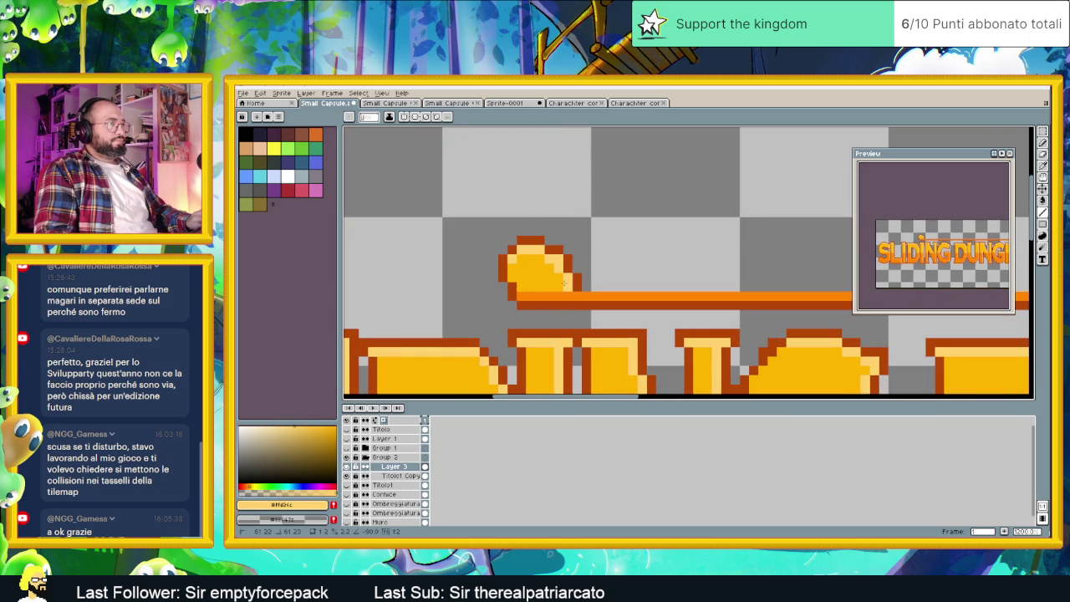
{"action": "scroll", "coordinate": [514, 262], "scroll_direction": "down", "scroll_amount": 1}
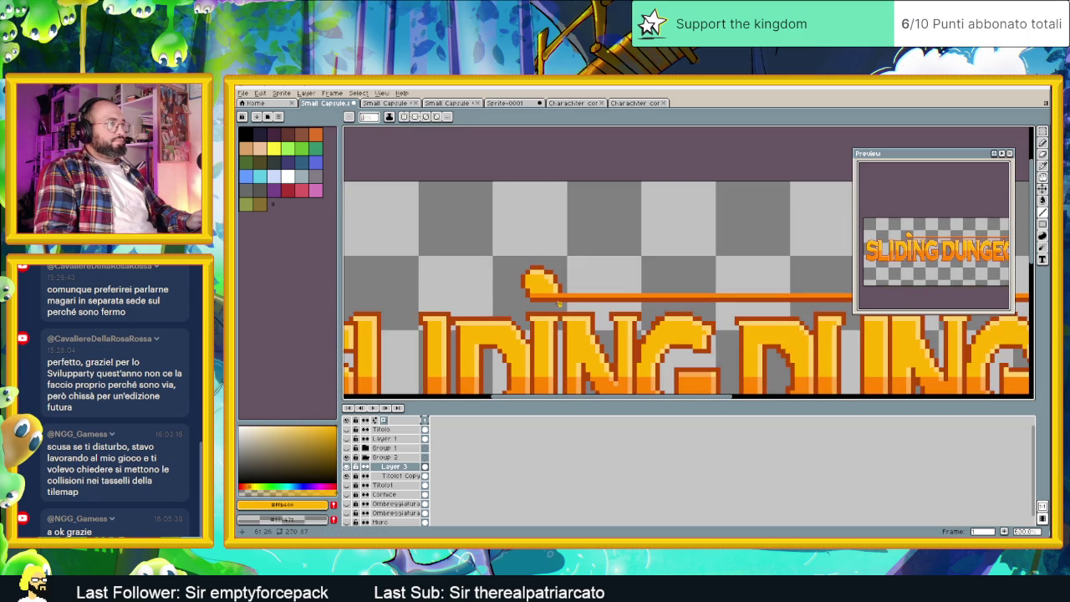
{"action": "scroll", "coordinate": [563, 304], "scroll_direction": "down", "scroll_amount": 1}
{"action": "scroll", "coordinate": [563, 305], "scroll_direction": "down", "scroll_amount": 1}
{"action": "scroll", "coordinate": [563, 305], "scroll_direction": "up", "scroll_amount": 2}
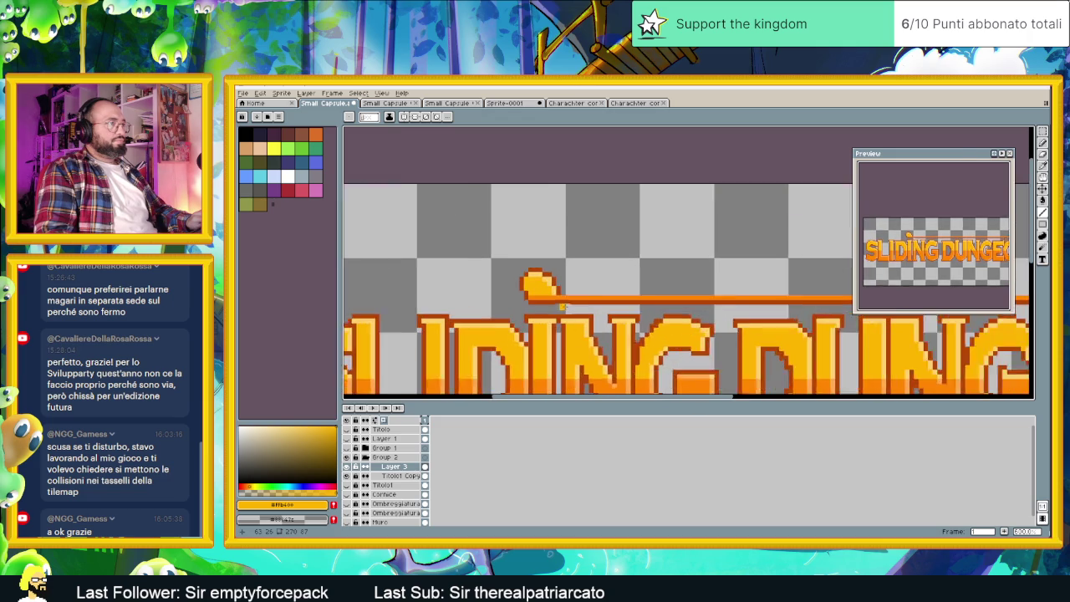
{"action": "scroll", "coordinate": [543, 296], "scroll_direction": "up", "scroll_amount": 1}
{"action": "key", "text": "alt"}
{"action": "left_click", "coordinate": [543, 289], "text": "alt"}
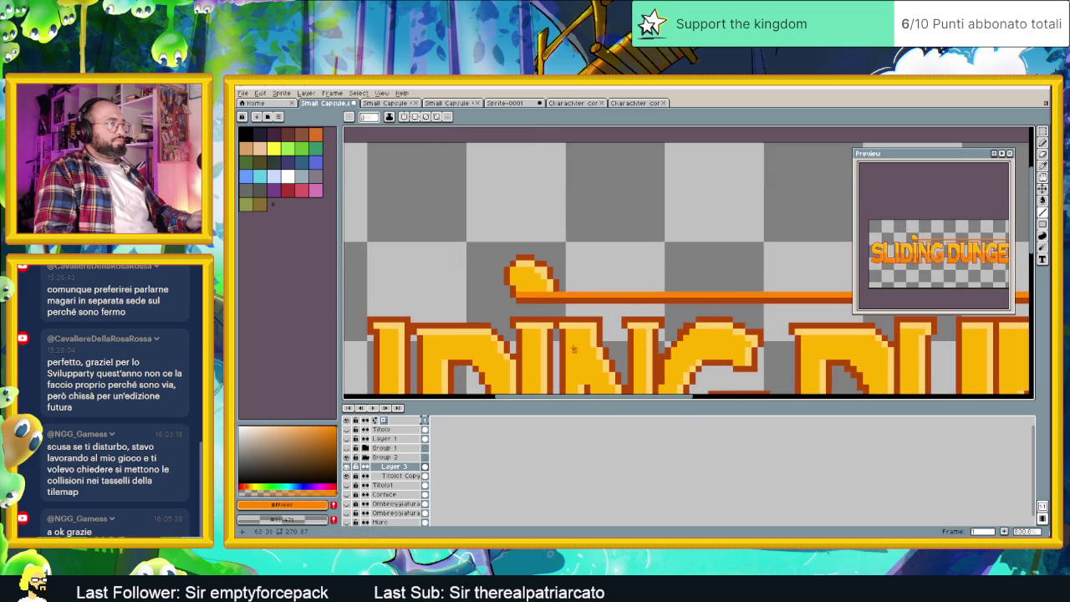
{"action": "scroll", "coordinate": [690, 359], "scroll_direction": "down", "scroll_amount": 1}
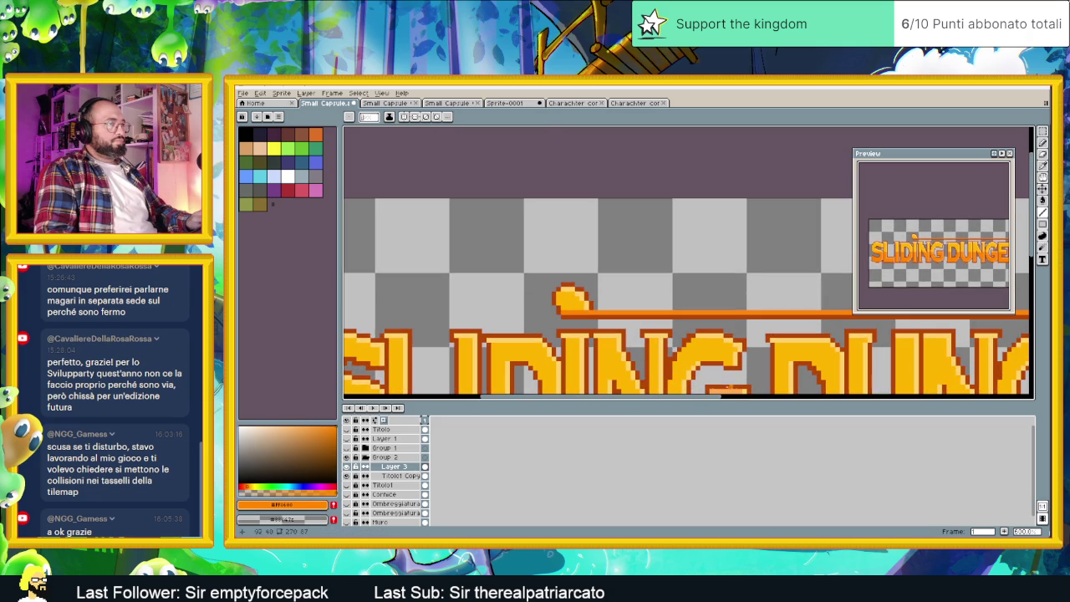
{"action": "scroll", "coordinate": [720, 368], "scroll_direction": "up", "scroll_amount": 1}
{"action": "key", "text": "alt"}
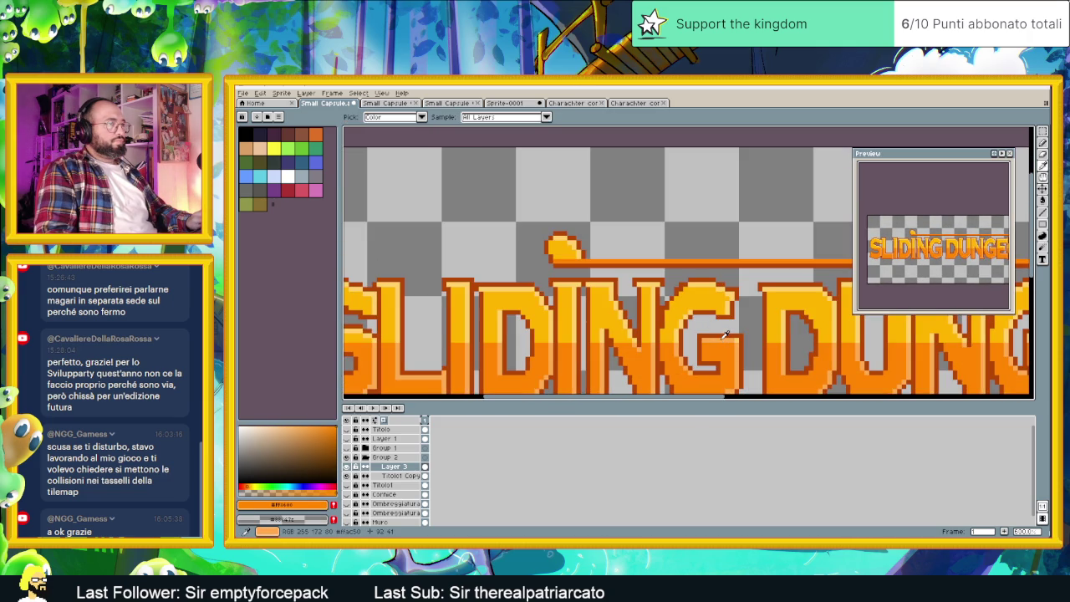
Review the full SLIDING DUNGEONS banner, including its right half, then save Small Capsule.aseprite.
{"action": "scroll", "coordinate": [618, 293], "scroll_direction": "up", "scroll_amount": 1}
{"action": "scroll", "coordinate": [578, 278], "scroll_direction": "up", "scroll_amount": 1}
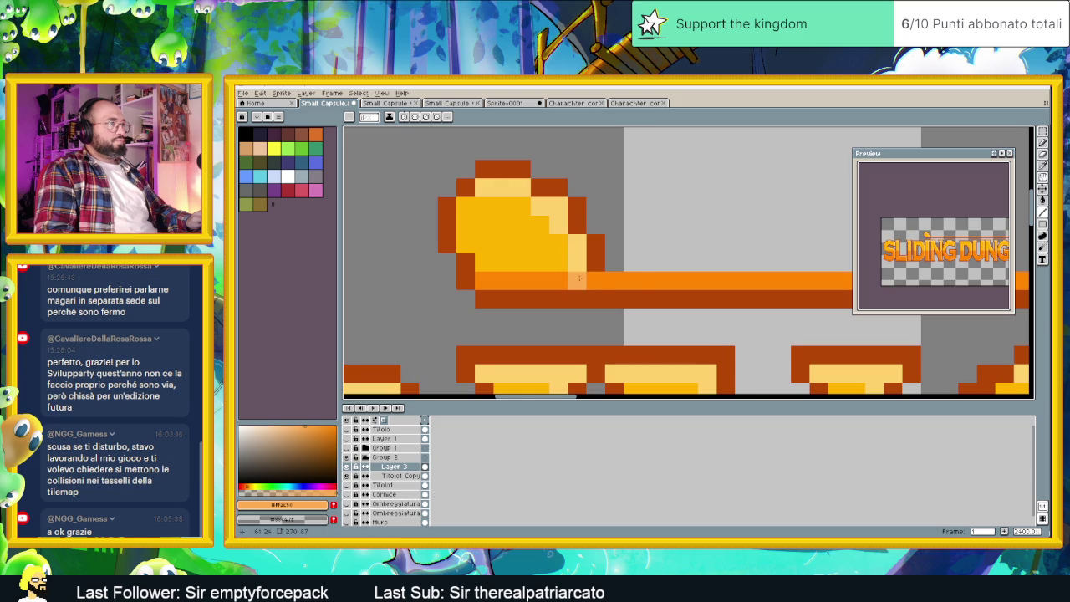
{"action": "scroll", "coordinate": [627, 289], "scroll_direction": "down", "scroll_amount": 3}
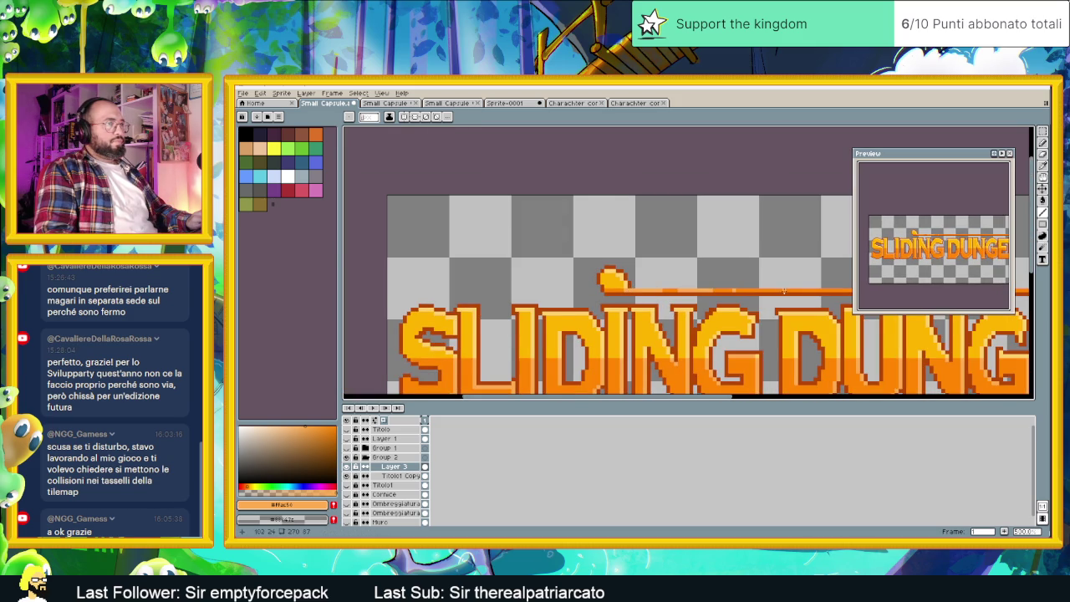
{"action": "left_click_drag", "start_coordinate": [784, 290], "coordinate": [434, 291]}
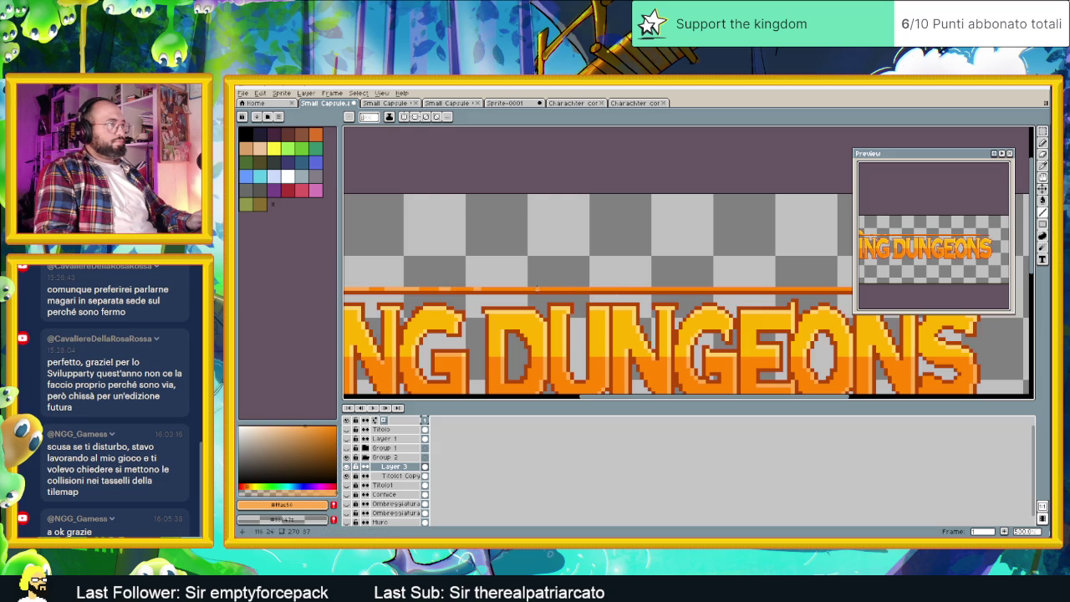
{"action": "scroll", "coordinate": [649, 288], "scroll_direction": "down", "scroll_amount": 6}
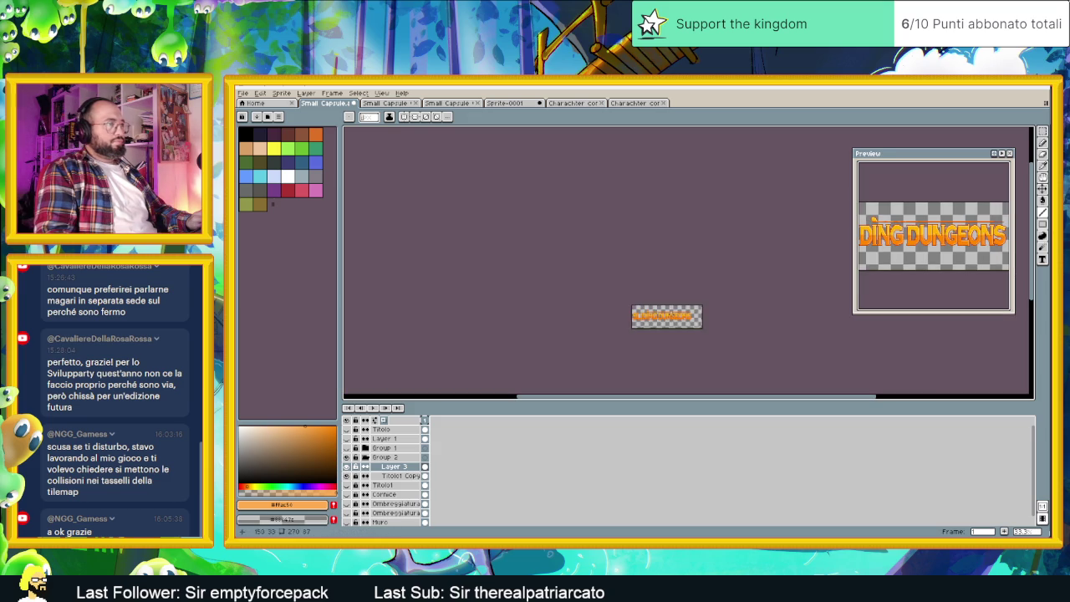
{"action": "scroll", "coordinate": [649, 288], "scroll_direction": "up", "scroll_amount": 3}
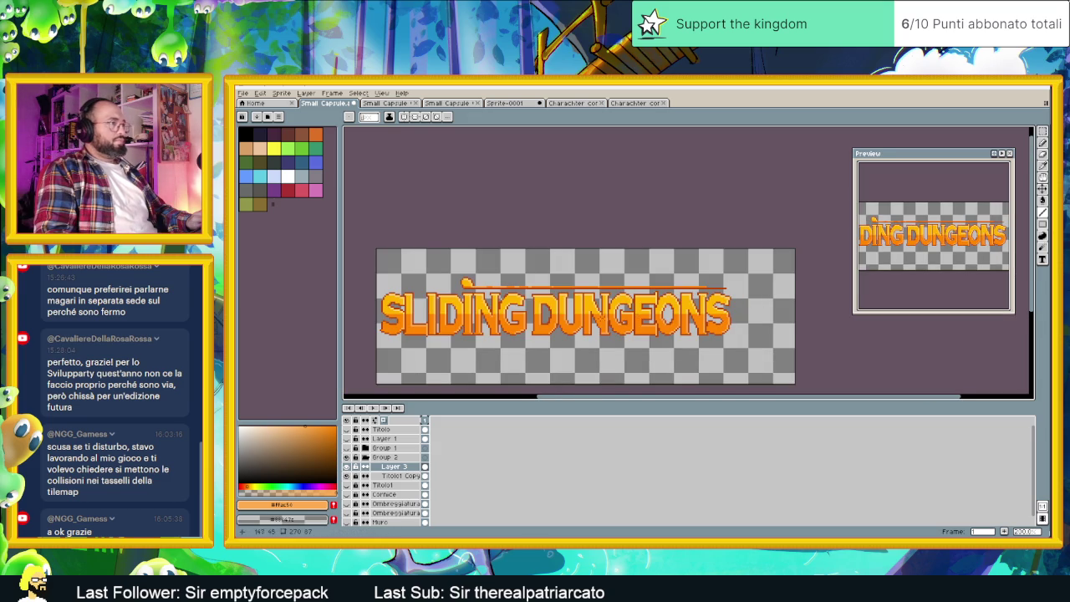
{"action": "scroll", "coordinate": [598, 316], "scroll_direction": "left", "scroll_amount": 2}
{"action": "key", "text": "ctrl+s"}
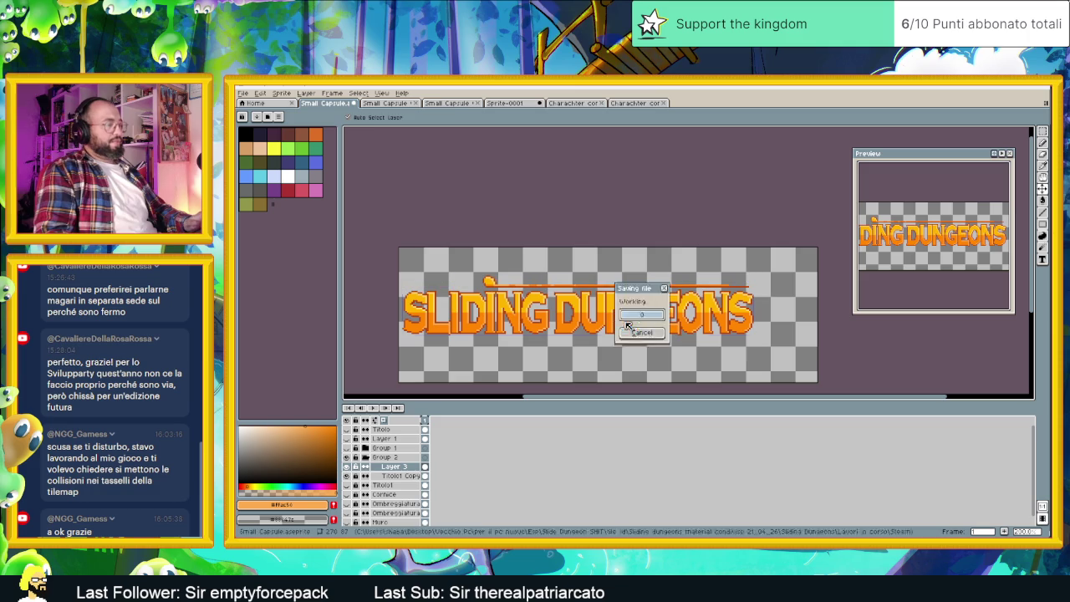
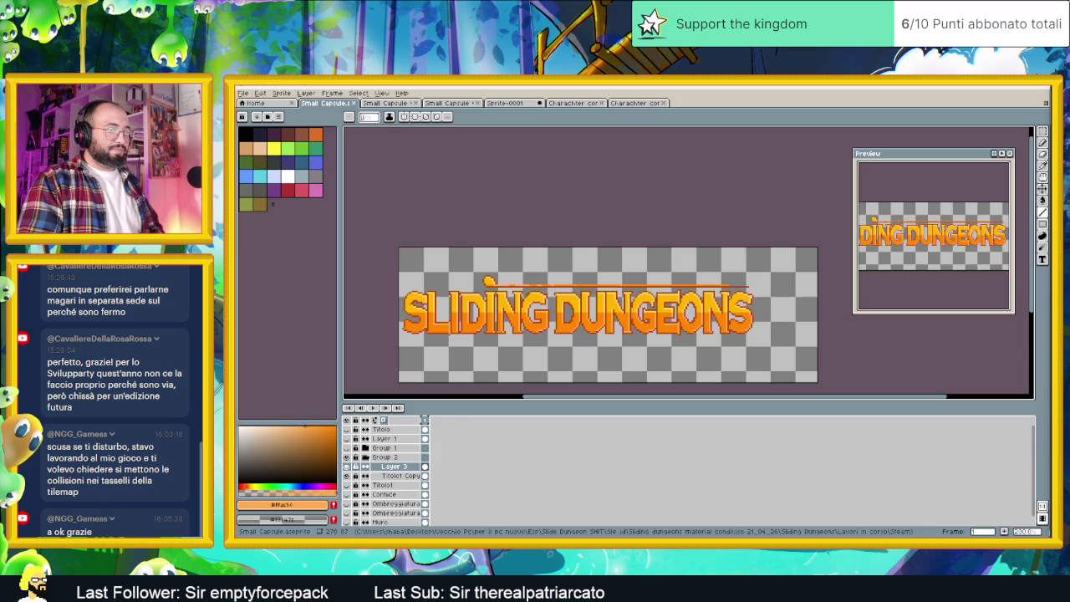
Switch to Chrome and Google-search 'pixel art game title' in a new tab.
{"action": "key", "text": "alt+Tab"}
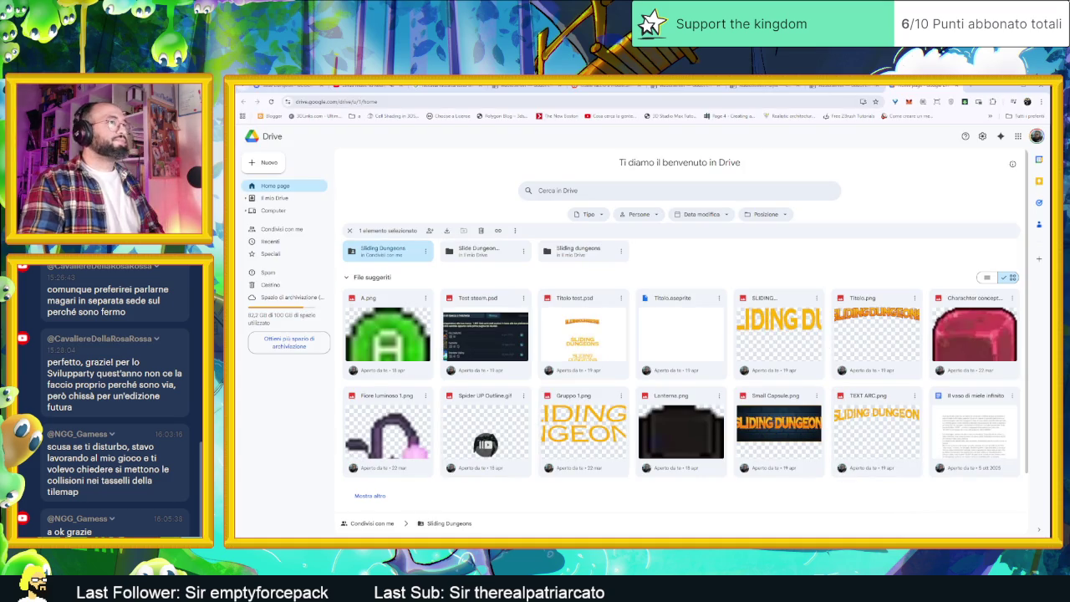
{"action": "key", "text": "ctrl+t"}
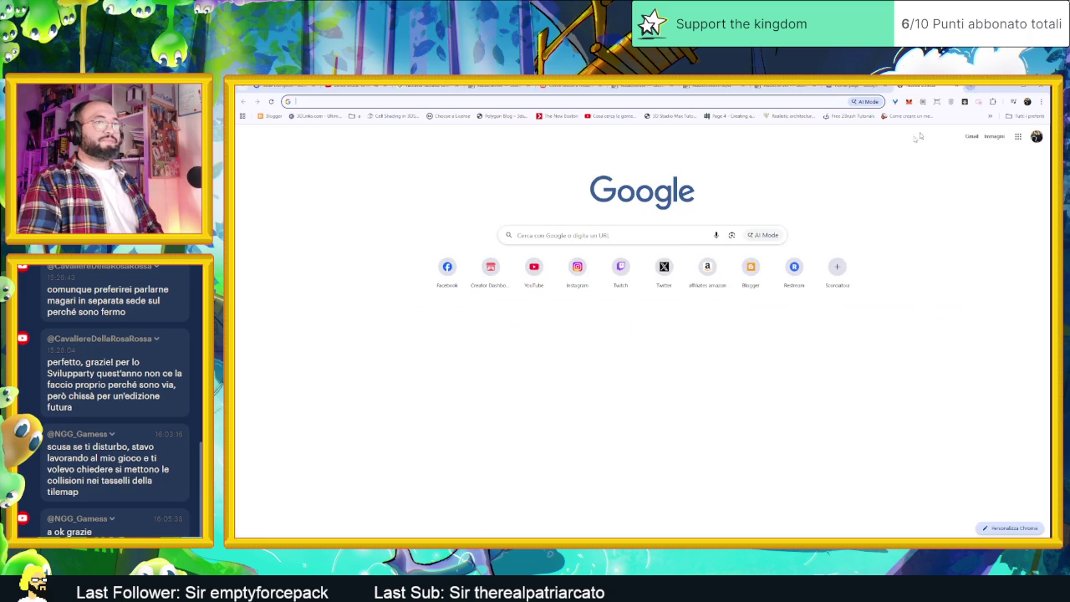
{"action": "left_click", "coordinate": [602, 235]}
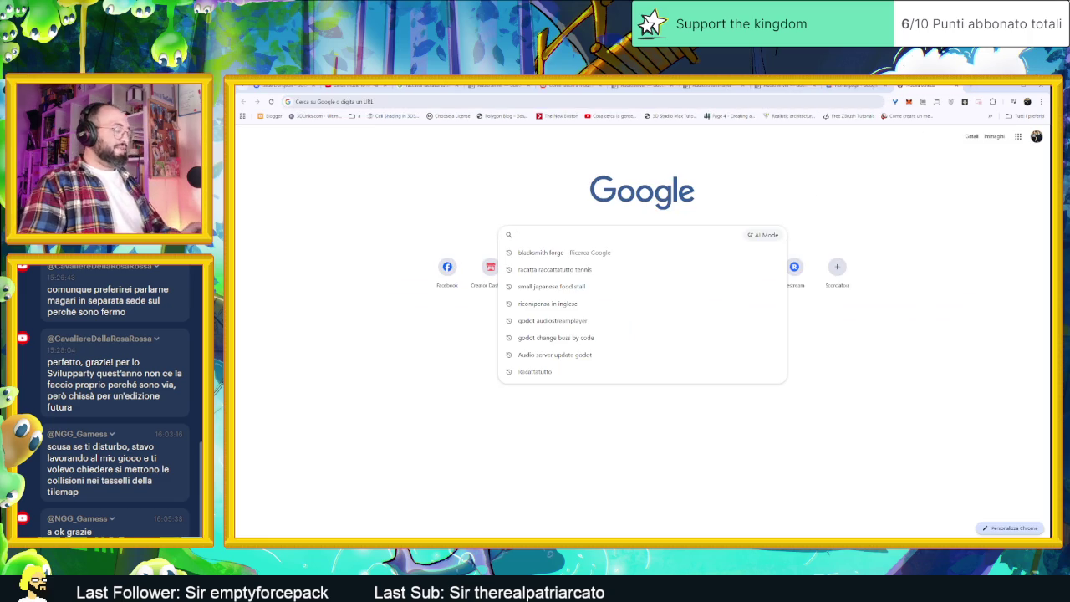
{"action": "type", "text": "pixel art g"}
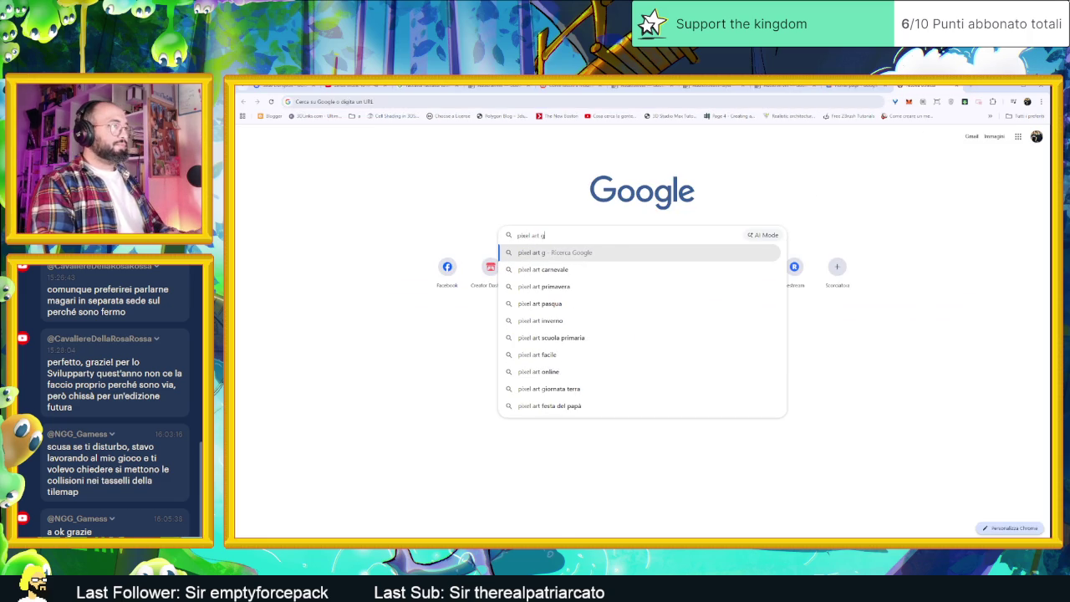
{"action": "type", "text": "ame title"}
{"action": "key", "text": "Return"}
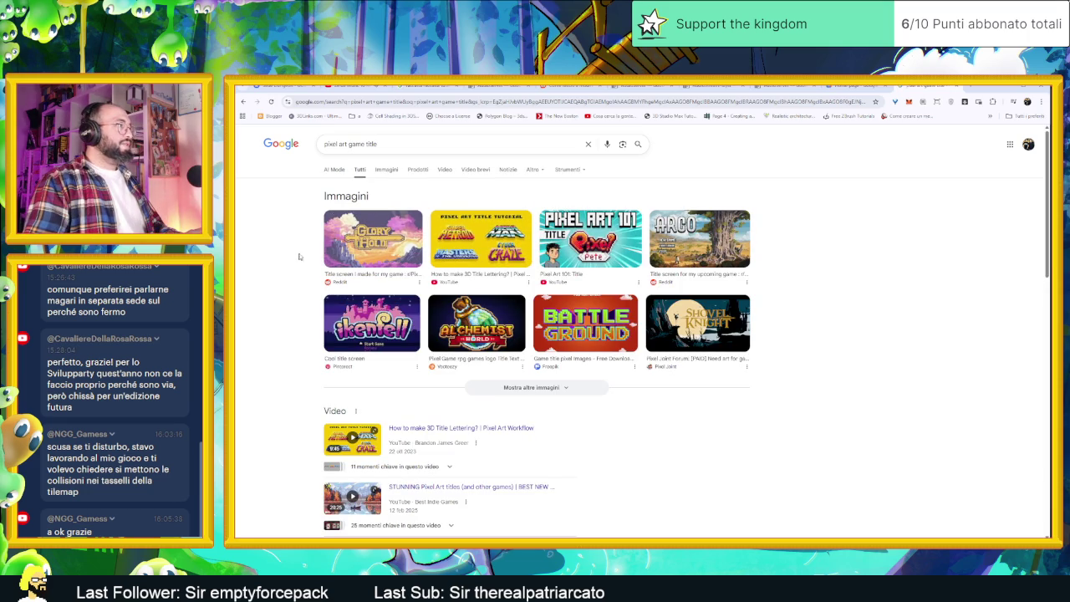
Preview the Glory Hold, Alchemist World, ARCO and Shovel Knight title screens, then load more images.
{"action": "left_click", "coordinate": [365, 248]}
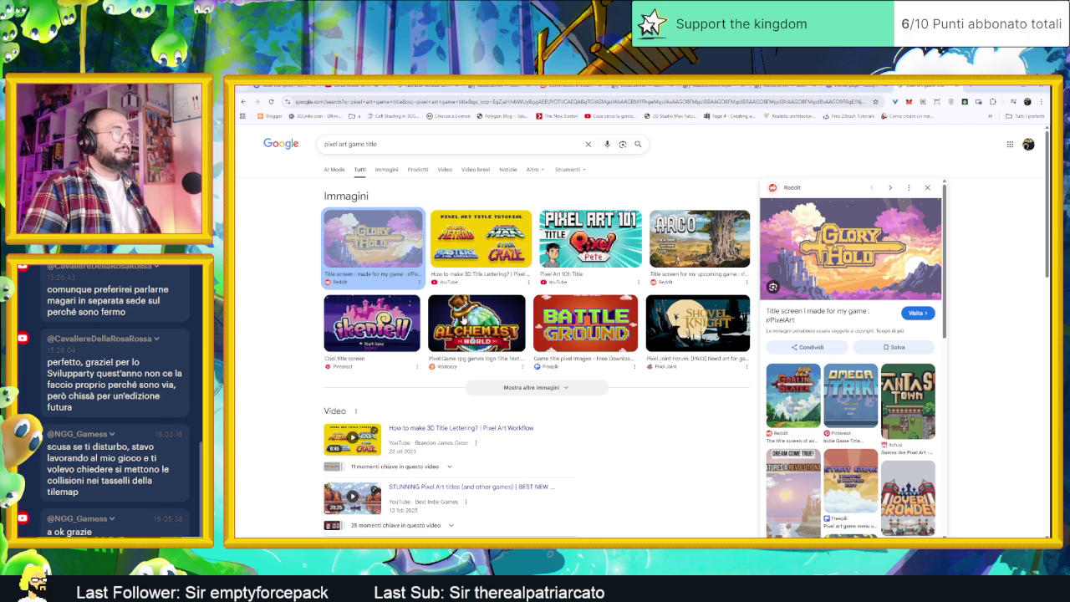
{"action": "left_click", "coordinate": [462, 320]}
{"action": "left_click", "coordinate": [708, 255]}
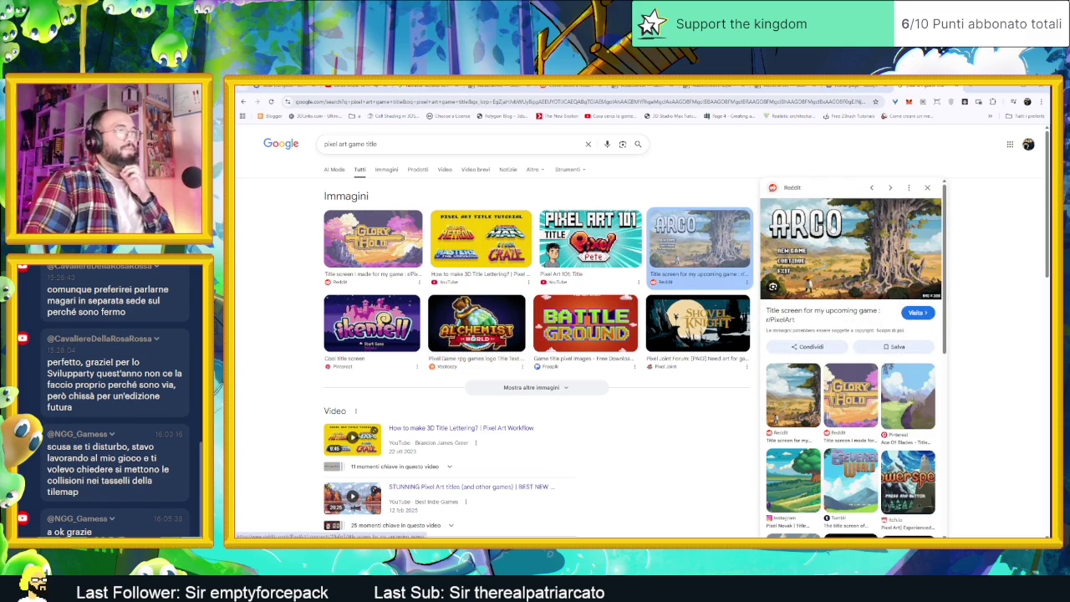
{"action": "left_click", "coordinate": [719, 319]}
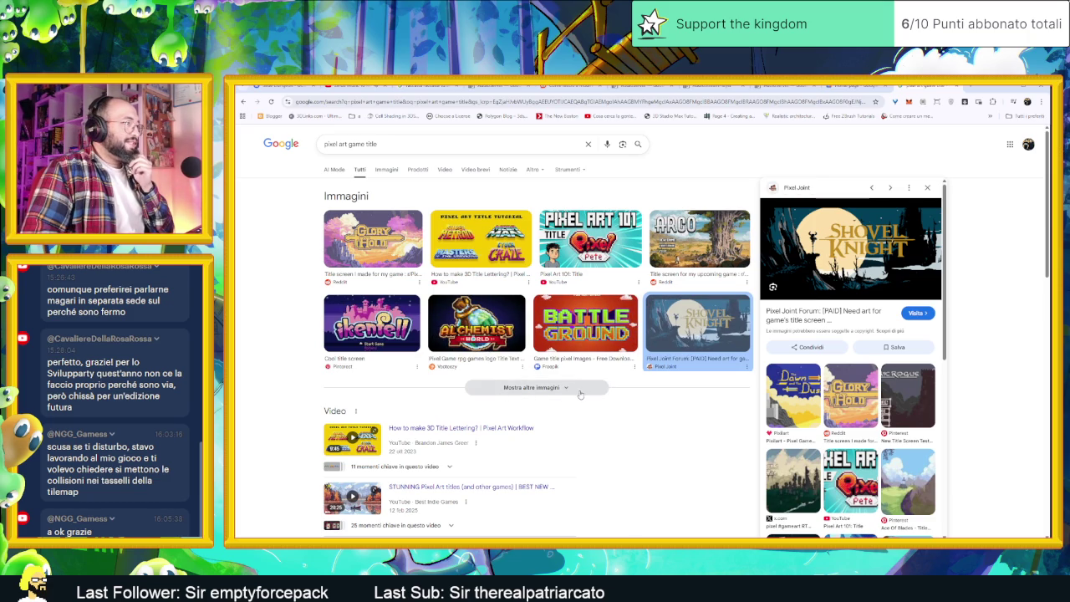
{"action": "left_click", "coordinate": [582, 393]}
{"action": "scroll", "coordinate": [597, 390], "scroll_direction": "down", "scroll_amount": 1}
{"action": "scroll", "coordinate": [598, 387], "scroll_direction": "down", "scroll_amount": 1}
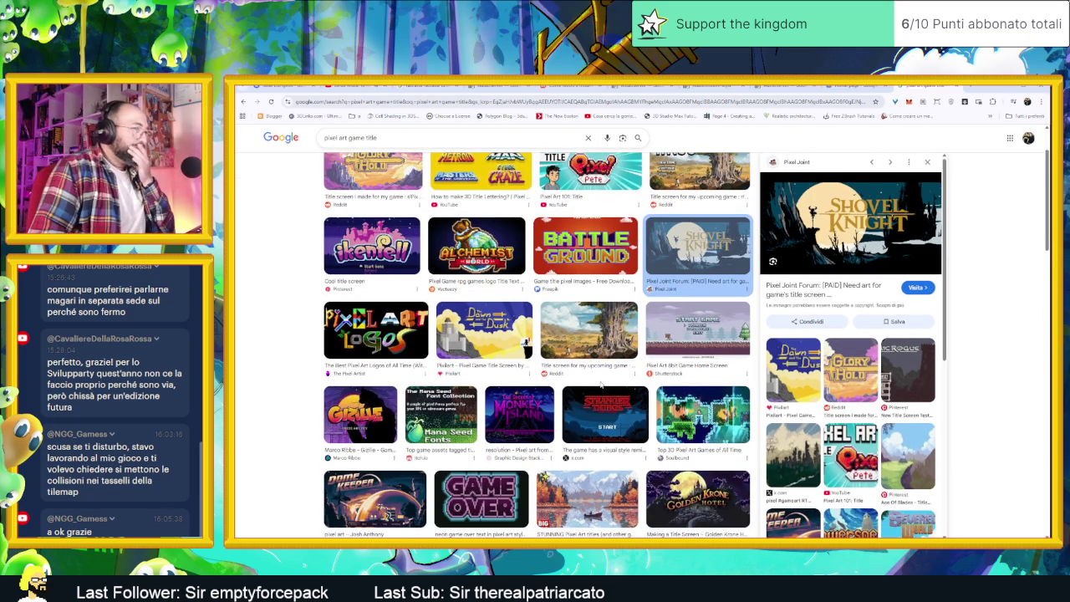
Preview the Stranger Things, Golden Krone Hotel and Dome Keeper title screens.
{"action": "scroll", "coordinate": [601, 384], "scroll_direction": "down", "scroll_amount": 1}
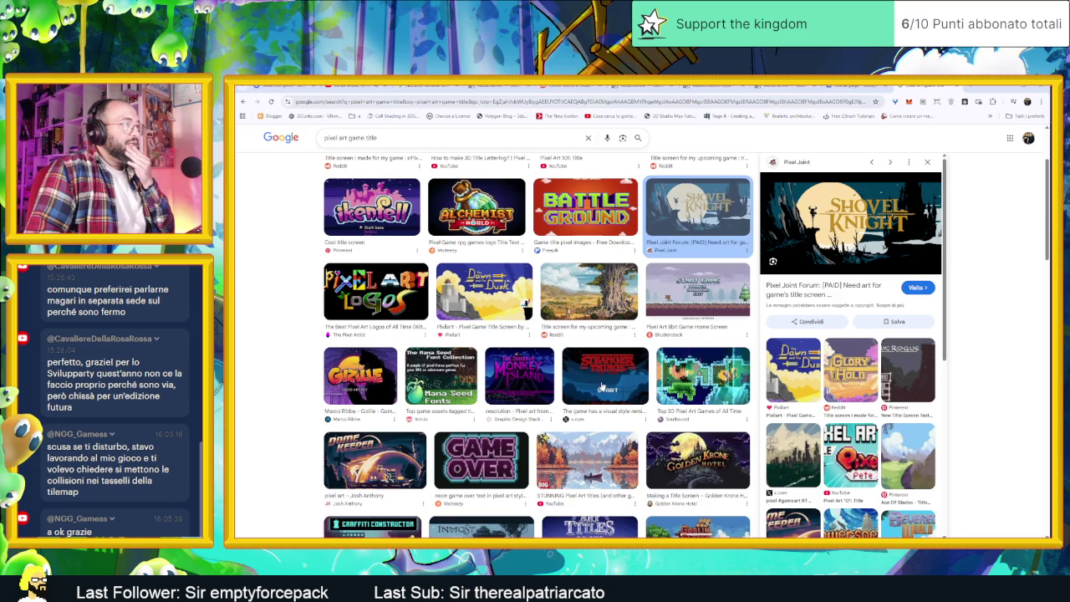
{"action": "left_click", "coordinate": [618, 376]}
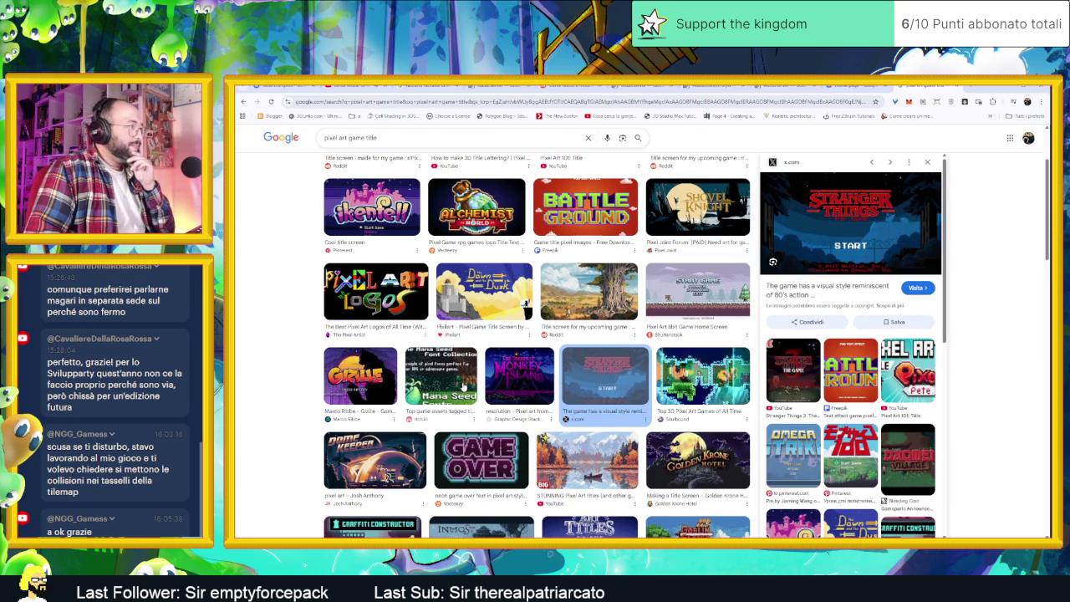
{"action": "scroll", "coordinate": [466, 405], "scroll_direction": "down", "scroll_amount": 1}
{"action": "scroll", "coordinate": [481, 407], "scroll_direction": "down", "scroll_amount": 2}
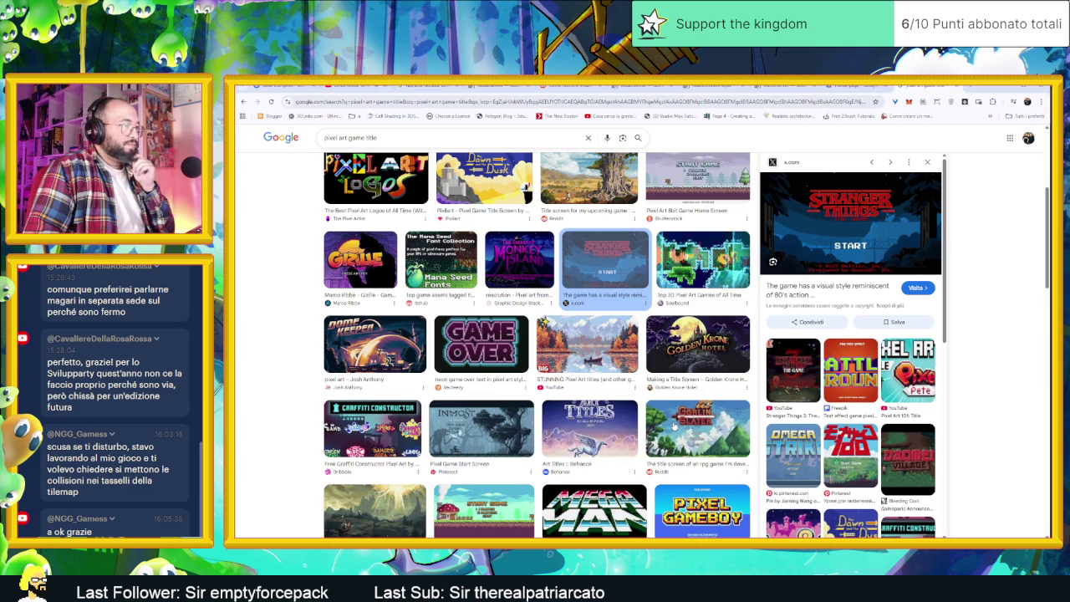
{"action": "left_click", "coordinate": [710, 331]}
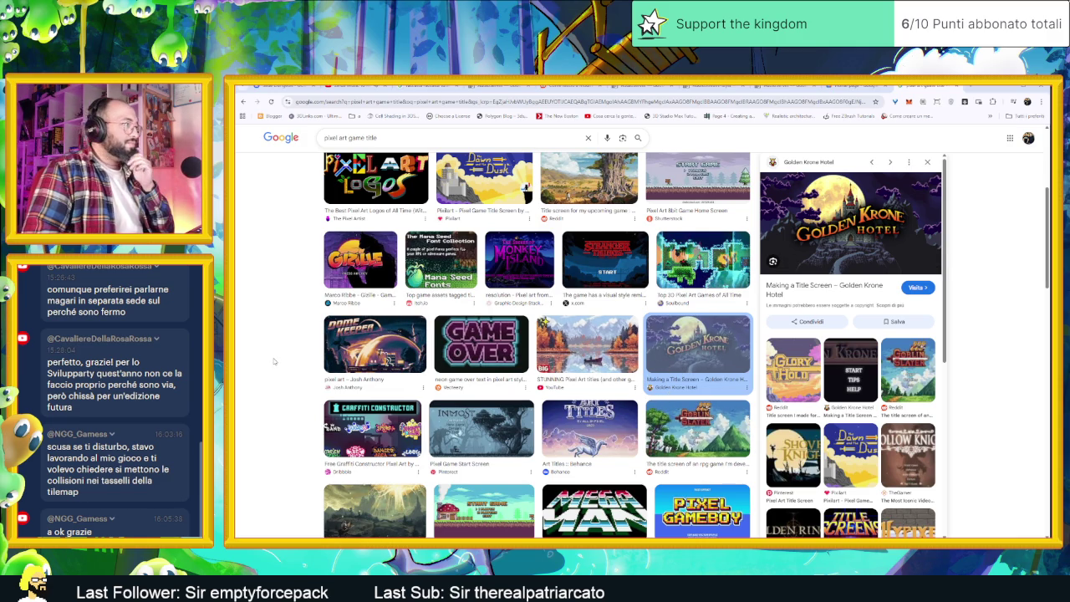
{"action": "left_click", "coordinate": [367, 343]}
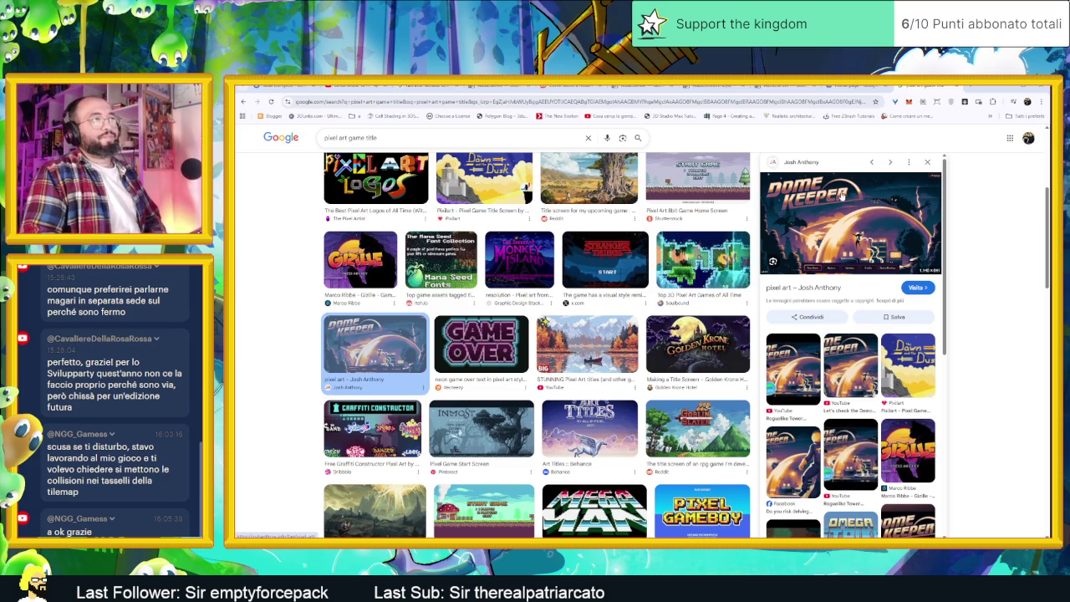
{"action": "mouse_move", "coordinate": [850, 222]}
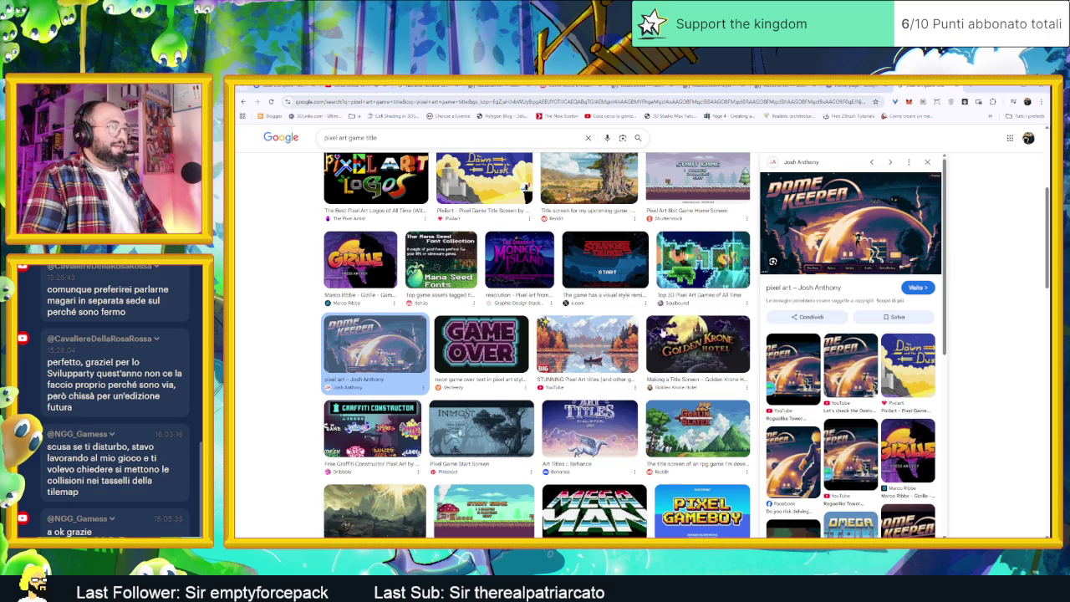
Preview the Goblin Slayer and cave RPG title screens, then open a new Google tab.
{"action": "scroll", "coordinate": [660, 335], "scroll_direction": "down", "scroll_amount": 2}
{"action": "left_click", "coordinate": [703, 350]}
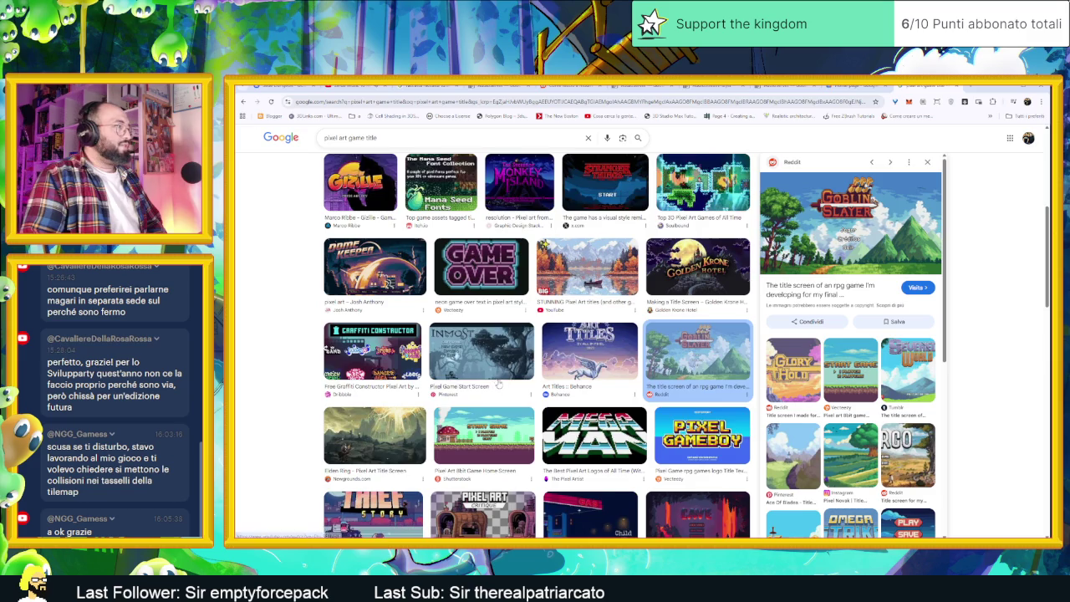
{"action": "scroll", "coordinate": [815, 259], "scroll_direction": "down", "scroll_amount": 2}
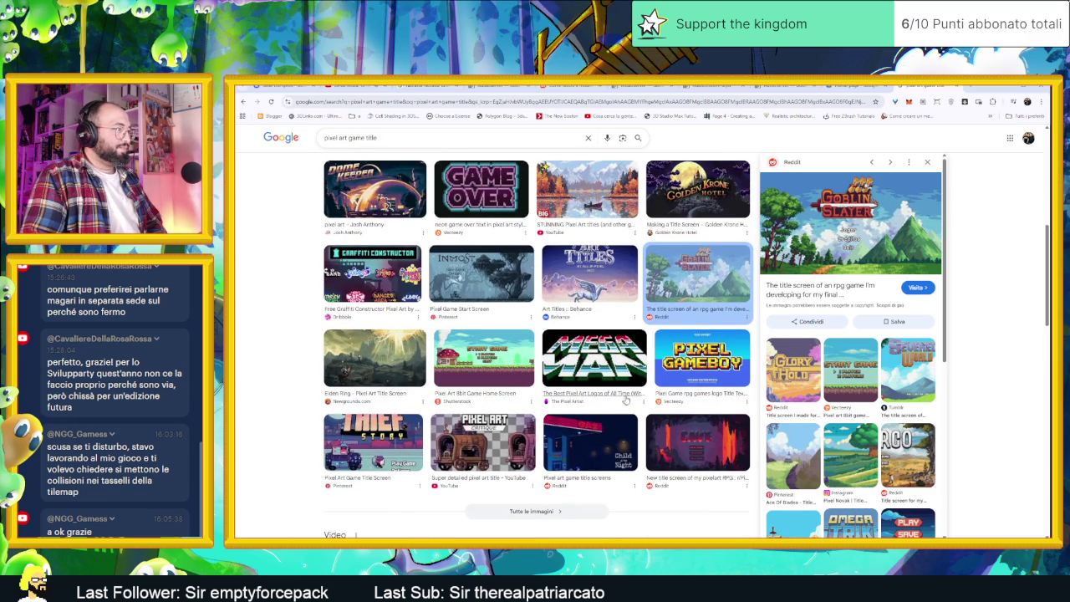
{"action": "left_click", "coordinate": [715, 440]}
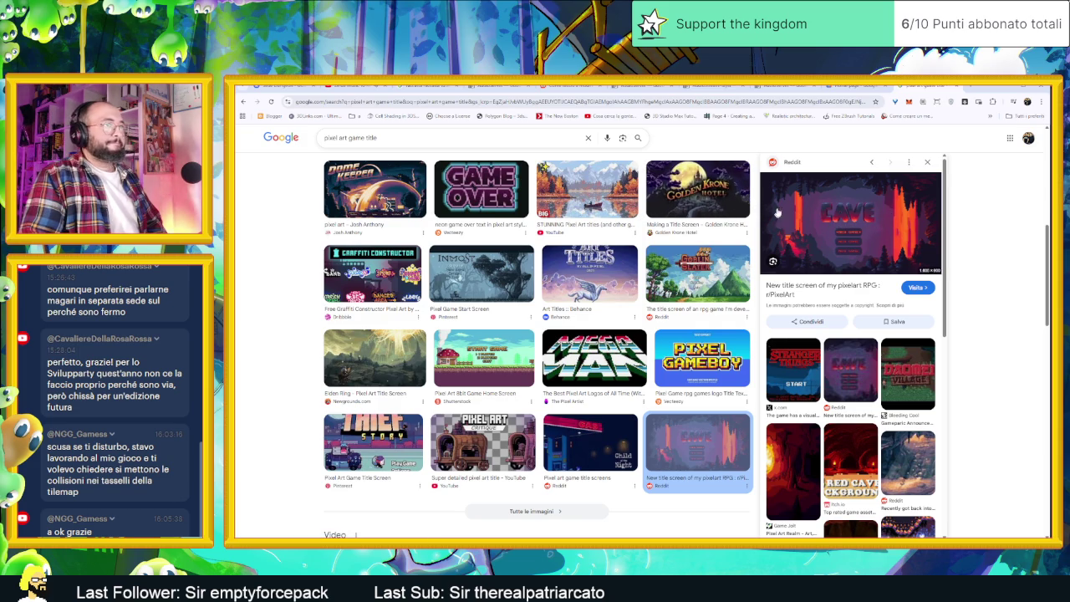
{"action": "scroll", "coordinate": [689, 233], "scroll_direction": "up", "scroll_amount": 1}
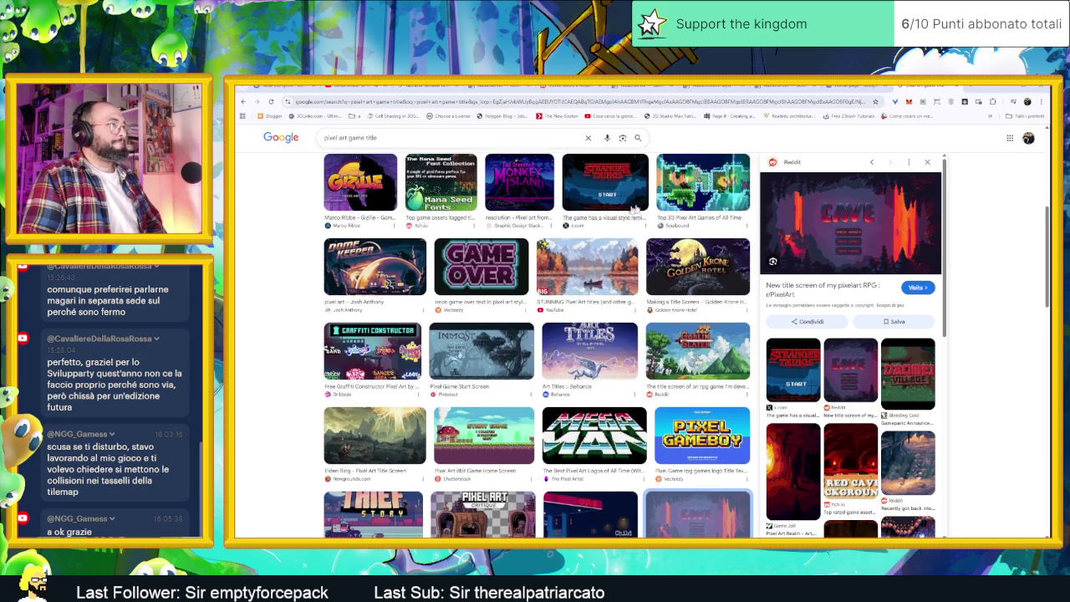
{"action": "scroll", "coordinate": [690, 233], "scroll_direction": "up", "scroll_amount": 2}
{"action": "scroll", "coordinate": [690, 232], "scroll_direction": "up", "scroll_amount": 3}
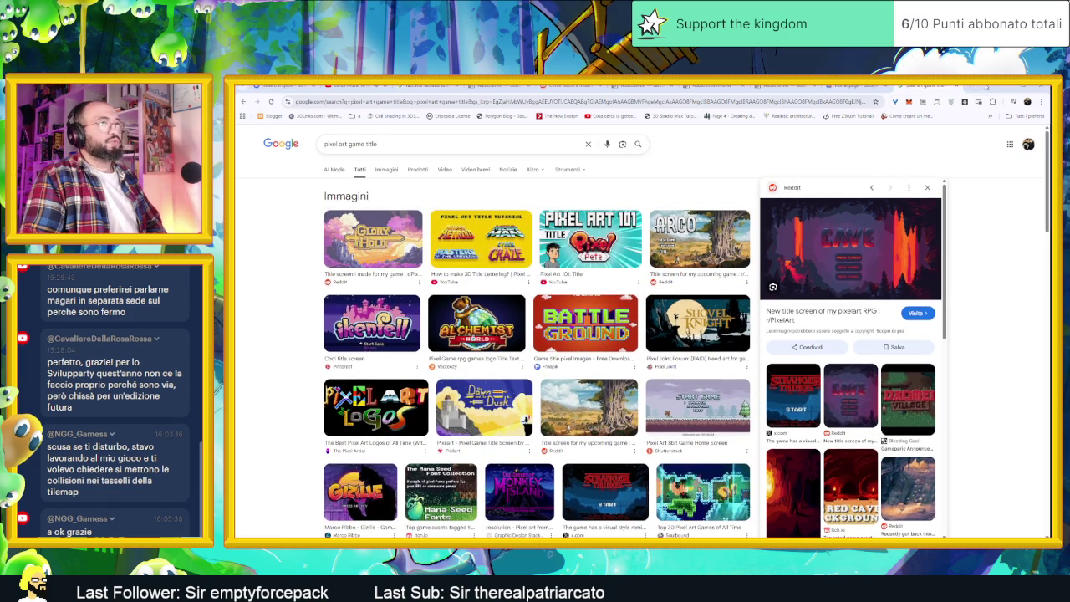
{"action": "left_click", "coordinate": [979, 87]}
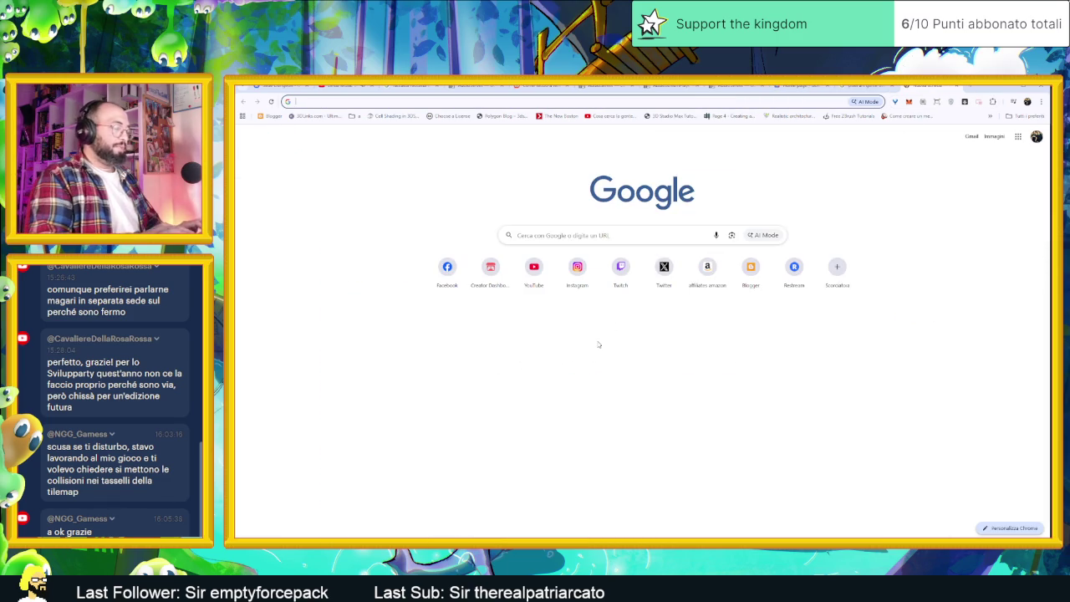
Go to Pinterest and dismiss the notification permission request.
{"action": "type", "text": "pinterest"}
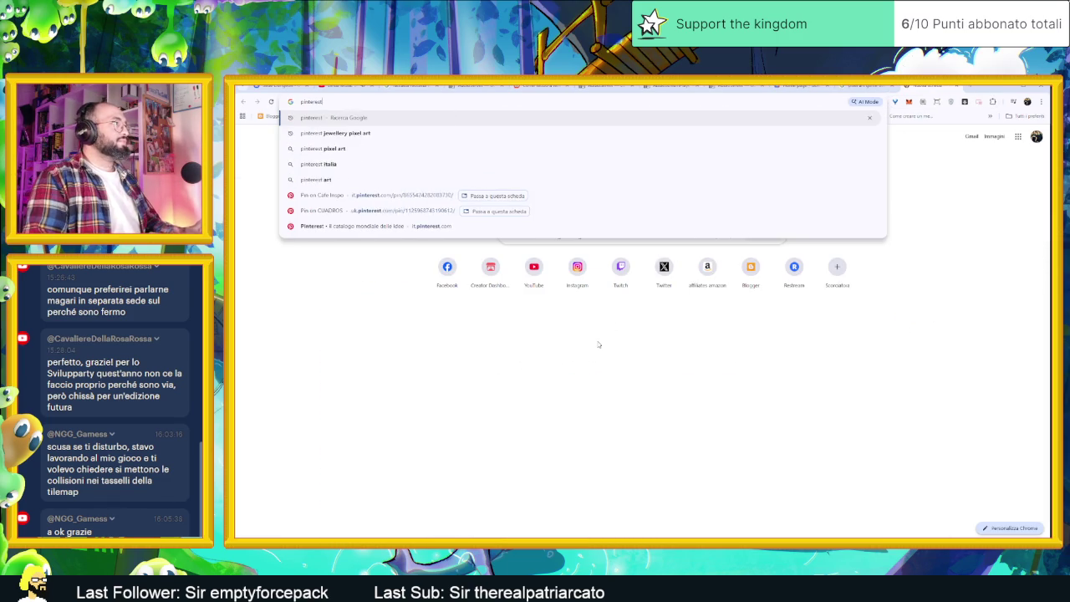
{"action": "key", "text": "Return"}
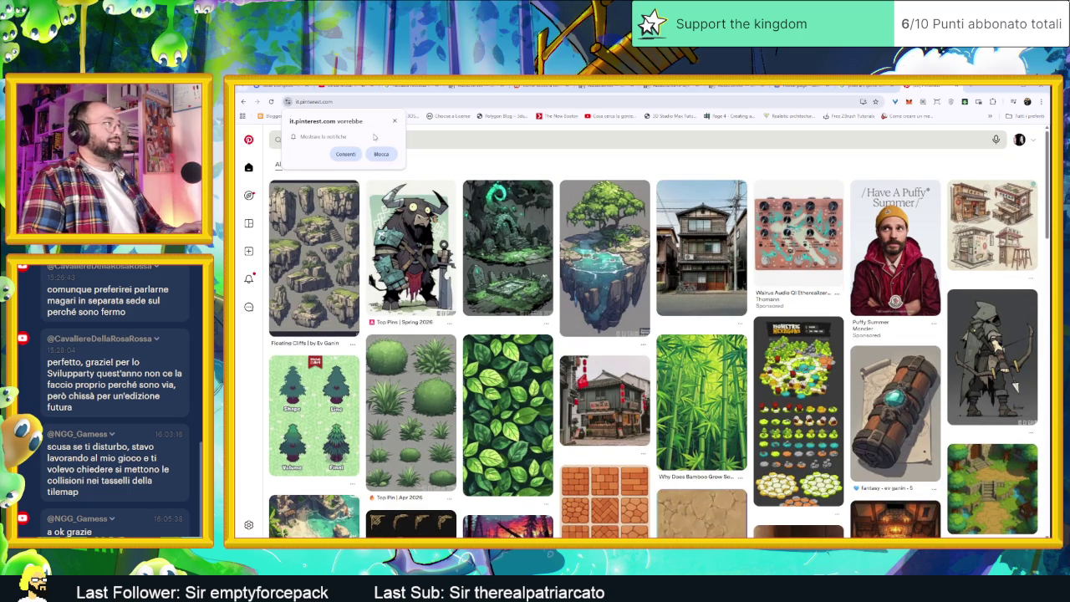
{"action": "left_click", "coordinate": [395, 122]}
Search Pinterest for 'pixelart game title' and open the Pixel Adventure pin.
{"action": "left_click", "coordinate": [396, 140]}
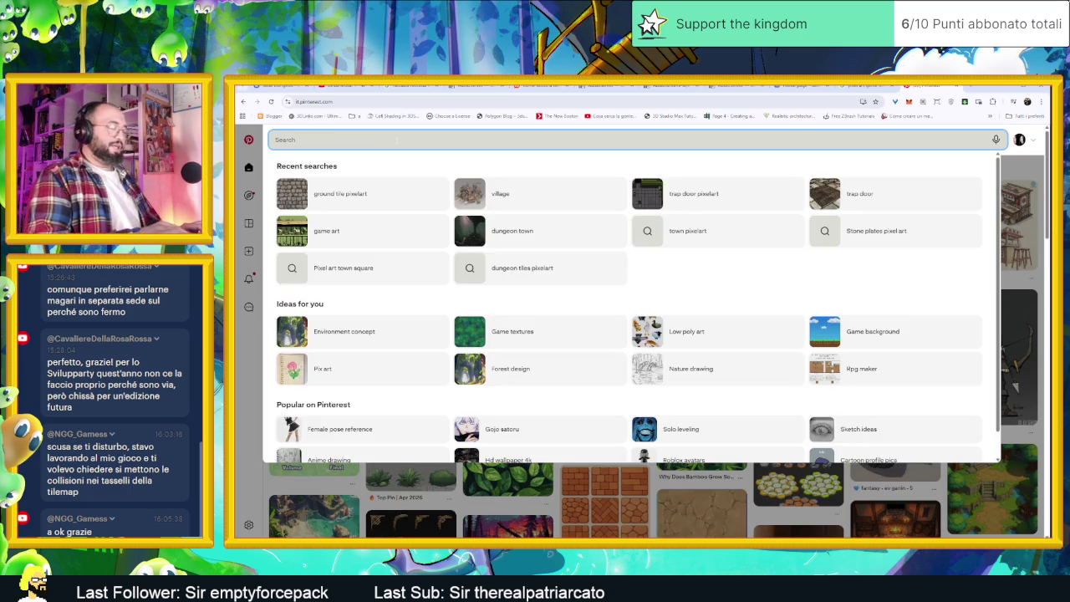
{"action": "type", "text": "pix"}
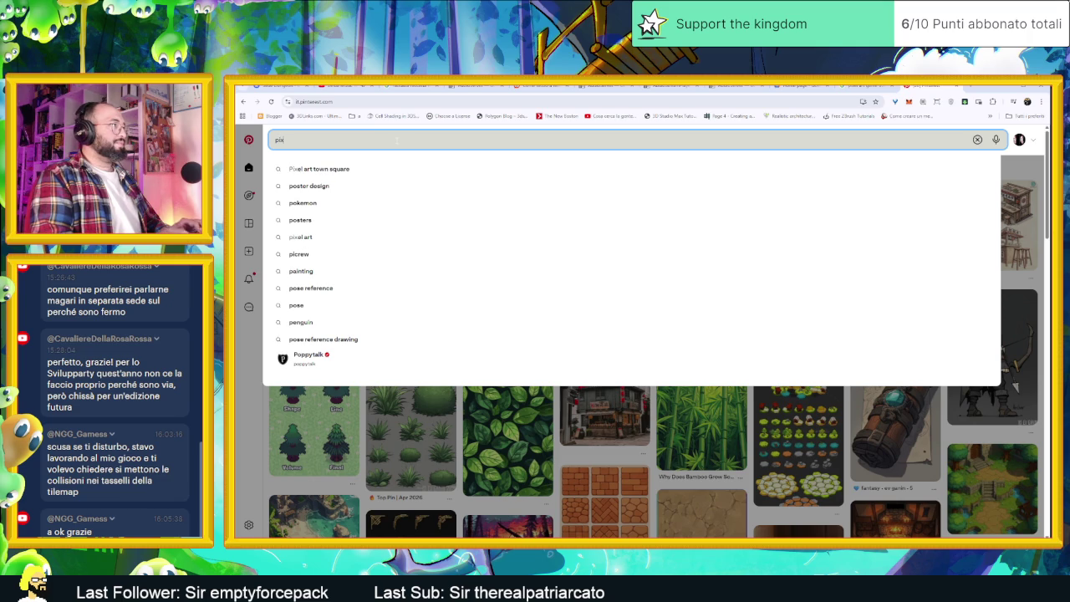
{"action": "type", "text": "elar"}
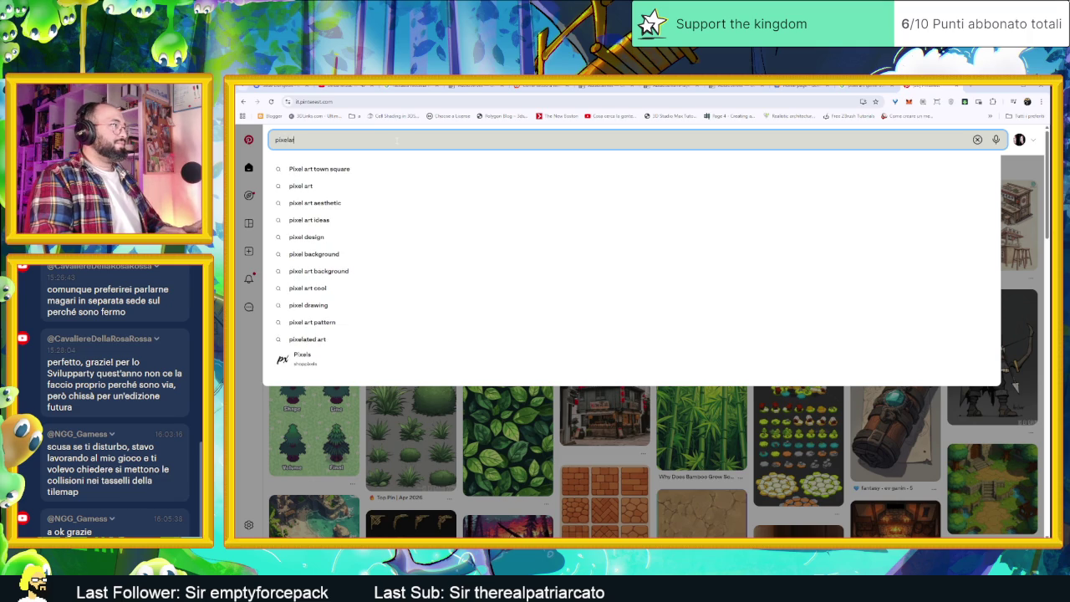
{"action": "type", "text": "t game tile"}
{"action": "key", "text": "Return"}
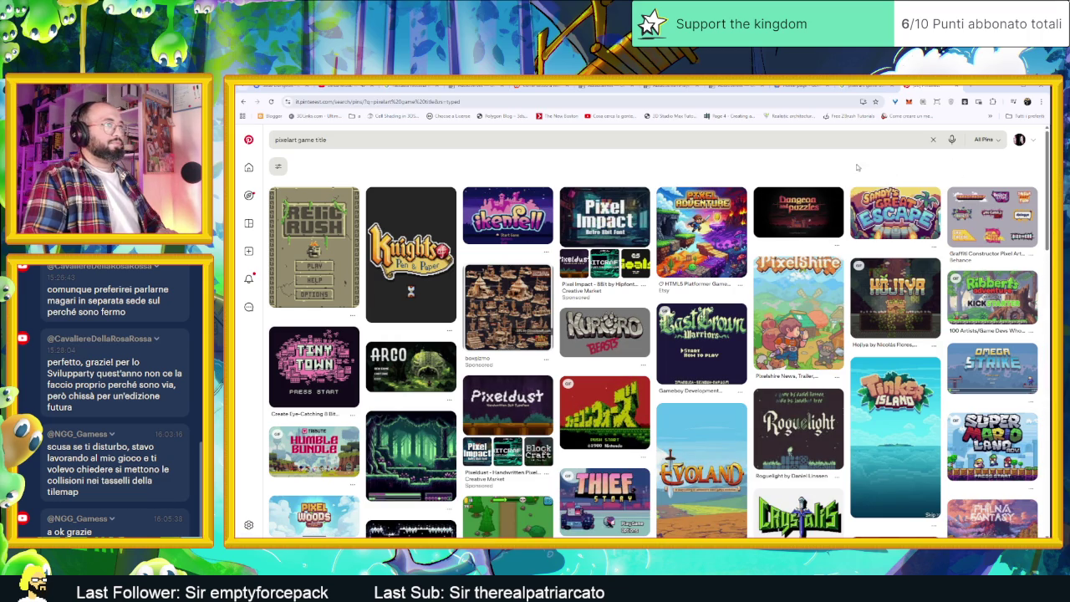
{"action": "left_click", "coordinate": [705, 222]}
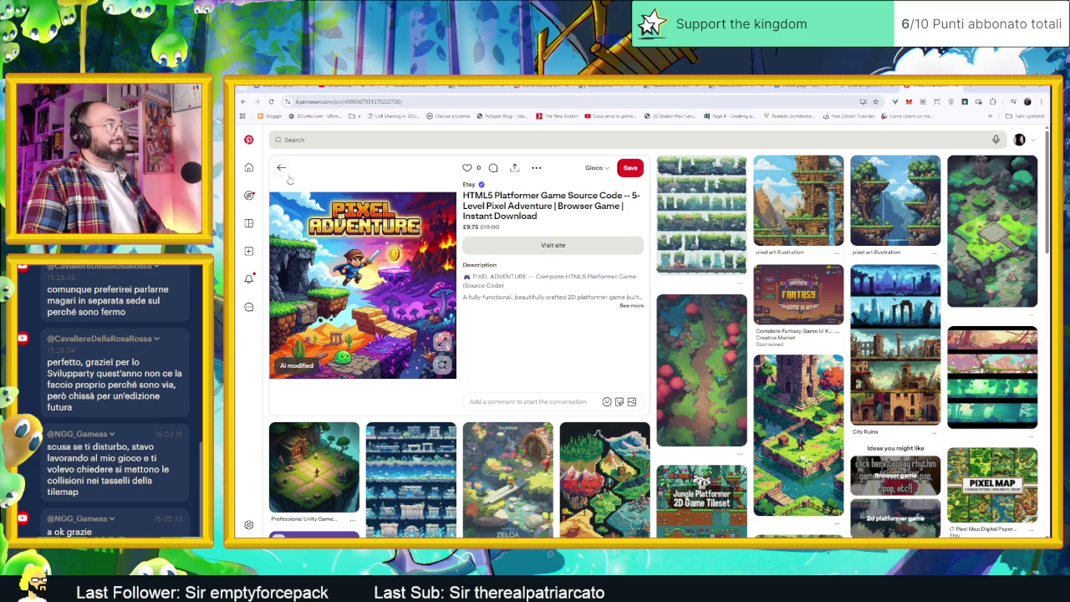
{"action": "mouse_move", "coordinate": [701, 213]}
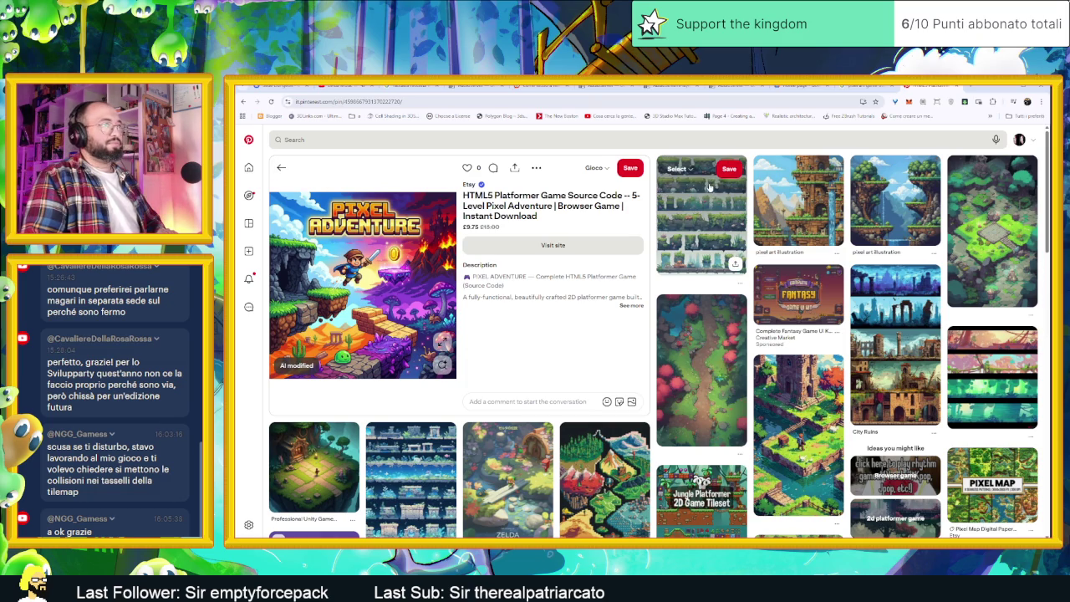
{"action": "left_click", "coordinate": [709, 186]}
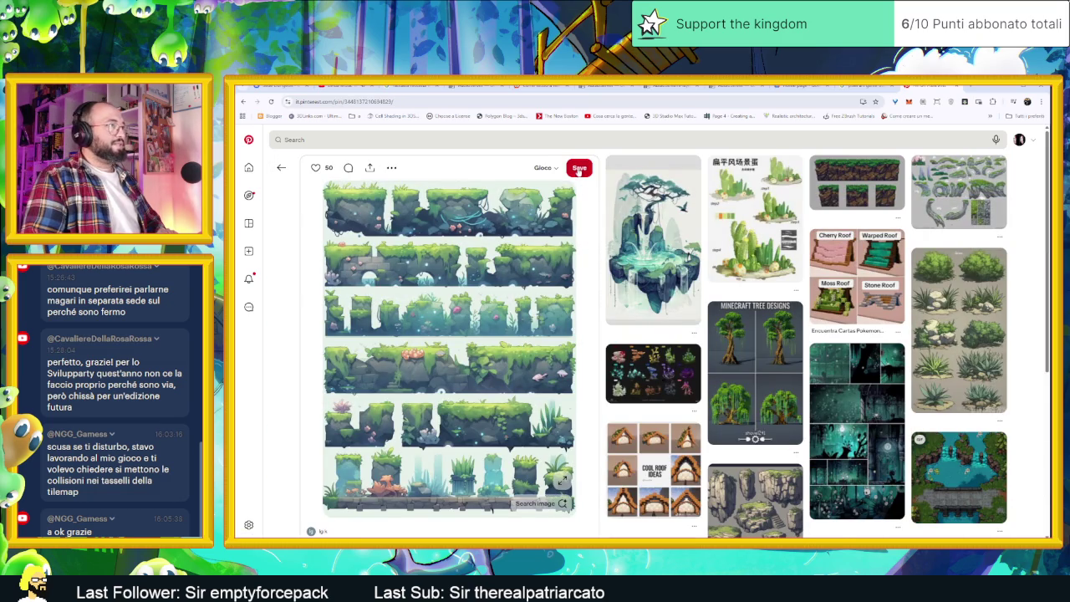
{"action": "left_click", "coordinate": [281, 167]}
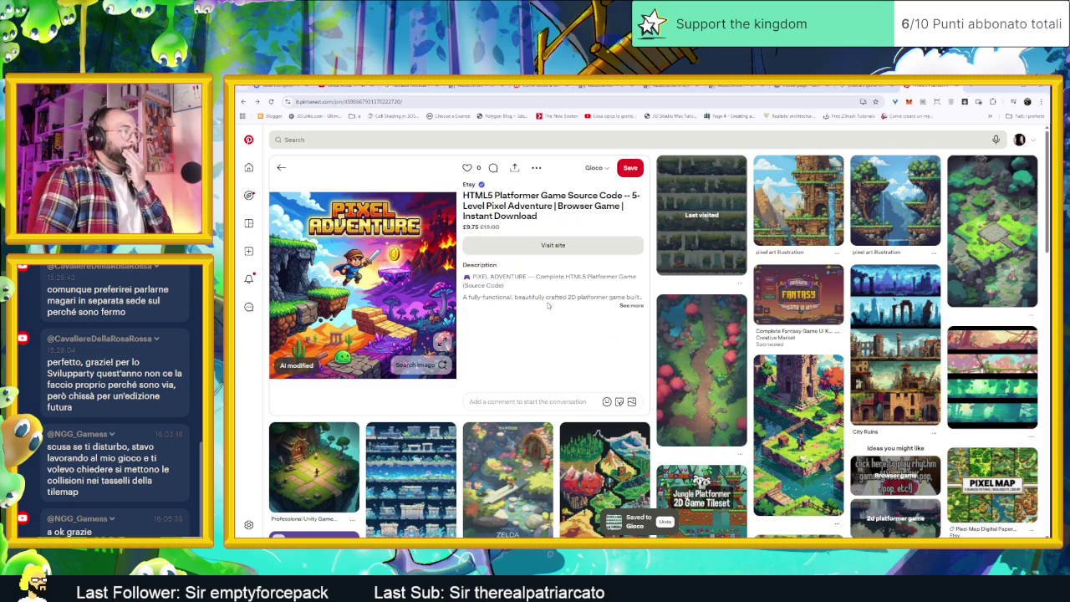
{"action": "left_click", "coordinate": [279, 169]}
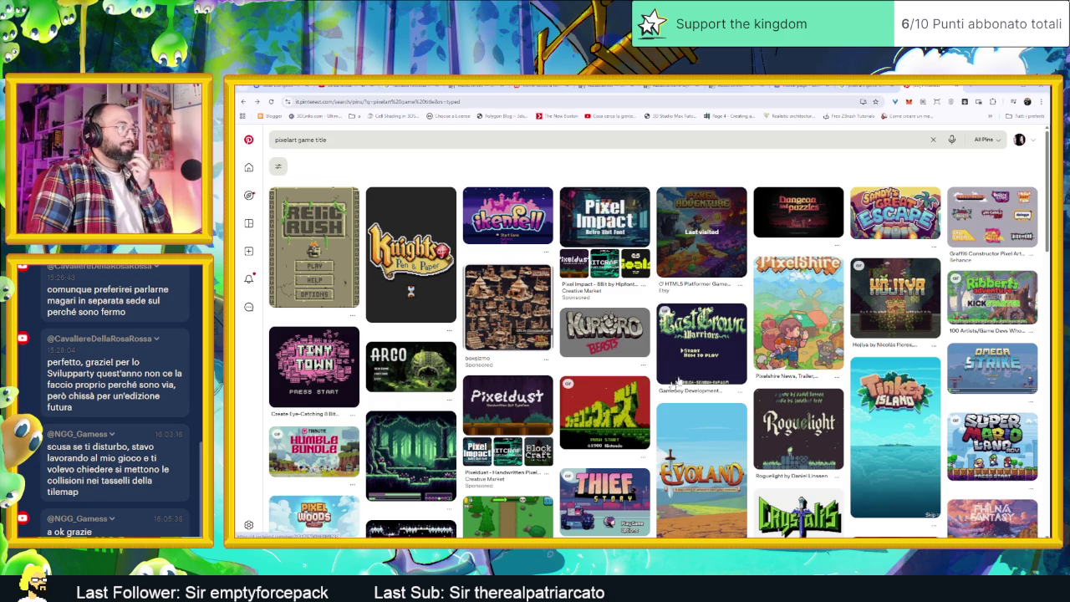
{"action": "left_click", "coordinate": [694, 356]}
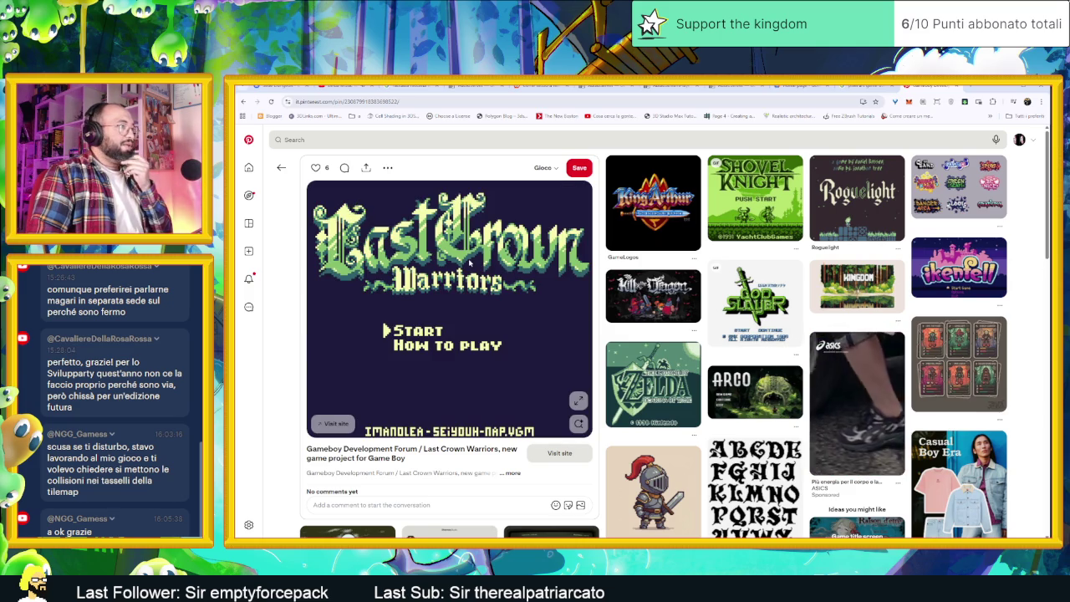
{"action": "key", "text": "alt+Left"}
{"action": "mouse_move", "coordinate": [701, 365]}
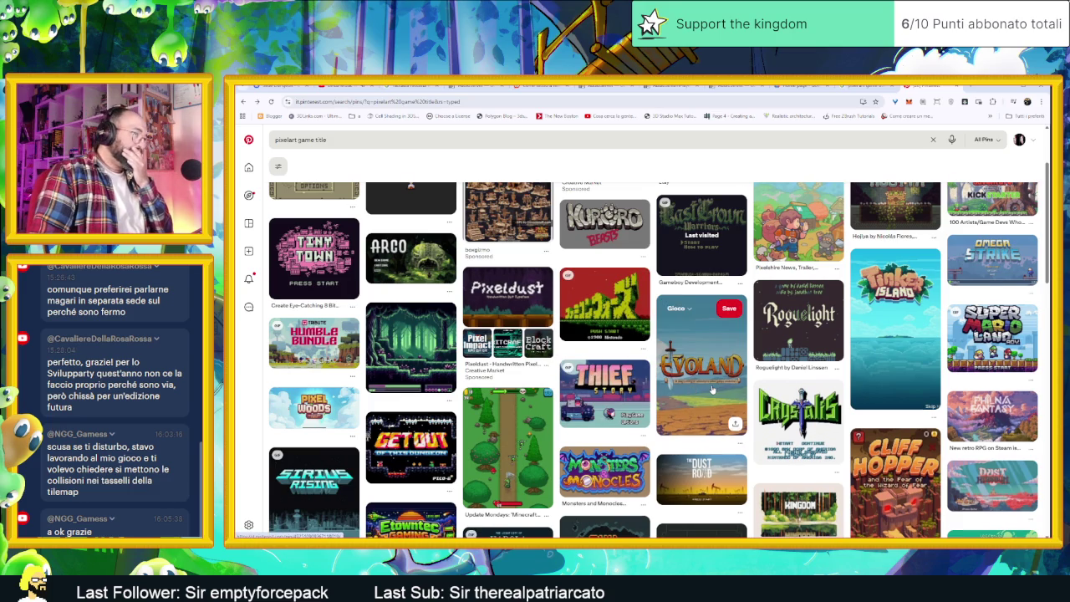
{"action": "scroll", "coordinate": [711, 385], "scroll_direction": "down", "scroll_amount": 1}
{"action": "scroll", "coordinate": [705, 381], "scroll_direction": "down", "scroll_amount": 1}
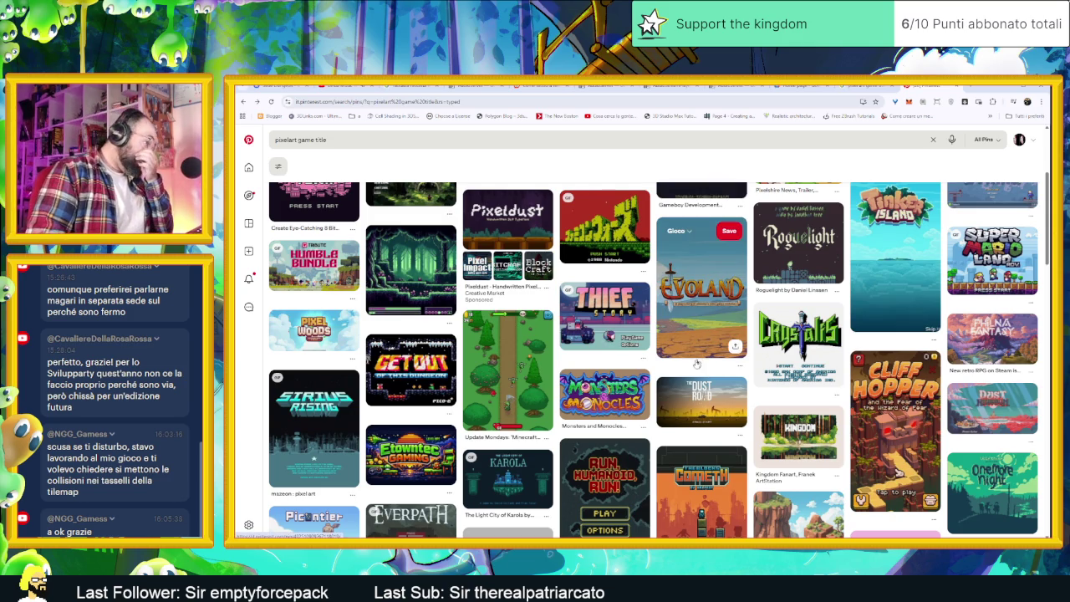
{"action": "scroll", "coordinate": [705, 382], "scroll_direction": "down", "scroll_amount": 2}
{"action": "scroll", "coordinate": [702, 374], "scroll_direction": "down", "scroll_amount": 1}
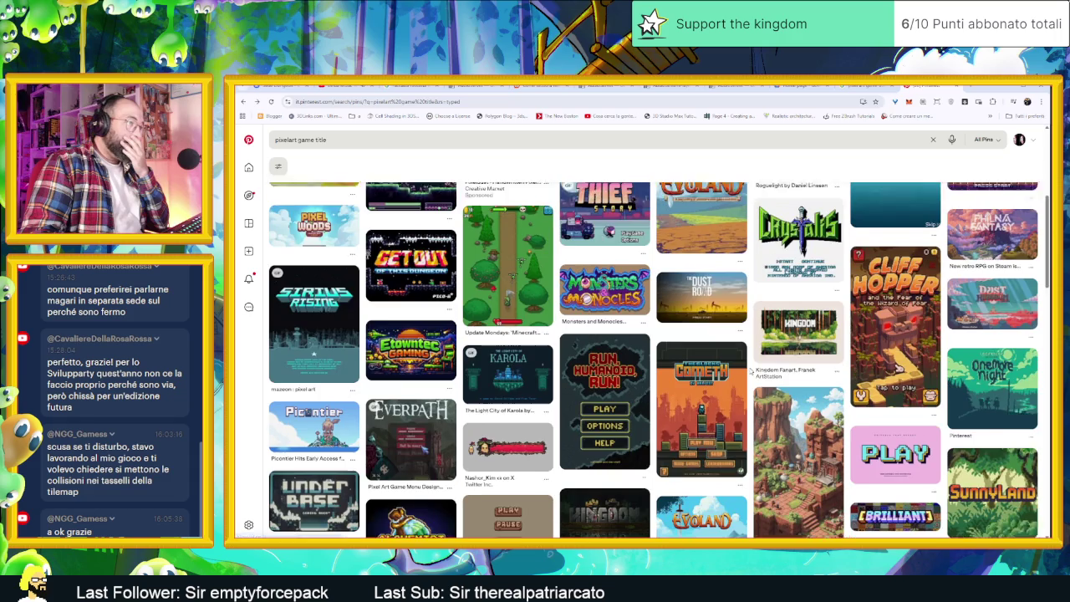
{"action": "scroll", "coordinate": [744, 372], "scroll_direction": "down", "scroll_amount": 1}
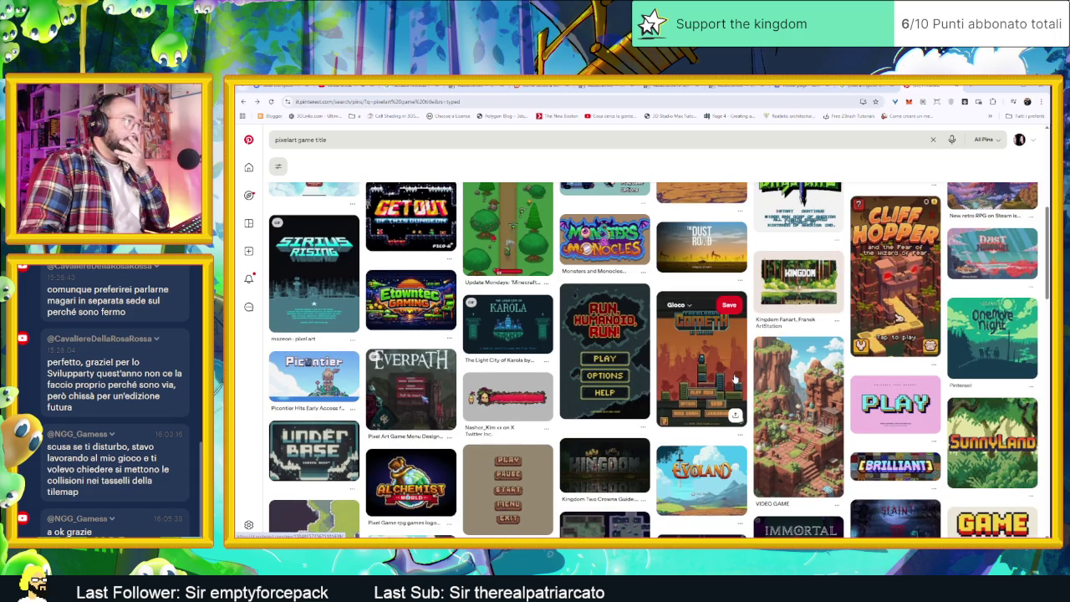
{"action": "scroll", "coordinate": [734, 378], "scroll_direction": "down", "scroll_amount": 1}
{"action": "scroll", "coordinate": [736, 380], "scroll_direction": "down", "scroll_amount": 1}
{"action": "scroll", "coordinate": [734, 381], "scroll_direction": "down", "scroll_amount": 1}
{"action": "scroll", "coordinate": [736, 378], "scroll_direction": "down", "scroll_amount": 1}
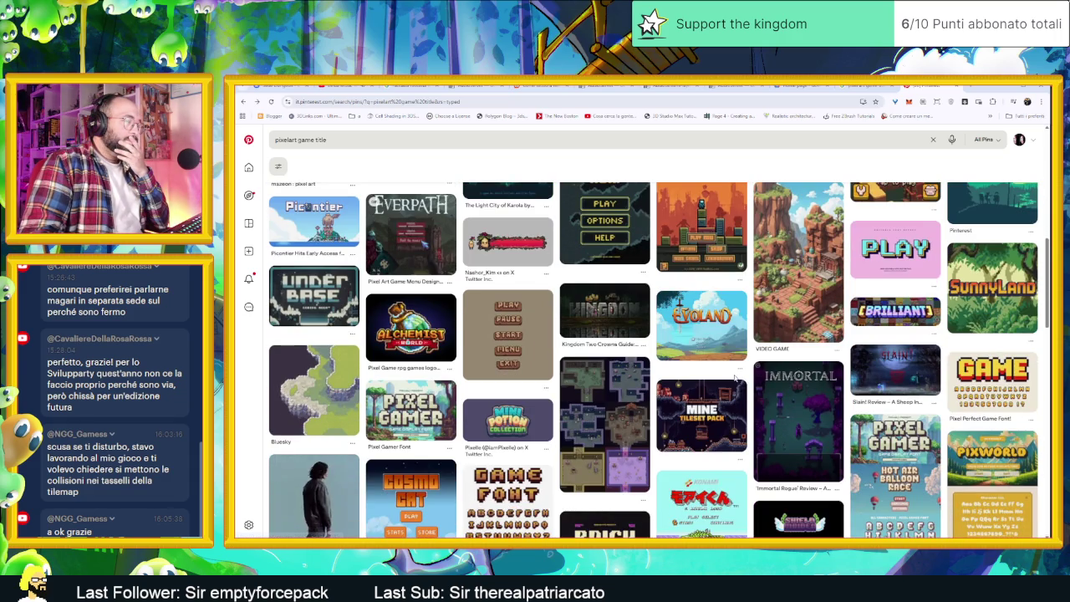
{"action": "scroll", "coordinate": [735, 378], "scroll_direction": "down", "scroll_amount": 1}
{"action": "scroll", "coordinate": [736, 377], "scroll_direction": "down", "scroll_amount": 1}
{"action": "scroll", "coordinate": [735, 378], "scroll_direction": "down", "scroll_amount": 1}
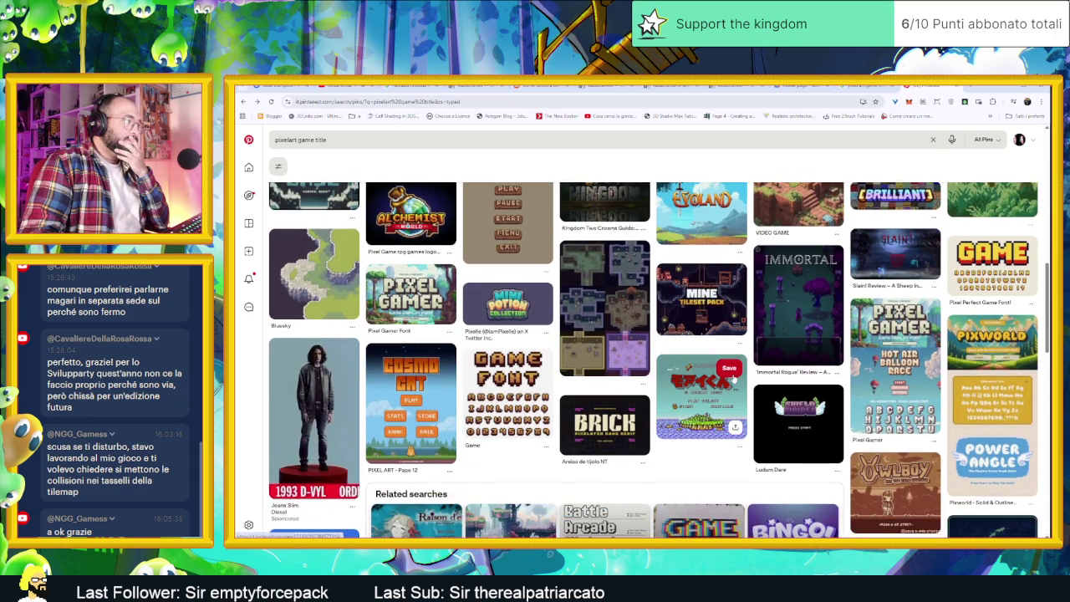
{"action": "scroll", "coordinate": [734, 378], "scroll_direction": "down", "scroll_amount": 1}
{"action": "scroll", "coordinate": [734, 380], "scroll_direction": "down", "scroll_amount": 1}
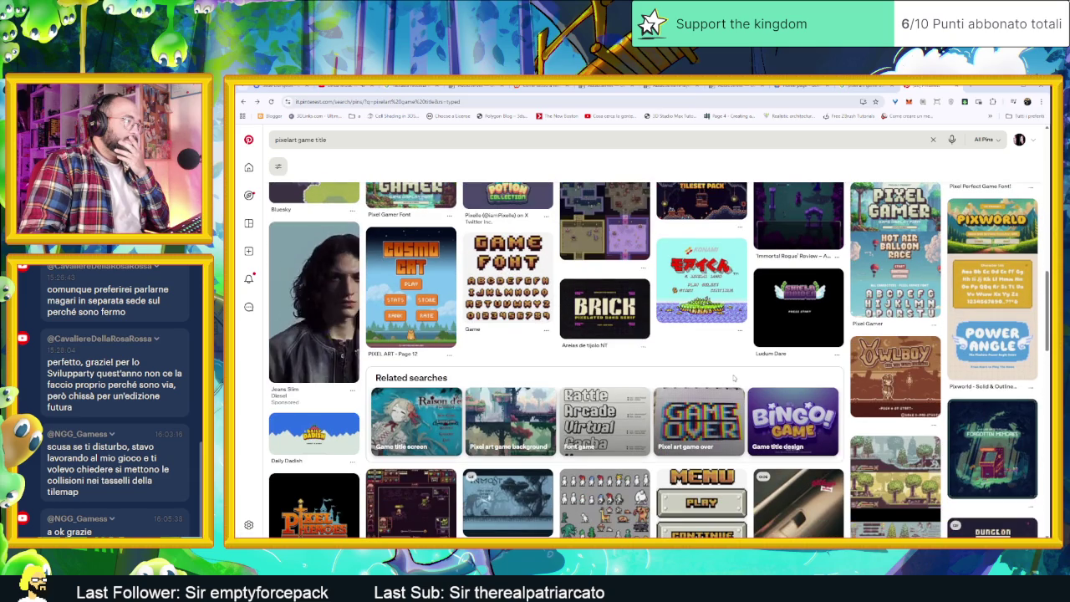
{"action": "scroll", "coordinate": [734, 378], "scroll_direction": "down", "scroll_amount": 1}
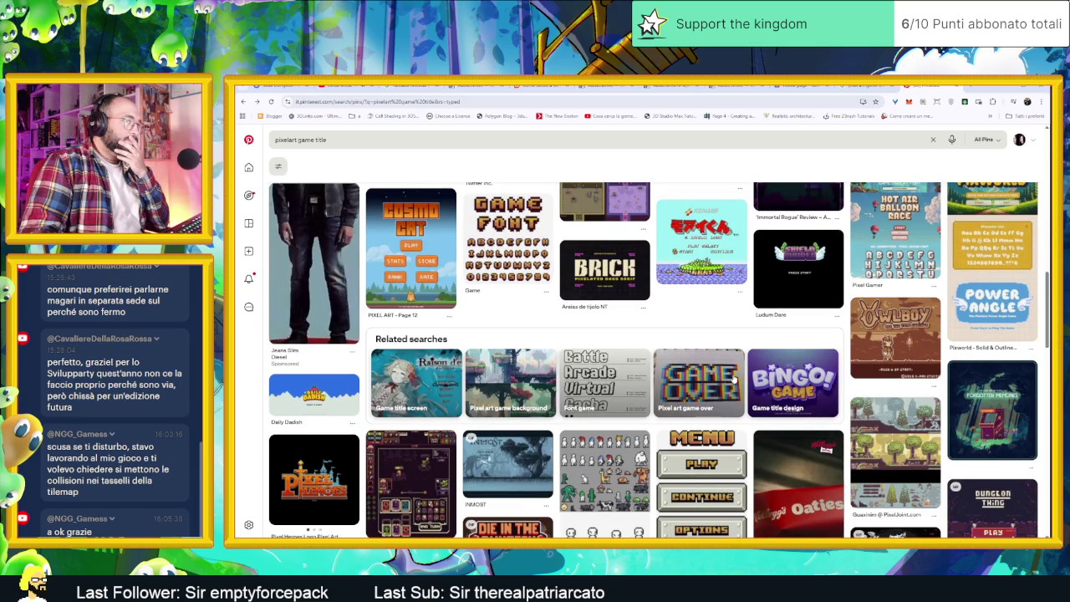
{"action": "scroll", "coordinate": [734, 378], "scroll_direction": "down", "scroll_amount": 1}
{"action": "scroll", "coordinate": [734, 378], "scroll_direction": "down", "scroll_amount": 1}
{"action": "scroll", "coordinate": [734, 378], "scroll_direction": "down", "scroll_amount": 1}
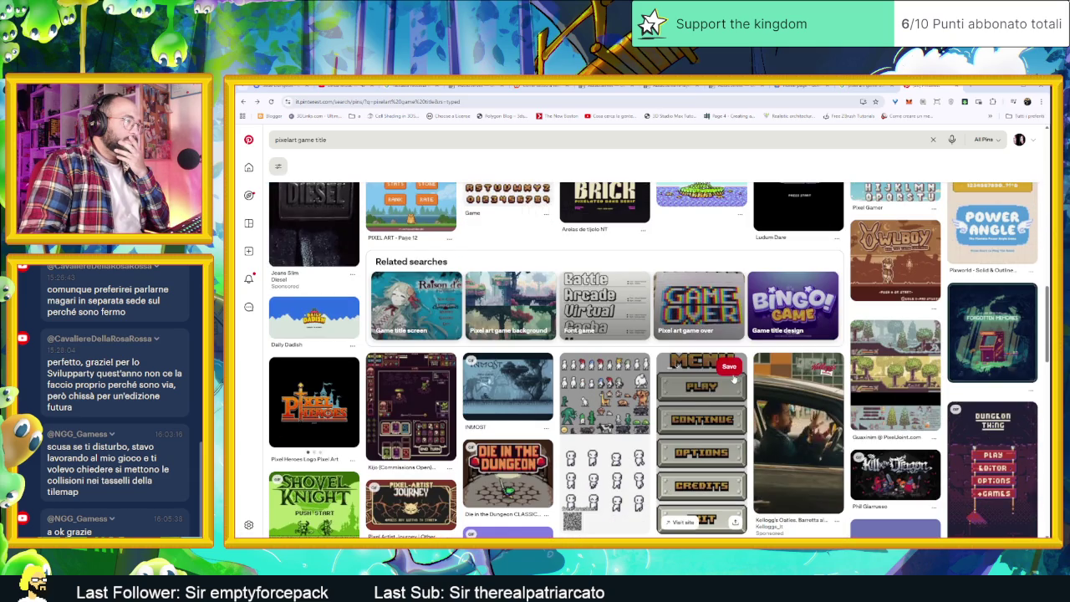
{"action": "scroll", "coordinate": [733, 377], "scroll_direction": "down", "scroll_amount": 1}
{"action": "scroll", "coordinate": [716, 402], "scroll_direction": "down", "scroll_amount": 1}
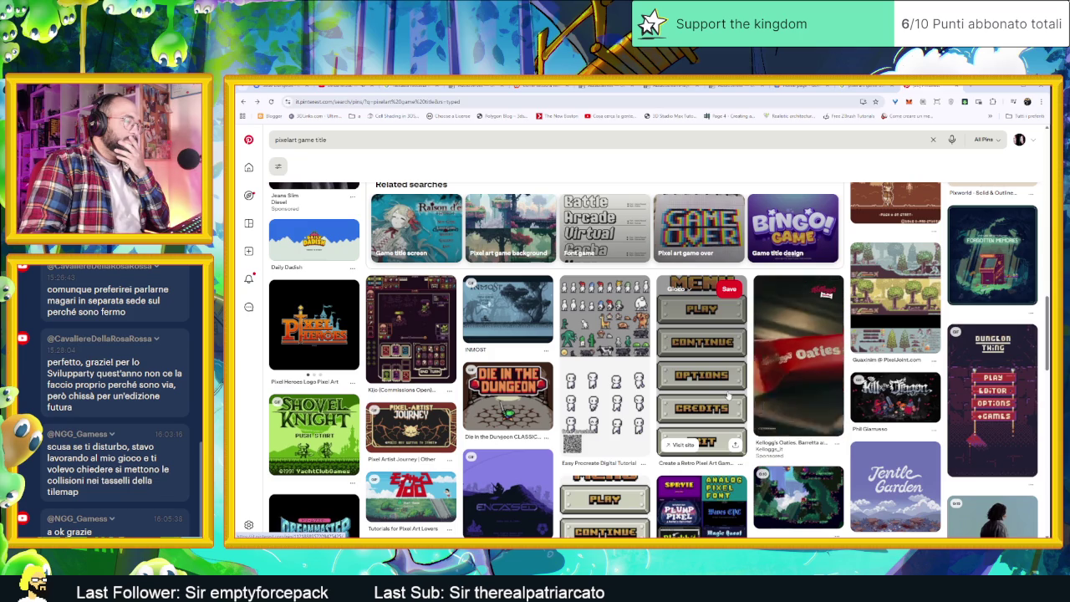
{"action": "scroll", "coordinate": [724, 399], "scroll_direction": "down", "scroll_amount": 1}
{"action": "scroll", "coordinate": [720, 402], "scroll_direction": "down", "scroll_amount": 1}
{"action": "scroll", "coordinate": [717, 404], "scroll_direction": "down", "scroll_amount": 1}
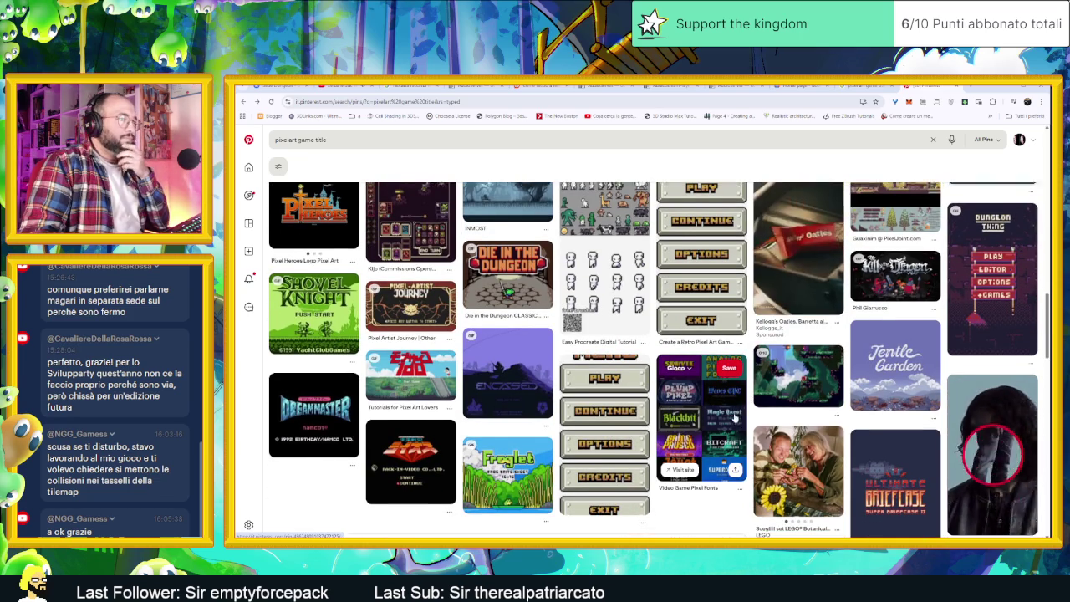
{"action": "scroll", "coordinate": [734, 417], "scroll_direction": "down", "scroll_amount": 1}
{"action": "scroll", "coordinate": [734, 417], "scroll_direction": "down", "scroll_amount": 2}
{"action": "scroll", "coordinate": [734, 417], "scroll_direction": "down", "scroll_amount": 2}
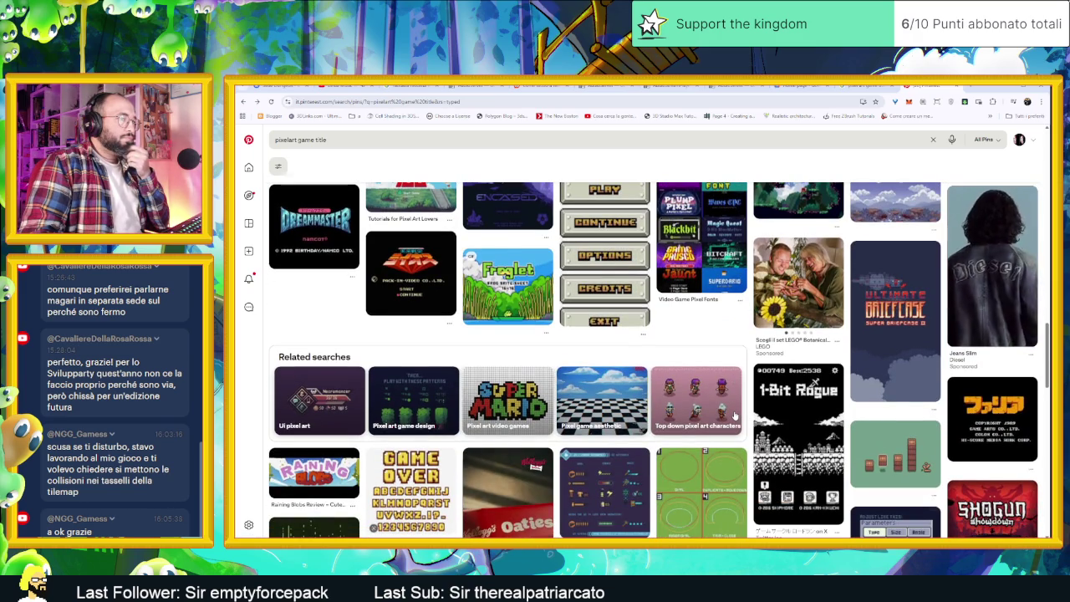
{"action": "scroll", "coordinate": [734, 415], "scroll_direction": "down", "scroll_amount": 1}
{"action": "scroll", "coordinate": [735, 415], "scroll_direction": "down", "scroll_amount": 2}
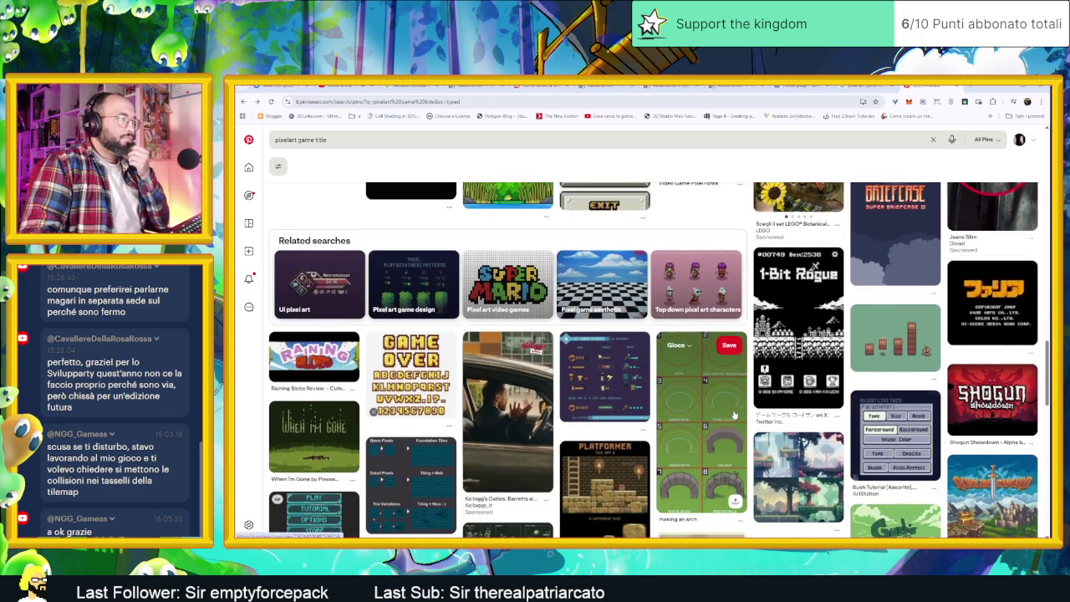
{"action": "scroll", "coordinate": [735, 415], "scroll_direction": "down", "scroll_amount": 2}
{"action": "scroll", "coordinate": [734, 414], "scroll_direction": "down", "scroll_amount": 1}
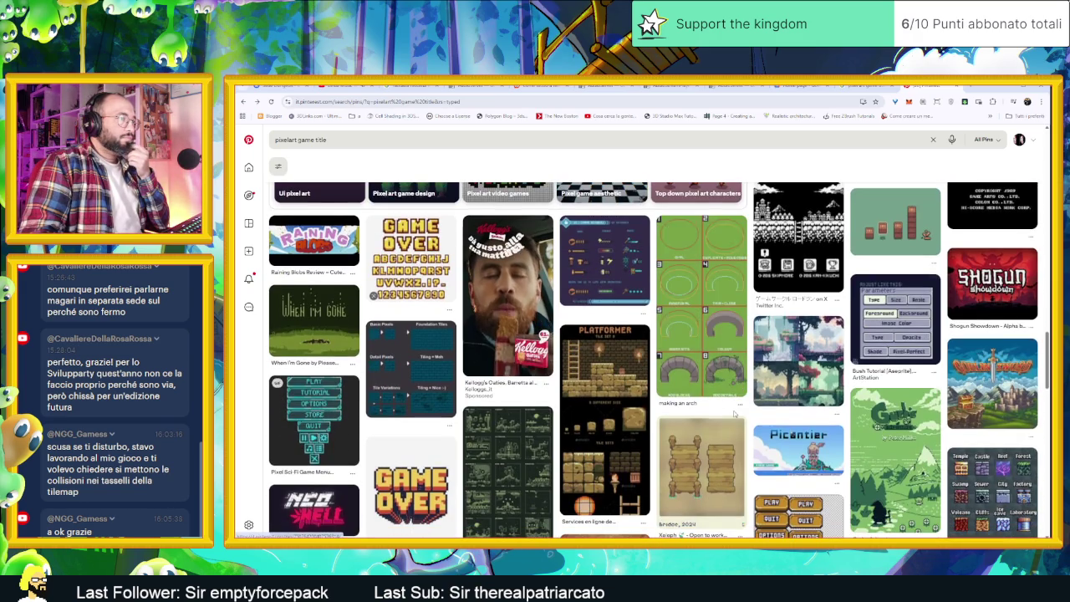
{"action": "scroll", "coordinate": [734, 414], "scroll_direction": "down", "scroll_amount": 2}
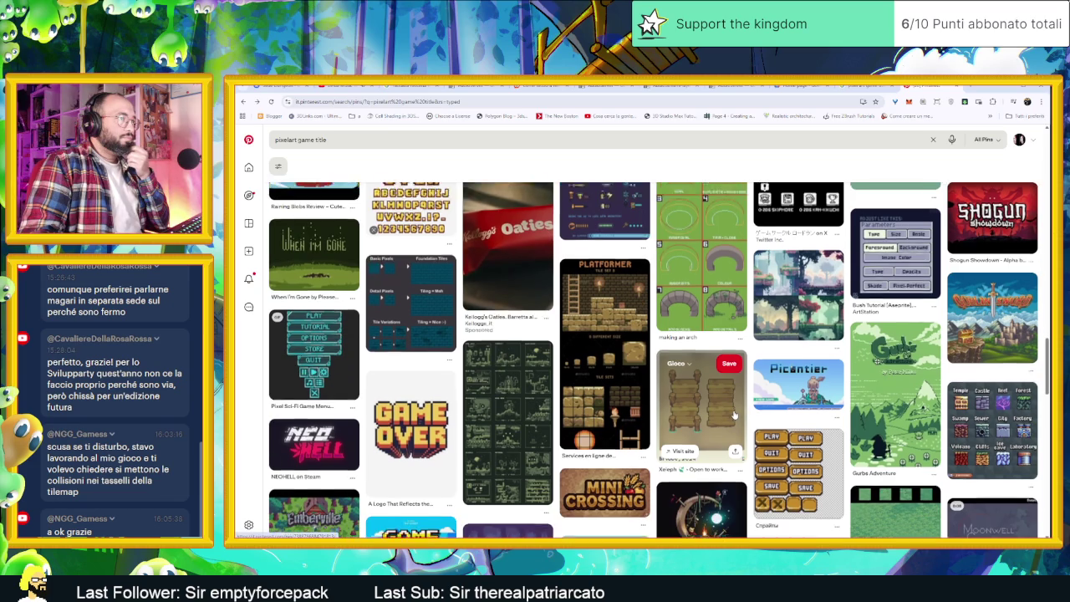
{"action": "scroll", "coordinate": [735, 414], "scroll_direction": "down", "scroll_amount": 1}
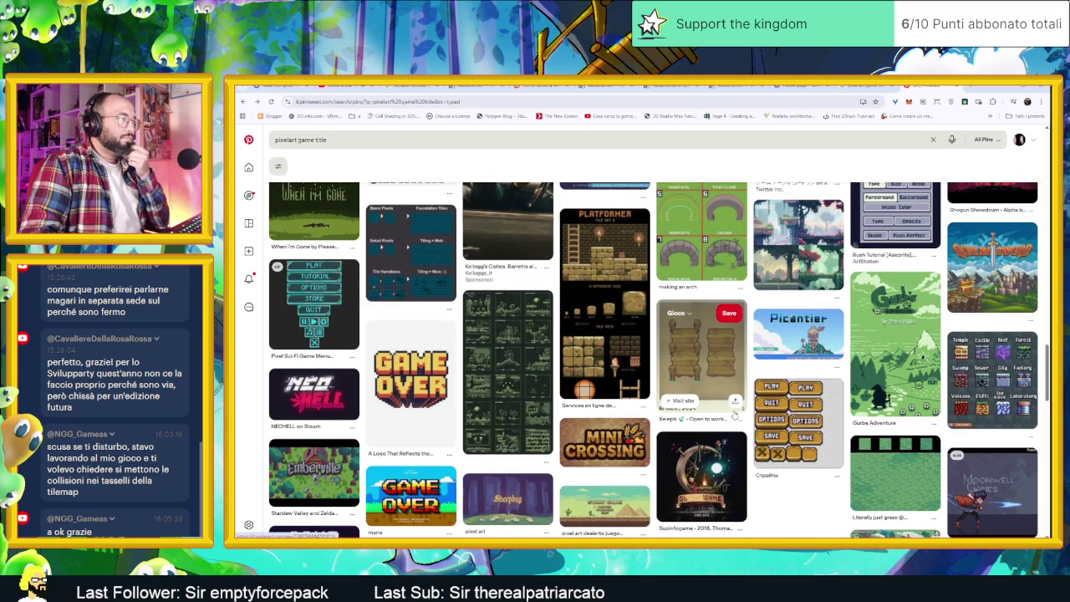
{"action": "scroll", "coordinate": [735, 415], "scroll_direction": "down", "scroll_amount": 1}
{"action": "scroll", "coordinate": [734, 414], "scroll_direction": "down", "scroll_amount": 2}
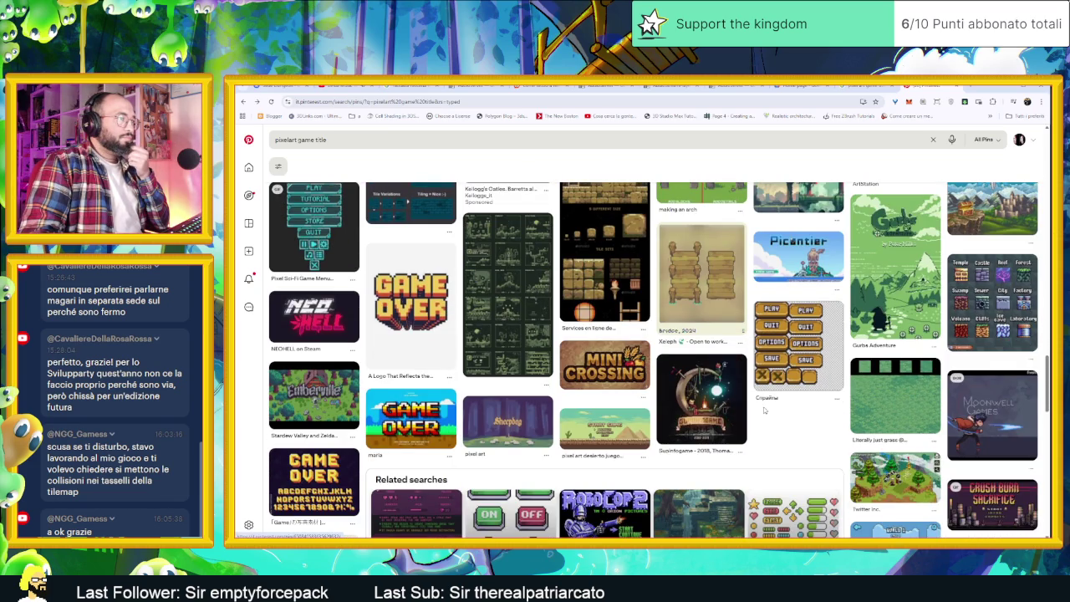
{"action": "scroll", "coordinate": [769, 410], "scroll_direction": "down", "scroll_amount": 1}
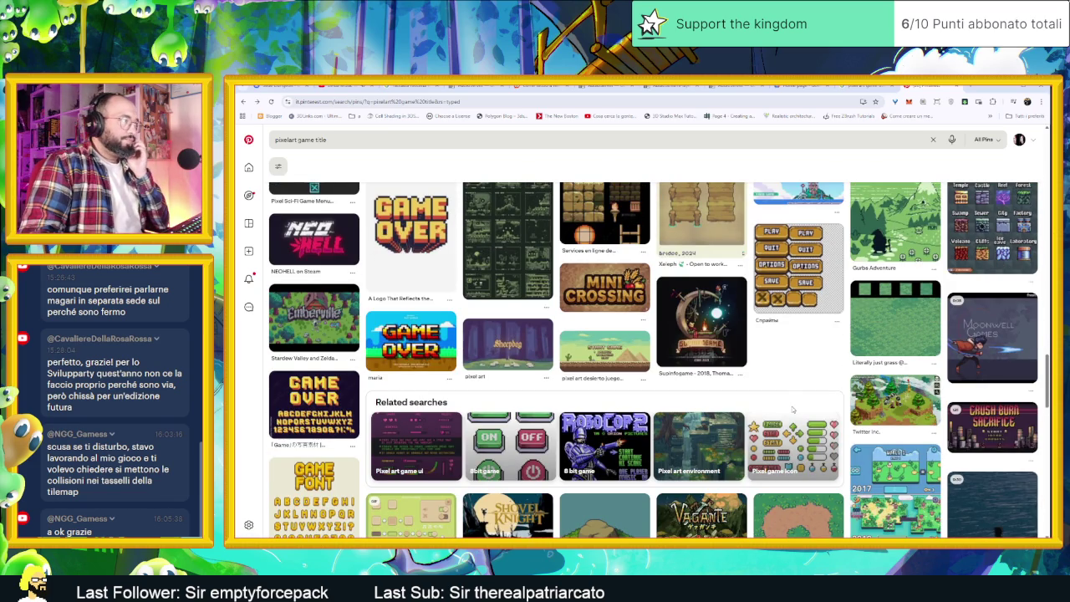
{"action": "scroll", "coordinate": [793, 409], "scroll_direction": "down", "scroll_amount": 1}
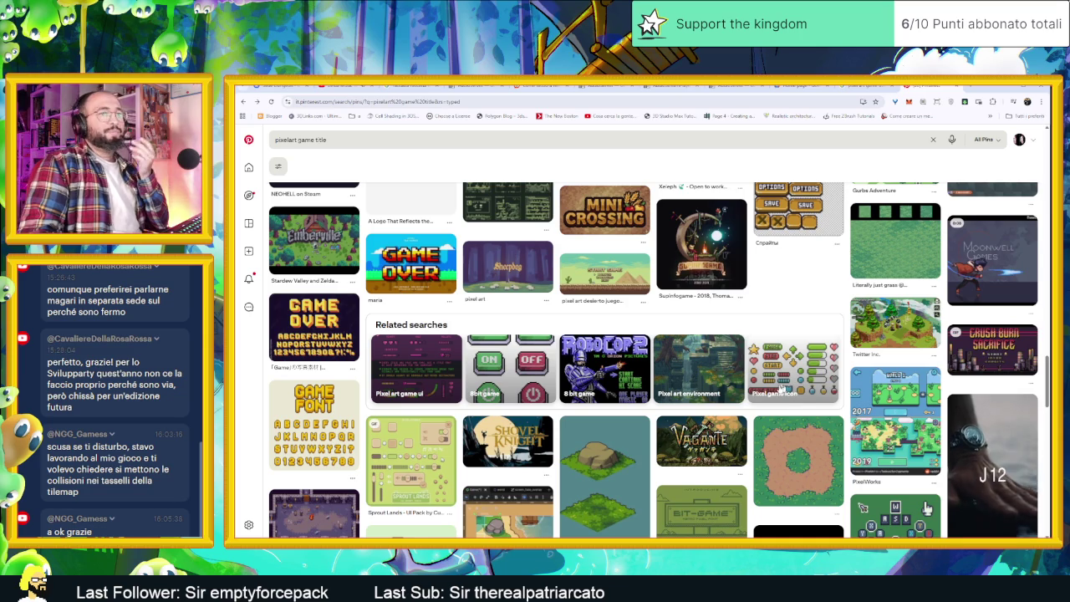
{"action": "scroll", "coordinate": [777, 397], "scroll_direction": "down", "scroll_amount": 1}
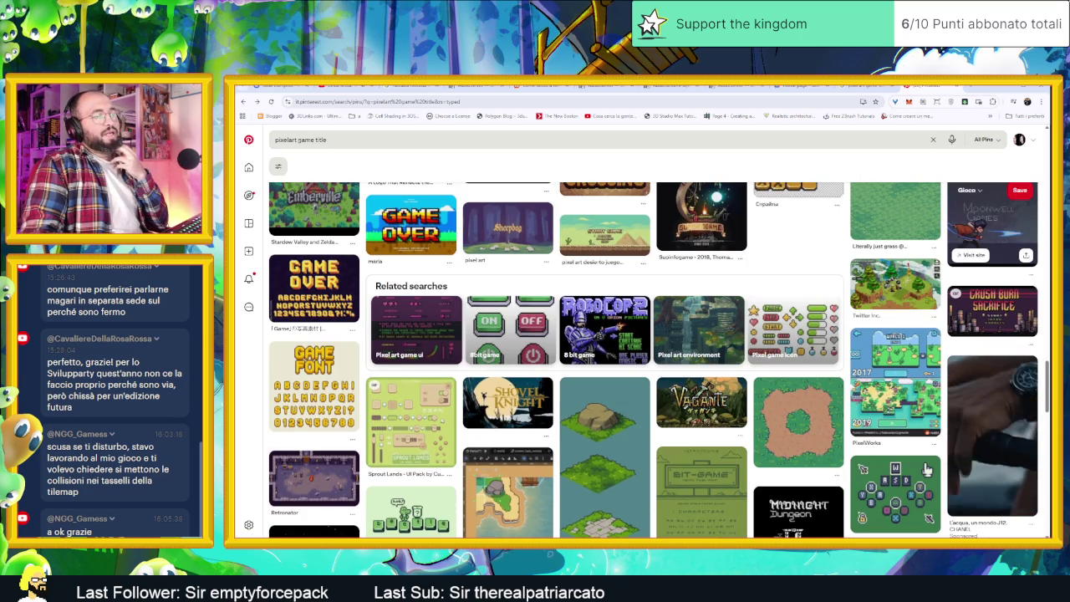
{"action": "key", "text": "super"}
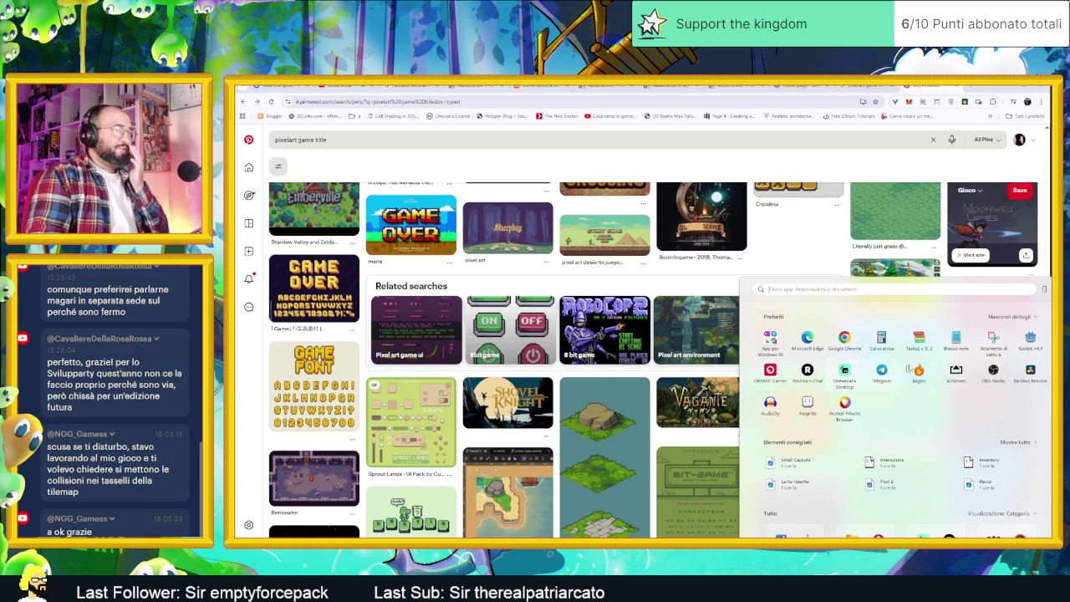
{"action": "scroll", "coordinate": [635, 501], "scroll_direction": "down", "scroll_amount": 1}
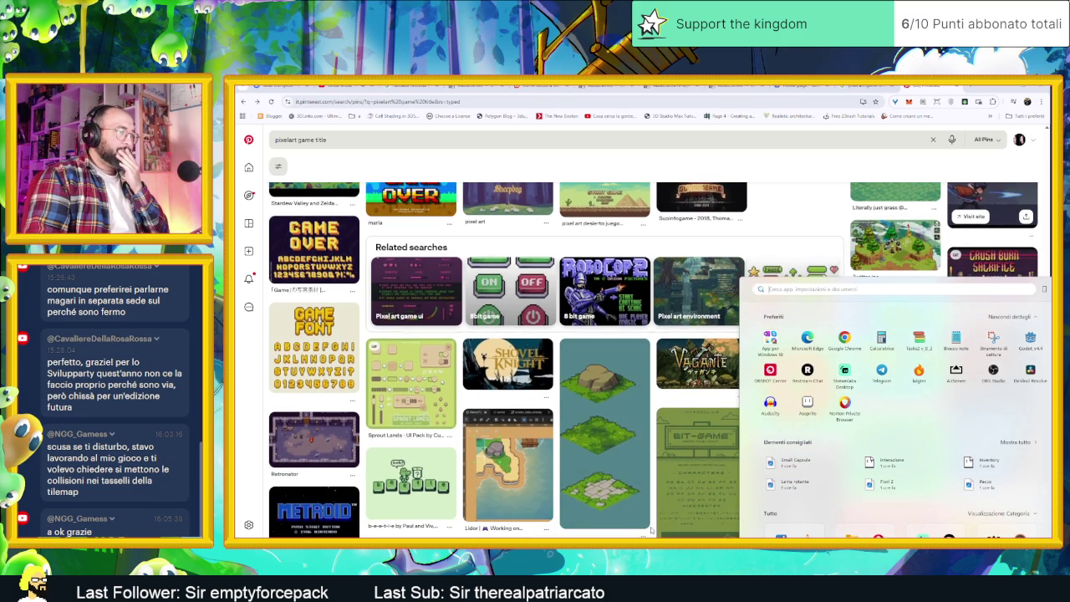
{"action": "scroll", "coordinate": [651, 529], "scroll_direction": "down", "scroll_amount": 1}
{"action": "left_click", "coordinate": [652, 528]}
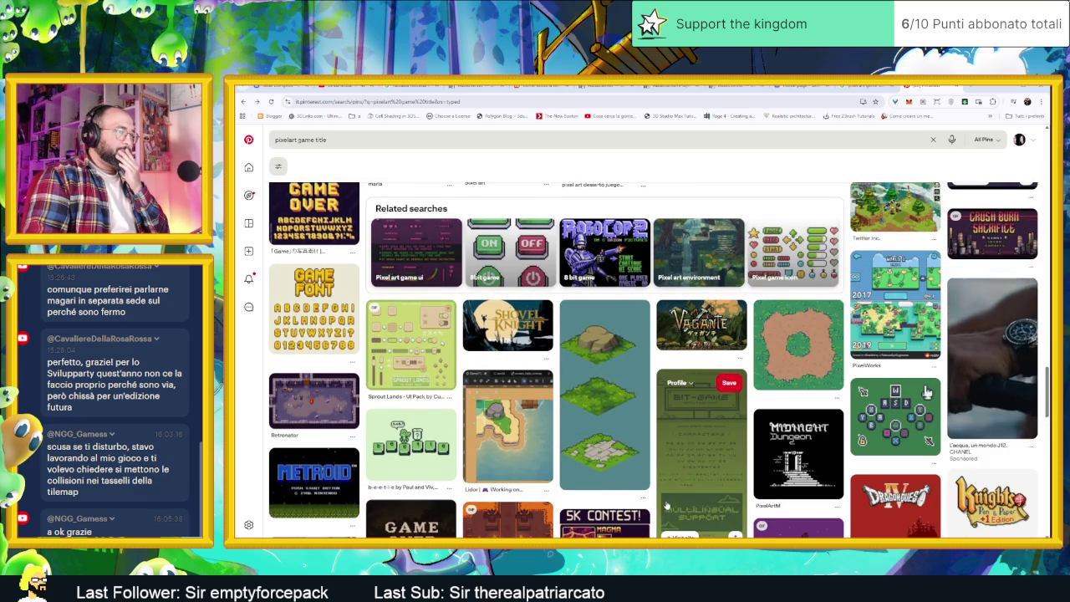
{"action": "scroll", "coordinate": [666, 504], "scroll_direction": "down", "scroll_amount": 2}
{"action": "scroll", "coordinate": [677, 484], "scroll_direction": "down", "scroll_amount": 2}
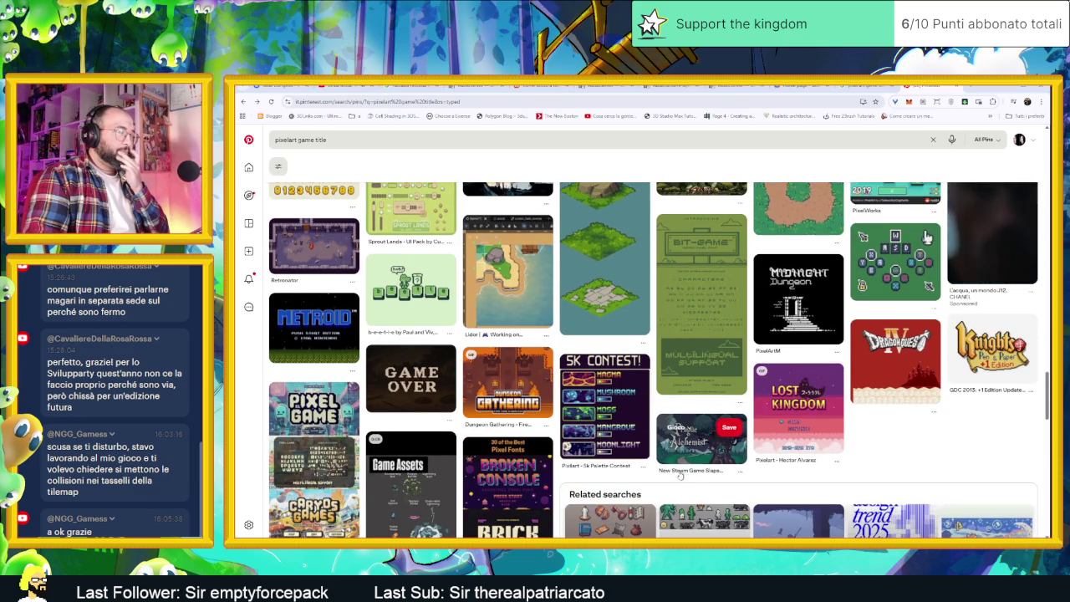
{"action": "scroll", "coordinate": [681, 474], "scroll_direction": "down", "scroll_amount": 1}
{"action": "scroll", "coordinate": [653, 474], "scroll_direction": "down", "scroll_amount": 2}
{"action": "scroll", "coordinate": [651, 471], "scroll_direction": "down", "scroll_amount": 2}
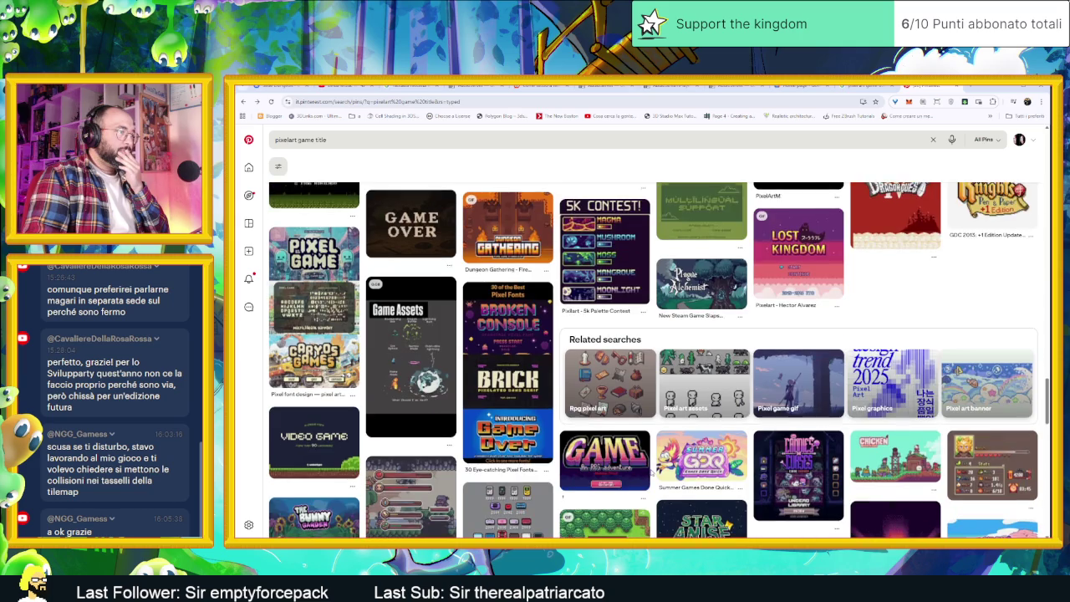
{"action": "scroll", "coordinate": [651, 473], "scroll_direction": "down", "scroll_amount": 2}
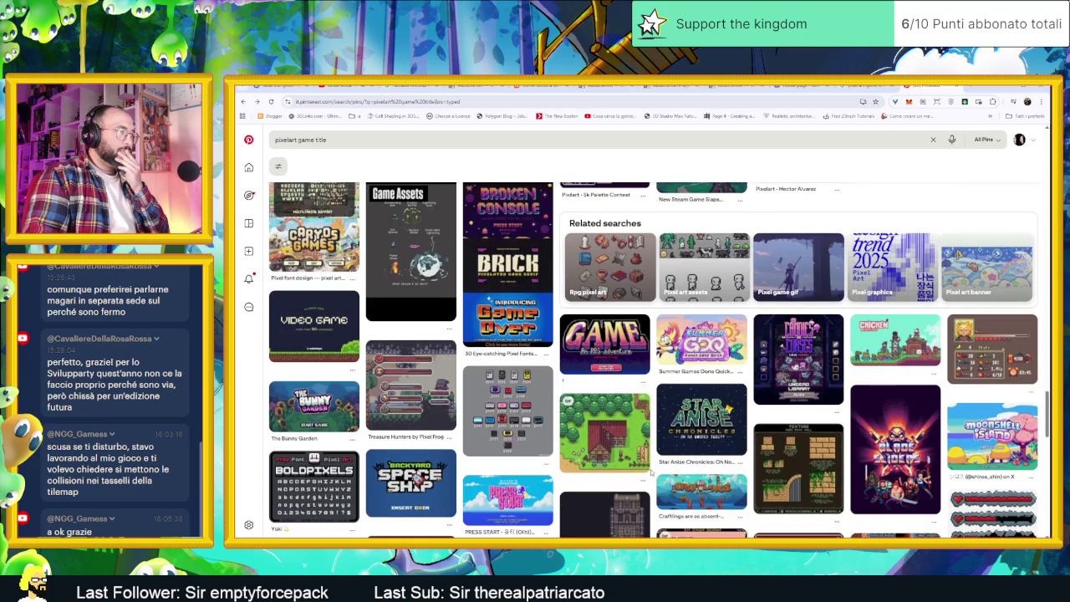
{"action": "scroll", "coordinate": [651, 472], "scroll_direction": "down", "scroll_amount": 1}
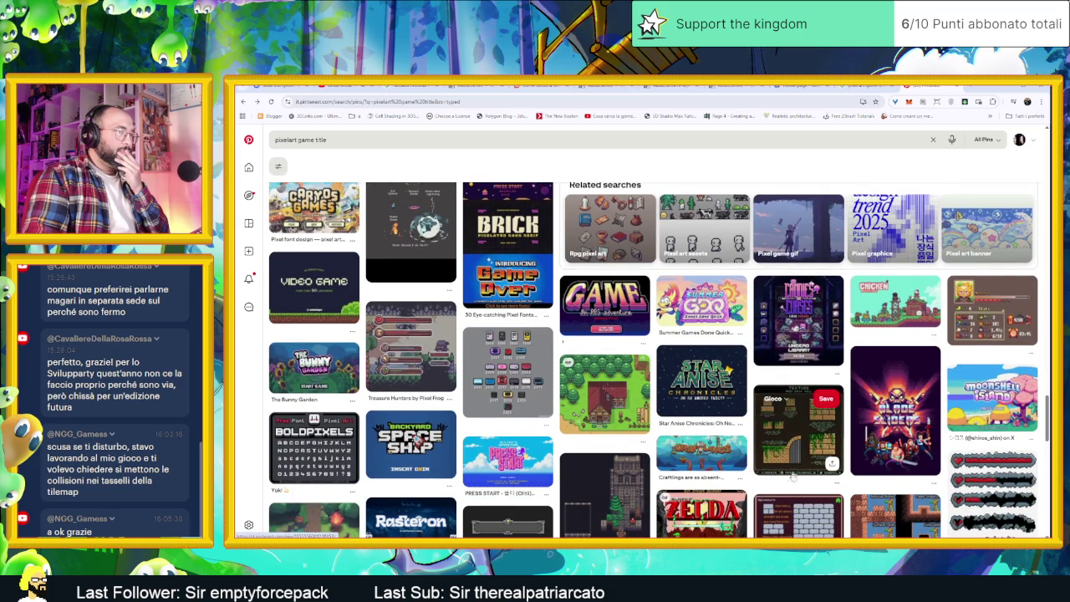
{"action": "scroll", "coordinate": [683, 492], "scroll_direction": "down", "scroll_amount": 4}
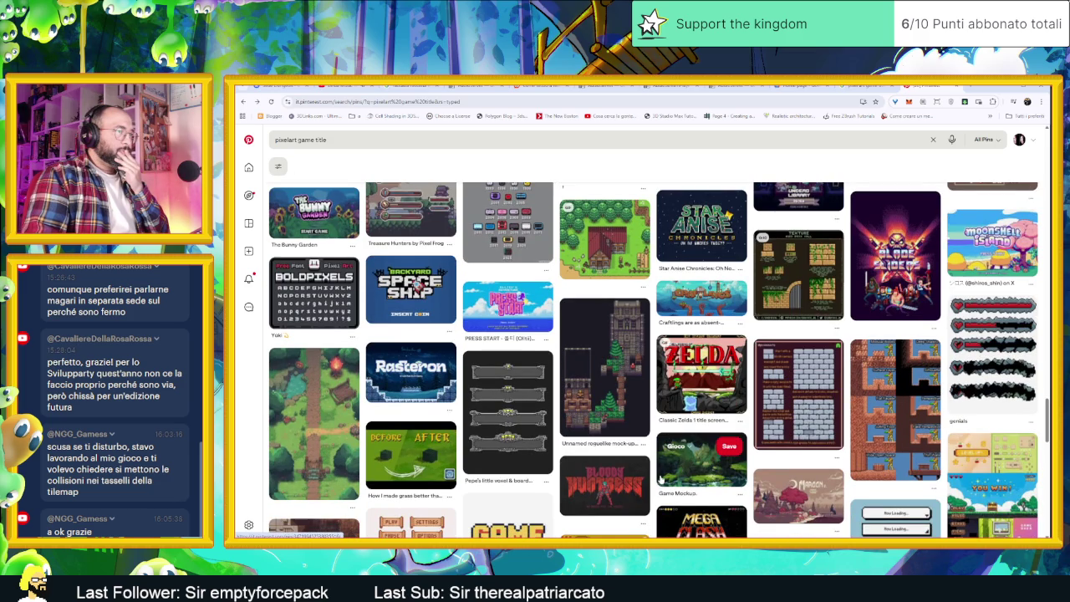
{"action": "mouse_move", "coordinate": [702, 374]}
{"action": "left_click", "coordinate": [715, 392]}
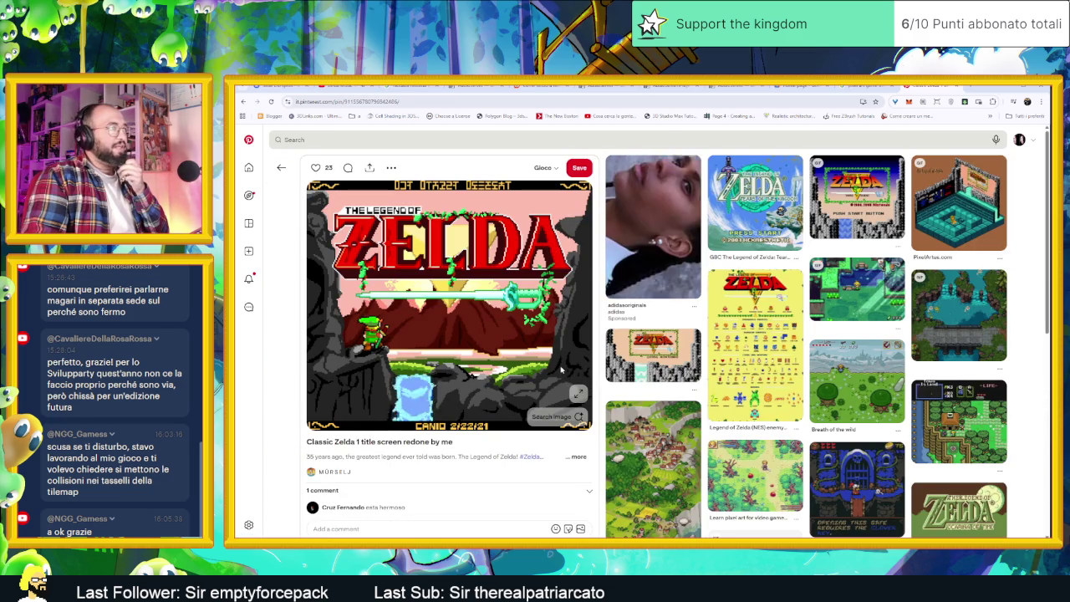
Leave the Zelda pin, scroll further through the Pinterest results, and open a new tab.
{"action": "key", "text": "alt+Left"}
{"action": "scroll", "coordinate": [669, 403], "scroll_direction": "down", "scroll_amount": 1}
{"action": "scroll", "coordinate": [670, 404], "scroll_direction": "down", "scroll_amount": 1}
{"action": "scroll", "coordinate": [670, 404], "scroll_direction": "down", "scroll_amount": 1}
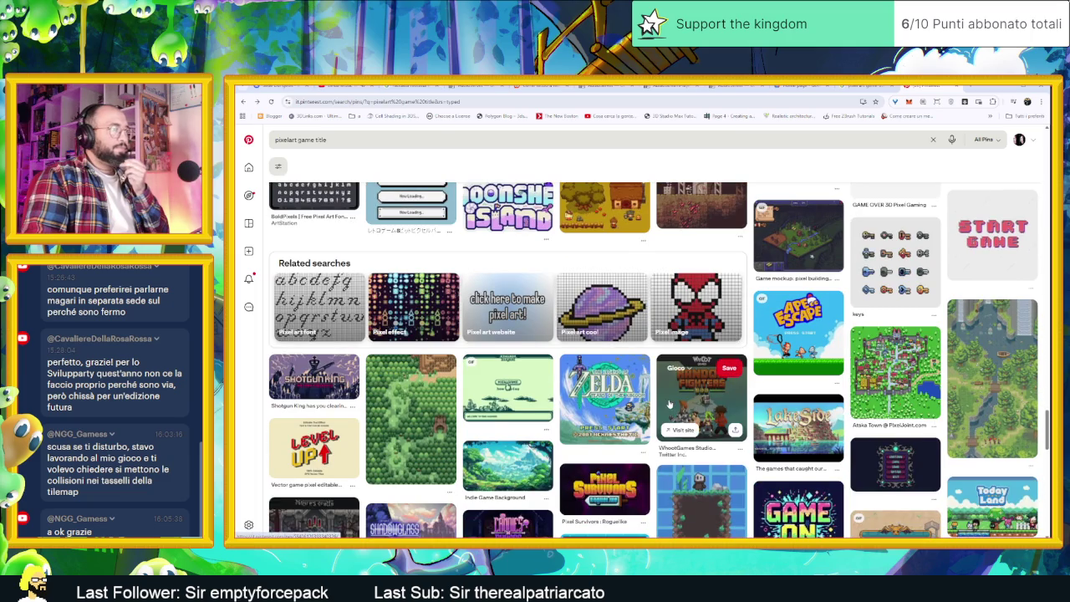
{"action": "scroll", "coordinate": [662, 401], "scroll_direction": "down", "scroll_amount": 1}
{"action": "scroll", "coordinate": [660, 397], "scroll_direction": "down", "scroll_amount": 2}
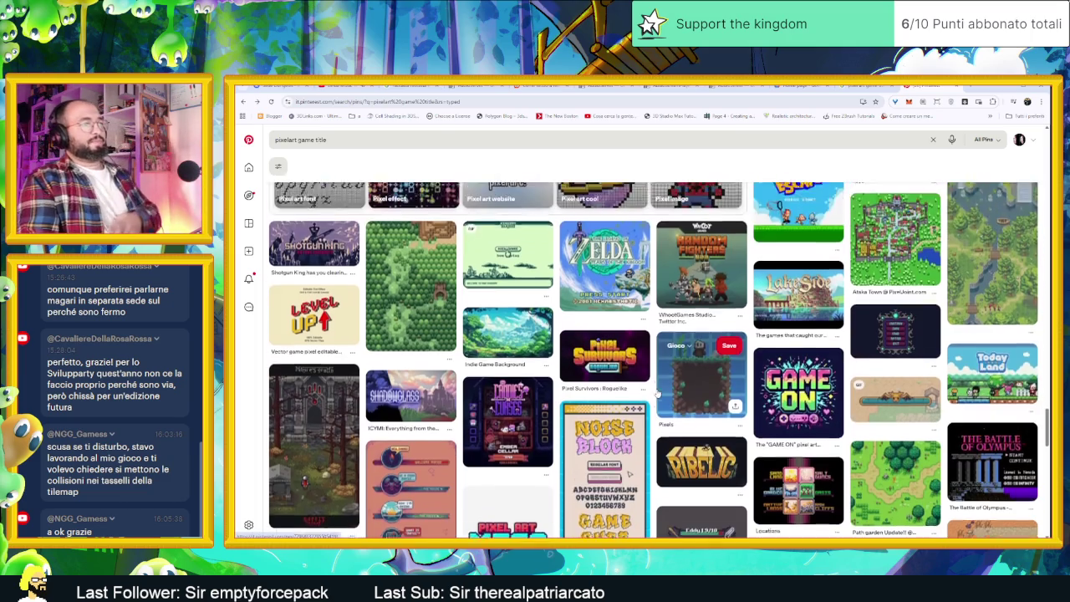
{"action": "scroll", "coordinate": [648, 392], "scroll_direction": "down", "scroll_amount": 1}
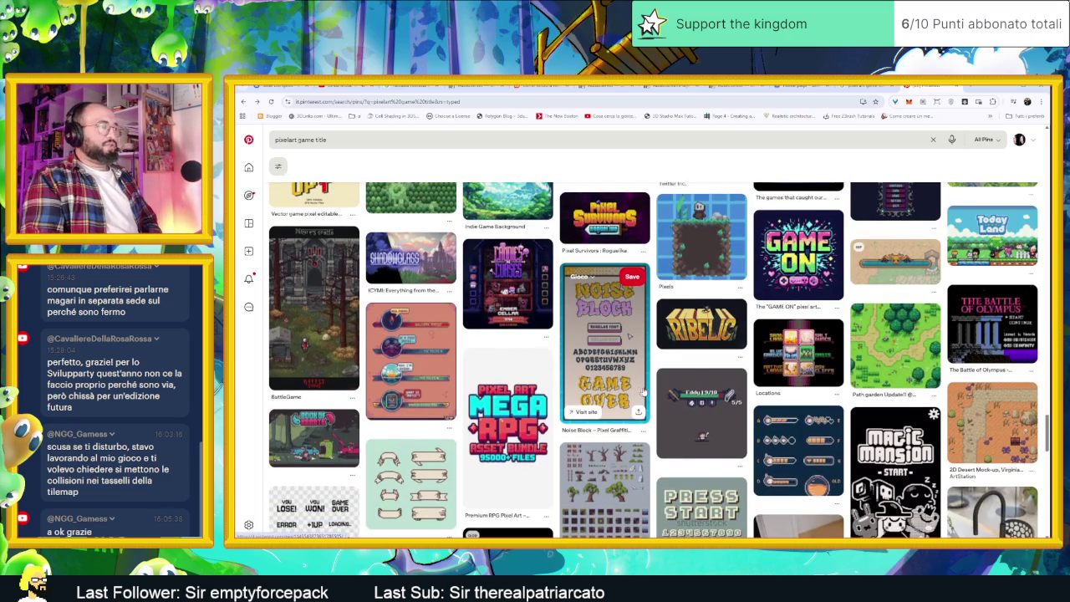
{"action": "scroll", "coordinate": [575, 394], "scroll_direction": "down", "scroll_amount": 2}
{"action": "scroll", "coordinate": [726, 436], "scroll_direction": "down", "scroll_amount": 1}
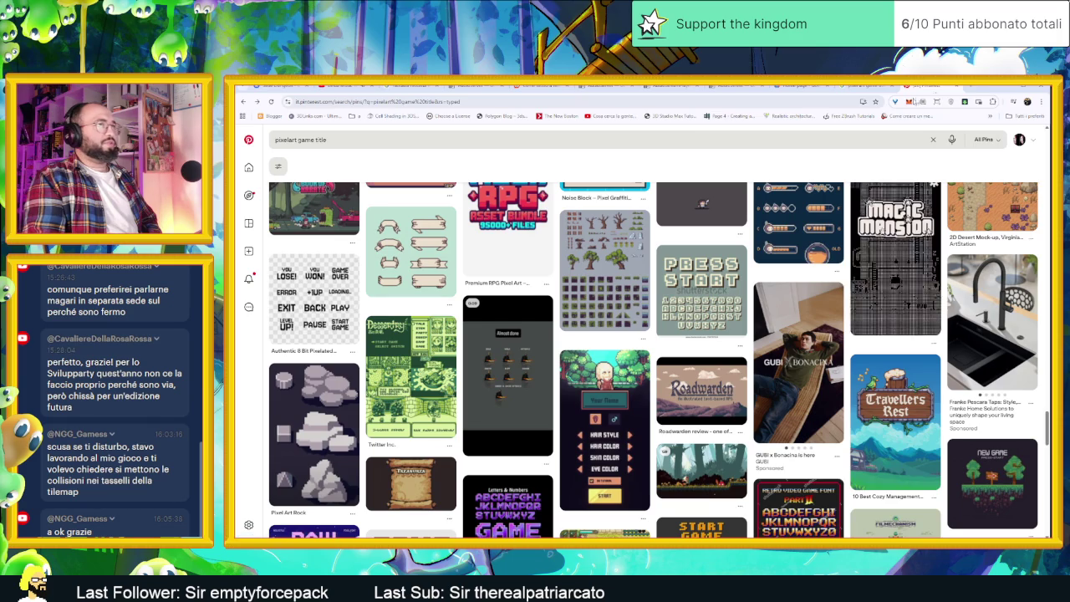
{"action": "left_click", "coordinate": [970, 87]}
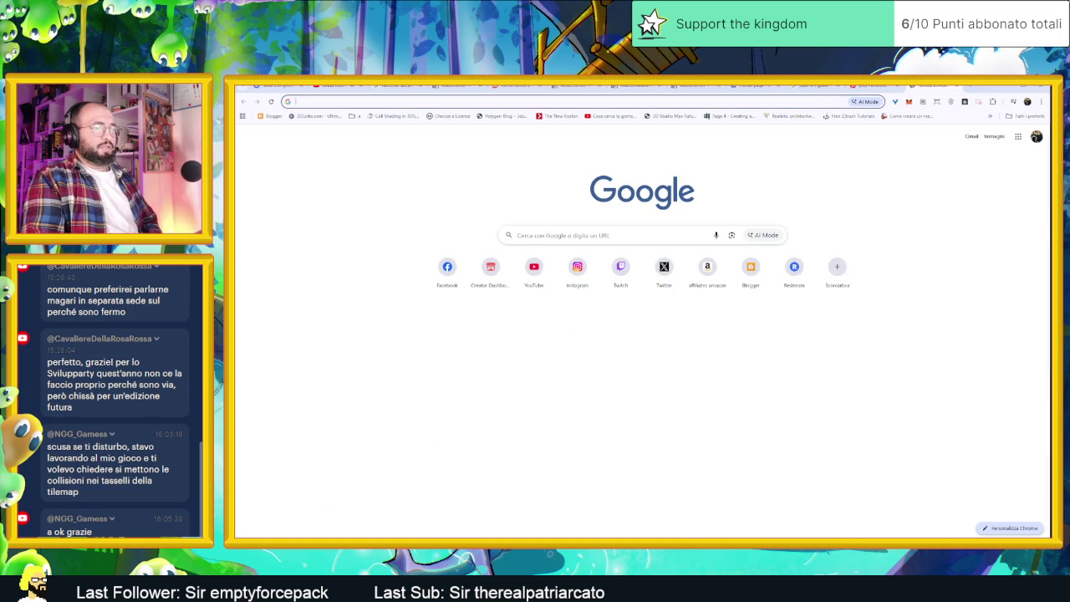
Launch Microsoft Edge and search Bing for 'image generator microsoft'.
{"action": "key", "text": "super"}
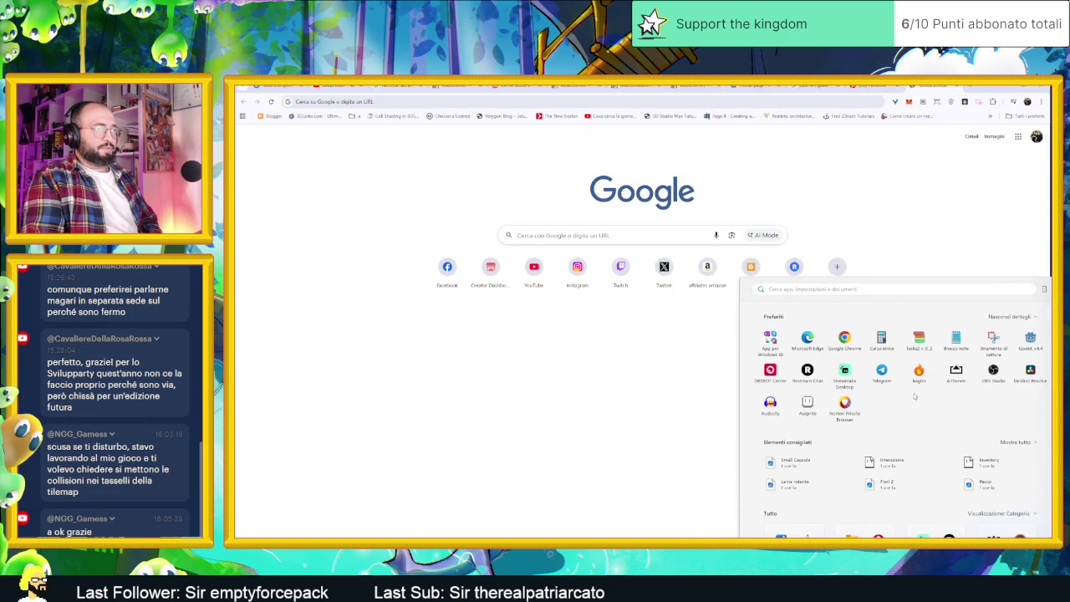
{"action": "left_click", "coordinate": [805, 351]}
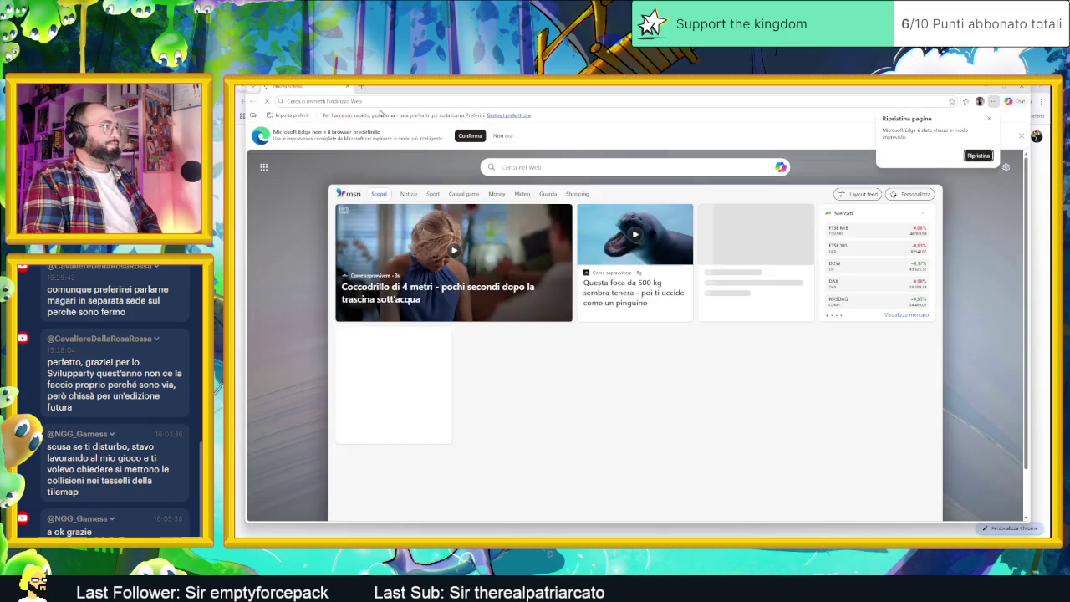
{"action": "type", "text": "ima"}
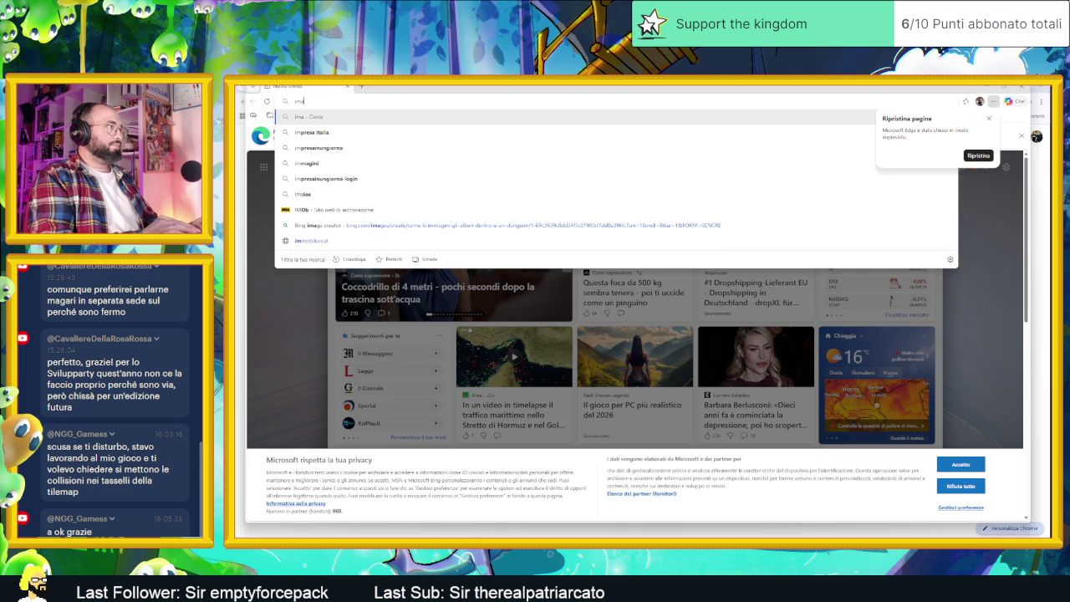
{"action": "type", "text": "ge generator"}
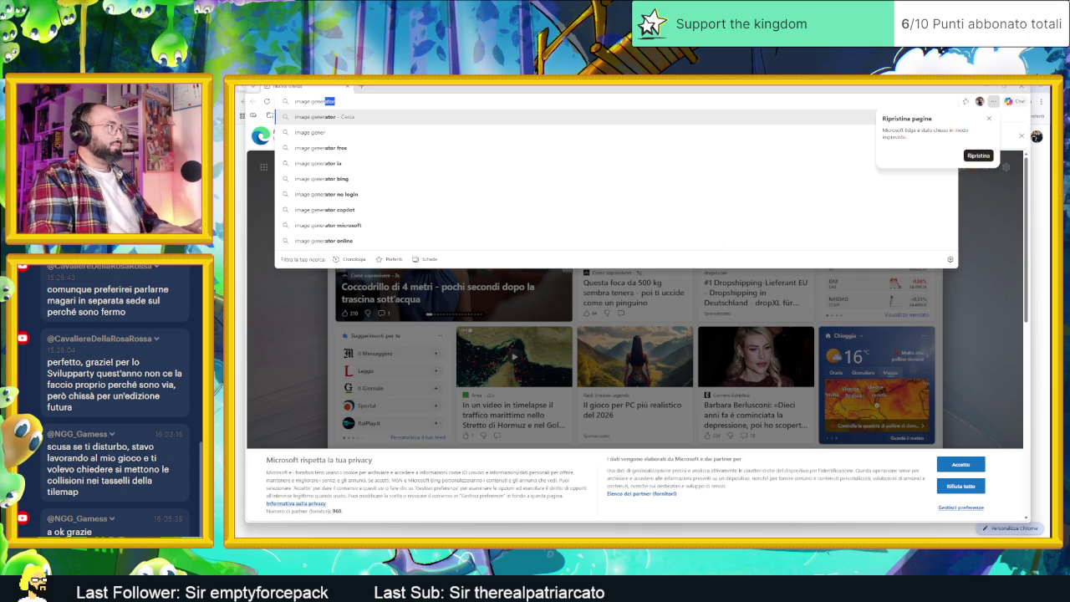
{"action": "key", "text": "Return"}
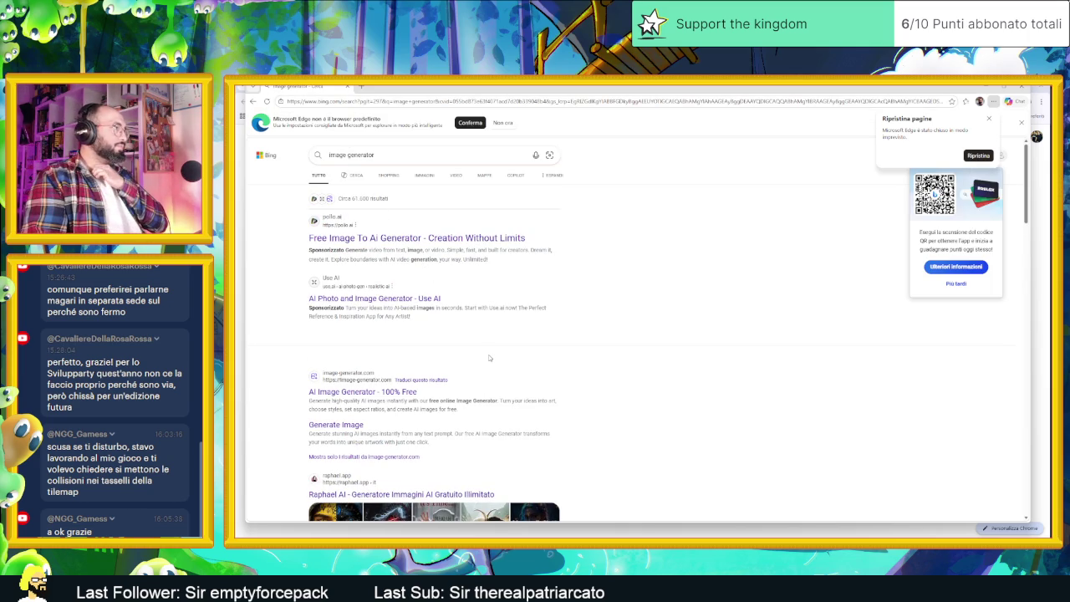
{"action": "scroll", "coordinate": [490, 357], "scroll_direction": "down", "scroll_amount": 3}
{"action": "scroll", "coordinate": [488, 363], "scroll_direction": "up", "scroll_amount": 5}
{"action": "type", "text": "microsoft"}
{"action": "key", "text": "Return"}
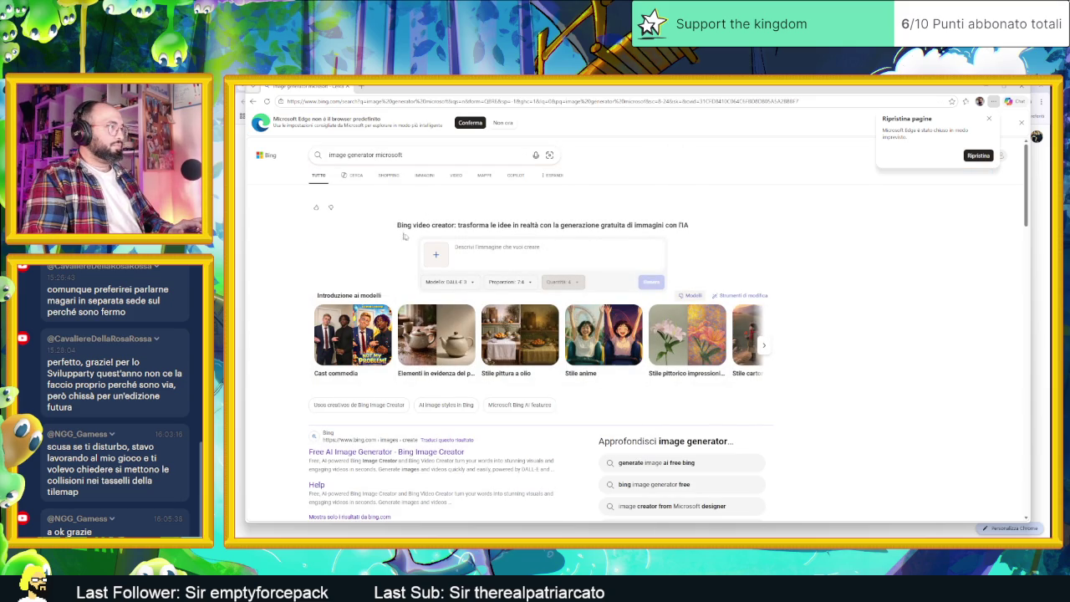
Generate images for the prompt 'titolo del gioco in pixel art, "Sliding Dungeon"' and dismiss the restore notice.
{"action": "left_click", "coordinate": [530, 248]}
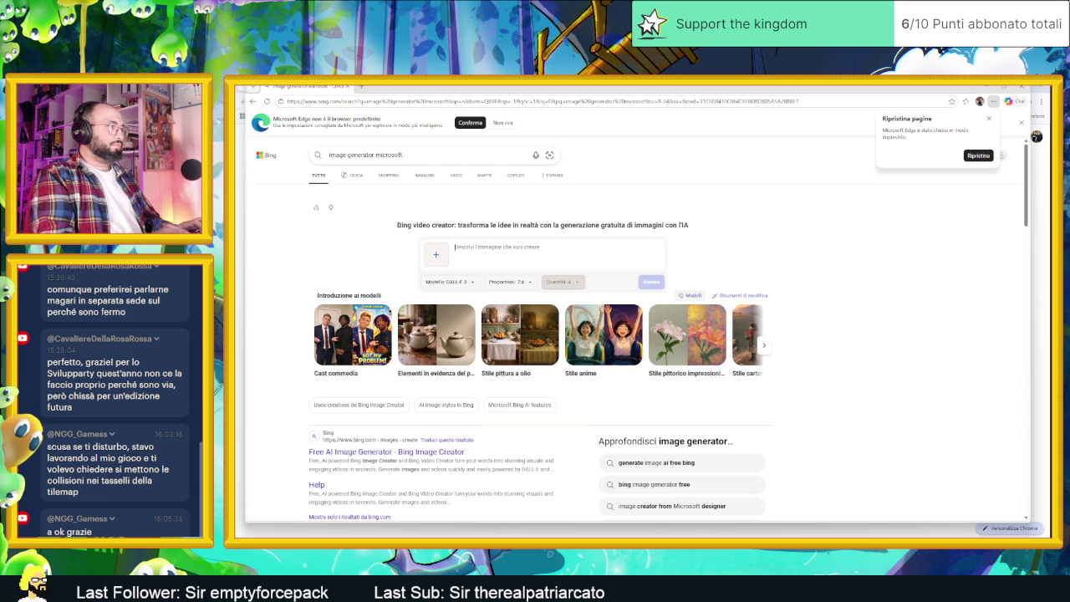
{"action": "type", "text": "ri"}
{"action": "type", "text": " del g"}
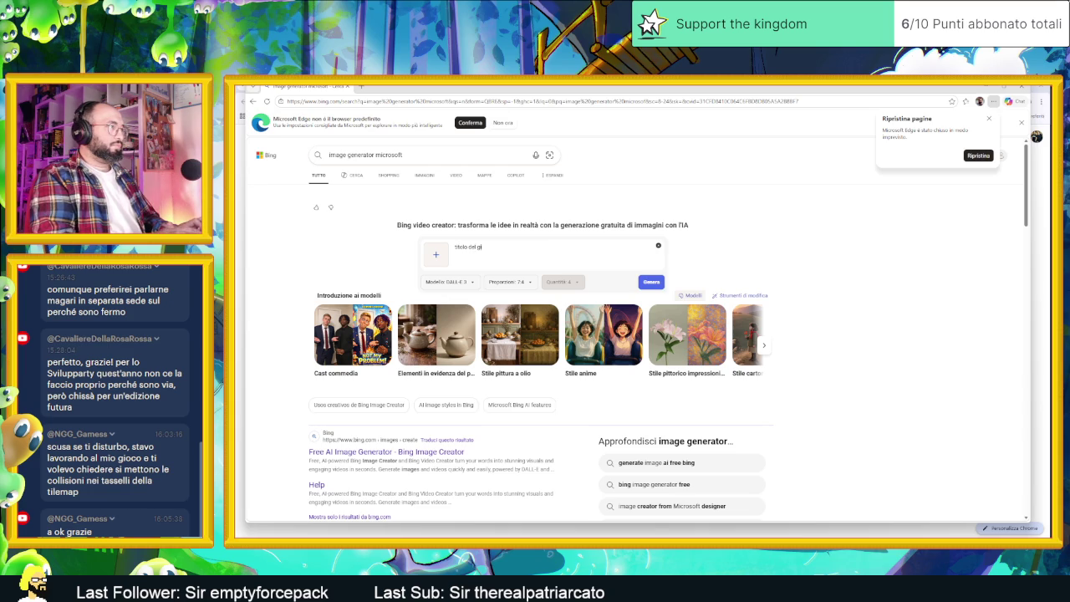
{"action": "type", "text": " in pix"}
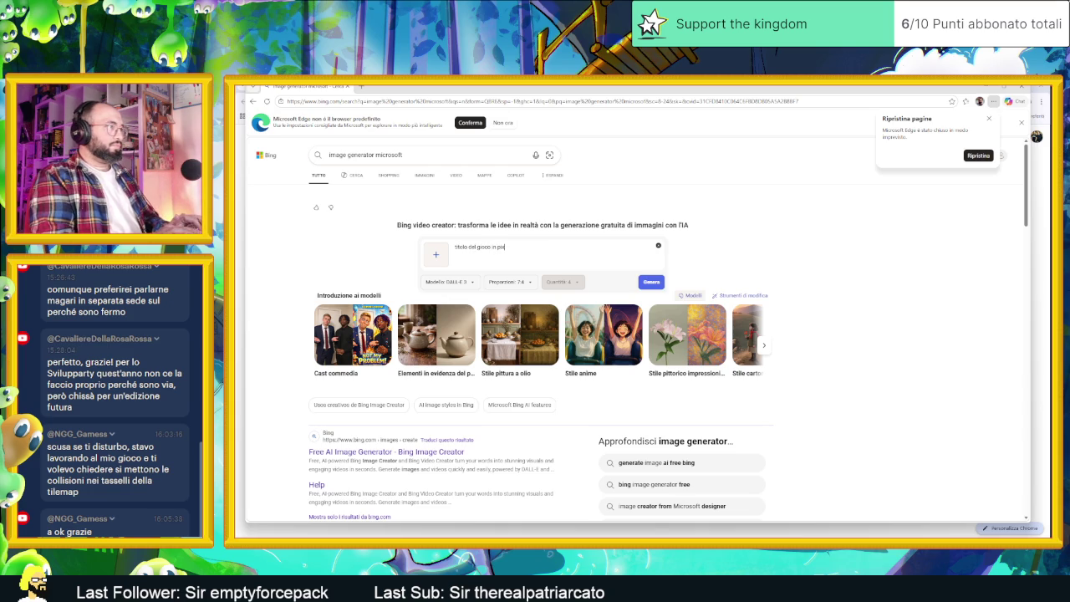
{"action": "type", "text": "elt"}
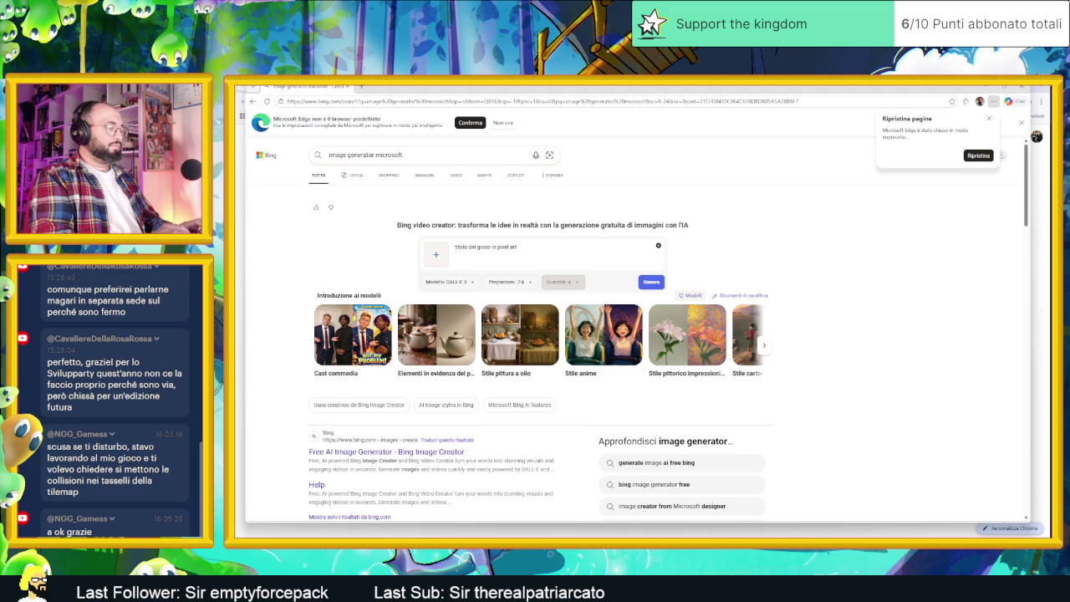
{"action": "type", "text": "l"}
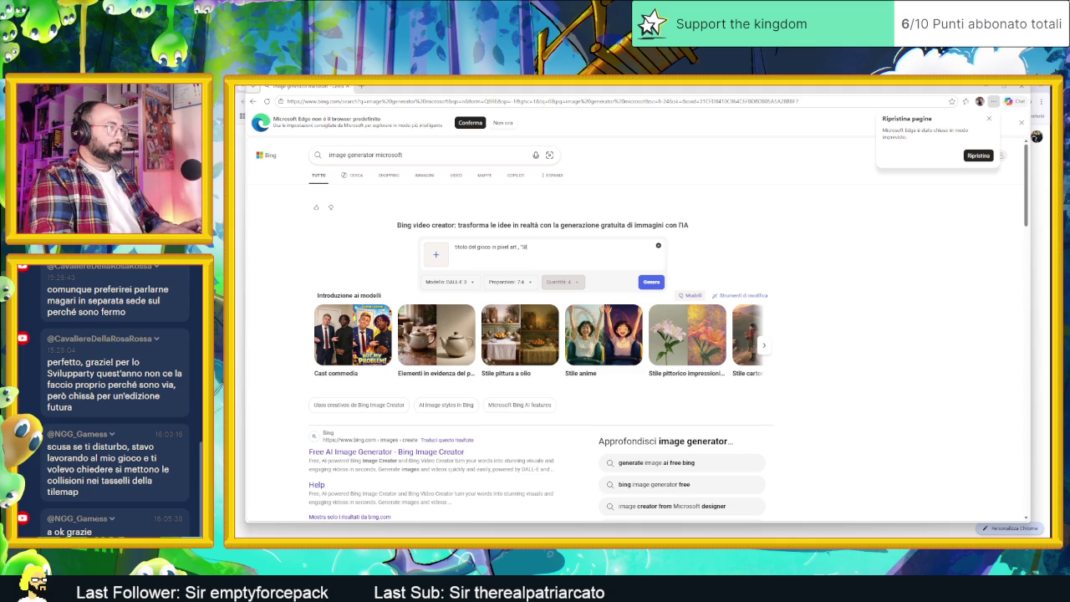
{"action": "type", "text": "ng Dunge"}
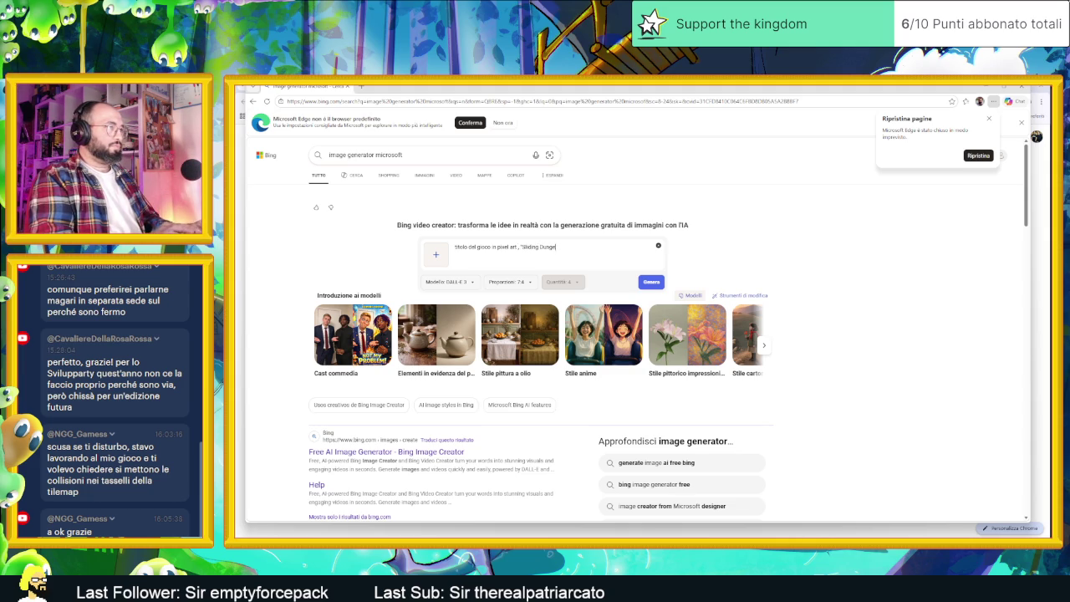
{"action": "type", "text": "\""}
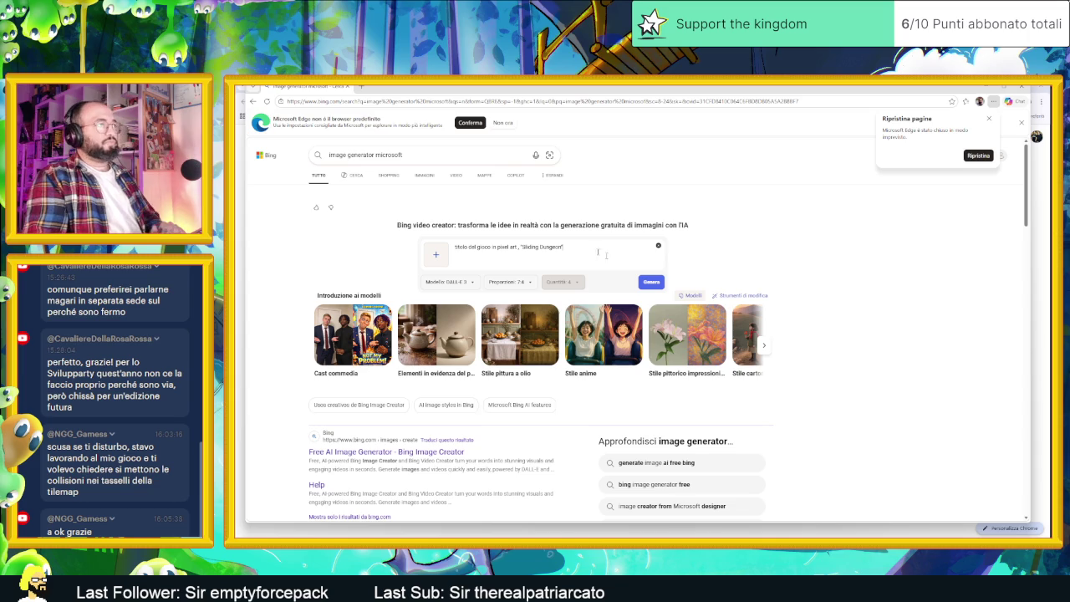
{"action": "left_click", "coordinate": [651, 281]}
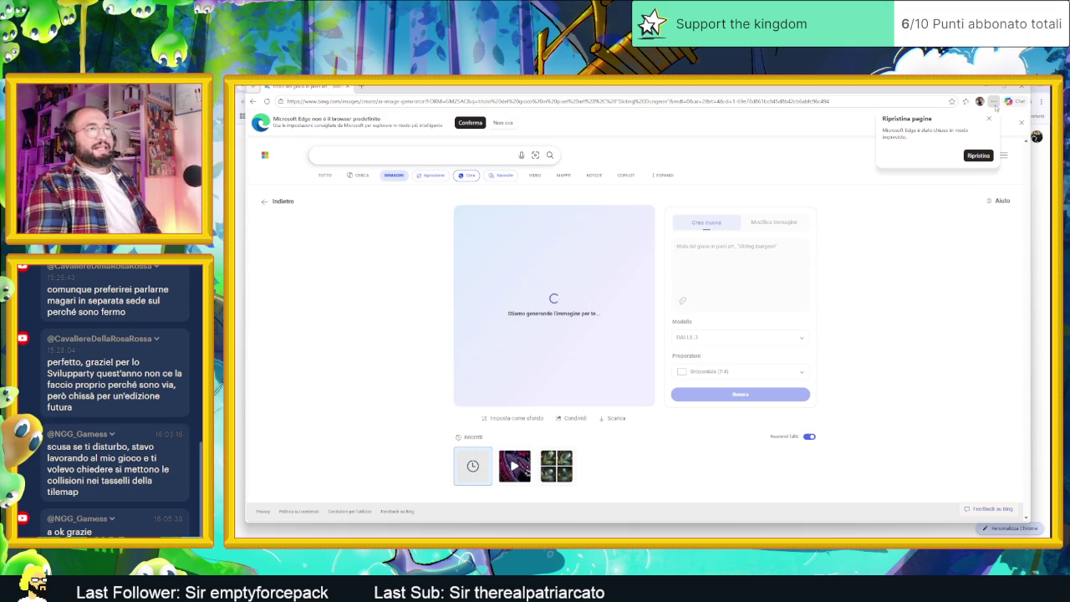
{"action": "left_click", "coordinate": [990, 119]}
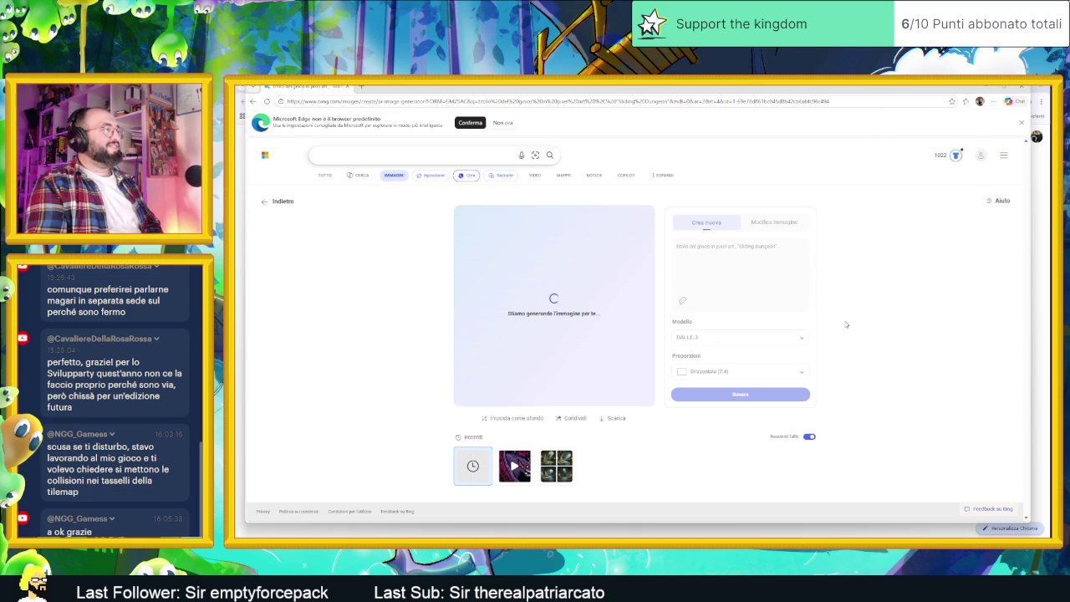
Dismiss the default-browser notice and enlarge the bottom-left 'SLIDING DUNGEOIN' image.
{"action": "left_click", "coordinate": [1022, 123]}
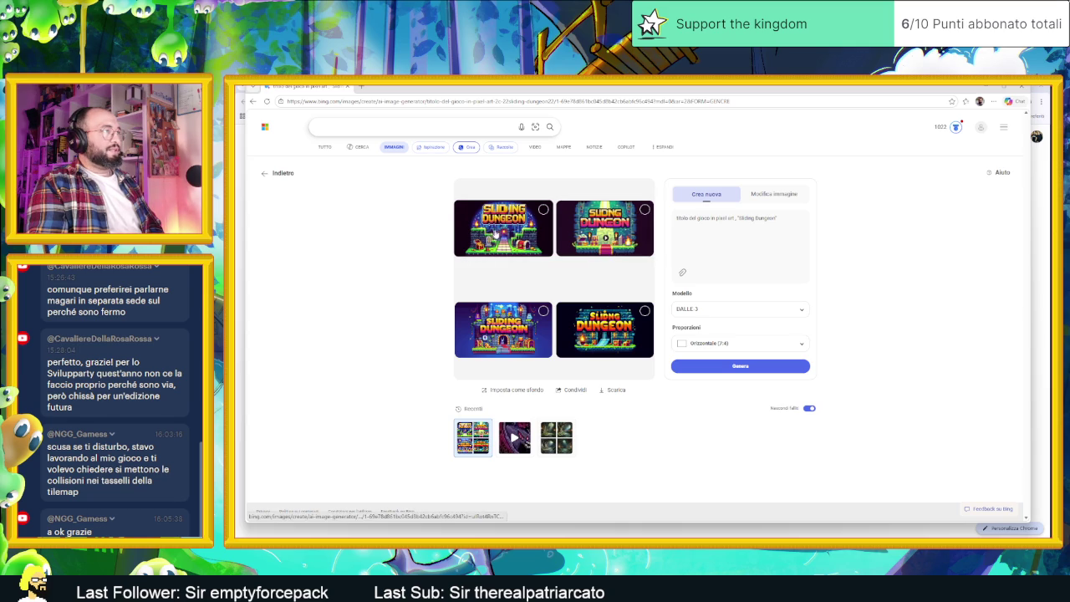
{"action": "left_click", "coordinate": [511, 328]}
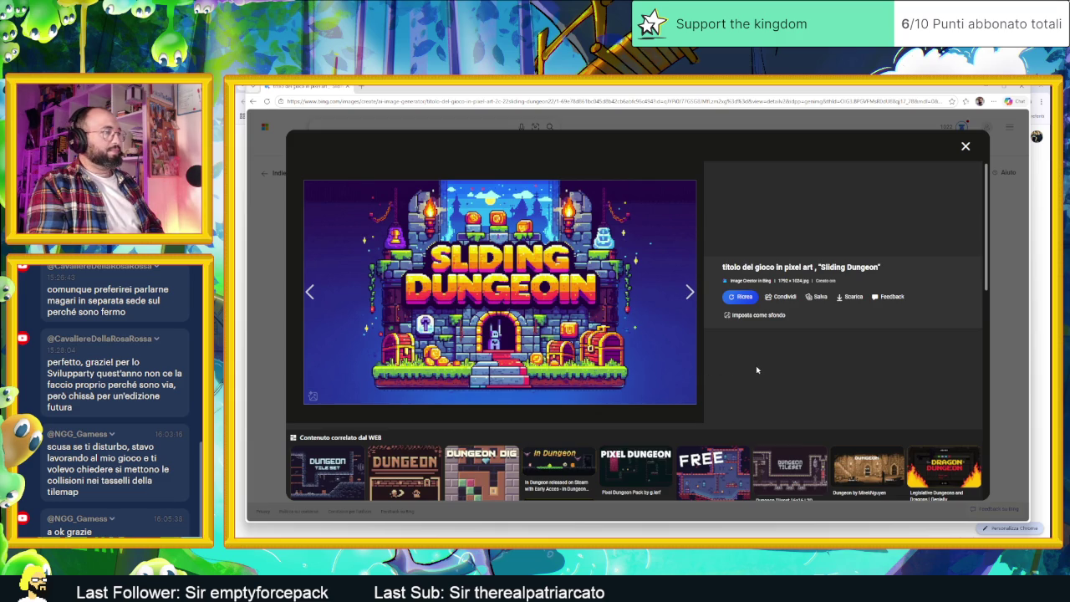
Inspect the bottom-right and first generated titles full-size, closing the viewer after each.
{"action": "left_click", "coordinate": [1002, 334]}
{"action": "left_click", "coordinate": [644, 333]}
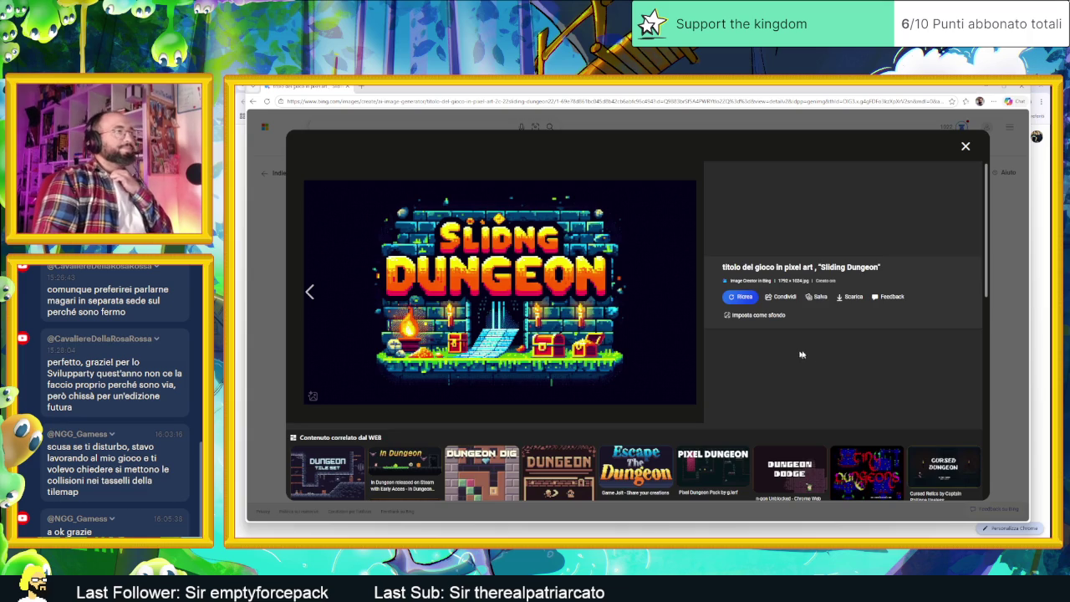
{"action": "left_click", "coordinate": [1026, 341]}
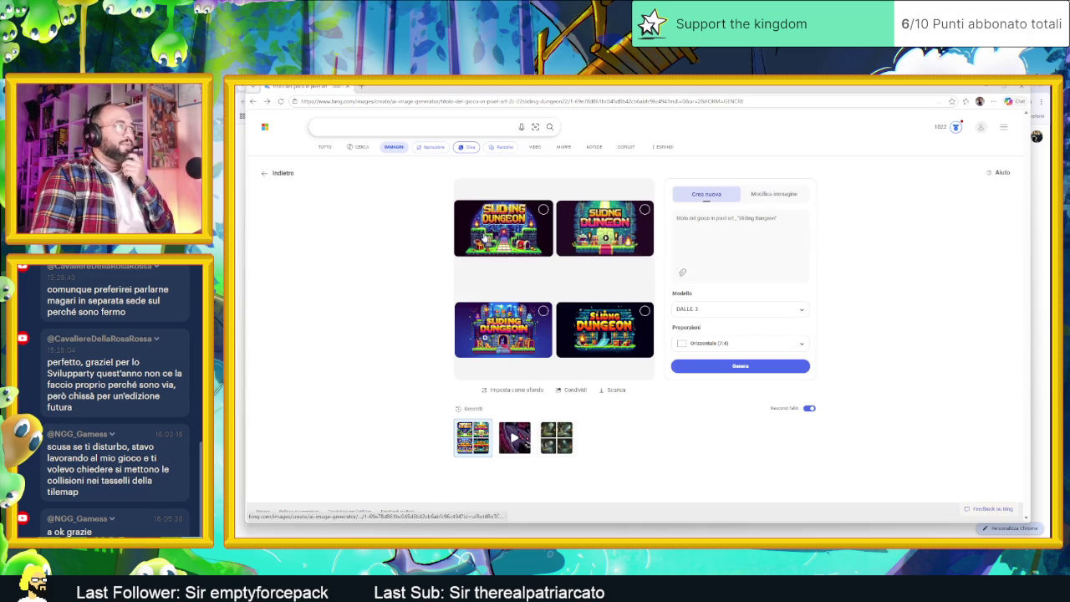
{"action": "left_click", "coordinate": [488, 239]}
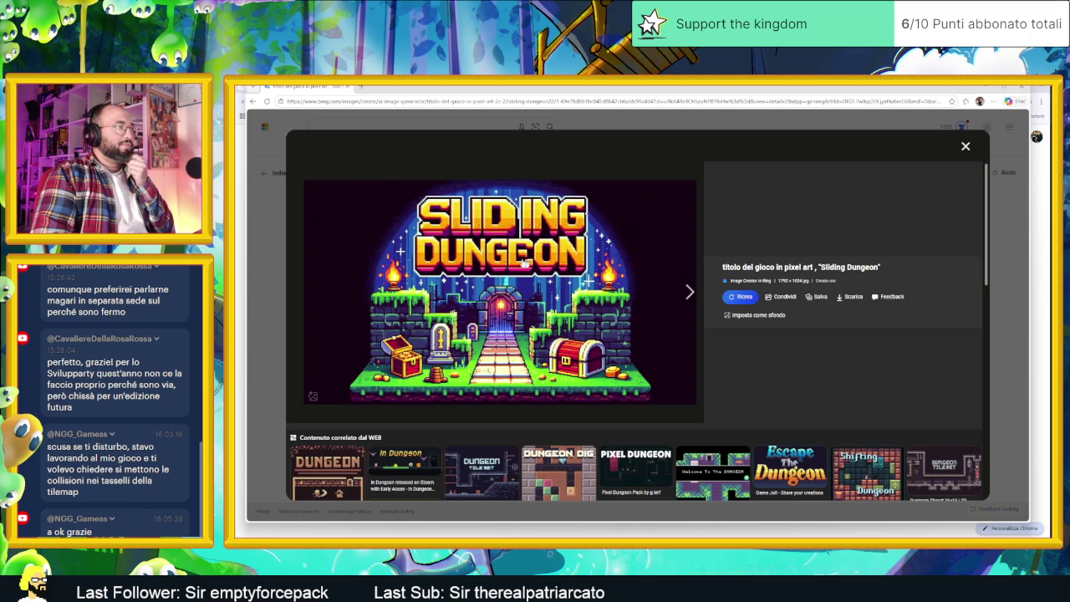
{"action": "left_click", "coordinate": [1028, 273]}
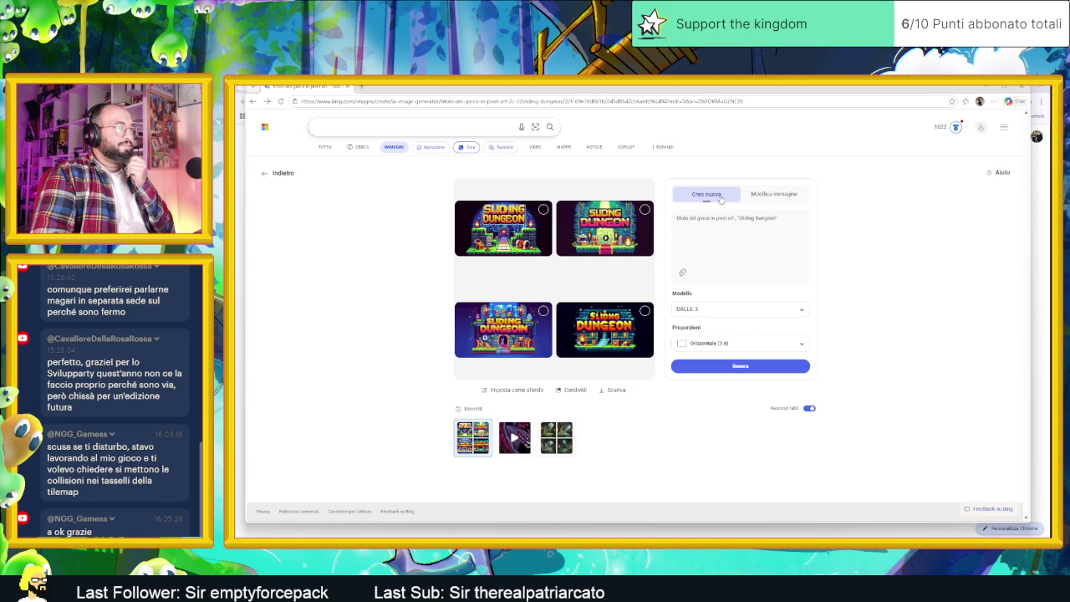
Generate a new batch from the same prompt, browse its images and earlier ones, then close the viewer.
{"action": "left_click", "coordinate": [759, 368]}
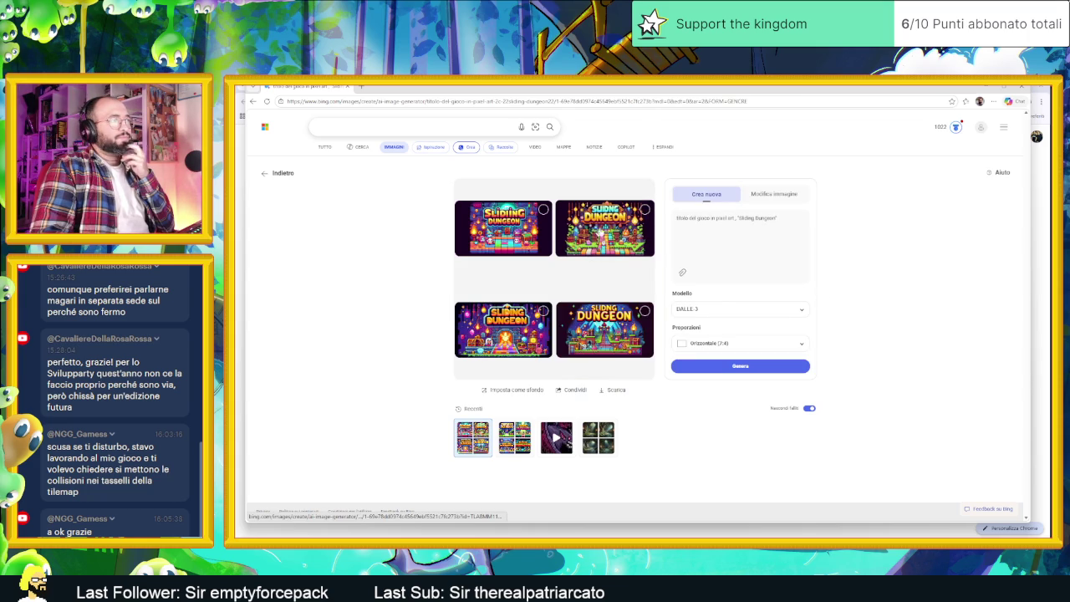
{"action": "left_click", "coordinate": [514, 326]}
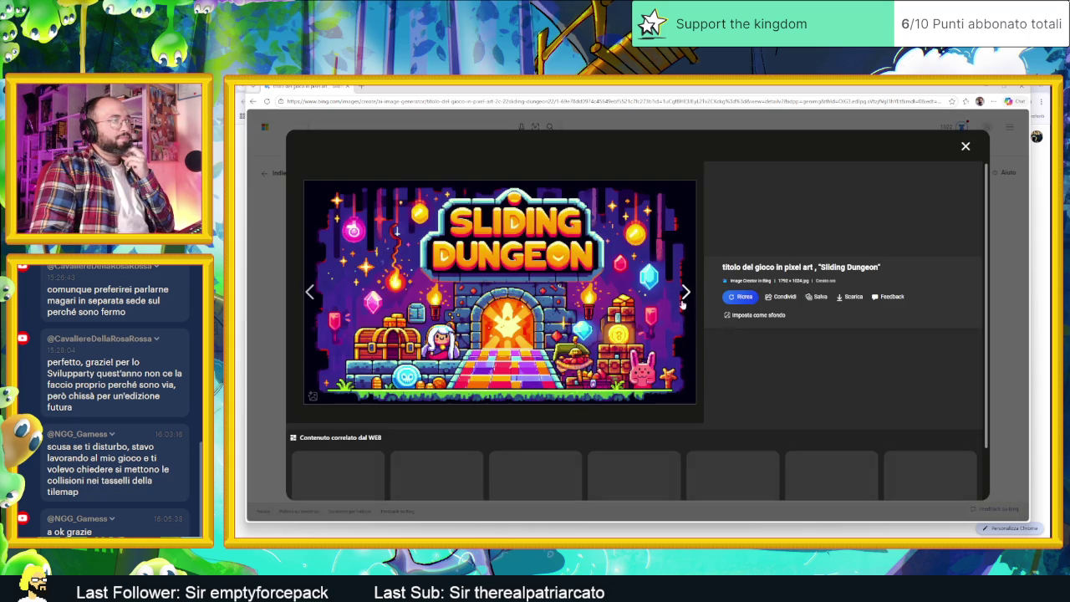
{"action": "left_click", "coordinate": [686, 300]}
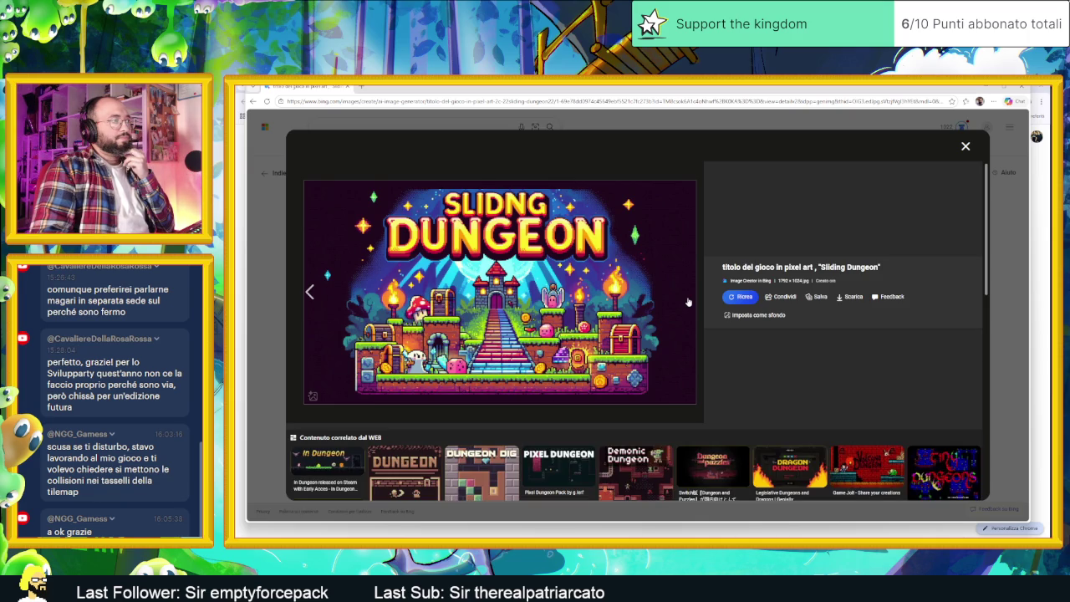
{"action": "left_click", "coordinate": [312, 290]}
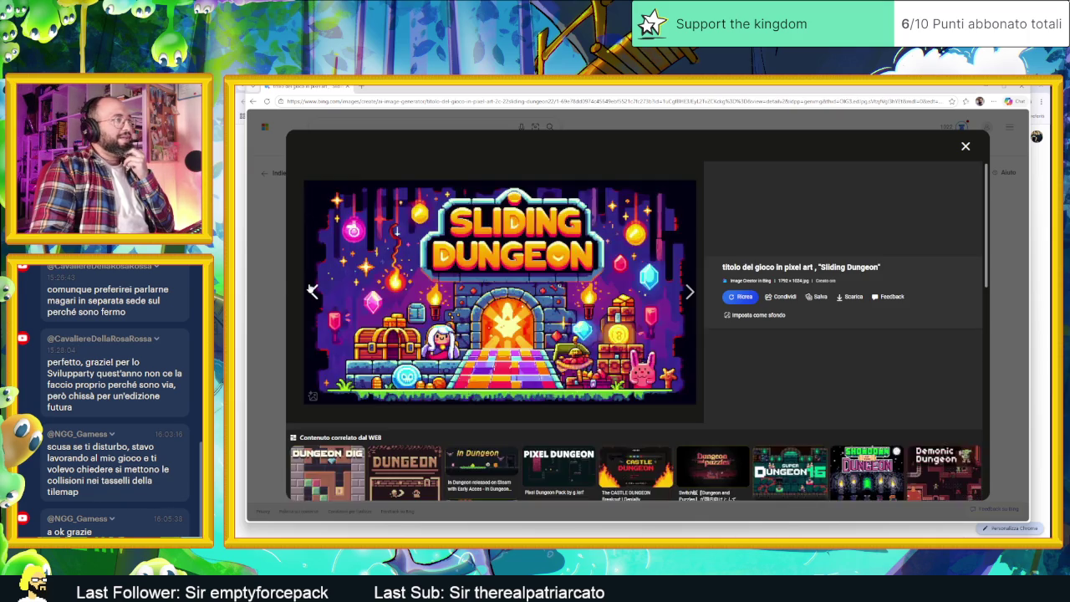
{"action": "left_click", "coordinate": [312, 290]}
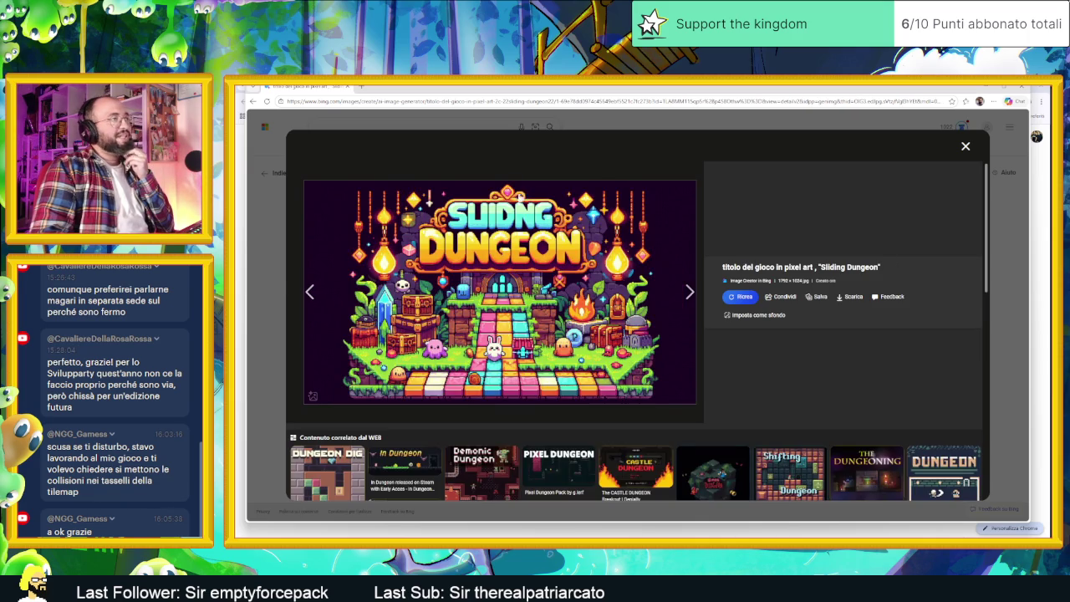
{"action": "left_click", "coordinate": [313, 292]}
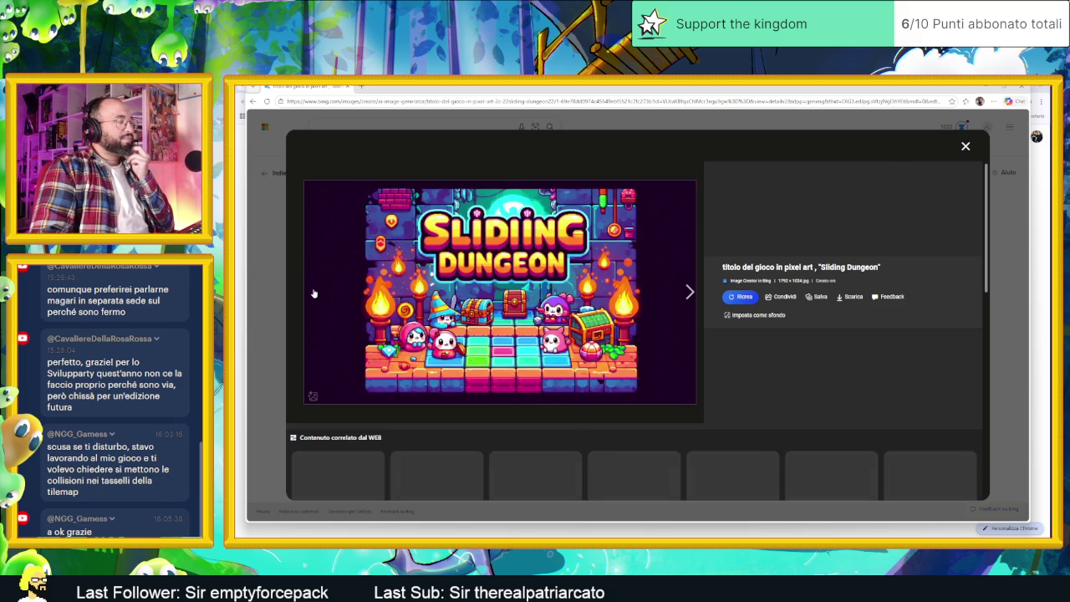
{"action": "left_click", "coordinate": [1000, 209]}
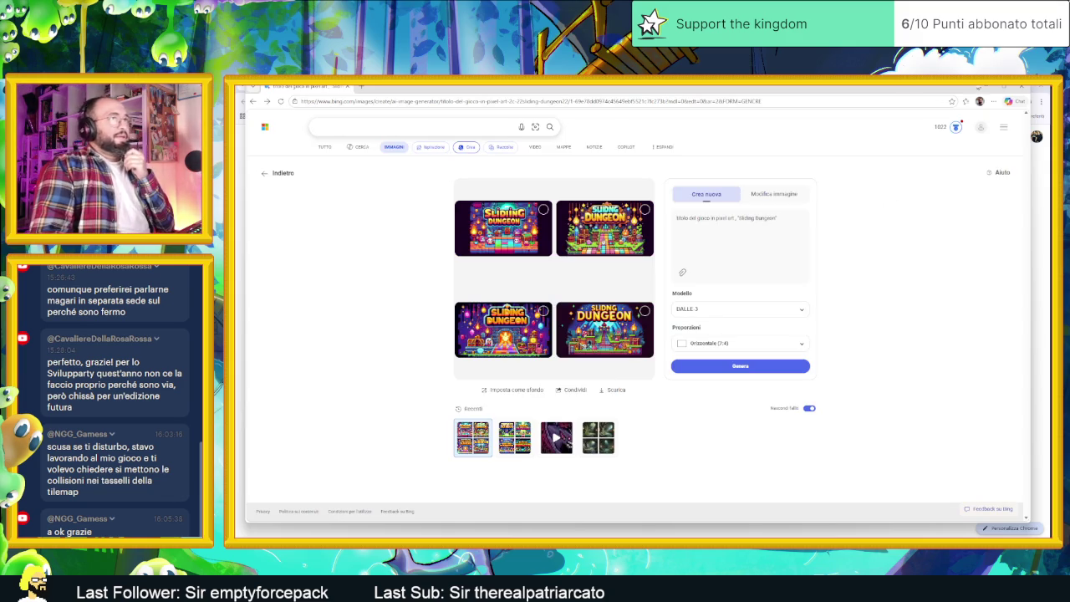
Open Gemini and send a request for pixel-art title images for the game 'Sliding Duneons'.
{"action": "left_click", "coordinate": [1021, 86]}
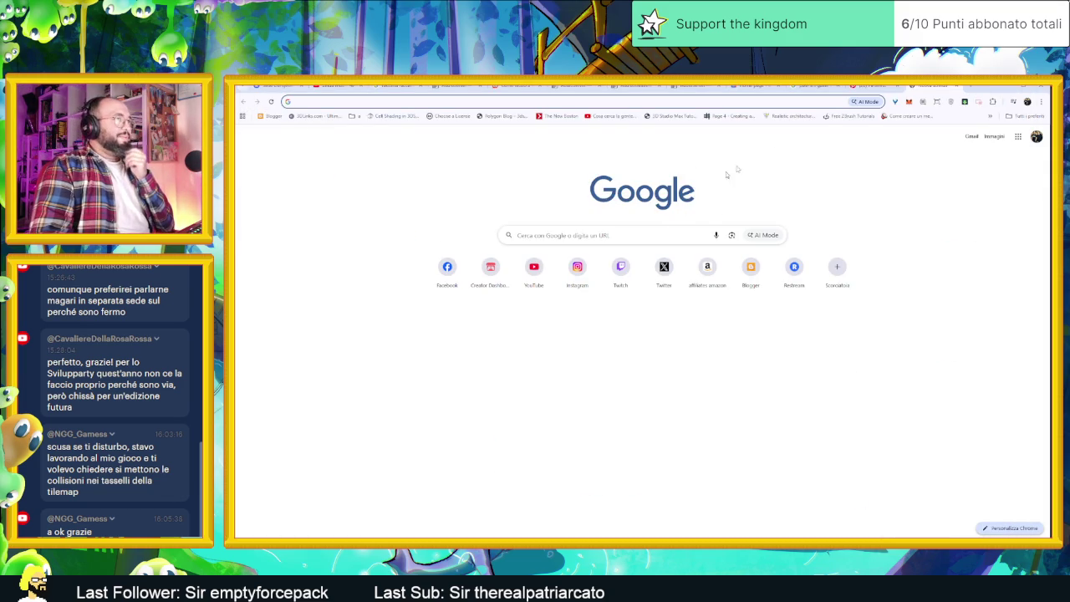
{"action": "type", "text": "gewm"}
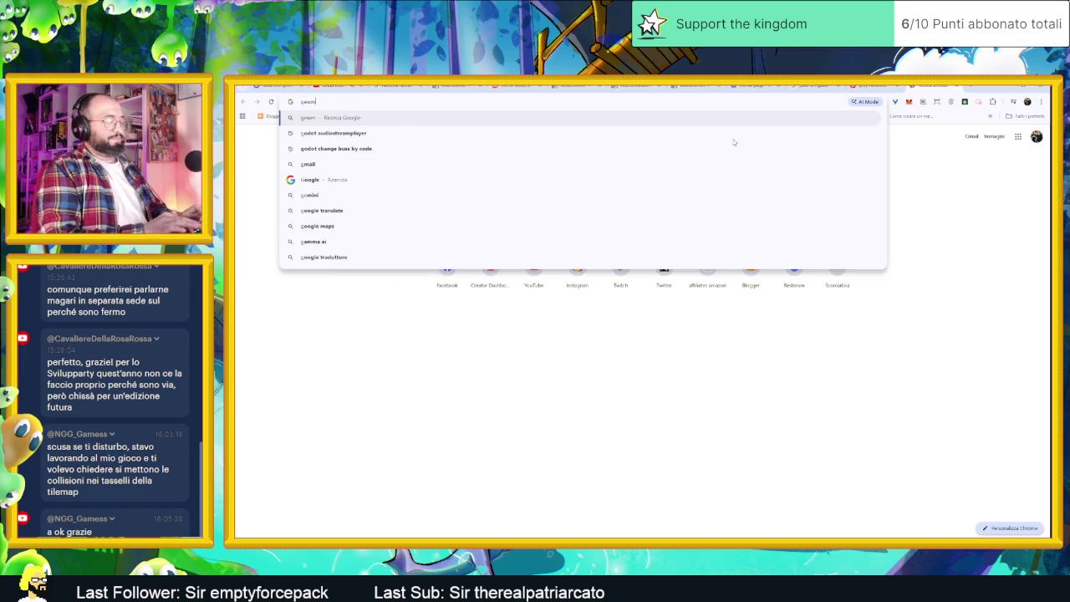
{"action": "type", "text": "ini"}
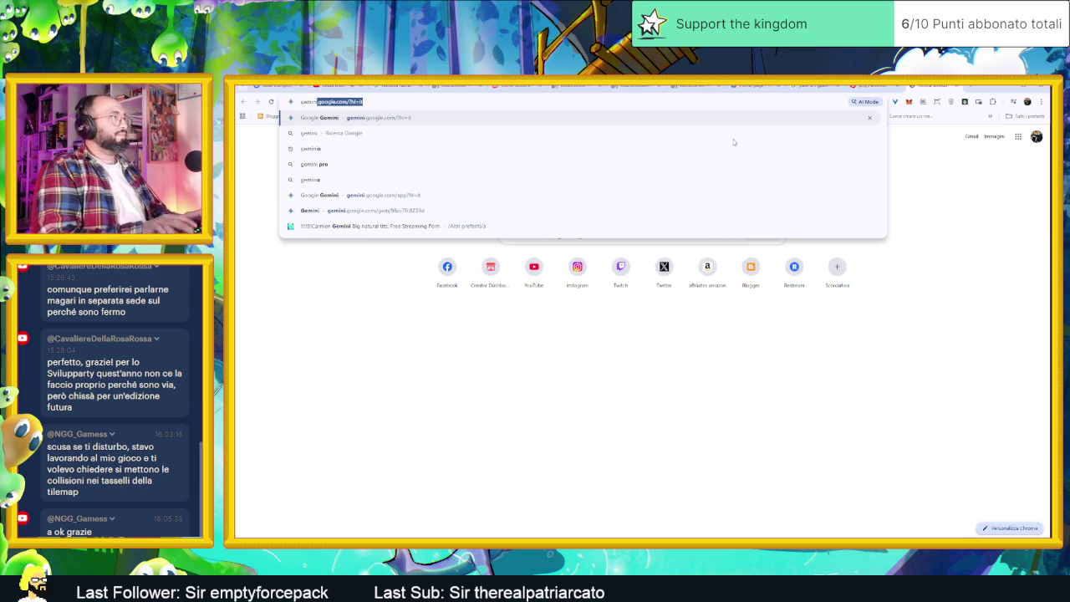
{"action": "key", "text": "Return"}
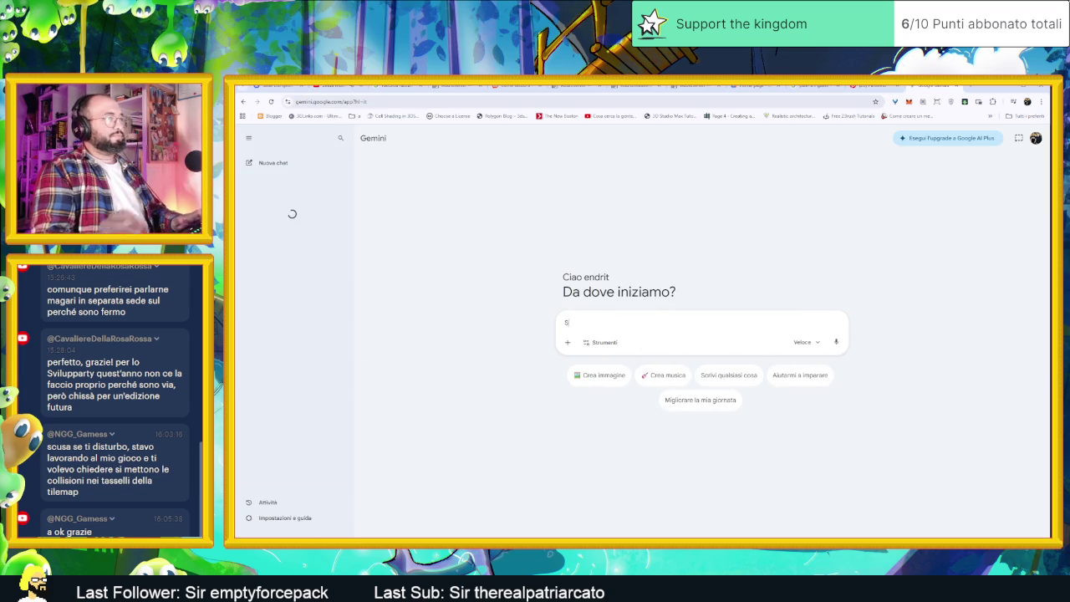
{"action": "type", "text": "Sto creando "}
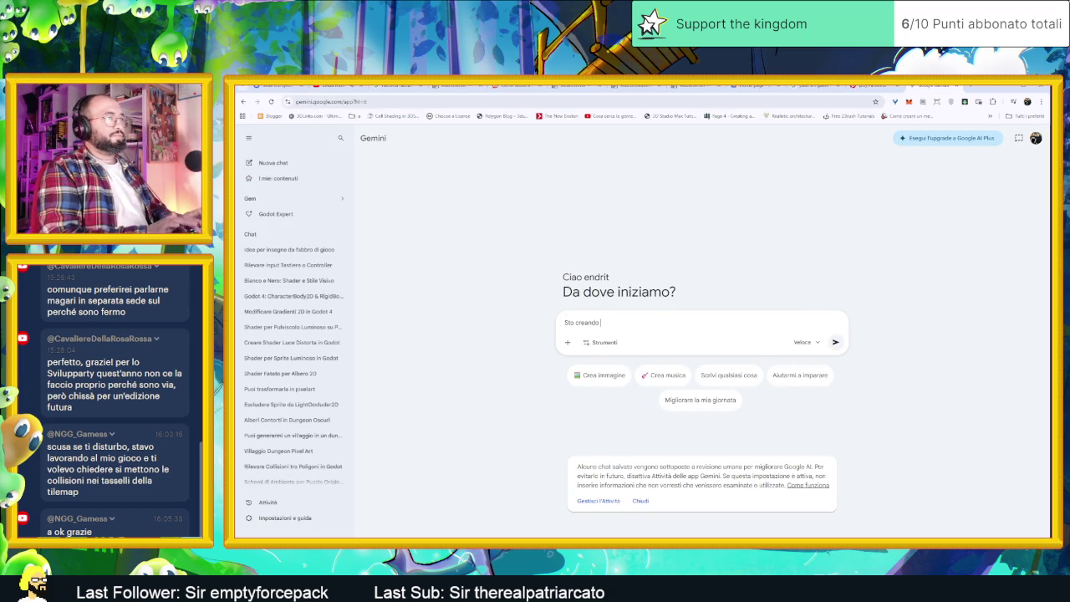
{"action": "type", "text": "un gioco in p"}
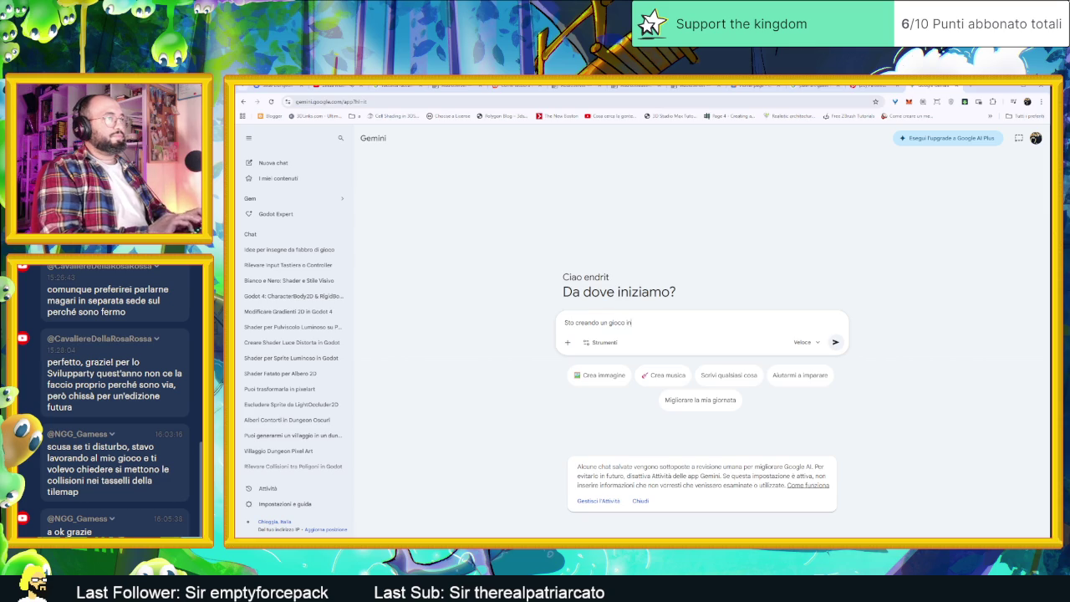
{"action": "type", "text": "ixel art chiamato \"Sliding"}
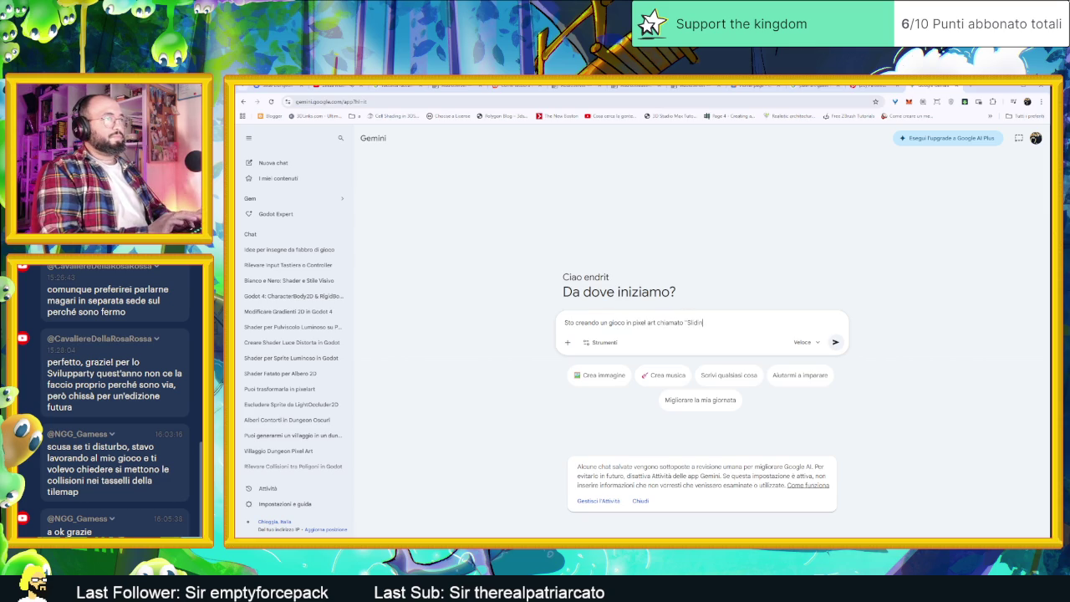
{"action": "type", "text": " Duneon"}
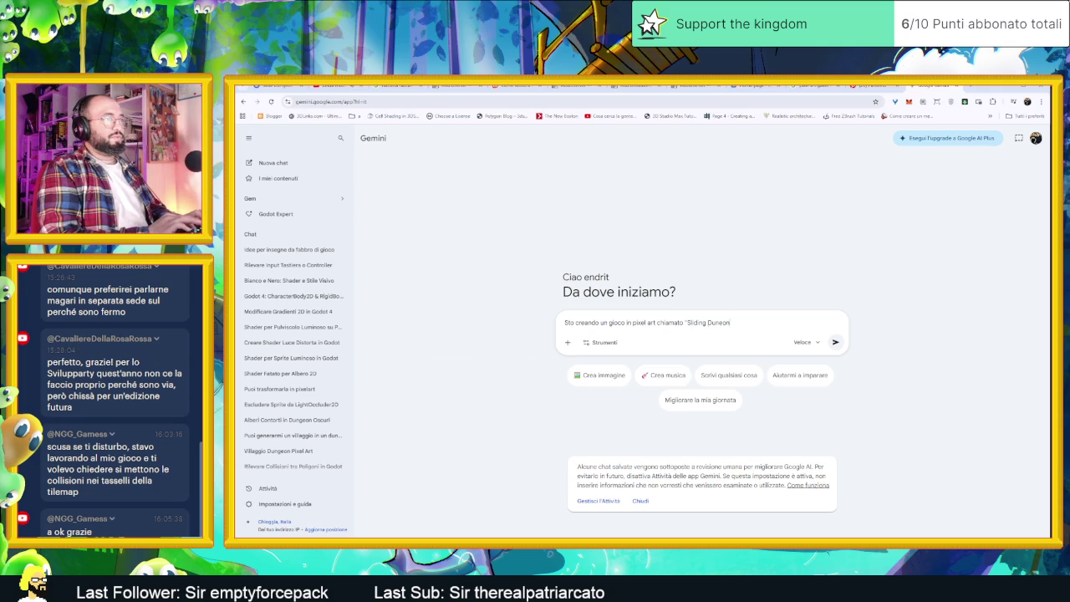
{"action": "type", "text": "s\""}
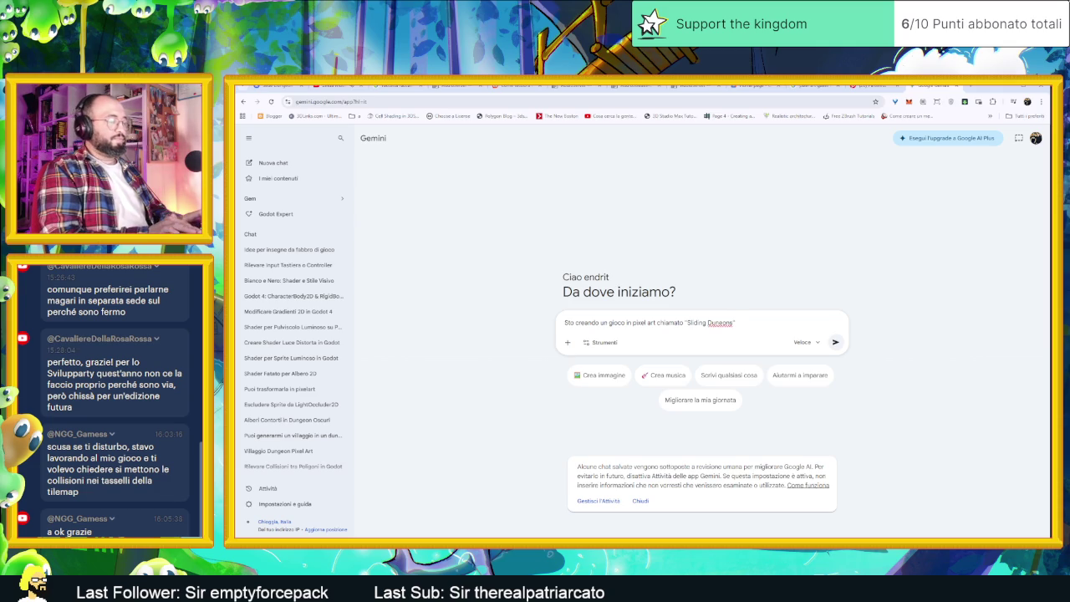
{"action": "type", "text": " puoi genera"}
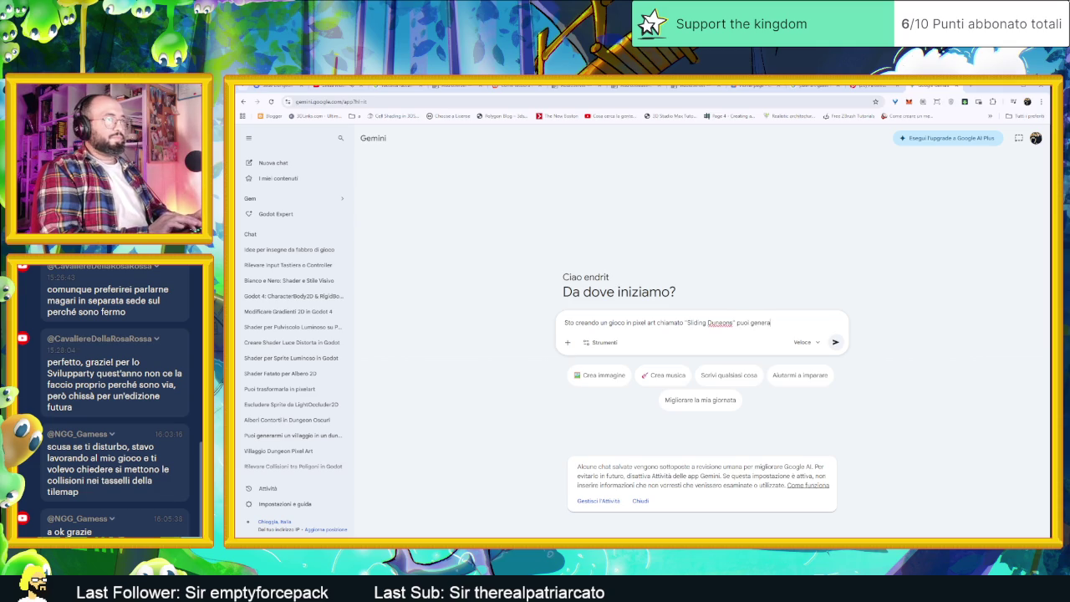
{"action": "type", "text": "rmi dei titoli"}
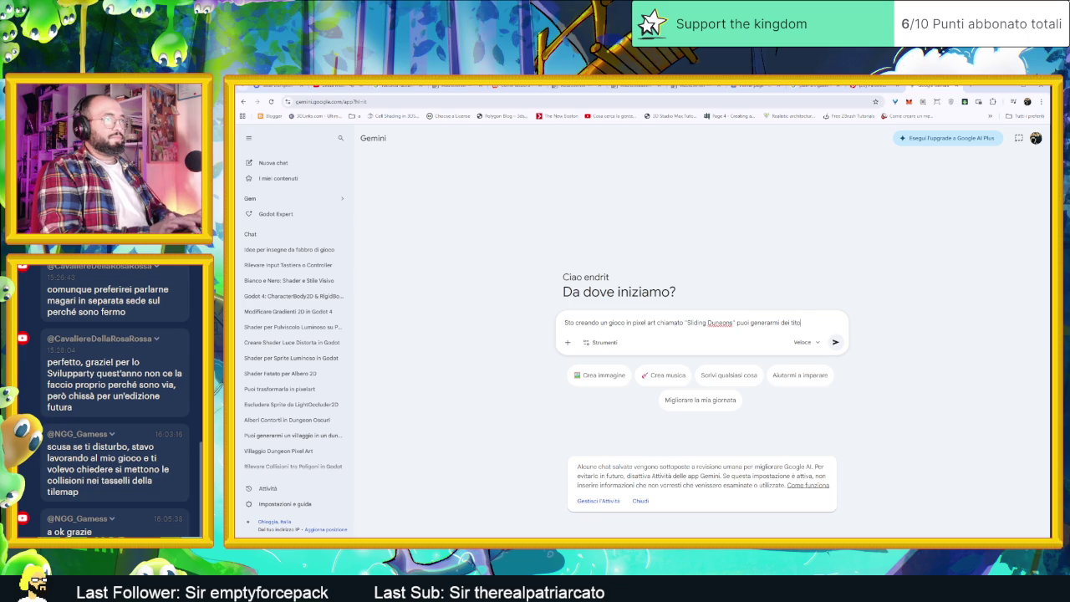
{"action": "type", "text": " in pixe"}
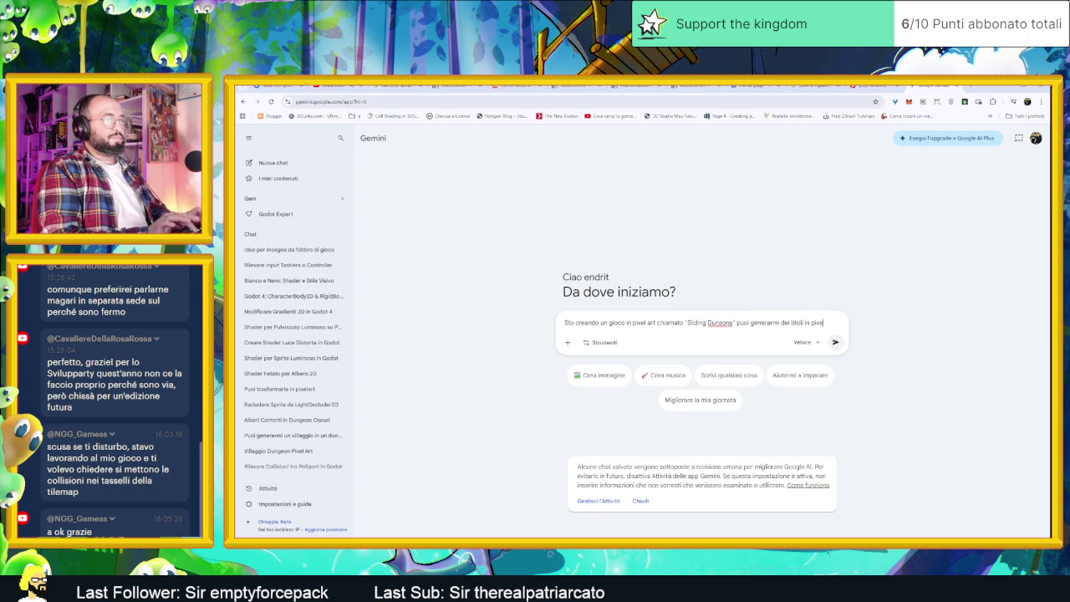
{"action": "type", "text": "l art"}
{"action": "key", "text": "Return"}
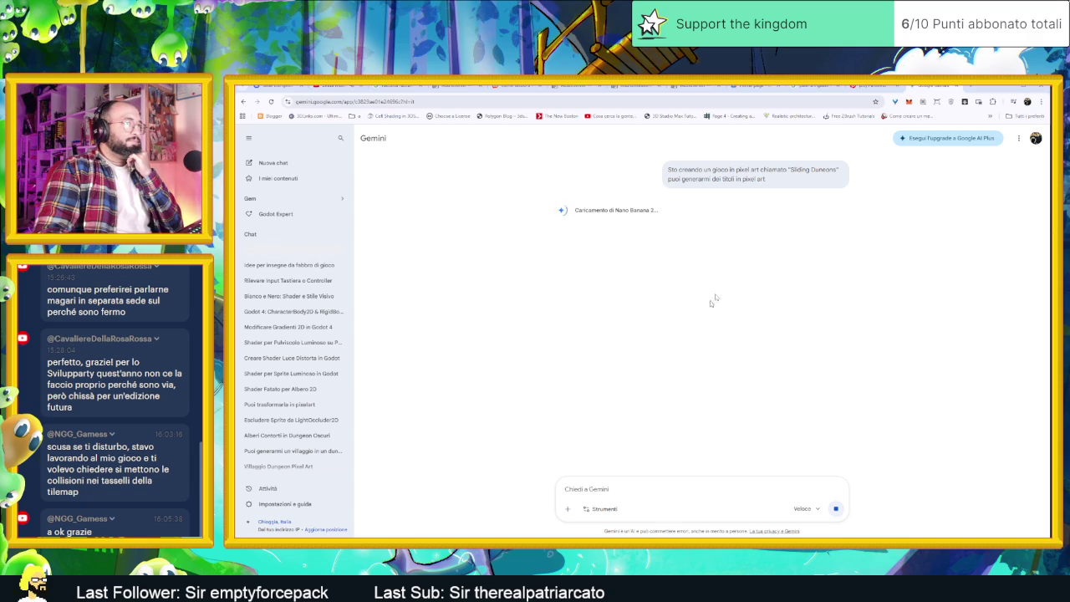
Copy the sent Sliding Dungeons title prompt from the Gemini chat.
{"action": "triple_click", "coordinate": [743, 179]}
{"action": "right_click", "coordinate": [669, 171]}
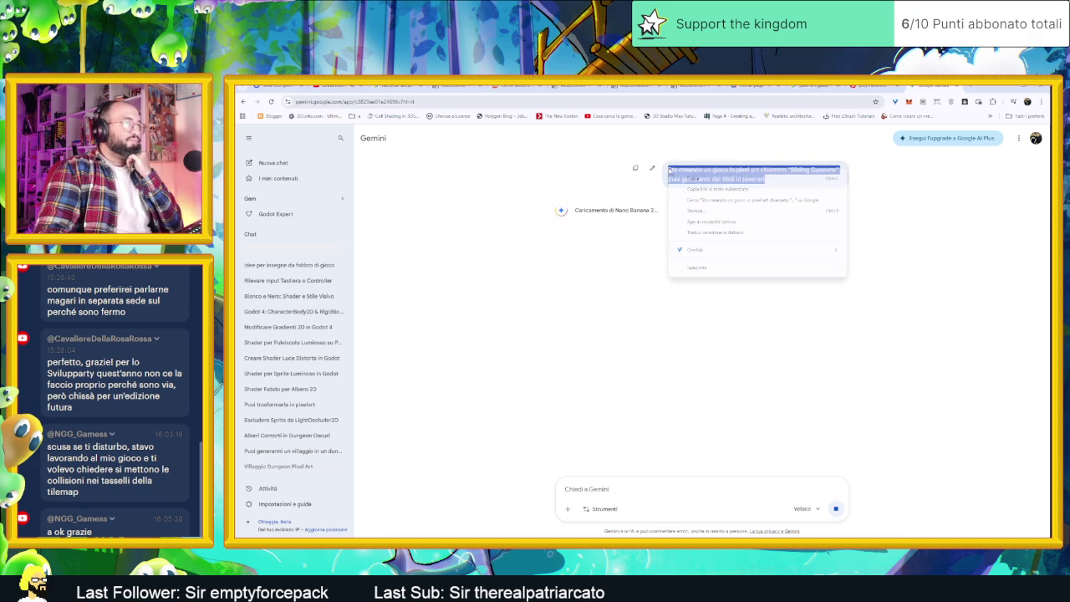
{"action": "left_click", "coordinate": [694, 180]}
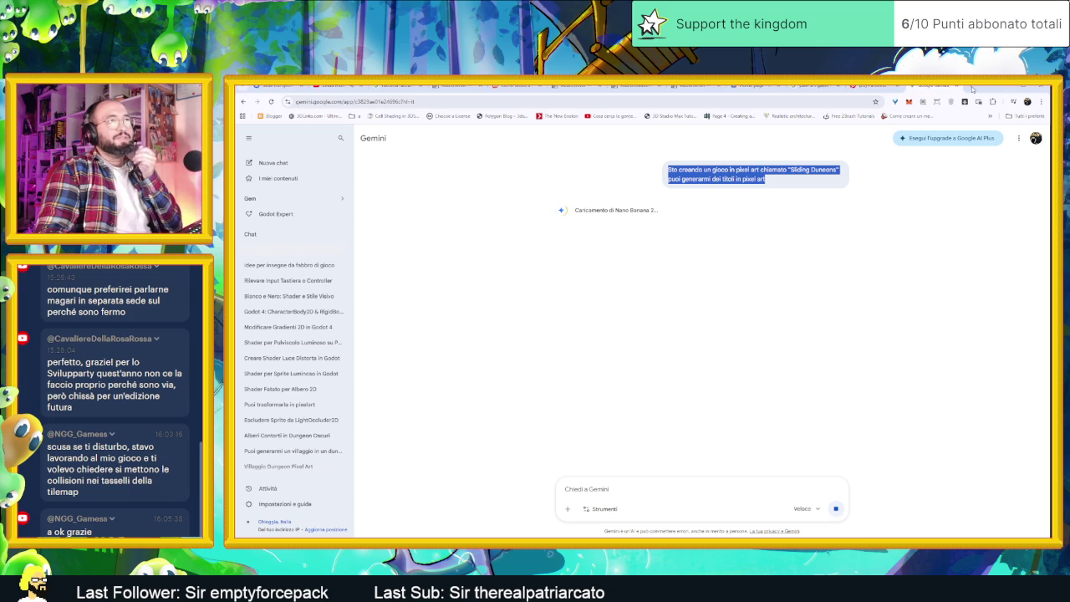
Paste the title request into a new ChatGPT chat on chatgpt.com, leaving it unsent.
{"action": "left_click", "coordinate": [962, 87]}
{"action": "type", "text": "chatgpt.com"}
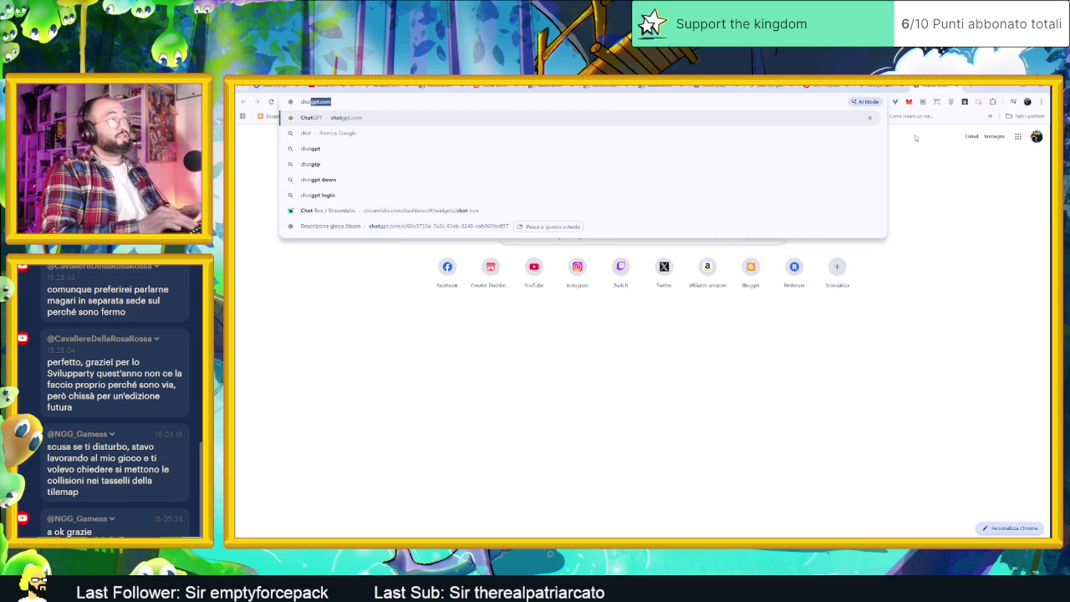
{"action": "key", "text": "Return"}
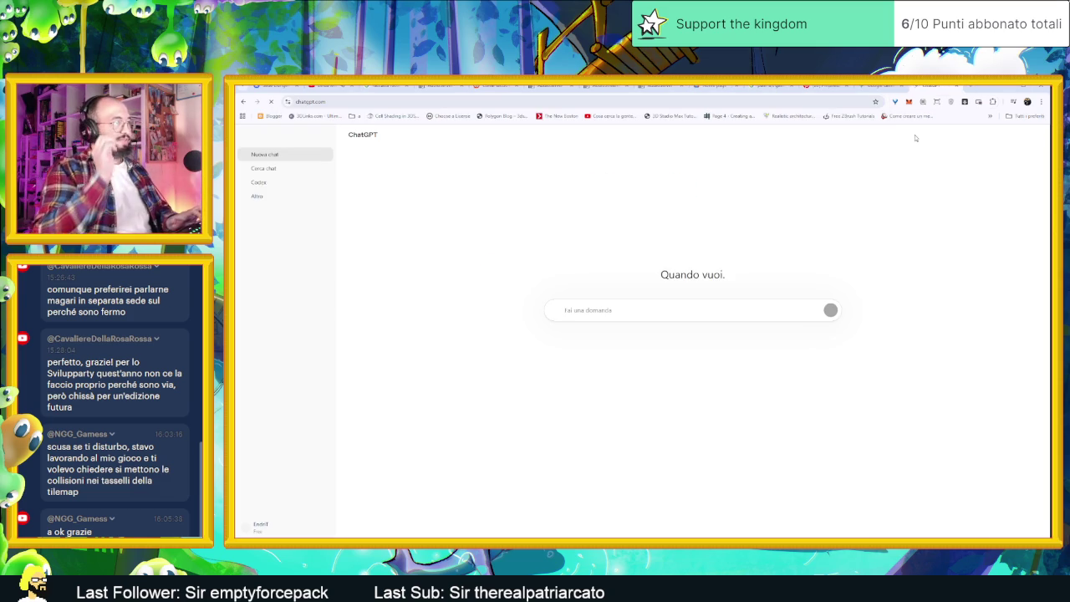
{"action": "key", "text": "ctrl+v"}
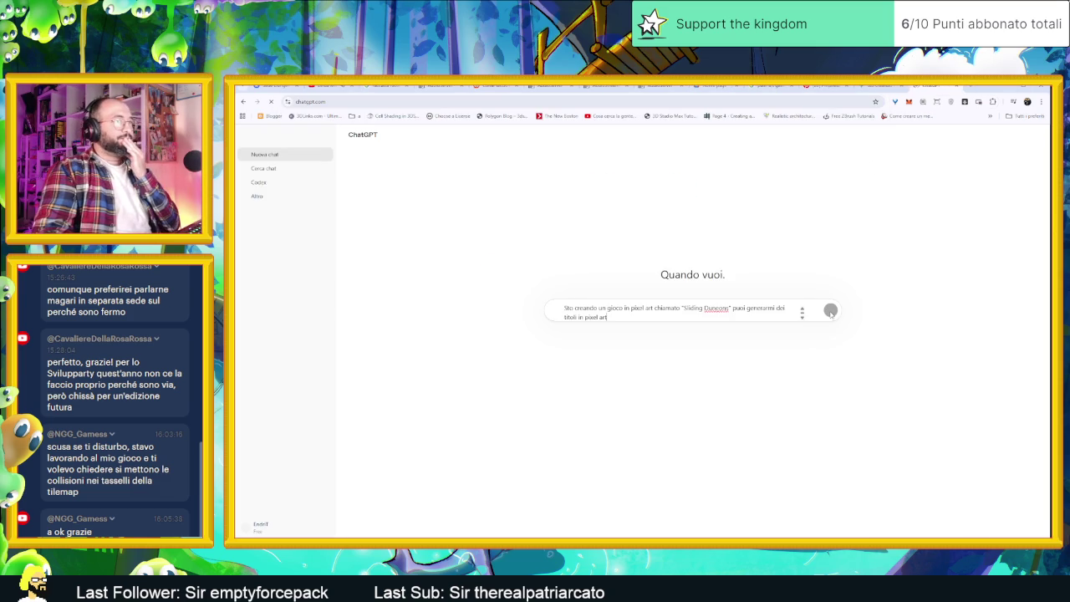
{"action": "key", "text": "shift+Return"}
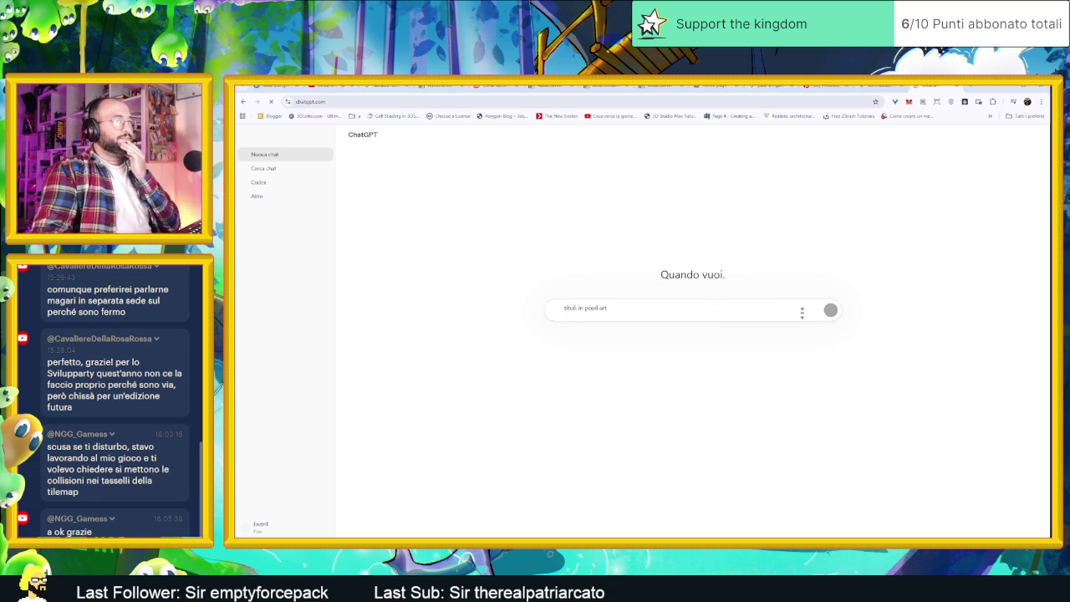
{"action": "key", "text": "BackSpace"}
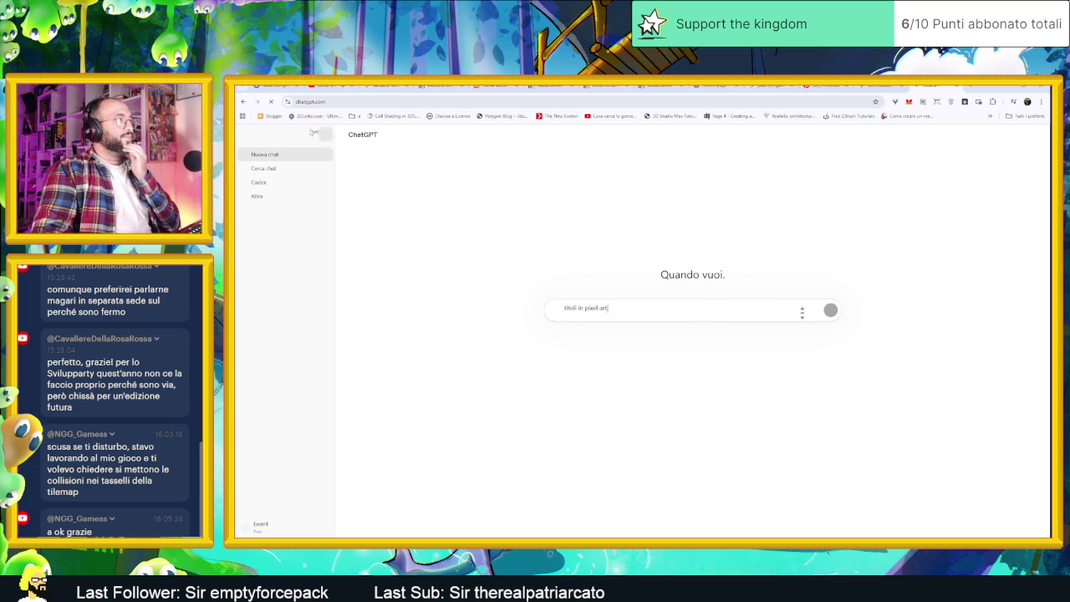
{"action": "left_click", "coordinate": [273, 102]}
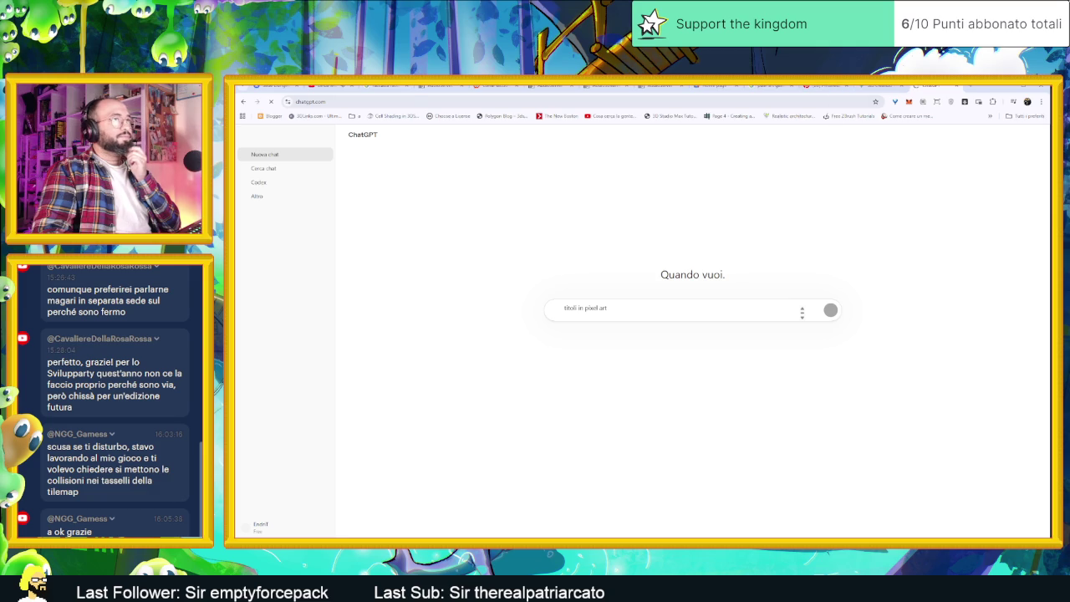
{"action": "left_click", "coordinate": [881, 86]}
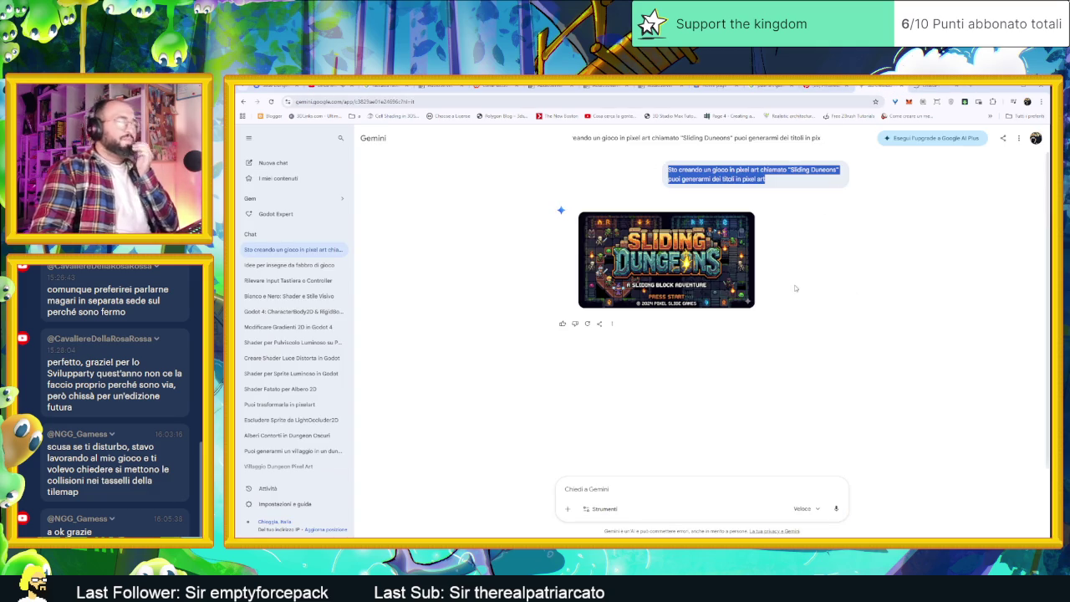
Enlarge Gemini's generated Sliding Dungeons image to inspect its PRESS START text.
{"action": "left_click", "coordinate": [717, 274]}
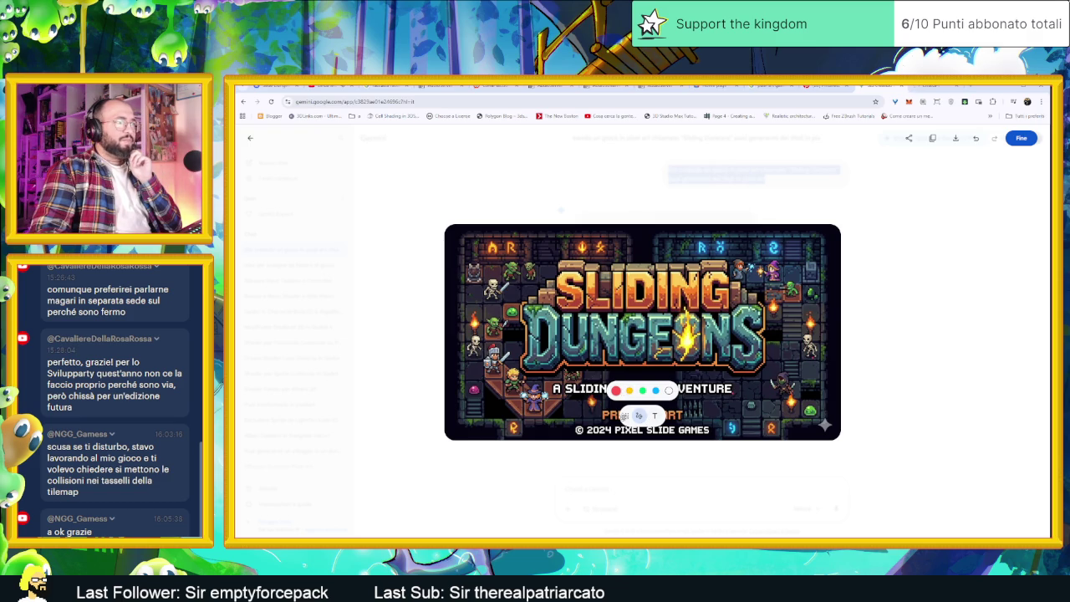
{"action": "mouse_move", "coordinate": [638, 415]}
{"action": "left_mouse_down"}
{"action": "mouse_move", "coordinate": [833, 309]}
{"action": "mouse_move", "coordinate": [751, 242]}
{"action": "left_mouse_up"}
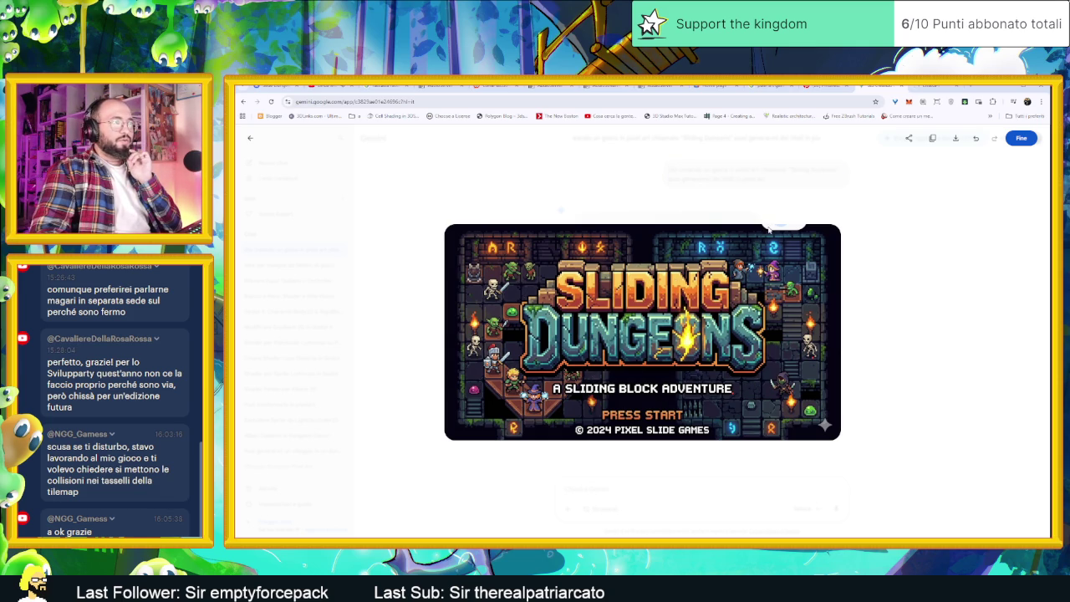
{"action": "left_click", "coordinate": [879, 294]}
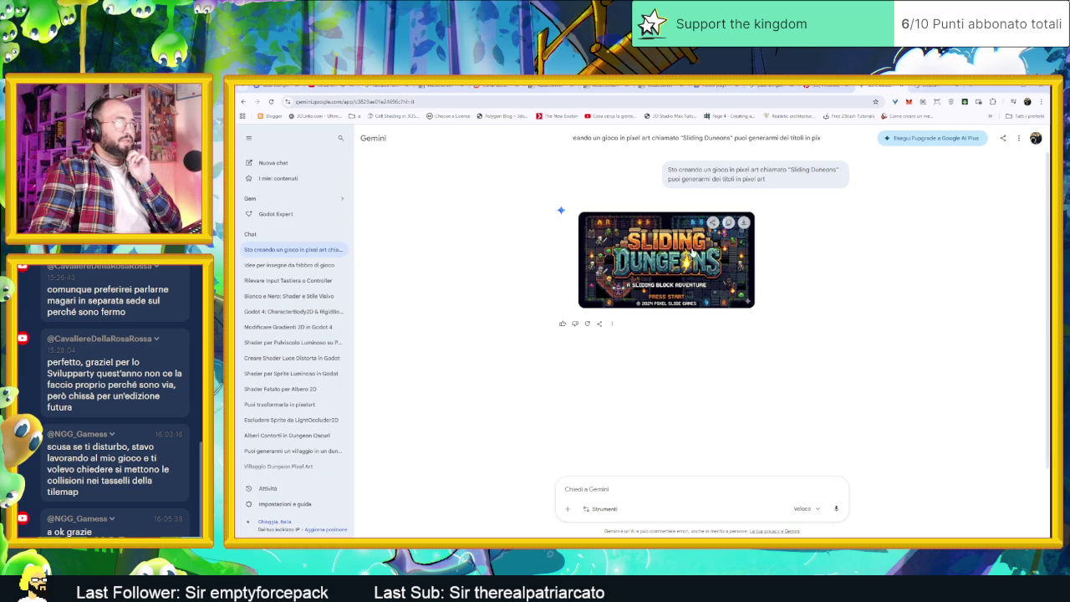
{"action": "left_click", "coordinate": [694, 254]}
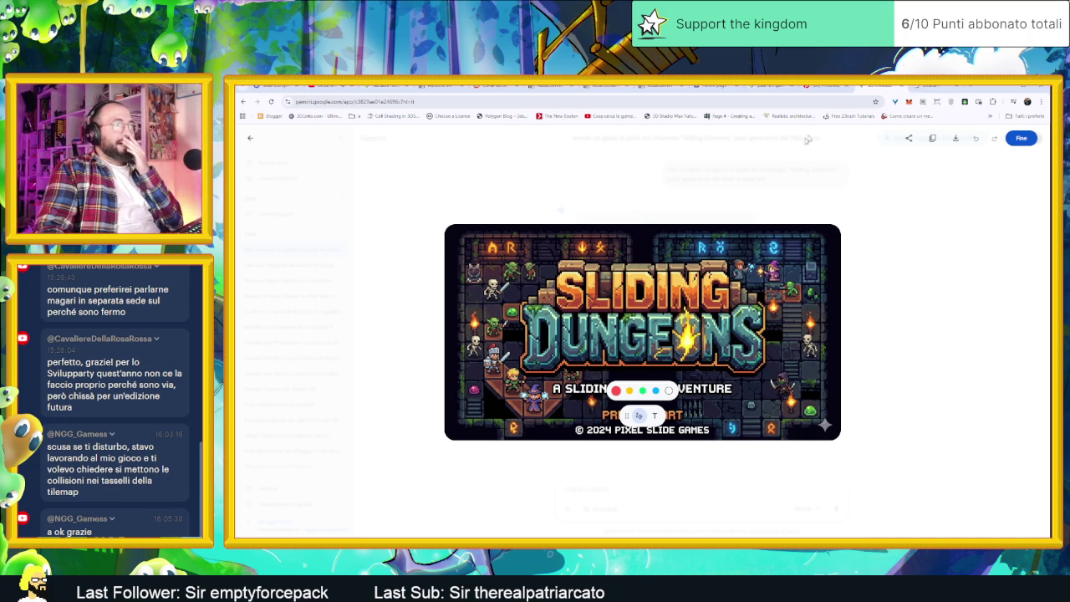
Reload chatgpt.com, then return to Gemini and close the enlarged title image.
{"action": "left_click", "coordinate": [912, 88]}
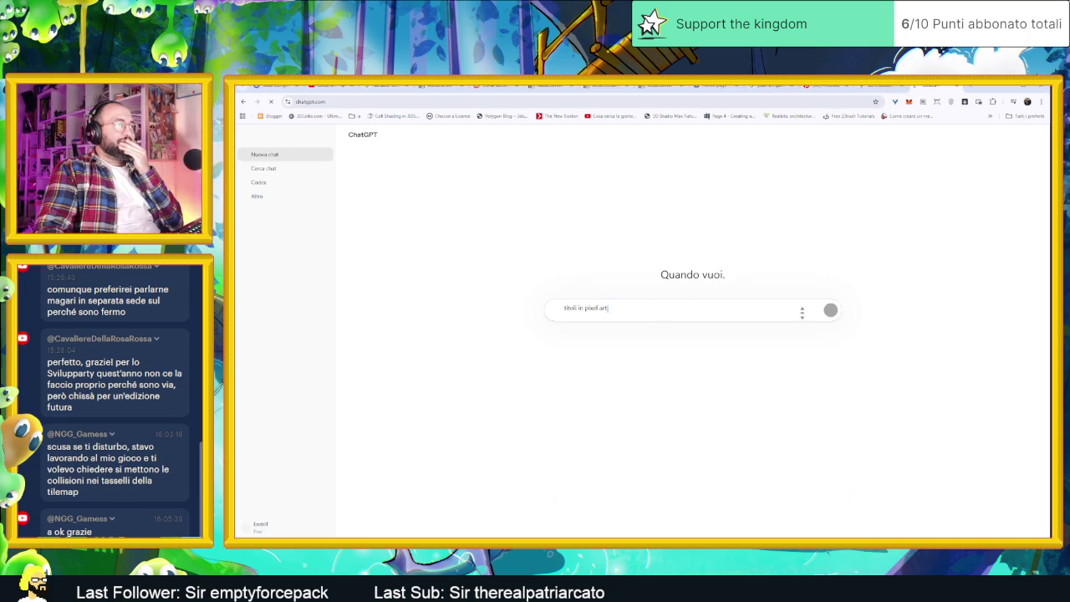
{"action": "left_click", "coordinate": [243, 102]}
{"action": "left_click", "coordinate": [258, 102]}
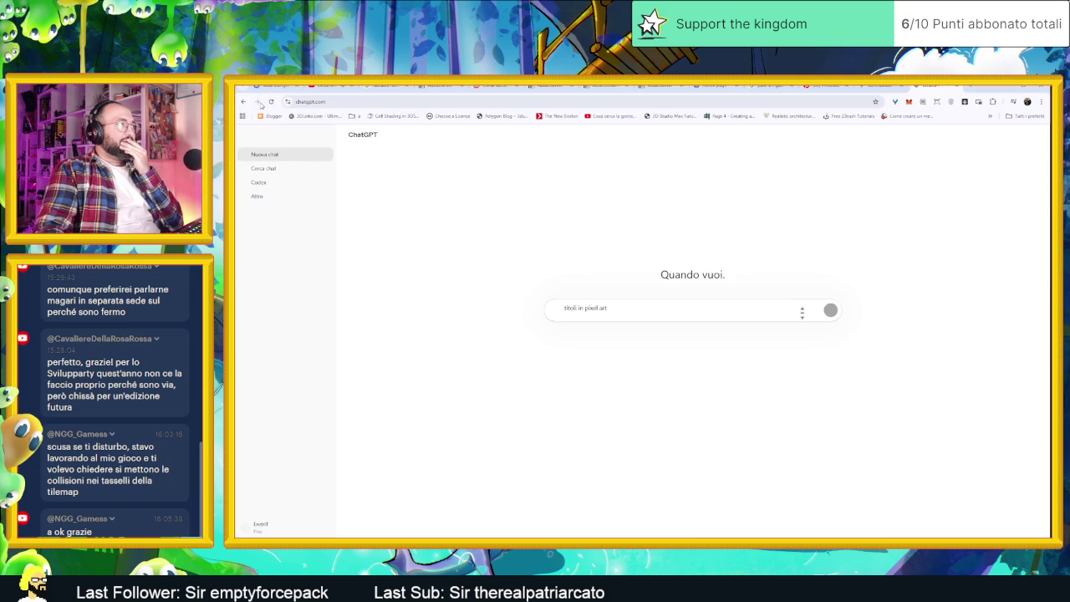
{"action": "left_click", "coordinate": [318, 101]}
{"action": "type", "text": "chat"}
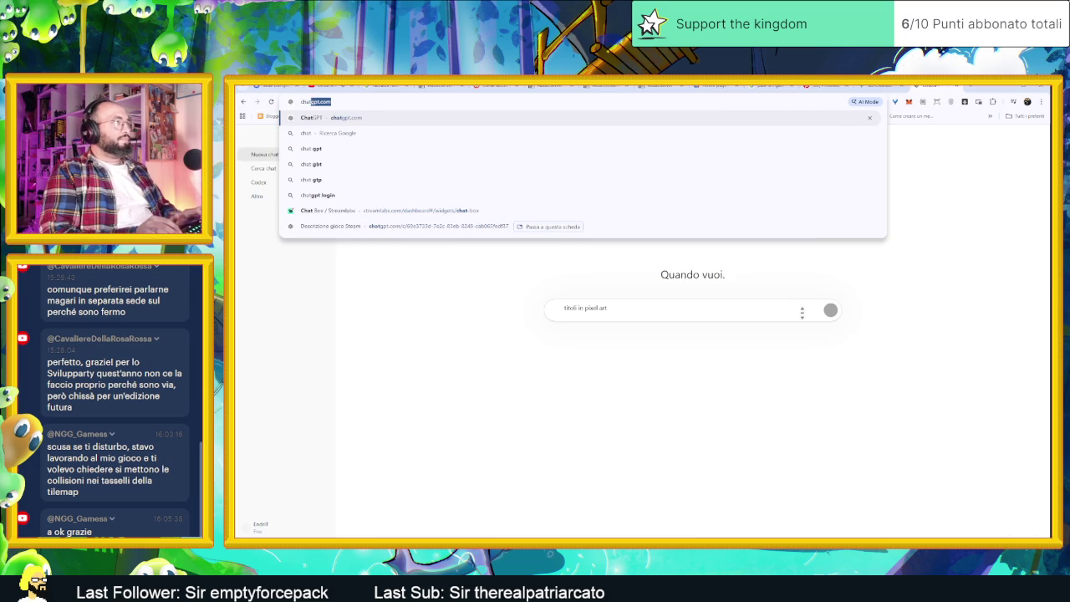
{"action": "key", "text": "Return"}
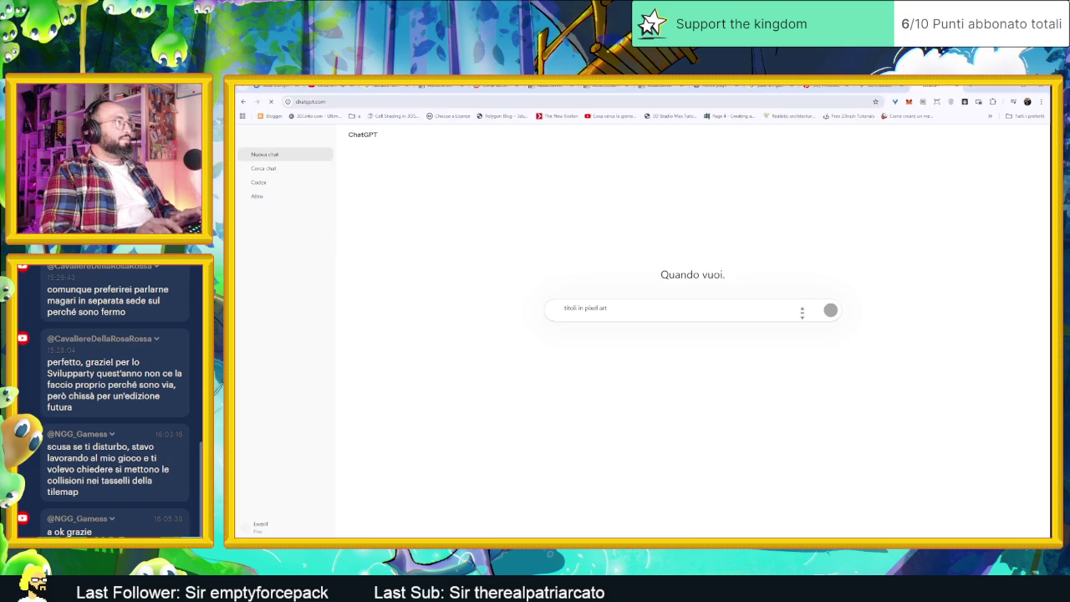
{"action": "left_click", "coordinate": [877, 86]}
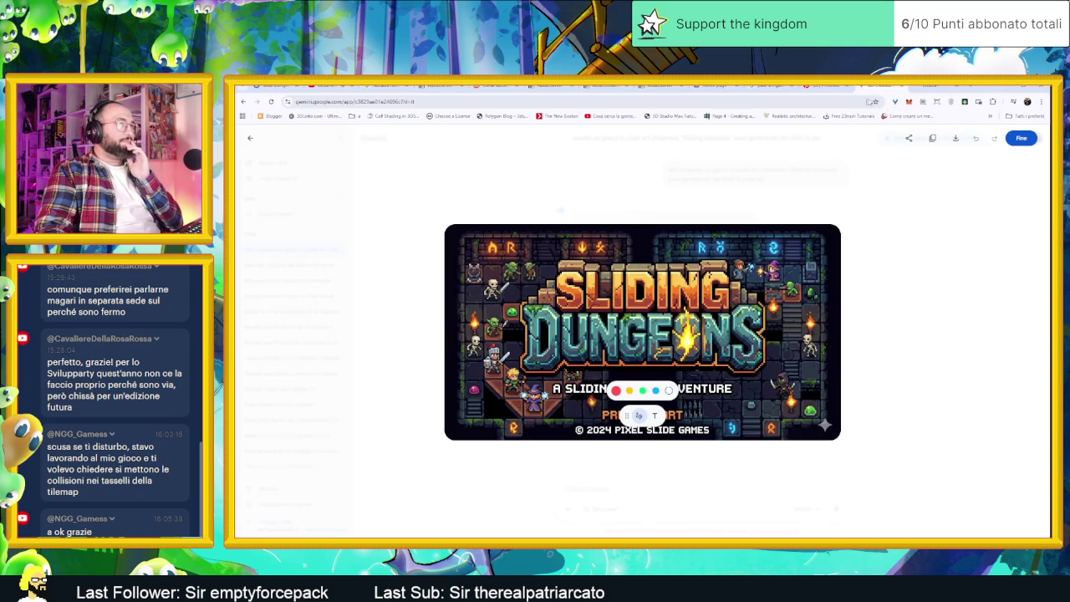
{"action": "left_click", "coordinate": [867, 201]}
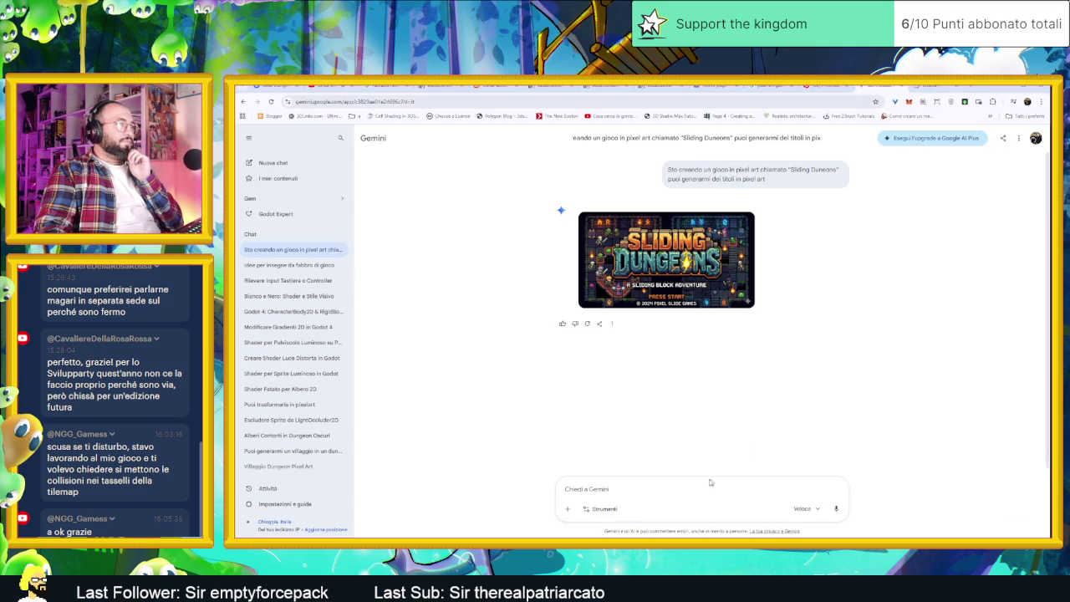
Download the full-size title image and regenerate Gemini's reply into four title ideas.
{"action": "mouse_move", "coordinate": [666, 259]}
{"action": "left_click", "coordinate": [744, 223]}
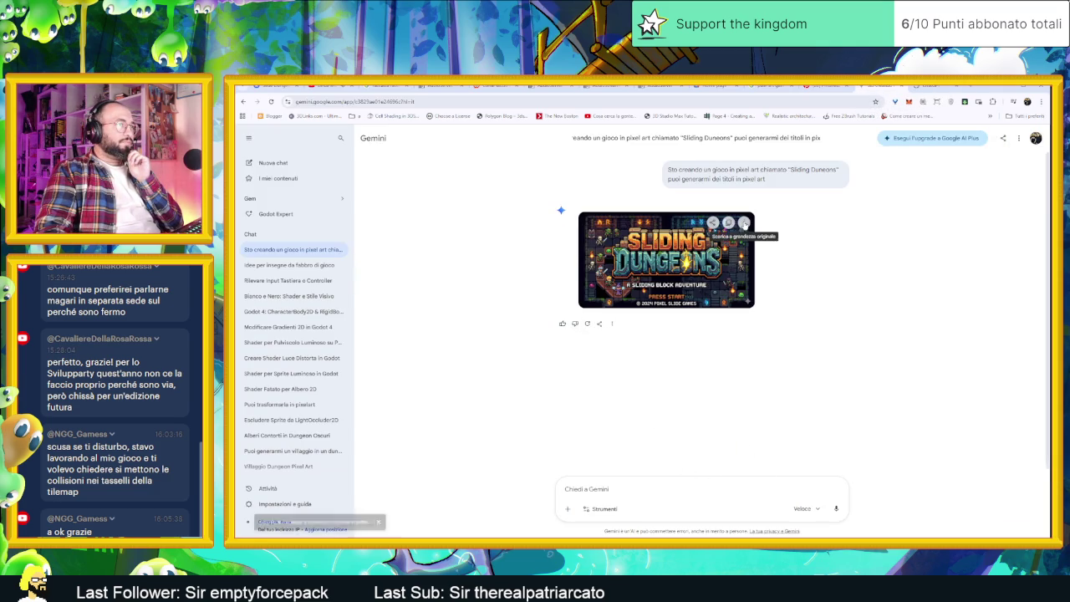
{"action": "left_click", "coordinate": [588, 323]}
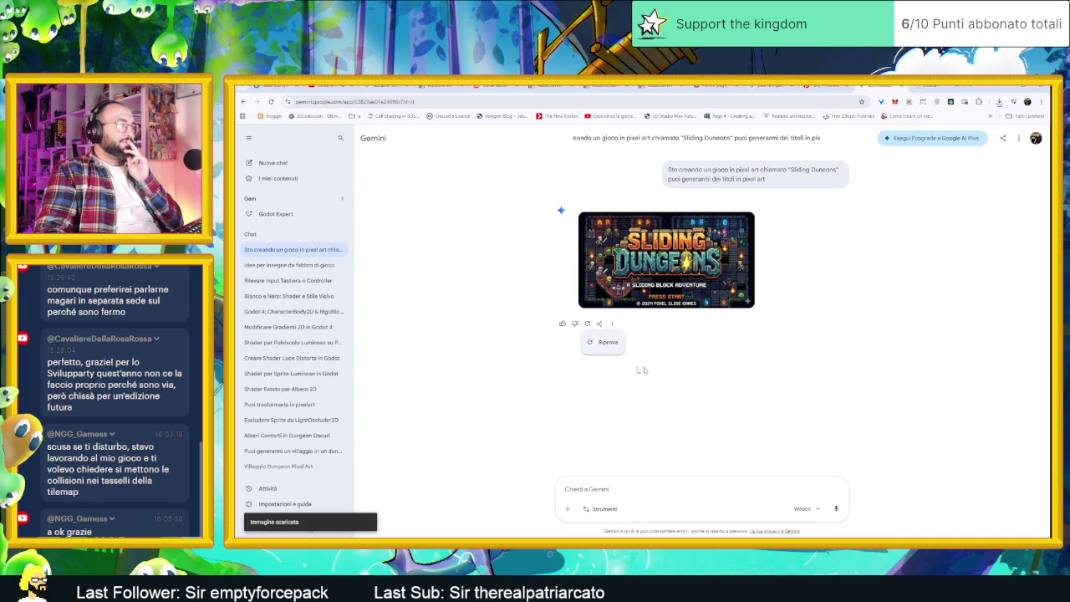
{"action": "left_click", "coordinate": [603, 342]}
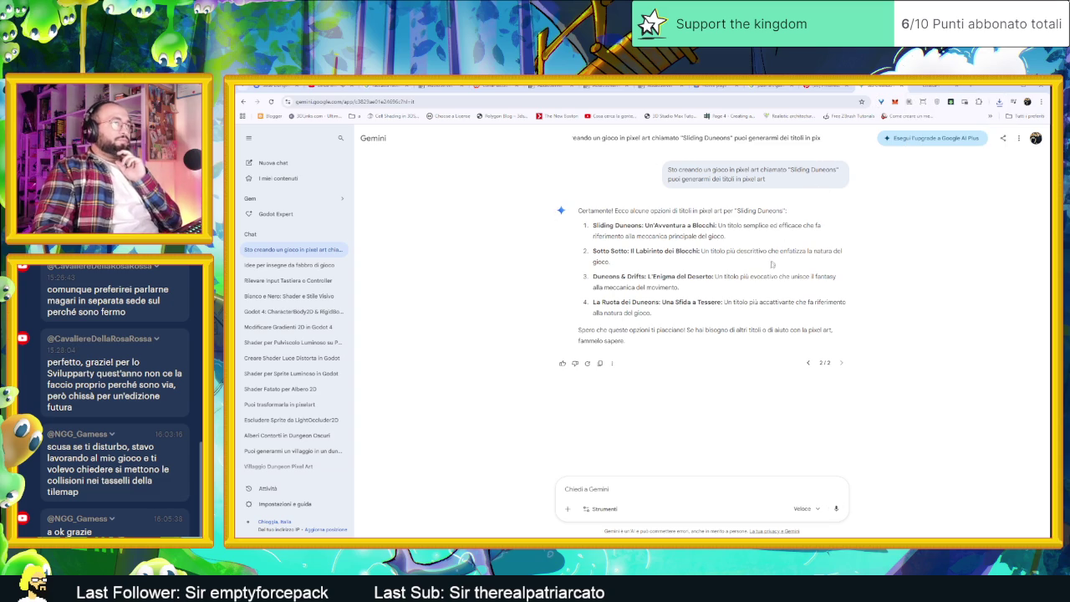
{"action": "left_click", "coordinate": [689, 487]}
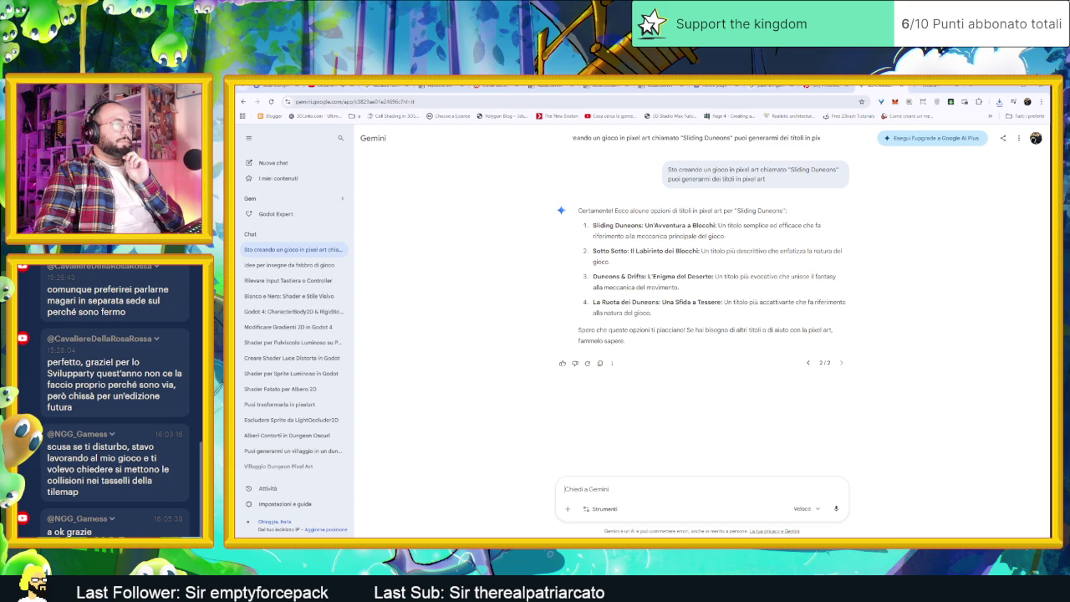
Send 'sorprendimi' to Gemini and switch to the ChatGPT tab.
{"action": "type", "text": "sorp"}
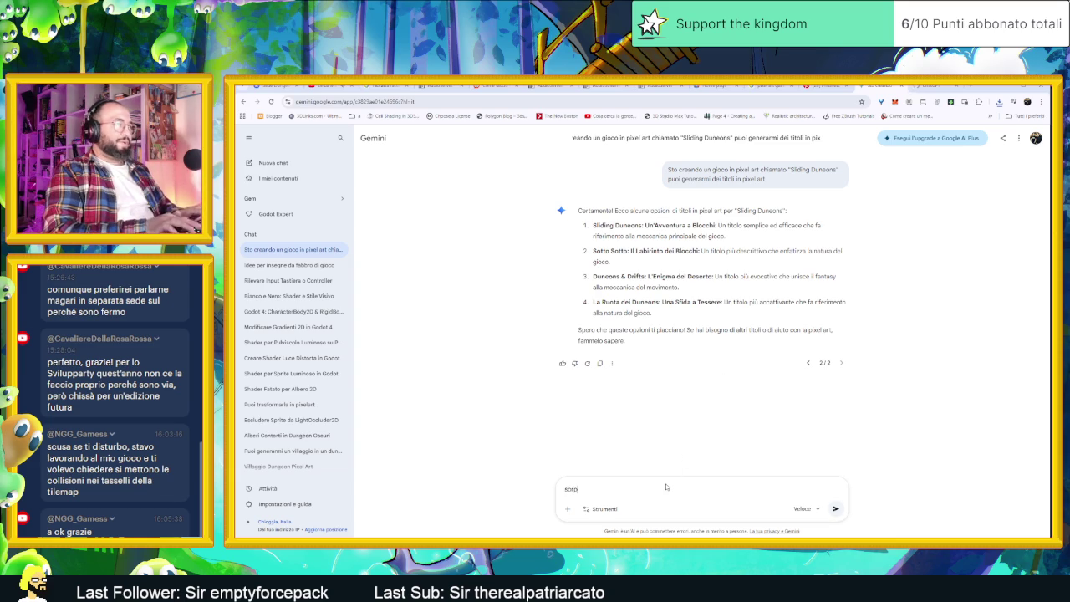
{"action": "type", "text": "rendimi"}
{"action": "key", "text": "Return"}
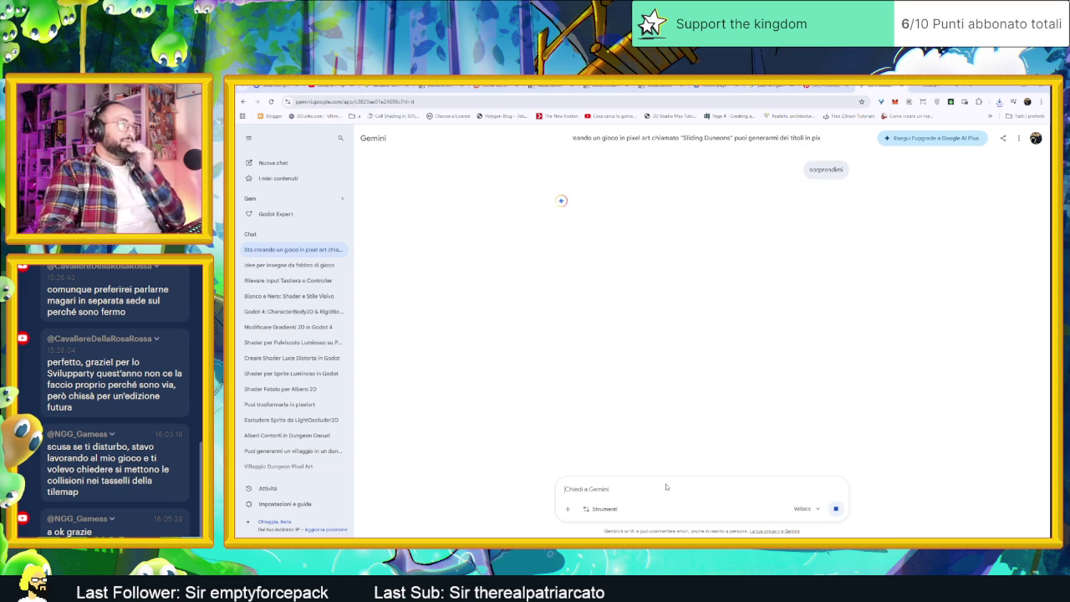
{"action": "left_click", "coordinate": [929, 86]}
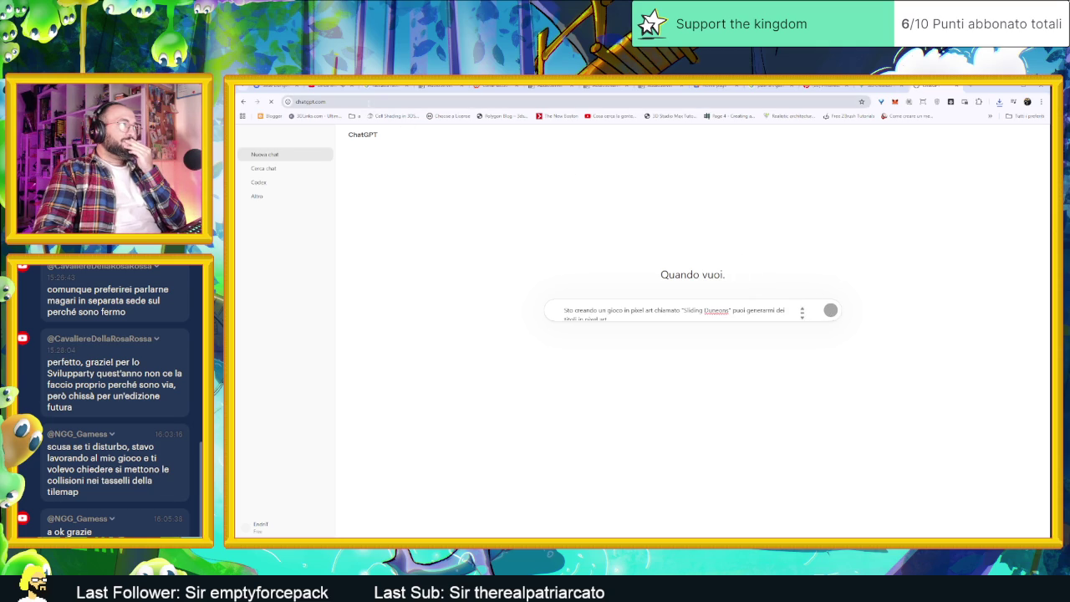
Search Google for 'chat gpt' in the ChatGPT tab, then go back to Gemini.
{"action": "left_click", "coordinate": [368, 101]}
{"action": "type", "text": "c"}
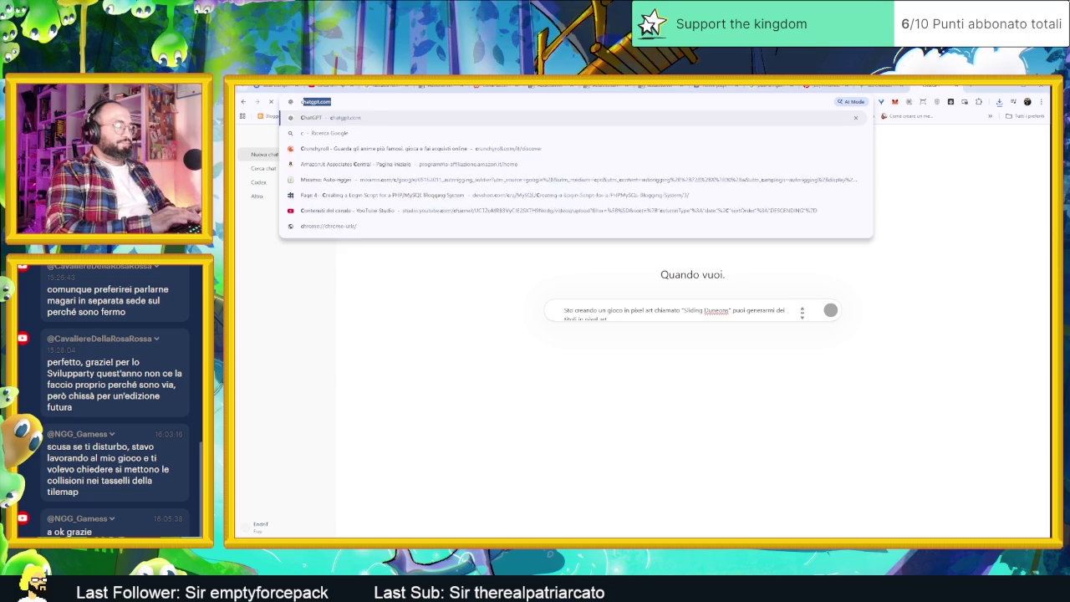
{"action": "type", "text": "hat gpt"}
{"action": "key", "text": "Return"}
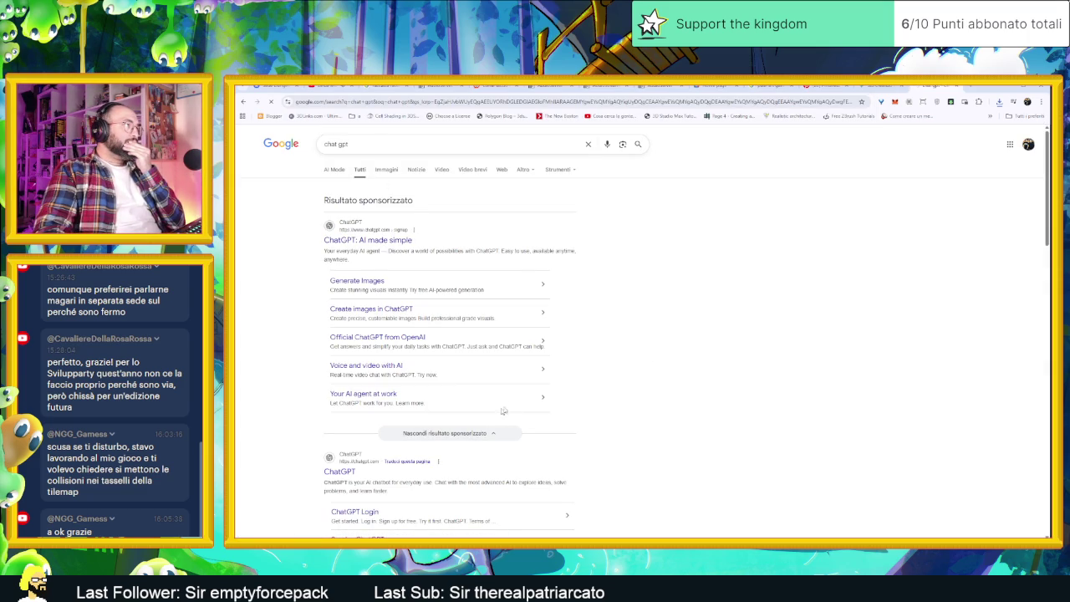
{"action": "left_click", "coordinate": [879, 87]}
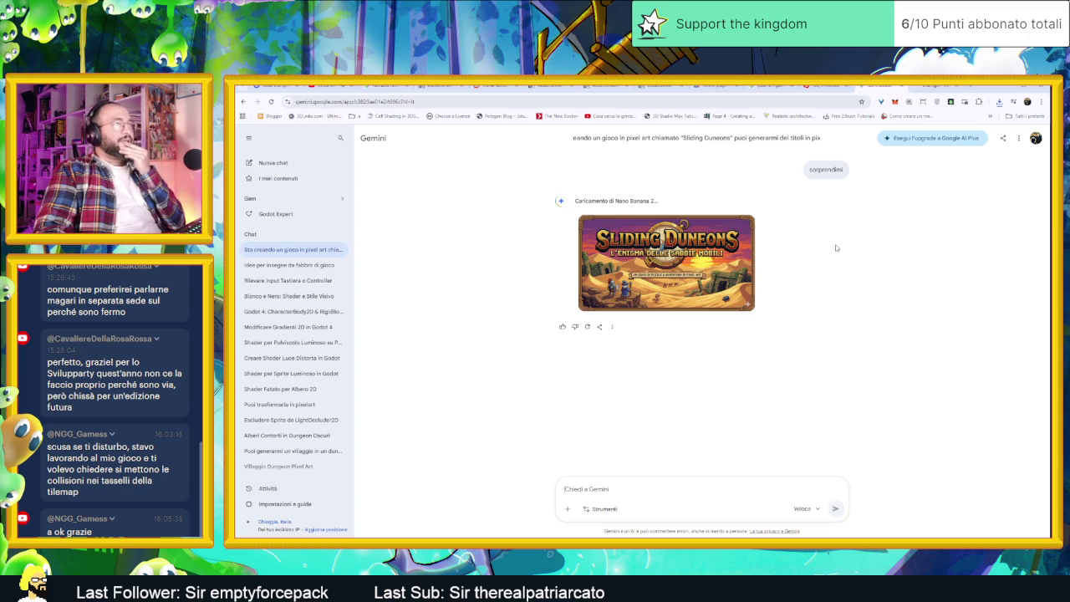
Enlarge the desert-themed title image and try the yellow markup tool on it.
{"action": "left_click", "coordinate": [684, 241]}
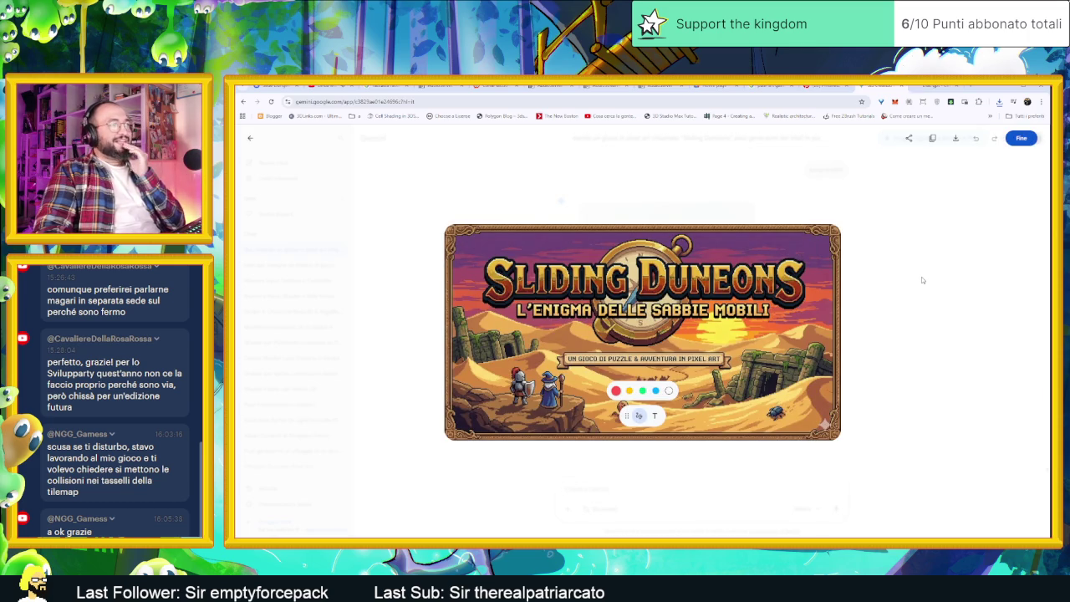
{"action": "left_click", "coordinate": [923, 280]}
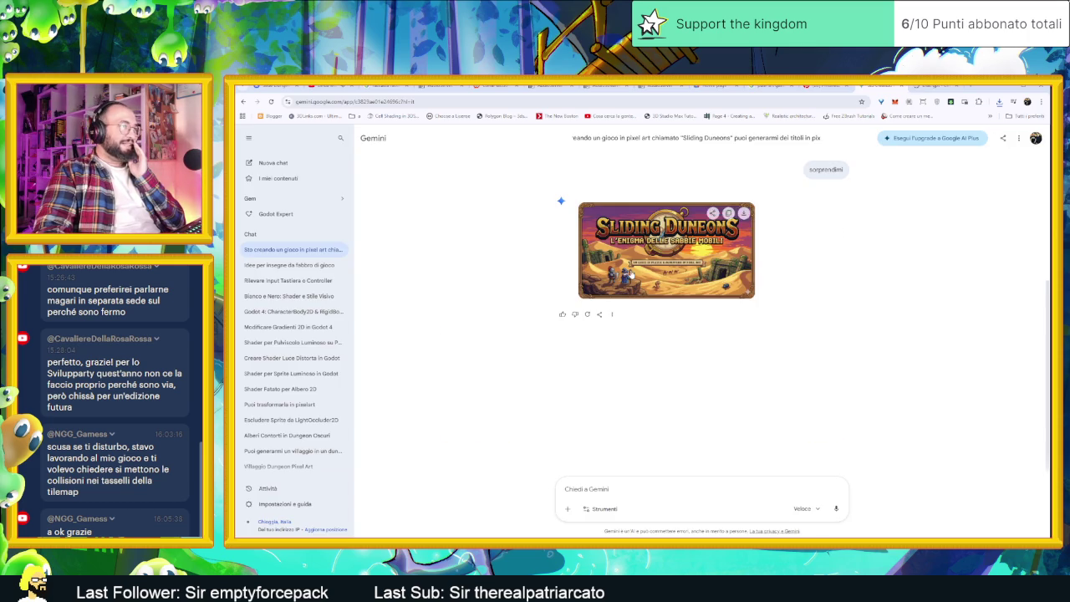
{"action": "left_click", "coordinate": [713, 214]}
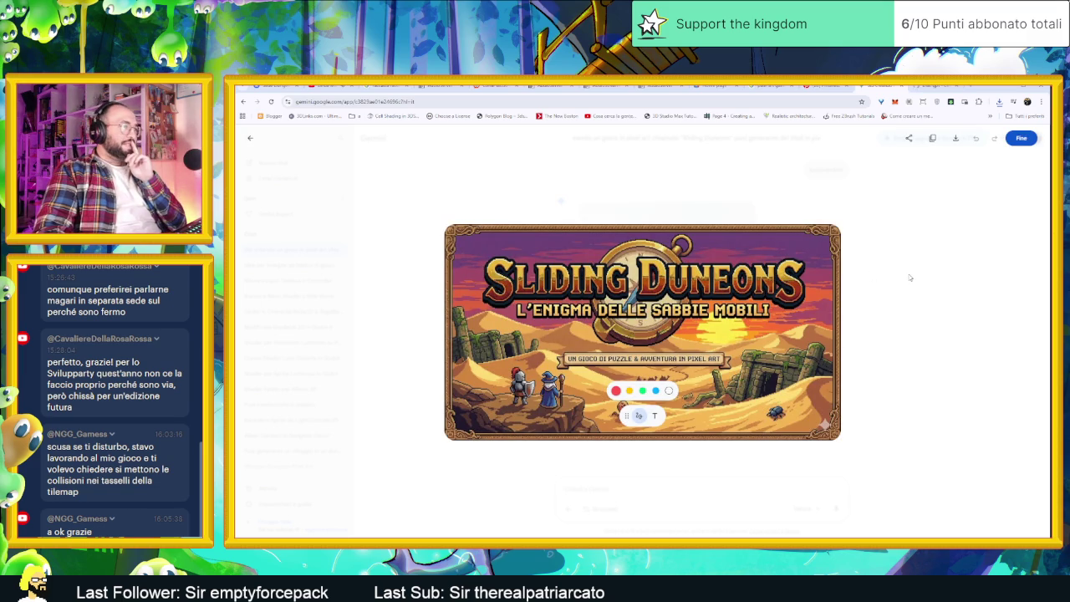
{"action": "left_click", "coordinate": [628, 390]}
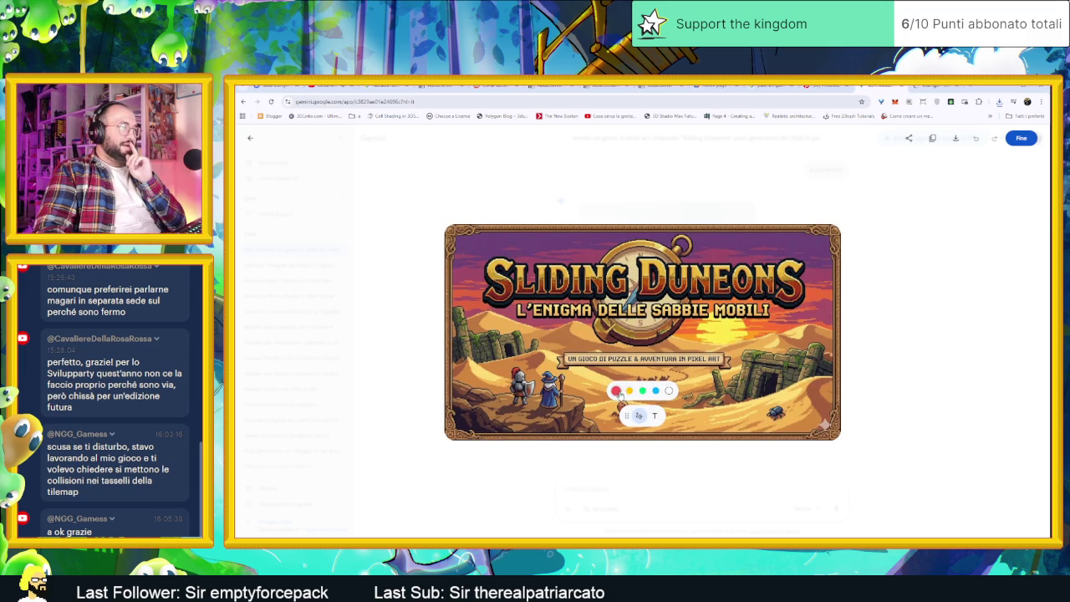
{"action": "mouse_move", "coordinate": [625, 413]}
{"action": "left_mouse_down"}
{"action": "mouse_move", "coordinate": [700, 263]}
{"action": "mouse_move", "coordinate": [458, 243]}
{"action": "left_mouse_up"}
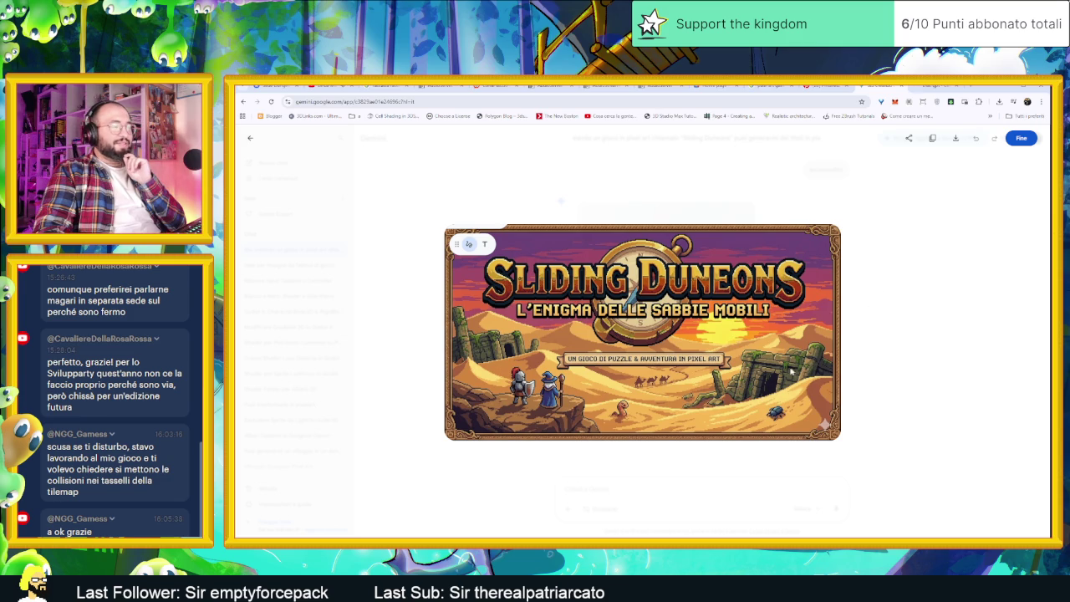
{"action": "left_click", "coordinate": [927, 331]}
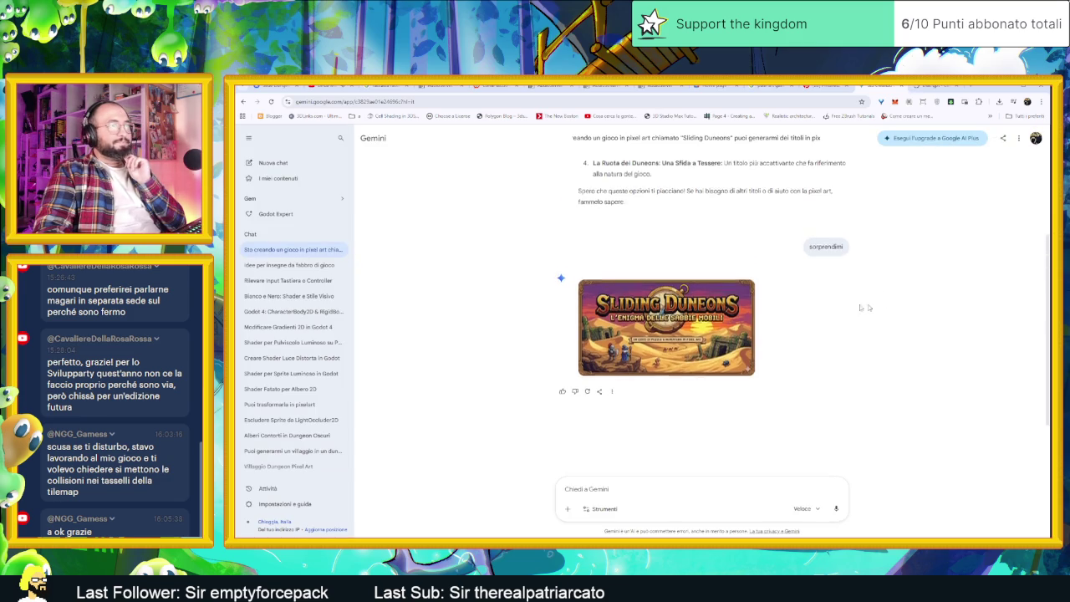
Download the full-size desert Sliding Duneons image, also trying More options > Scarica immagine.
{"action": "left_click", "coordinate": [732, 316]}
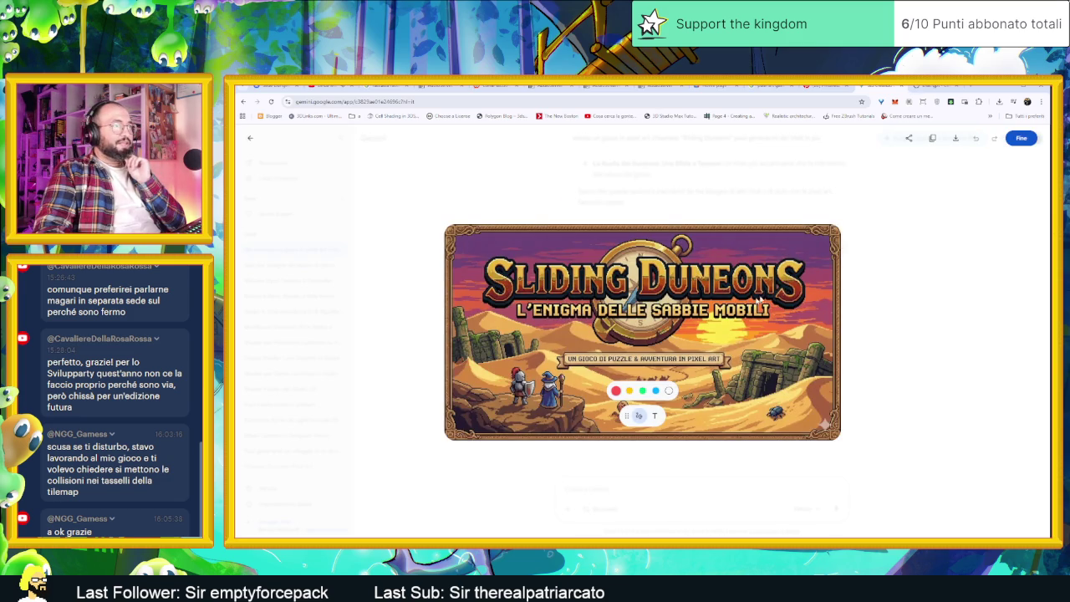
{"action": "left_click", "coordinate": [955, 138]}
{"action": "left_click", "coordinate": [927, 271]}
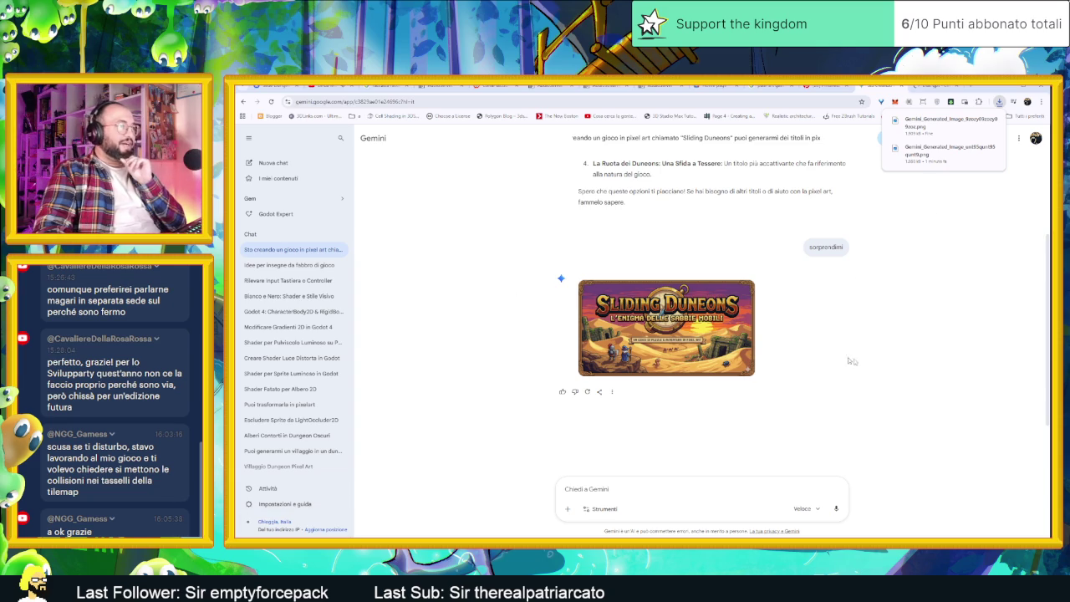
{"action": "left_click", "coordinate": [613, 393]}
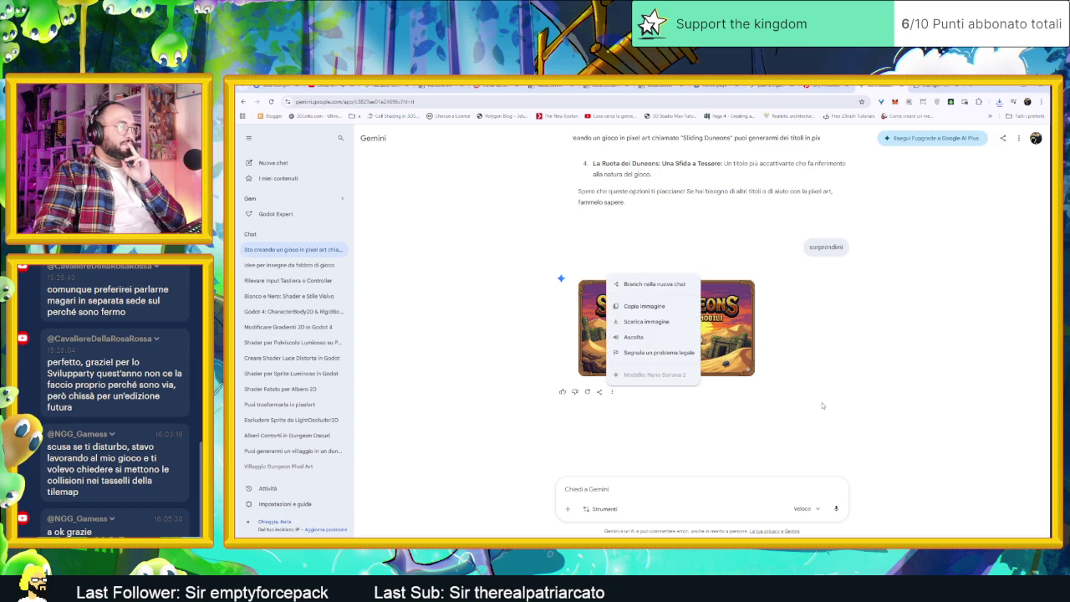
{"action": "left_click", "coordinate": [686, 339]}
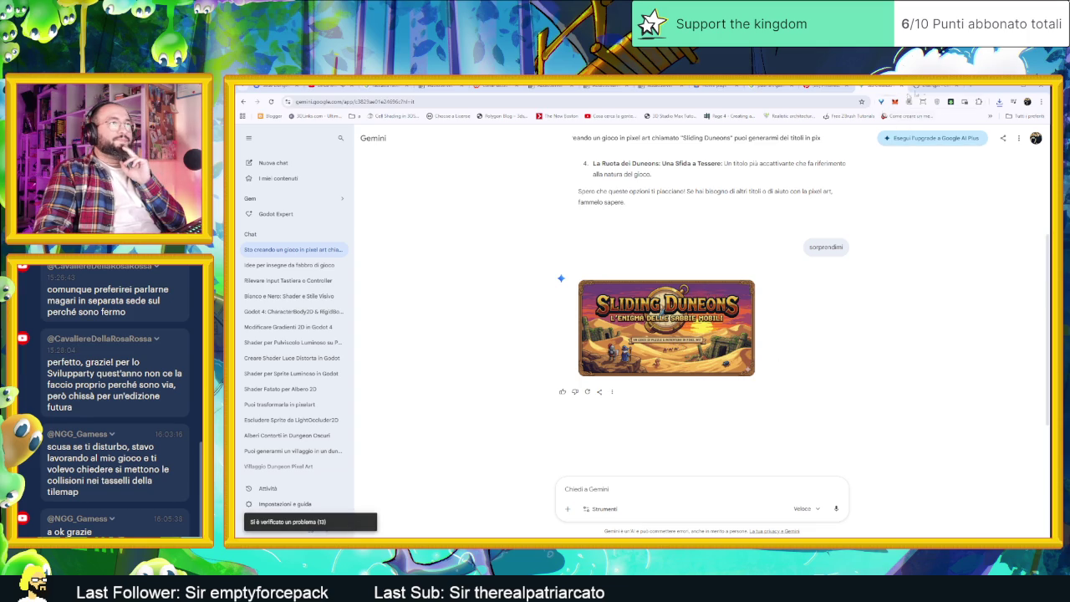
Glance at the Google results, then show Chrome's recent downloads in Gemini.
{"action": "left_click", "coordinate": [934, 86]}
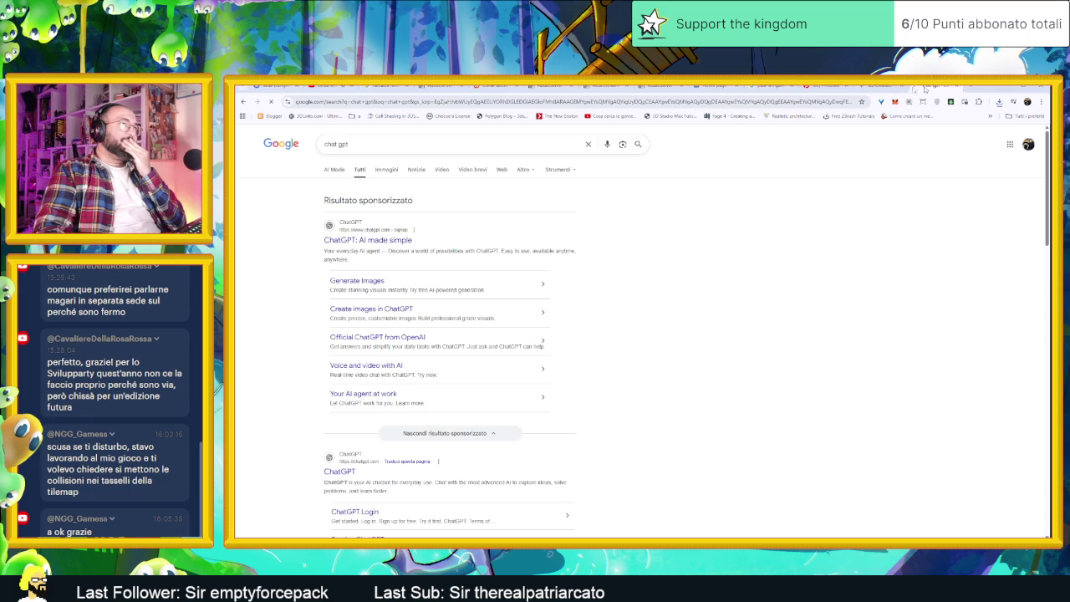
{"action": "left_click", "coordinate": [888, 87]}
{"action": "left_click", "coordinate": [999, 102]}
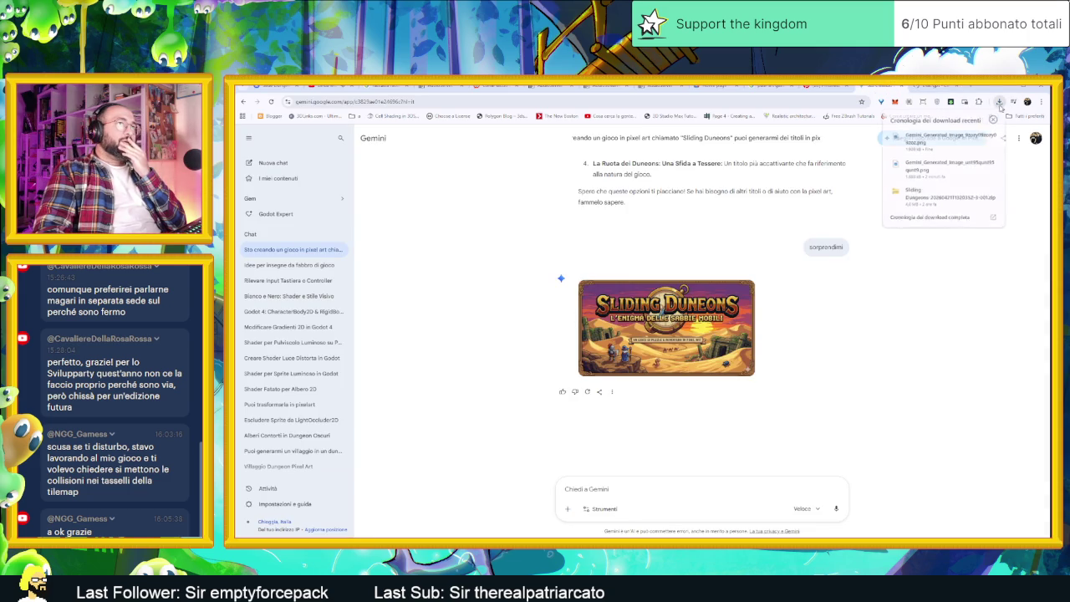
View the downloaded Sliding Dungeons PNG full size, then return to the 'chat gpt' results.
{"action": "left_click", "coordinate": [940, 171]}
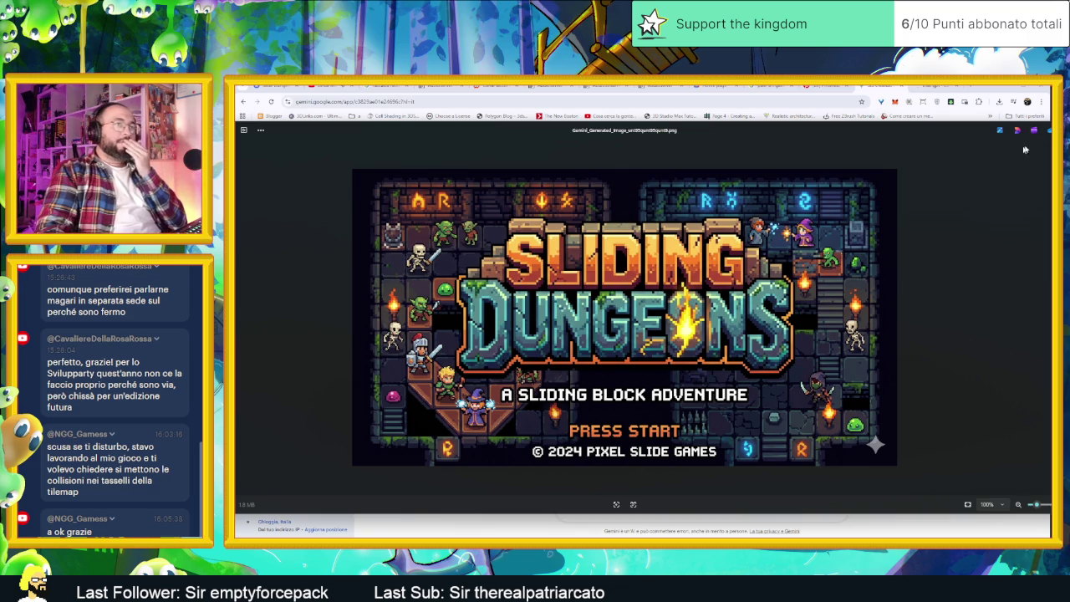
{"action": "key", "text": "Escape"}
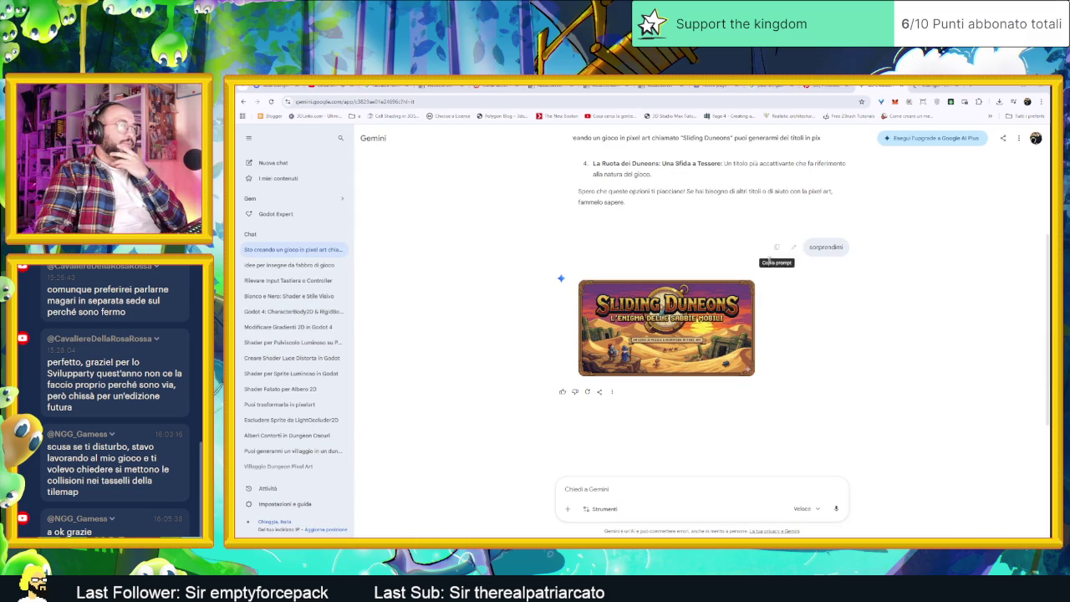
{"action": "left_click", "coordinate": [925, 88]}
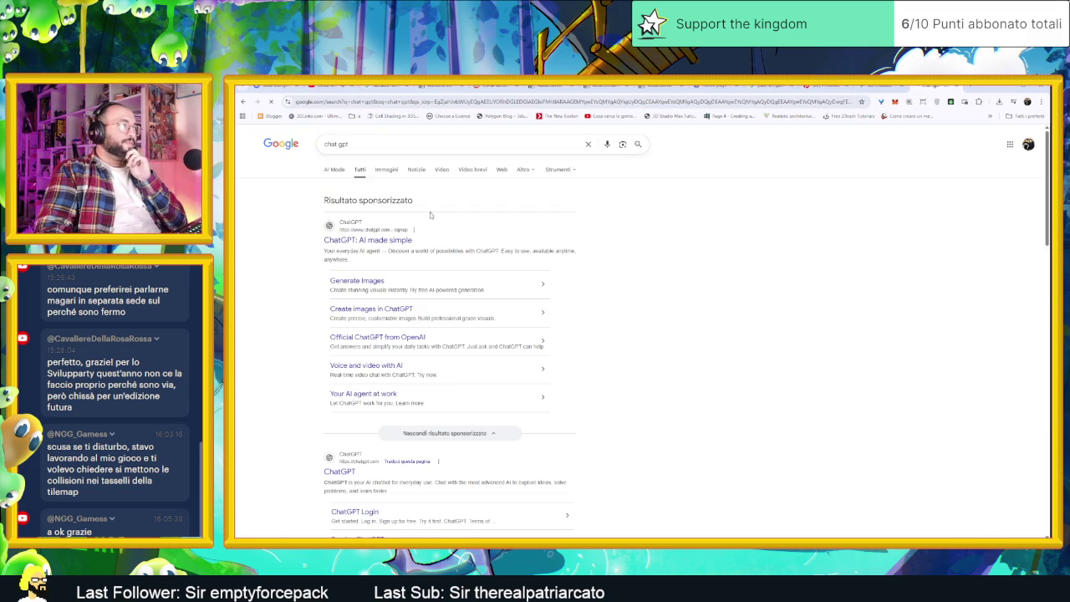
Alt+Tab from Chrome back to the orange SLIDING DUNGEONS title sprite in Aseprite.
{"action": "scroll", "coordinate": [638, 315], "scroll_direction": "down", "scroll_amount": 1}
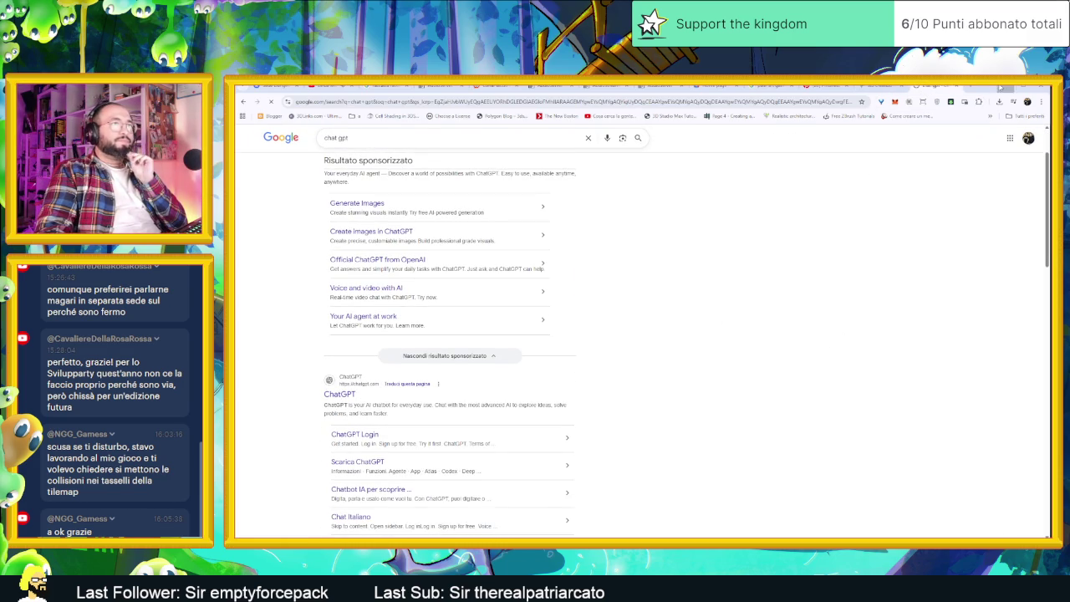
{"action": "key", "text": "alt+Tab"}
{"action": "scroll", "coordinate": [673, 306], "scroll_direction": "up", "scroll_amount": 1}
{"action": "scroll", "coordinate": [673, 306], "scroll_direction": "down", "scroll_amount": 1}
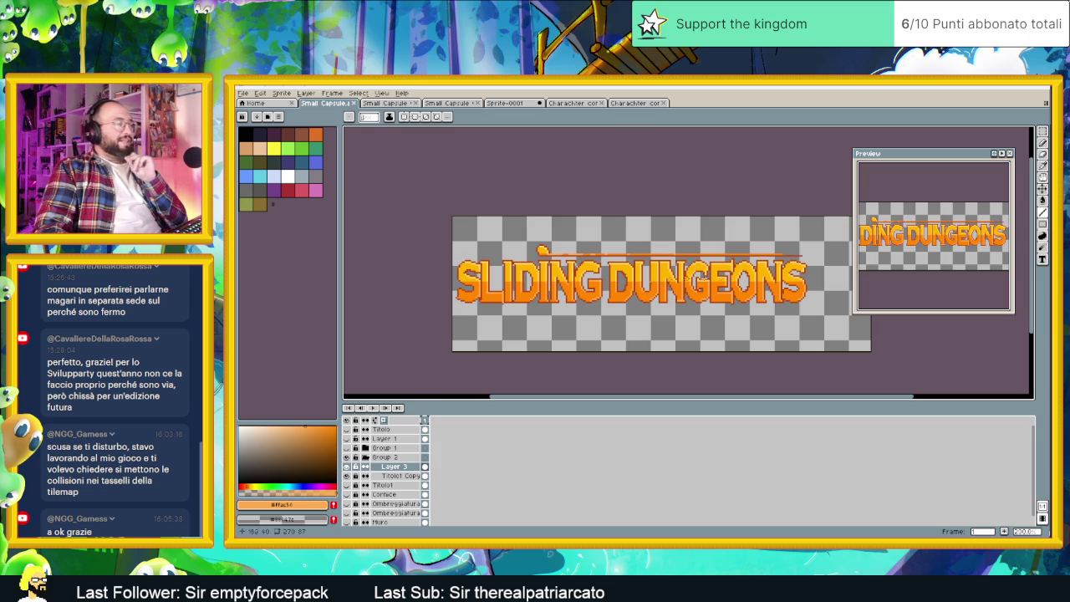
Toggle the Titolo1 Copy layer's visibility off and back on.
{"action": "left_click", "coordinate": [350, 467]}
{"action": "left_click", "coordinate": [347, 477]}
{"action": "left_click", "coordinate": [348, 477]}
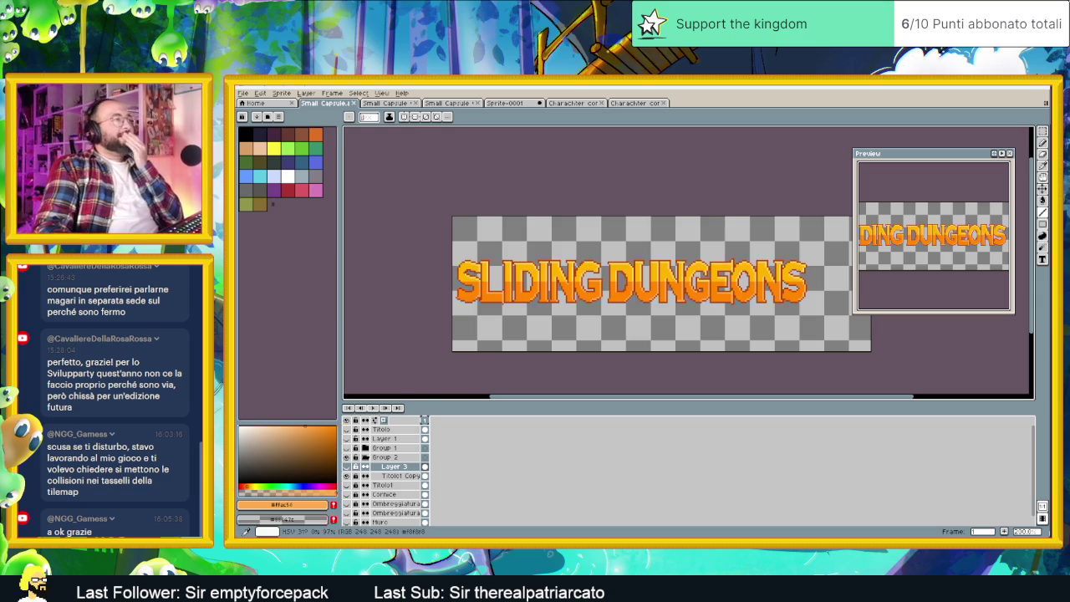
{"action": "scroll", "coordinate": [509, 284], "scroll_direction": "up", "scroll_amount": 2}
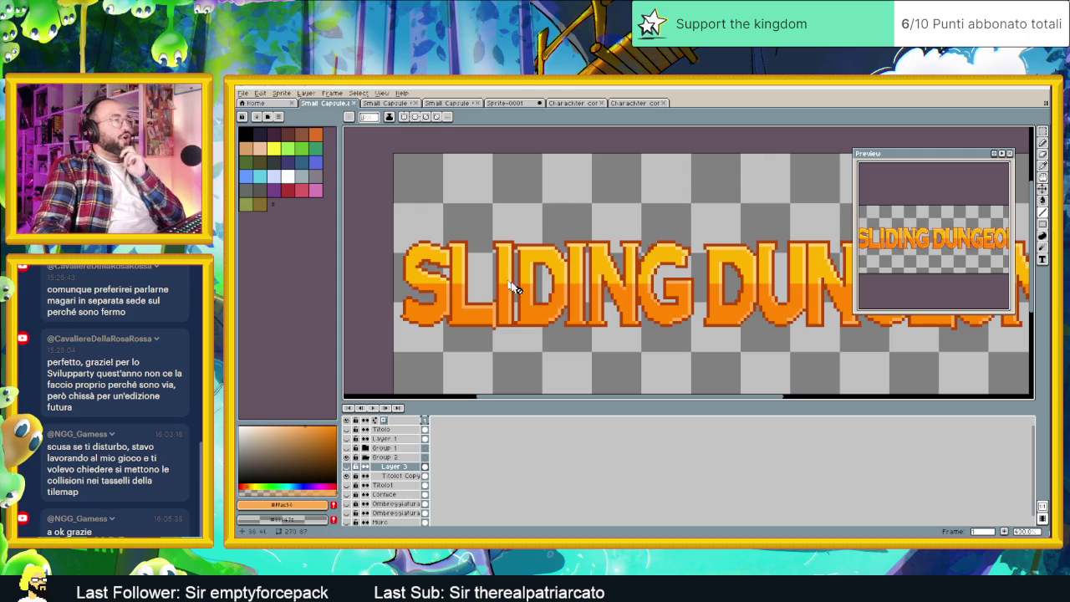
{"action": "scroll", "coordinate": [552, 307], "scroll_direction": "down", "scroll_amount": 1}
{"action": "scroll", "coordinate": [743, 299], "scroll_direction": "down", "scroll_amount": 1}
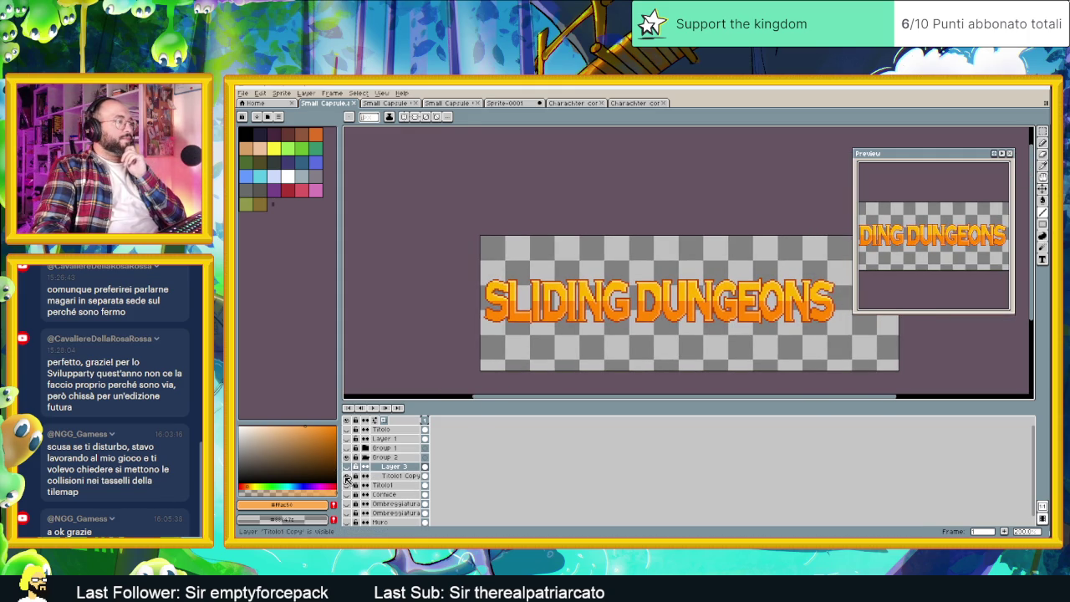
Hide Titolo1 Copy, duplicate it, move the copy above Layer 3 and make it visible.
{"action": "left_click", "coordinate": [347, 476]}
{"action": "left_click", "coordinate": [405, 476]}
{"action": "right_click", "coordinate": [404, 476]}
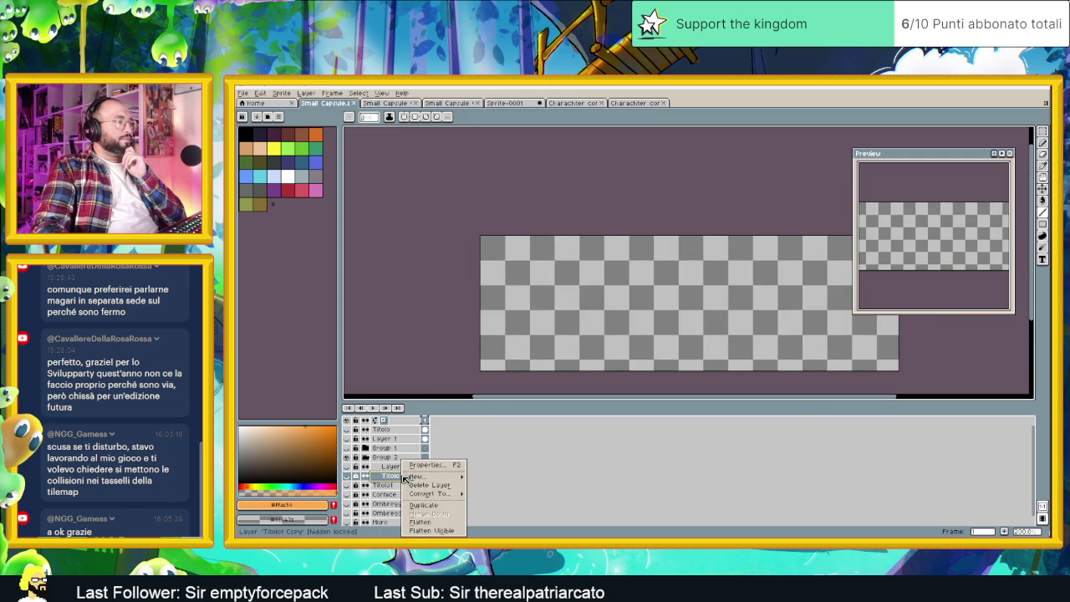
{"action": "left_click", "coordinate": [441, 507]}
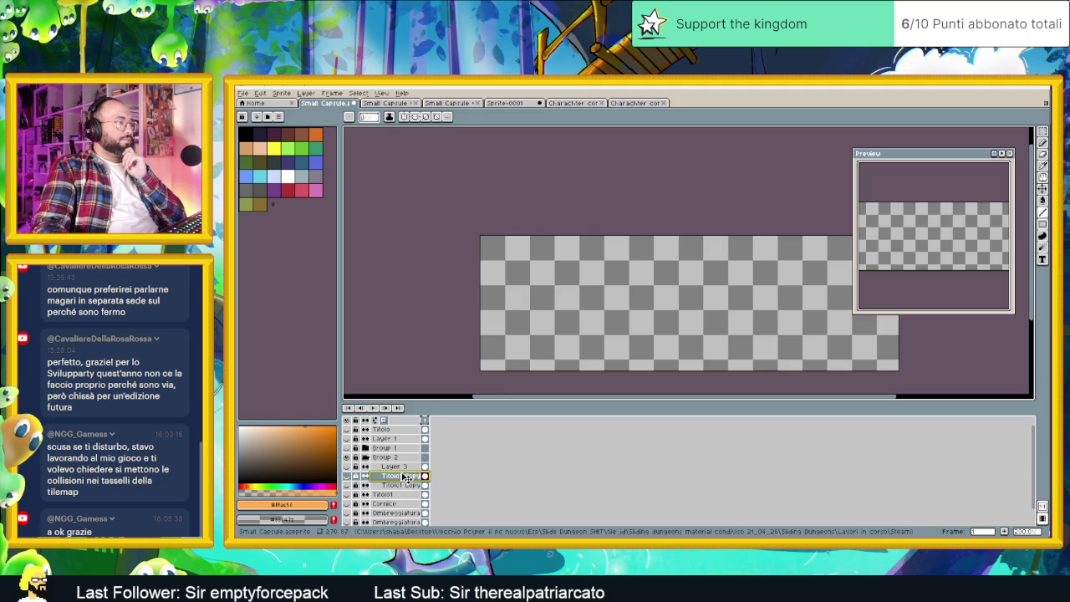
{"action": "left_click_drag", "start_coordinate": [393, 477], "coordinate": [393, 464]}
{"action": "left_click", "coordinate": [346, 466]}
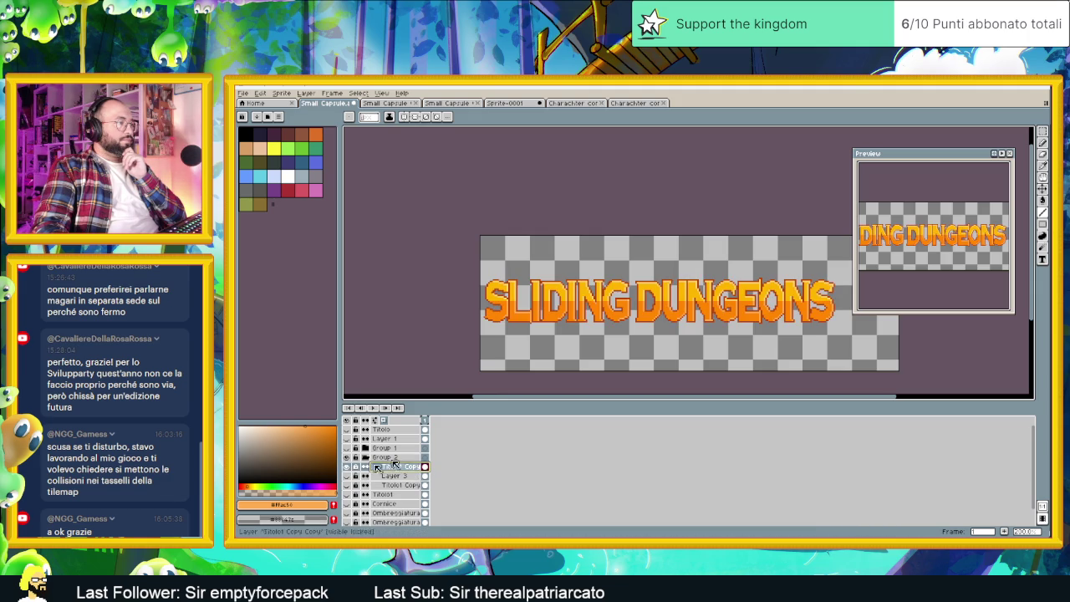
{"action": "scroll", "coordinate": [626, 327], "scroll_direction": "right", "scroll_amount": 2}
{"action": "scroll", "coordinate": [585, 313], "scroll_direction": "right", "scroll_amount": 3}
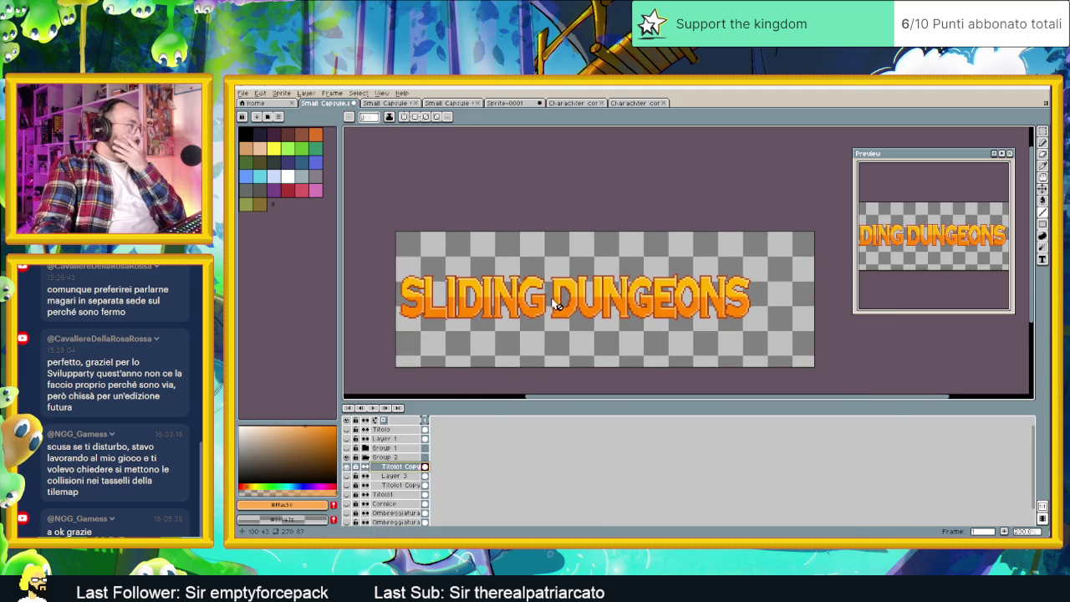
{"action": "left_click", "coordinate": [264, 94]}
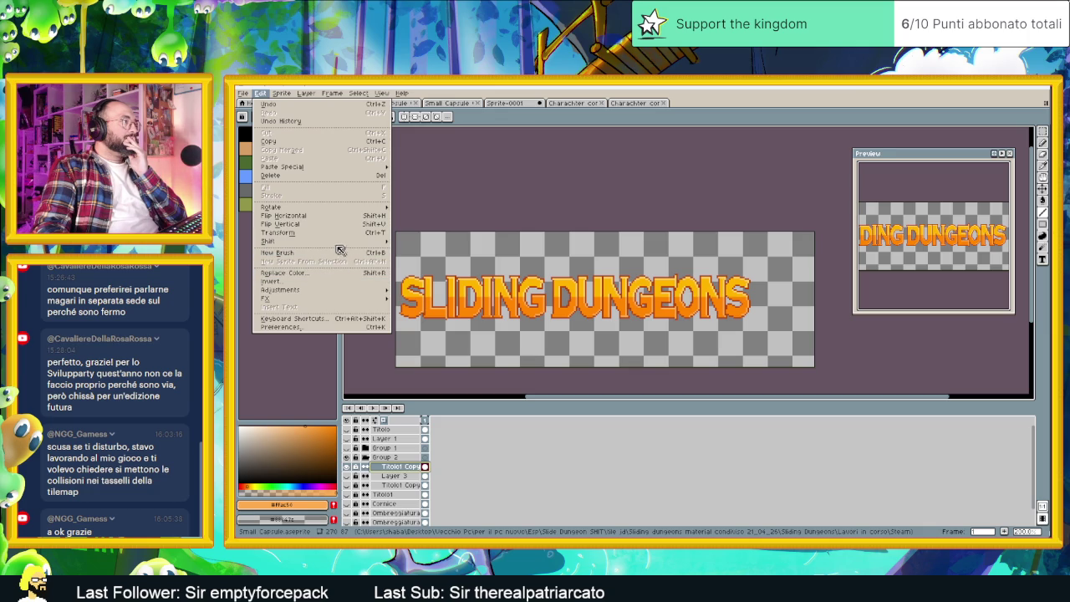
{"action": "mouse_move", "coordinate": [280, 290]}
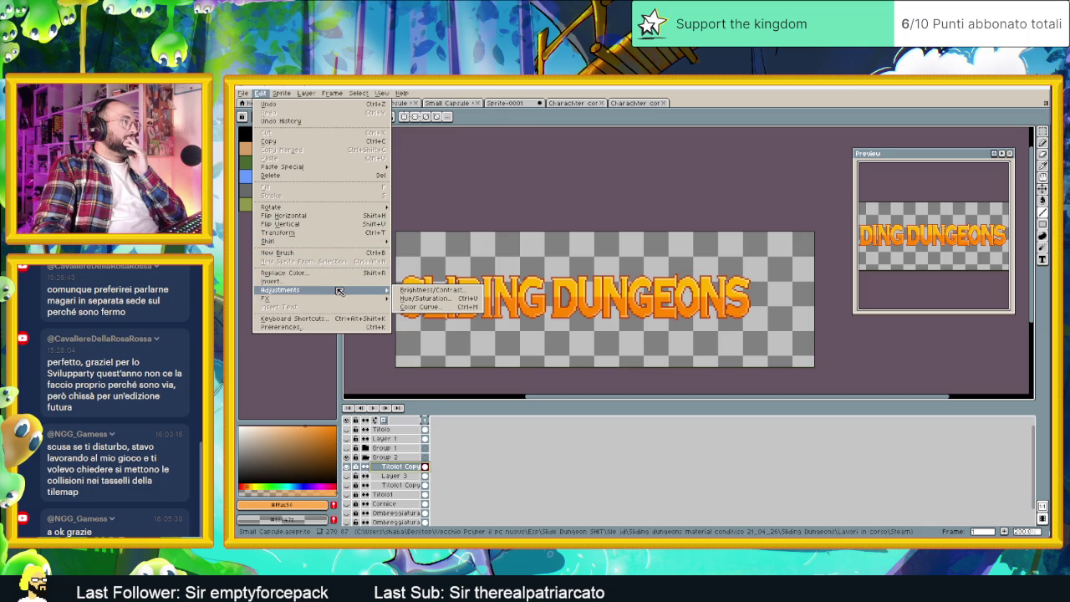
{"action": "left_click", "coordinate": [447, 303]}
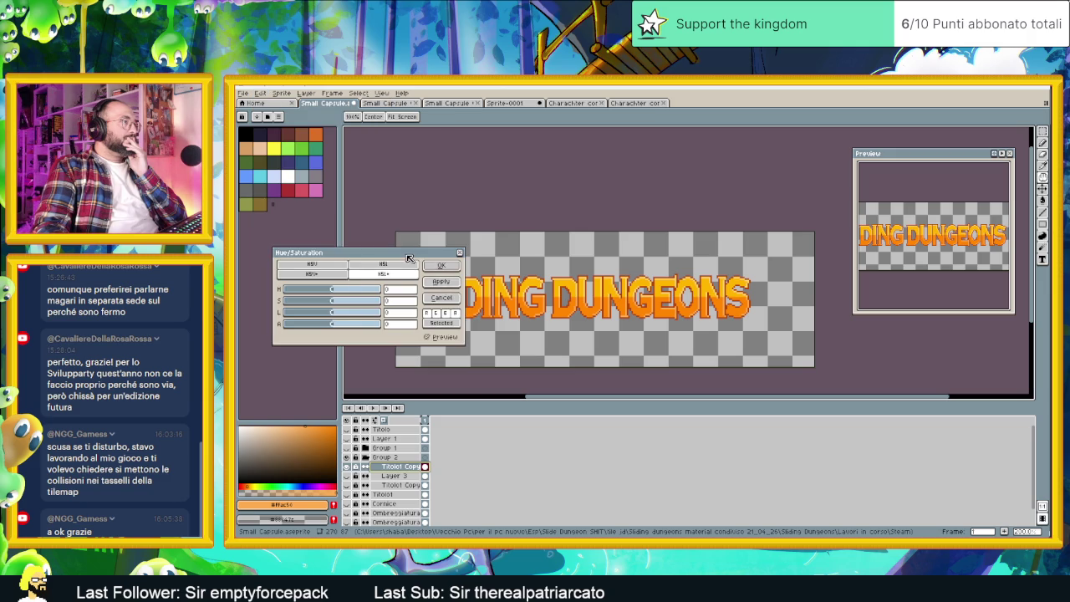
{"action": "left_click_drag", "start_coordinate": [409, 255], "coordinate": [748, 351]}
{"action": "mouse_move", "coordinate": [667, 398]}
{"action": "left_mouse_down"}
{"action": "mouse_move", "coordinate": [674, 385]}
{"action": "mouse_move", "coordinate": [644, 384]}
{"action": "mouse_move", "coordinate": [702, 392]}
{"action": "mouse_move", "coordinate": [638, 394]}
{"action": "mouse_move", "coordinate": [671, 409]}
{"action": "mouse_move", "coordinate": [672, 385]}
{"action": "left_mouse_up"}
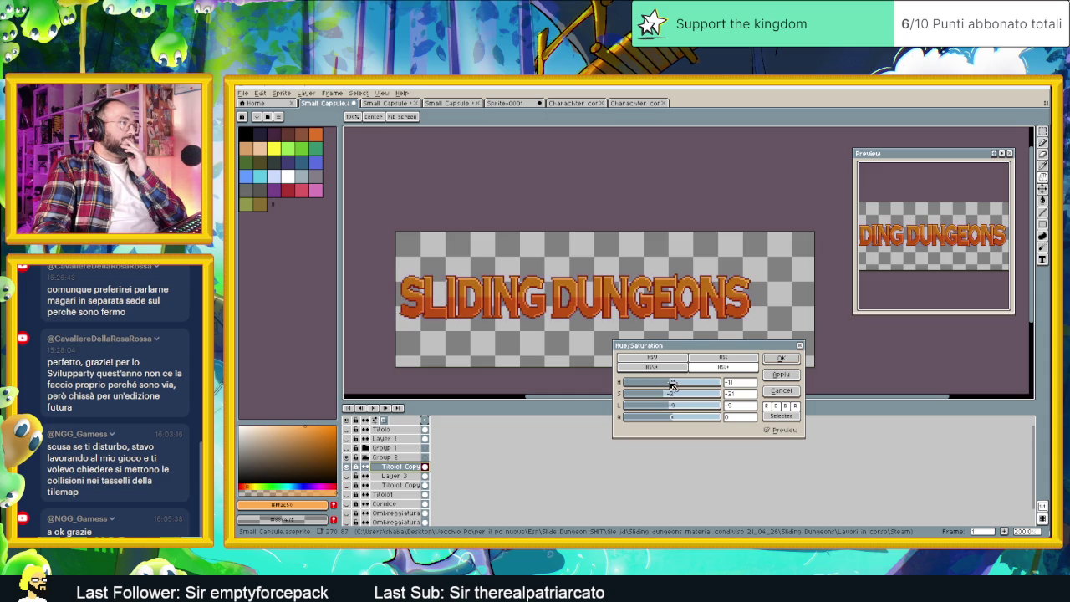
{"action": "mouse_move", "coordinate": [670, 384]}
{"action": "left_mouse_down"}
{"action": "mouse_move", "coordinate": [730, 383]}
{"action": "mouse_move", "coordinate": [650, 386]}
{"action": "left_mouse_up"}
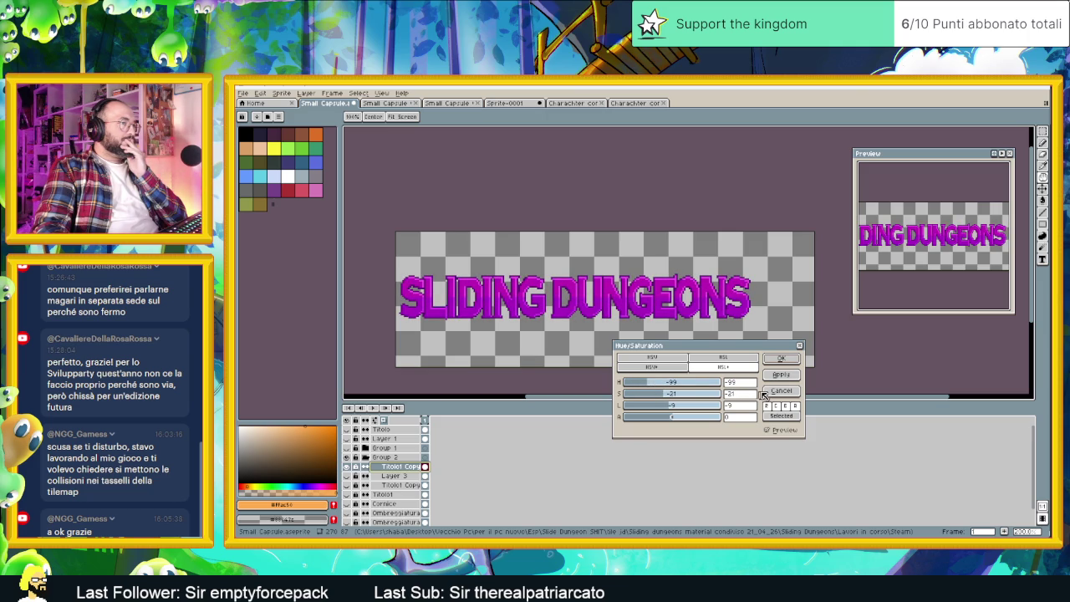
{"action": "left_click", "coordinate": [739, 361]}
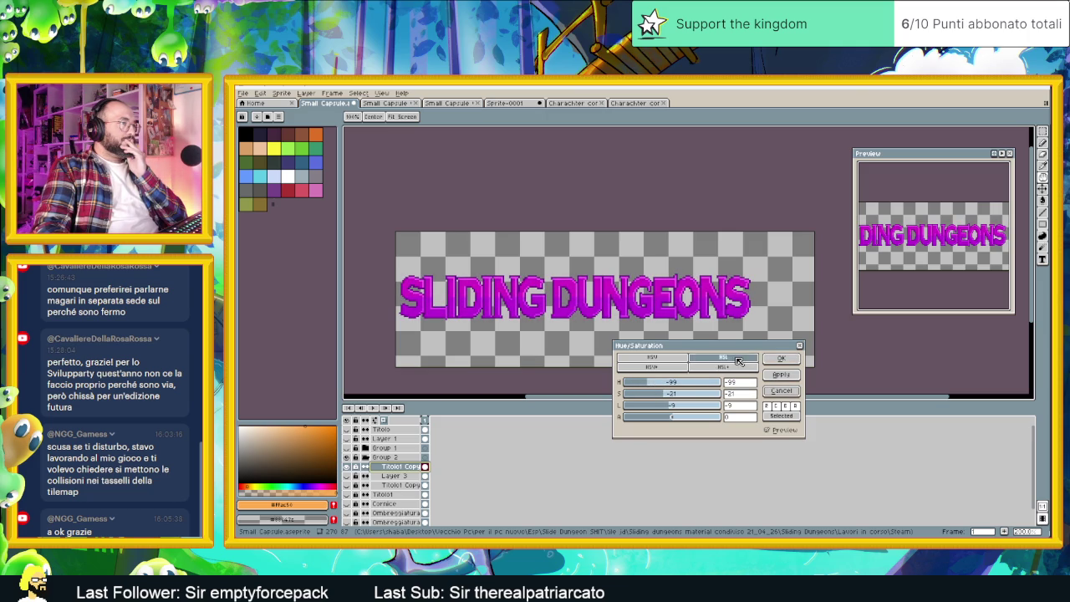
{"action": "left_click", "coordinate": [692, 366]}
{"action": "left_click", "coordinate": [724, 360]}
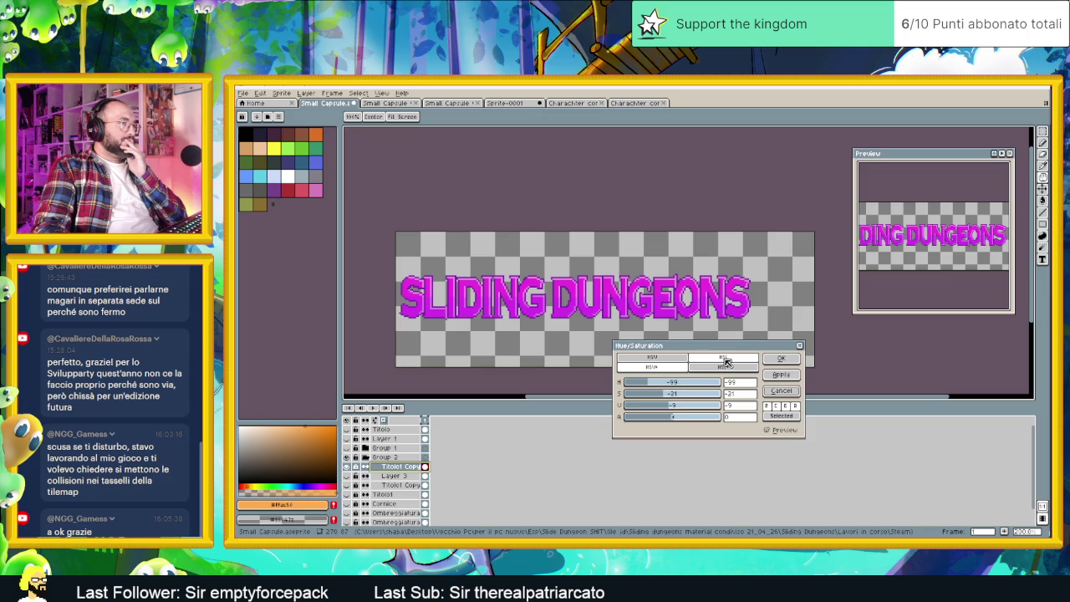
{"action": "left_click", "coordinate": [677, 359]}
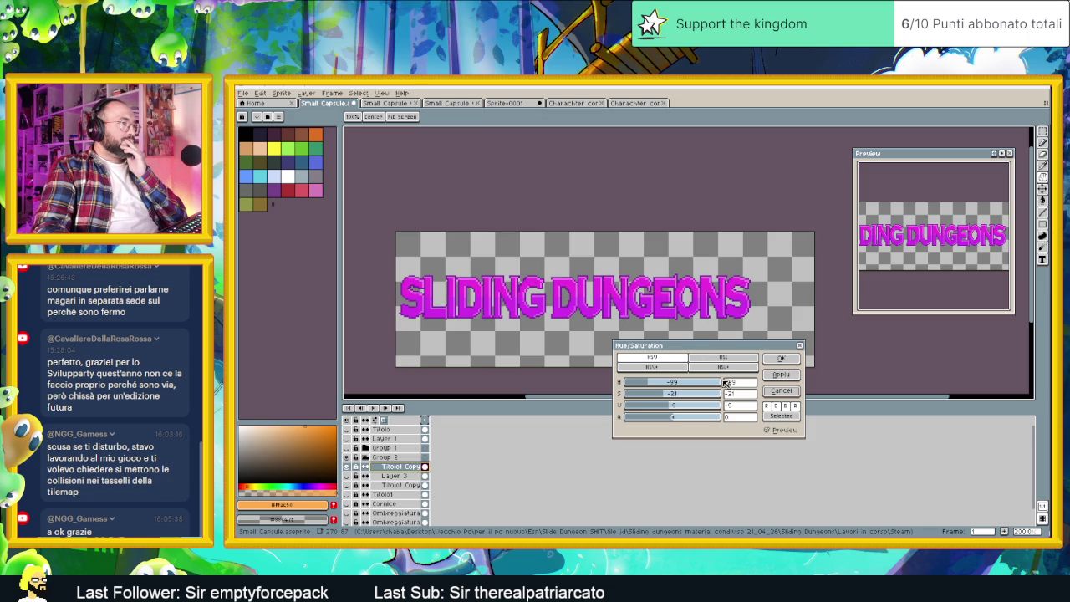
{"action": "left_click", "coordinate": [781, 391]}
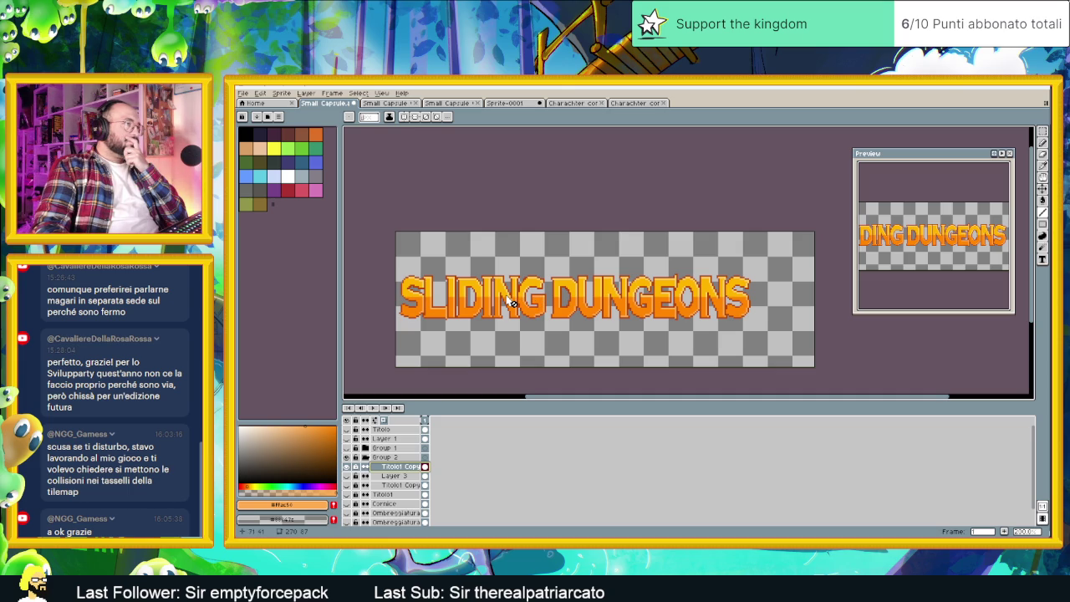
Bring up File Explorer showing the project's character folder next to the title banner.
{"action": "scroll", "coordinate": [513, 302], "scroll_direction": "up", "scroll_amount": 2}
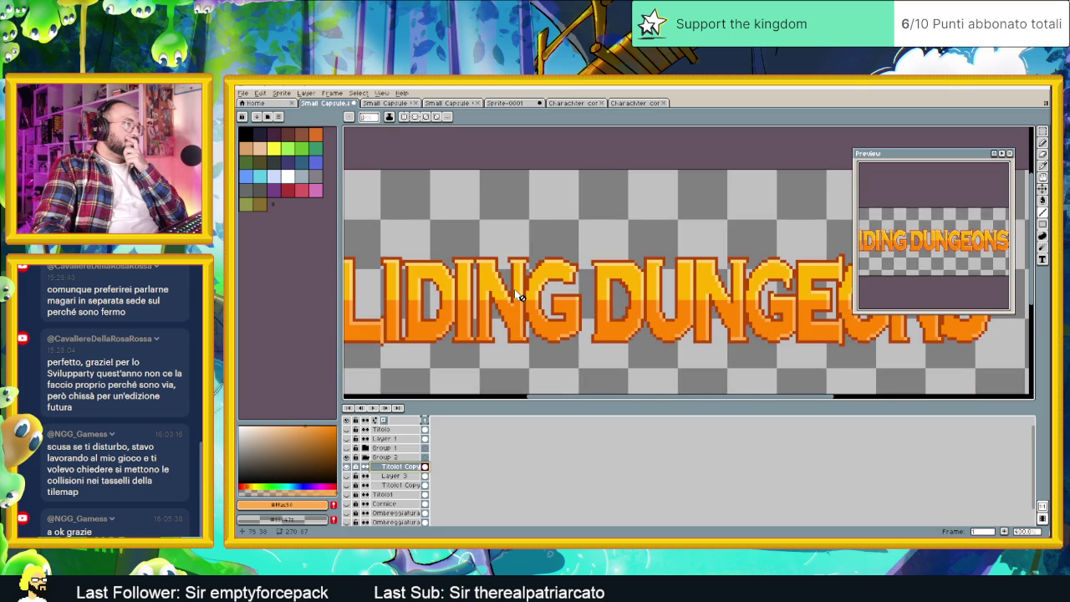
{"action": "scroll", "coordinate": [520, 297], "scroll_direction": "down", "scroll_amount": 2}
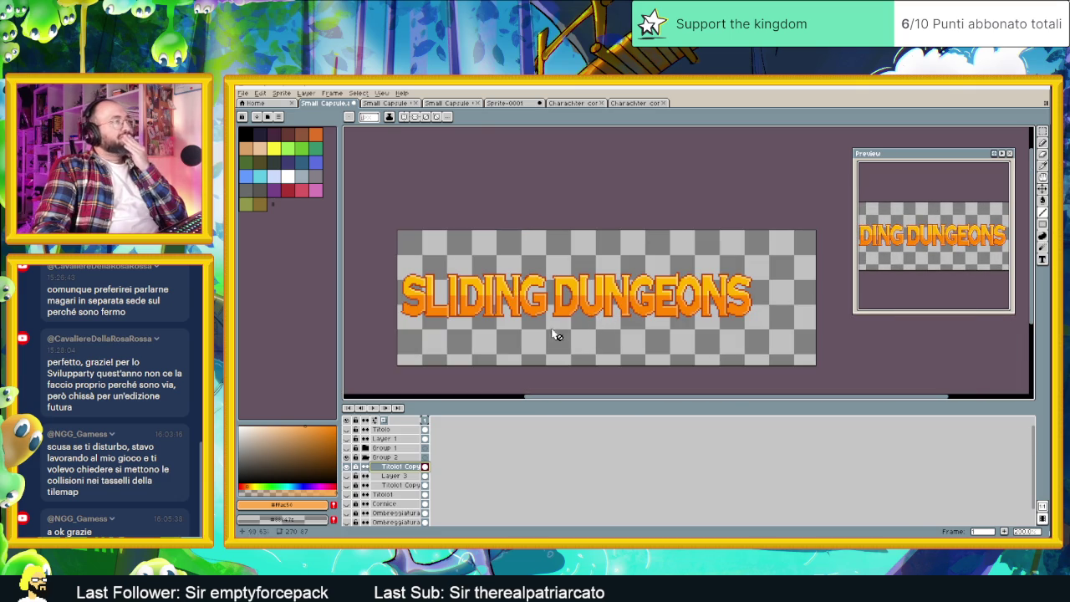
{"action": "key", "text": "alt+Tab"}
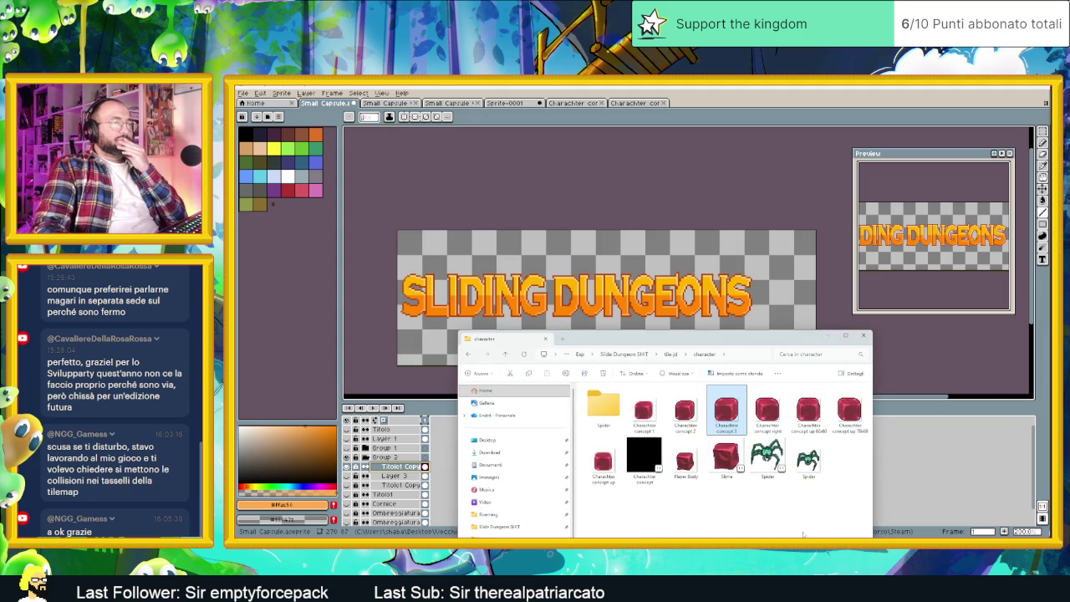
Go up to the tile jd folder and open Sliding Dungeon Titolo Base in Aseprite.
{"action": "left_click", "coordinate": [670, 354]}
{"action": "left_click_drag", "start_coordinate": [669, 338], "coordinate": [610, 235]}
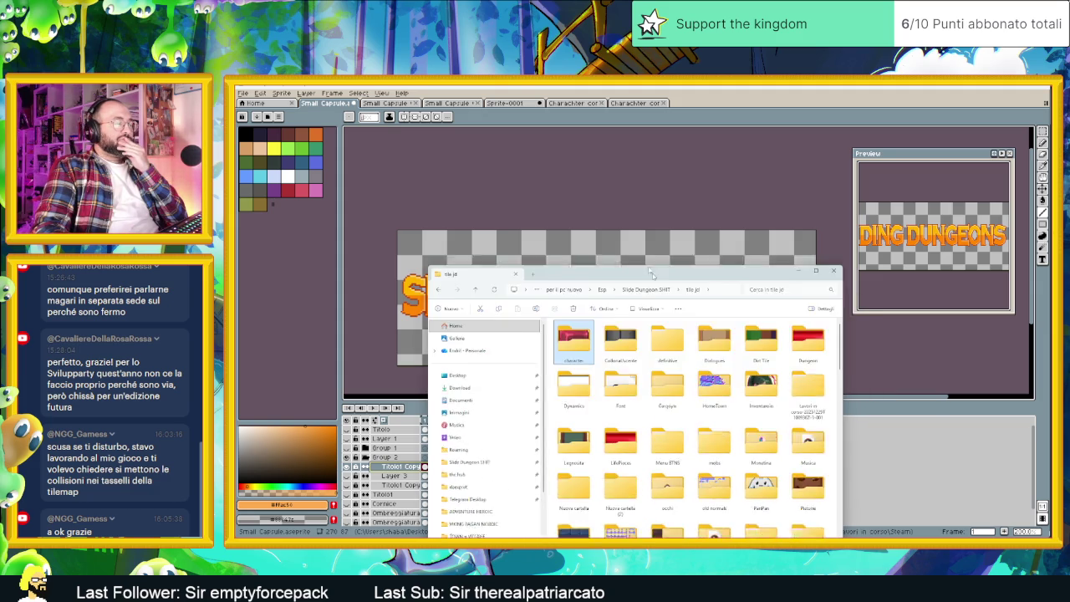
{"action": "scroll", "coordinate": [643, 401], "scroll_direction": "down", "scroll_amount": 3}
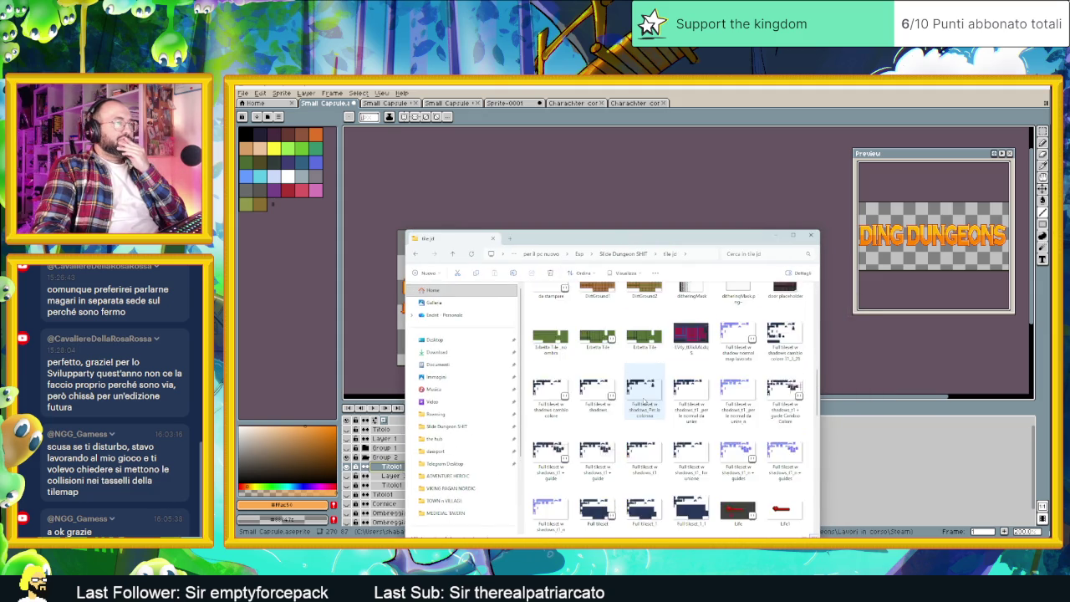
{"action": "scroll", "coordinate": [644, 401], "scroll_direction": "down", "scroll_amount": 3}
{"action": "scroll", "coordinate": [643, 401], "scroll_direction": "down", "scroll_amount": 3}
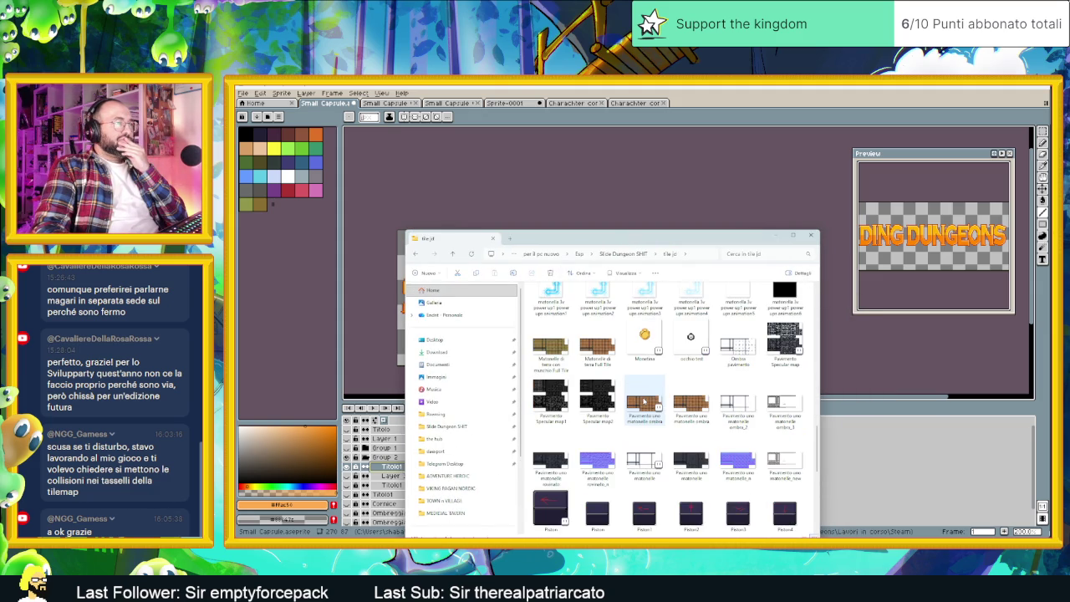
{"action": "scroll", "coordinate": [643, 401], "scroll_direction": "down", "scroll_amount": 4}
{"action": "scroll", "coordinate": [669, 393], "scroll_direction": "down", "scroll_amount": 2}
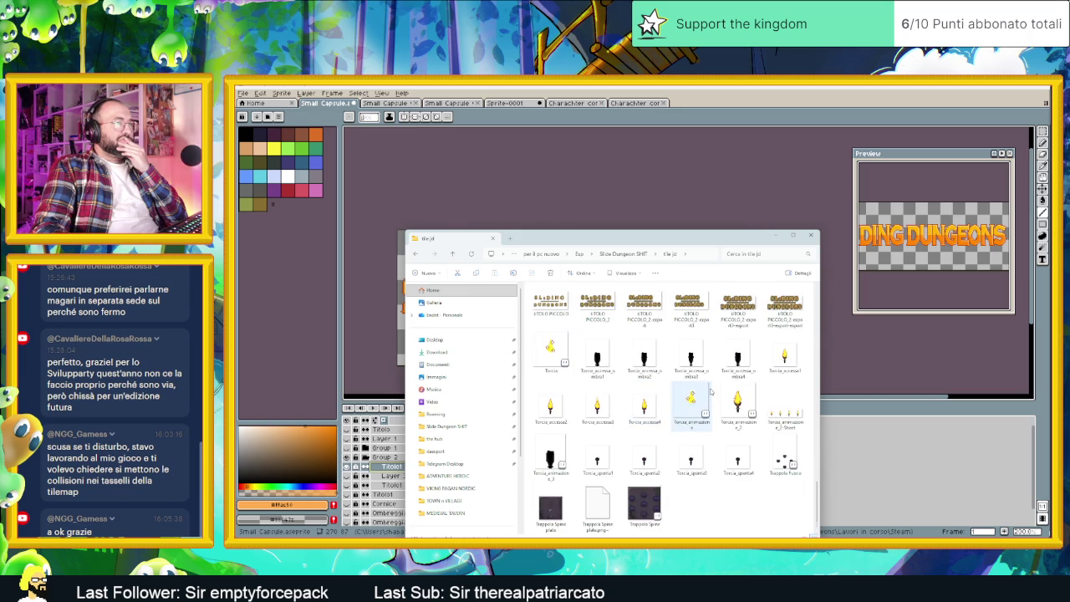
{"action": "scroll", "coordinate": [719, 388], "scroll_direction": "up", "scroll_amount": 2}
{"action": "left_click", "coordinate": [740, 351]}
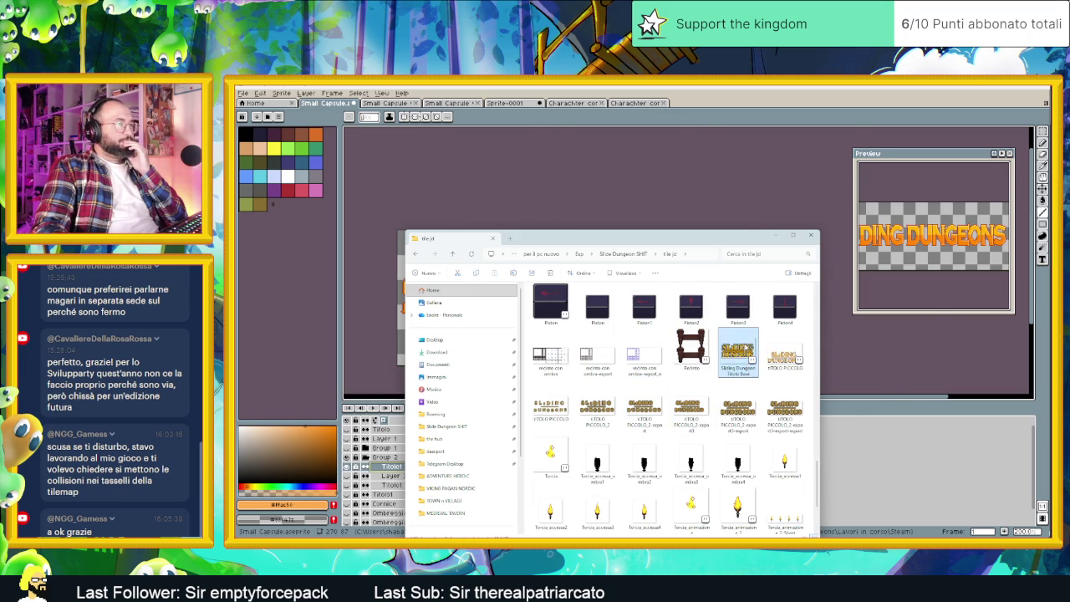
{"action": "double_click", "coordinate": [744, 348]}
Toggle the title's outline layers and Layer 1 on and off to compare them.
{"action": "scroll", "coordinate": [745, 348], "scroll_direction": "down", "scroll_amount": 1}
{"action": "scroll", "coordinate": [744, 347], "scroll_direction": "down", "scroll_amount": 1}
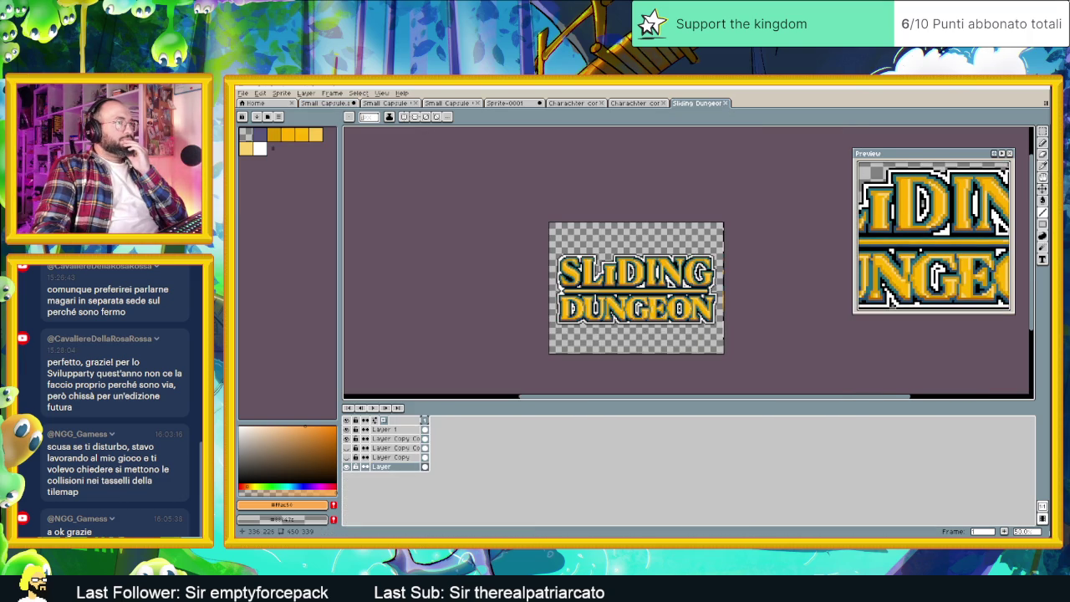
{"action": "scroll", "coordinate": [661, 311], "scroll_direction": "up", "scroll_amount": 1}
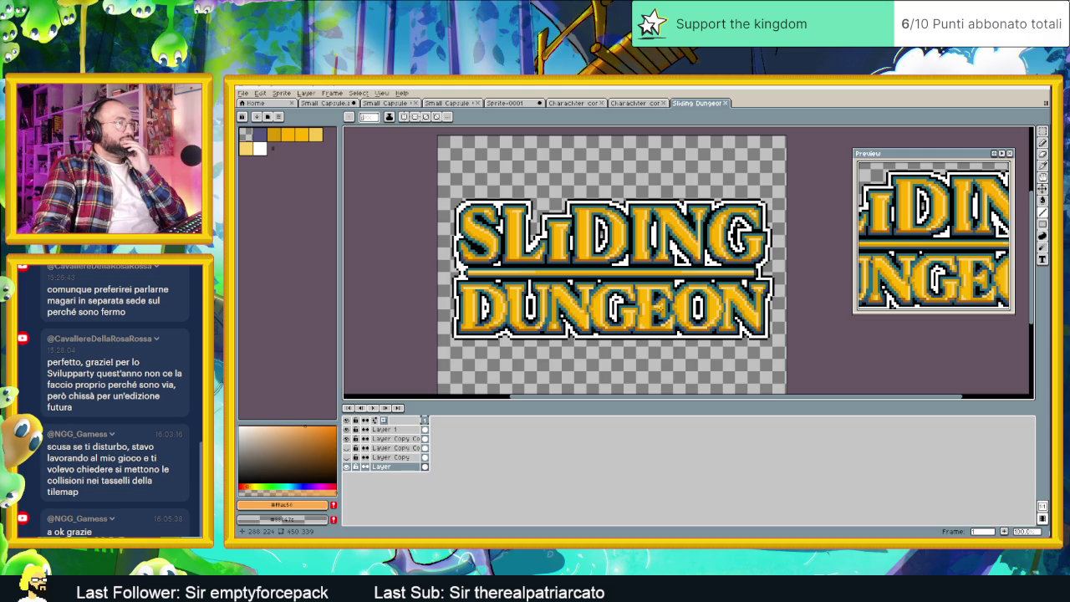
{"action": "left_click", "coordinate": [347, 466]}
{"action": "left_click", "coordinate": [347, 439]}
{"action": "left_click", "coordinate": [346, 439]}
{"action": "left_click", "coordinate": [347, 430]}
{"action": "left_click", "coordinate": [347, 430]}
{"action": "left_click", "coordinate": [347, 439]}
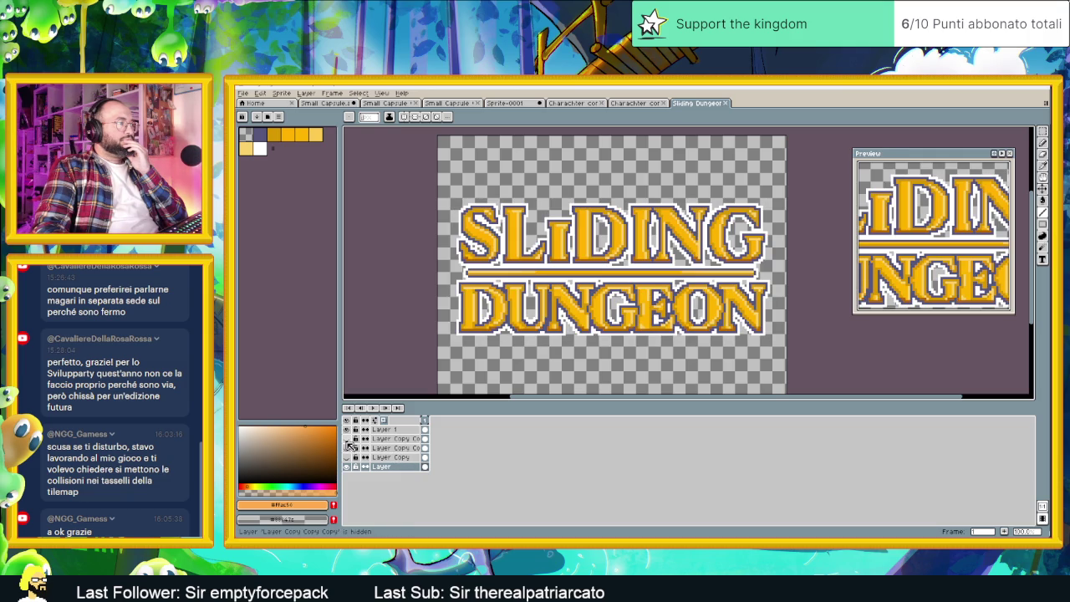
{"action": "left_click", "coordinate": [346, 439]}
{"action": "left_click", "coordinate": [347, 439]}
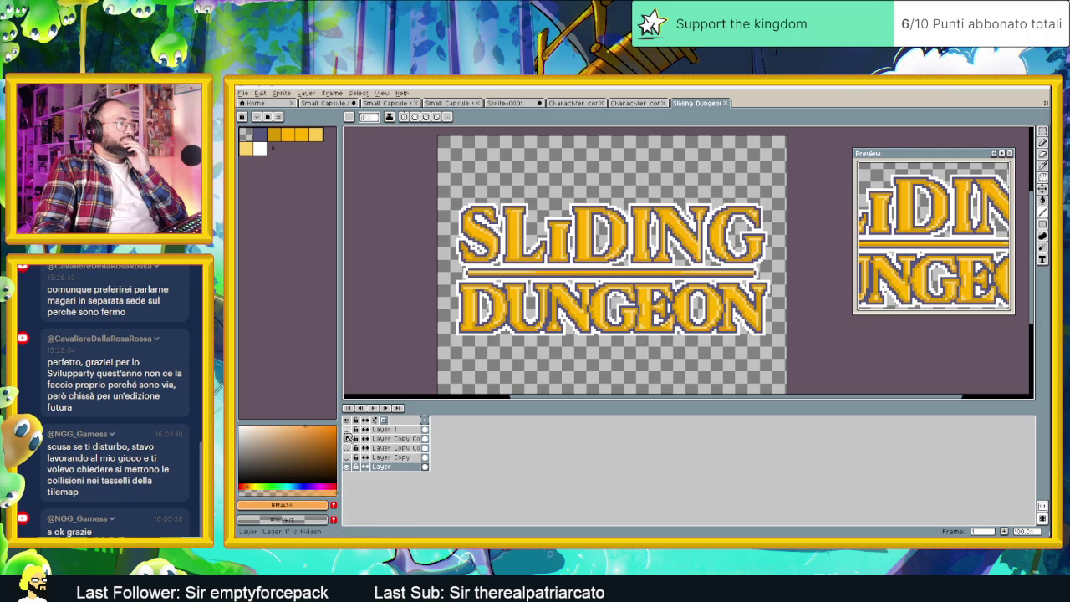
{"action": "left_click", "coordinate": [348, 448]}
{"action": "left_click", "coordinate": [348, 448]}
{"action": "left_click", "coordinate": [348, 448]}
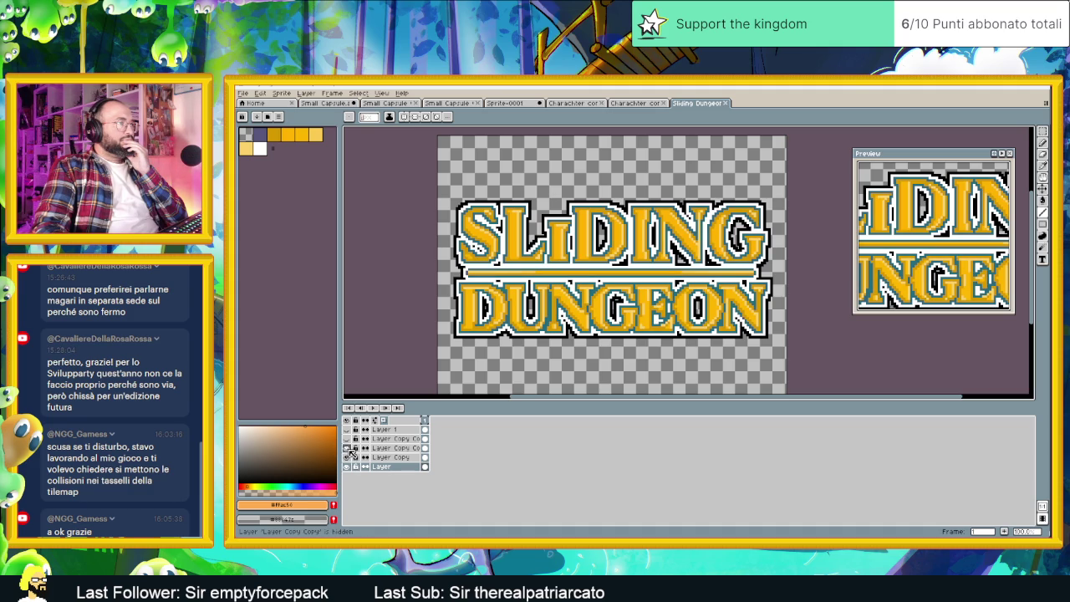
Make Layer Copy Copy, the outer white outline layer and Layer 1 visible again.
{"action": "left_click", "coordinate": [348, 449]}
{"action": "left_click", "coordinate": [349, 449]}
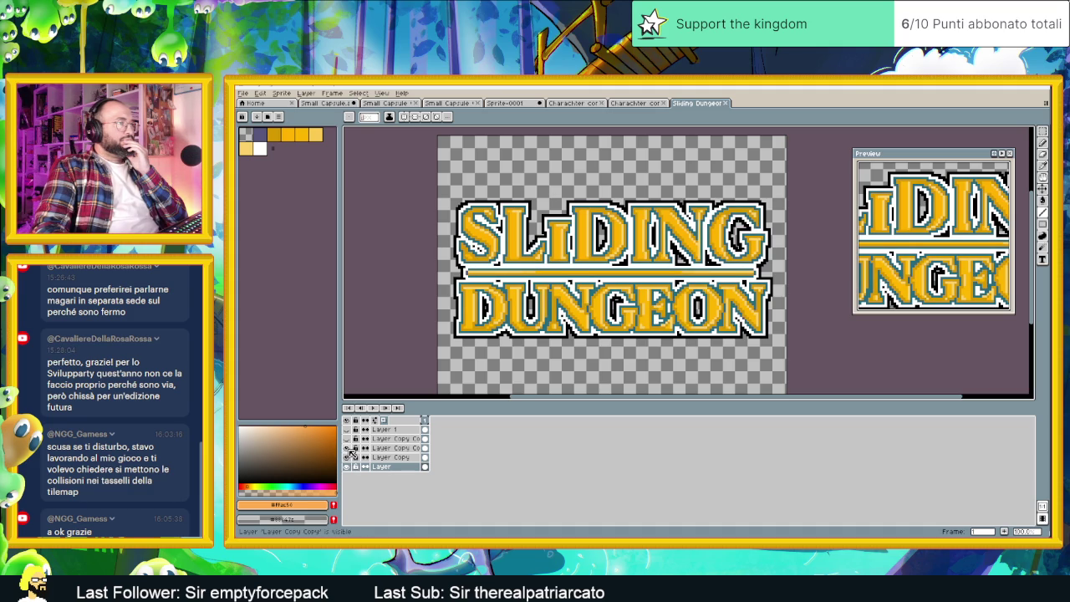
{"action": "left_click", "coordinate": [347, 439]}
{"action": "left_click", "coordinate": [346, 430]}
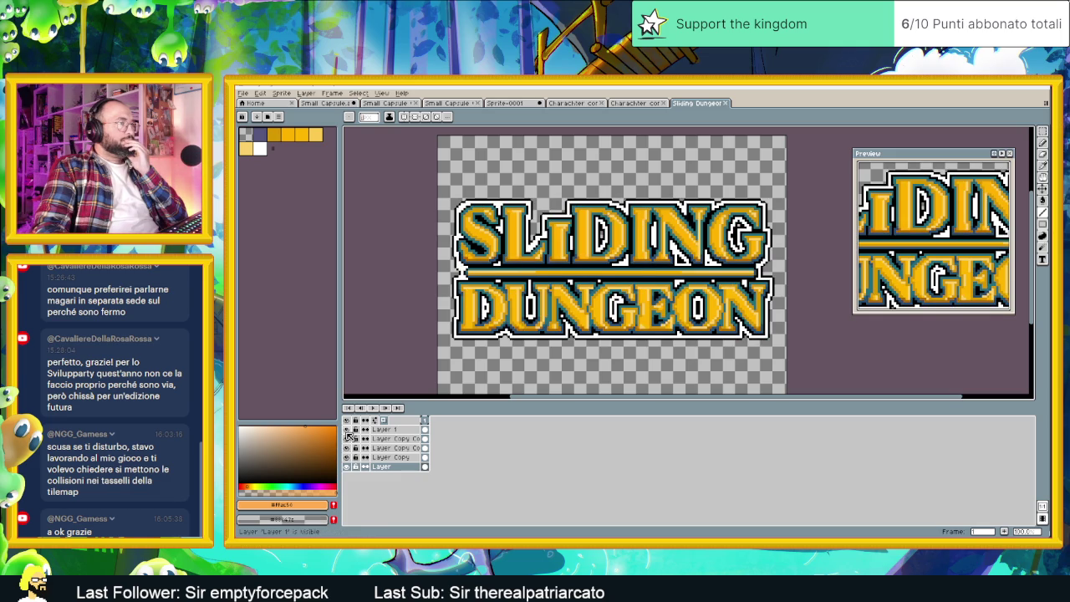
Zoom in and out to inspect the logo, then return to the orange capsule title.
{"action": "scroll", "coordinate": [649, 307], "scroll_direction": "down", "scroll_amount": 2}
{"action": "scroll", "coordinate": [651, 307], "scroll_direction": "up", "scroll_amount": 1}
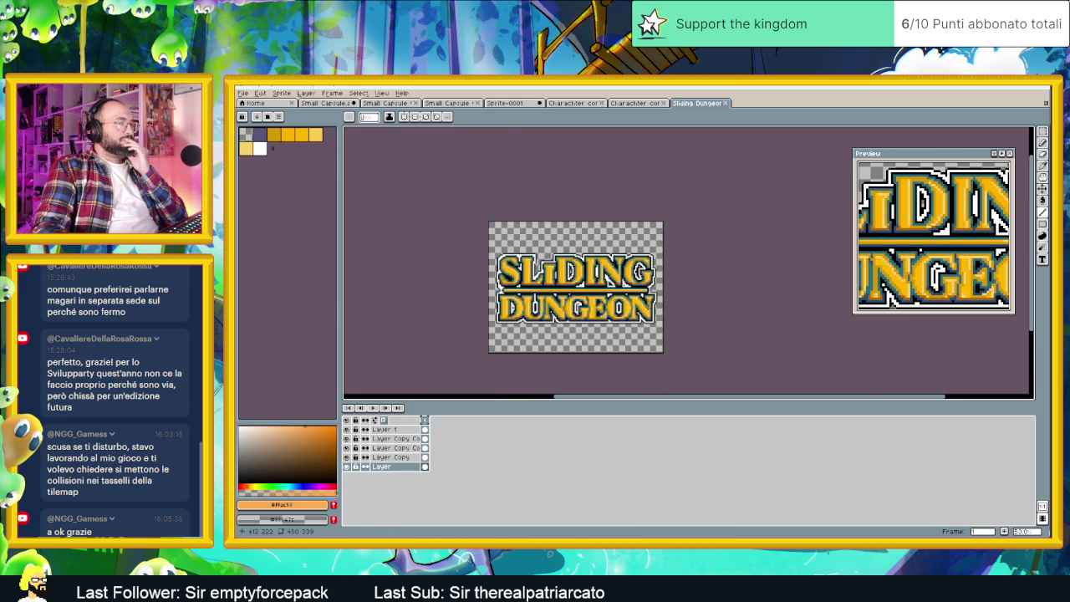
{"action": "scroll", "coordinate": [651, 303], "scroll_direction": "up", "scroll_amount": 2}
{"action": "scroll", "coordinate": [651, 304], "scroll_direction": "up", "scroll_amount": 1}
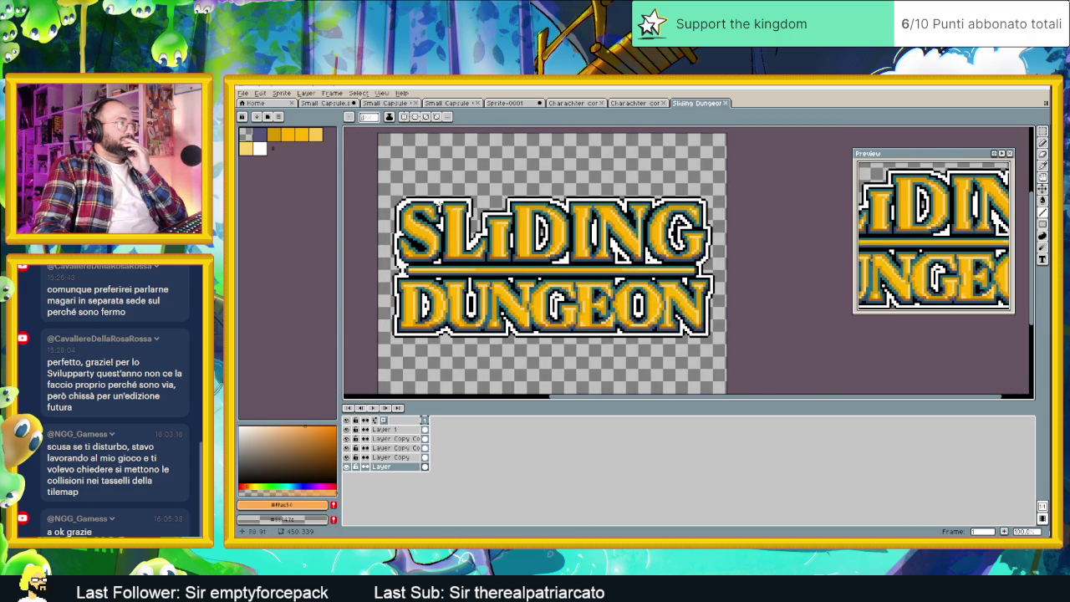
{"action": "scroll", "coordinate": [436, 204], "scroll_direction": "up", "scroll_amount": 1}
{"action": "scroll", "coordinate": [501, 225], "scroll_direction": "up", "scroll_amount": 2}
{"action": "scroll", "coordinate": [585, 238], "scroll_direction": "up", "scroll_amount": 1}
{"action": "scroll", "coordinate": [644, 246], "scroll_direction": "up", "scroll_amount": 1}
{"action": "scroll", "coordinate": [644, 246], "scroll_direction": "down", "scroll_amount": 1}
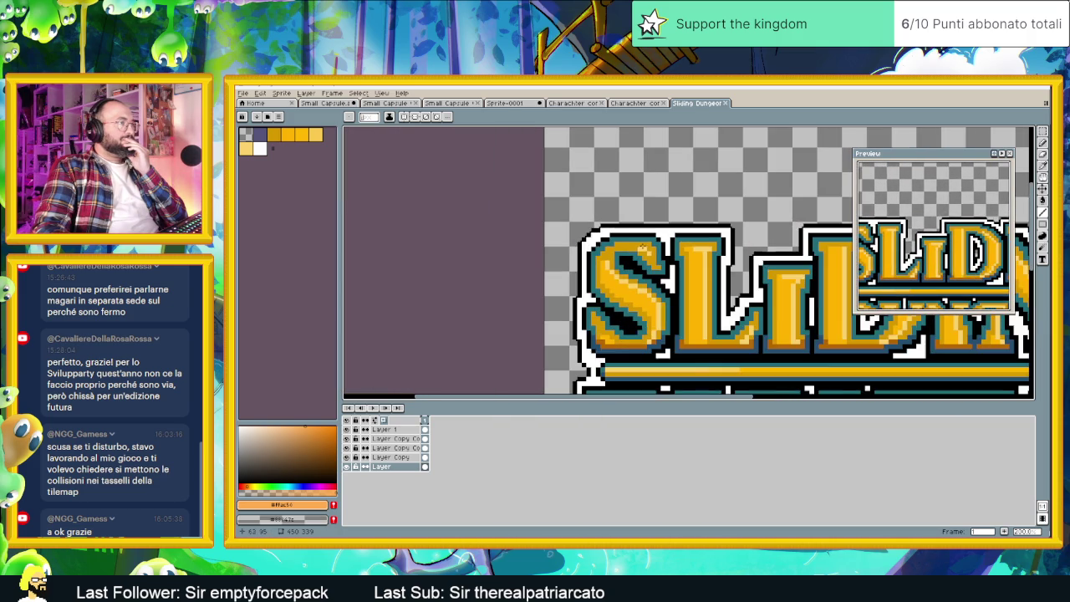
{"action": "scroll", "coordinate": [635, 251], "scroll_direction": "down", "scroll_amount": 1}
{"action": "scroll", "coordinate": [616, 264], "scroll_direction": "down", "scroll_amount": 1}
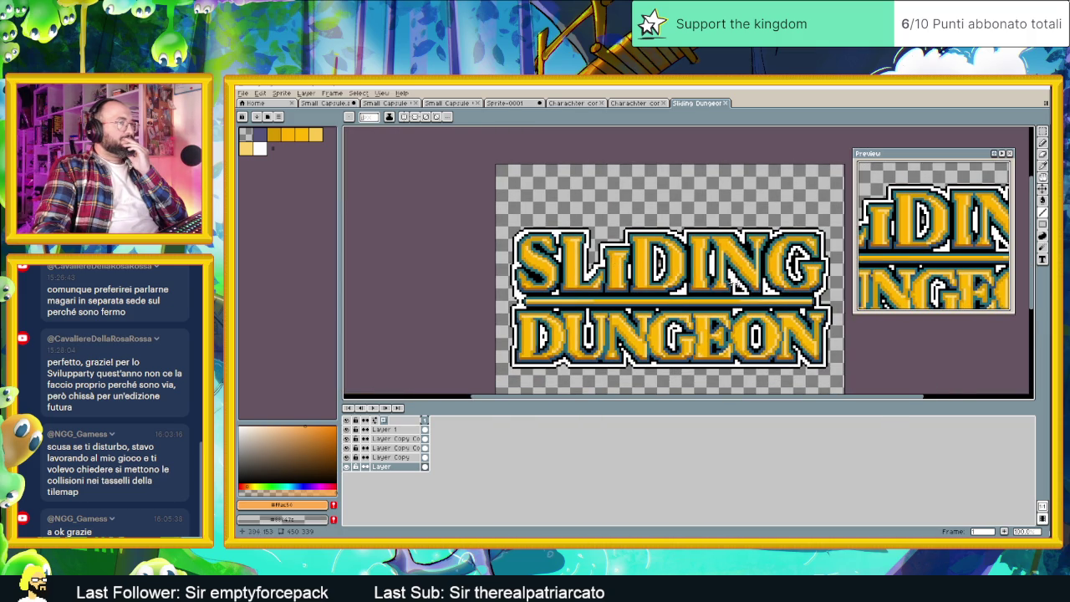
{"action": "scroll", "coordinate": [702, 276], "scroll_direction": "right", "scroll_amount": 2}
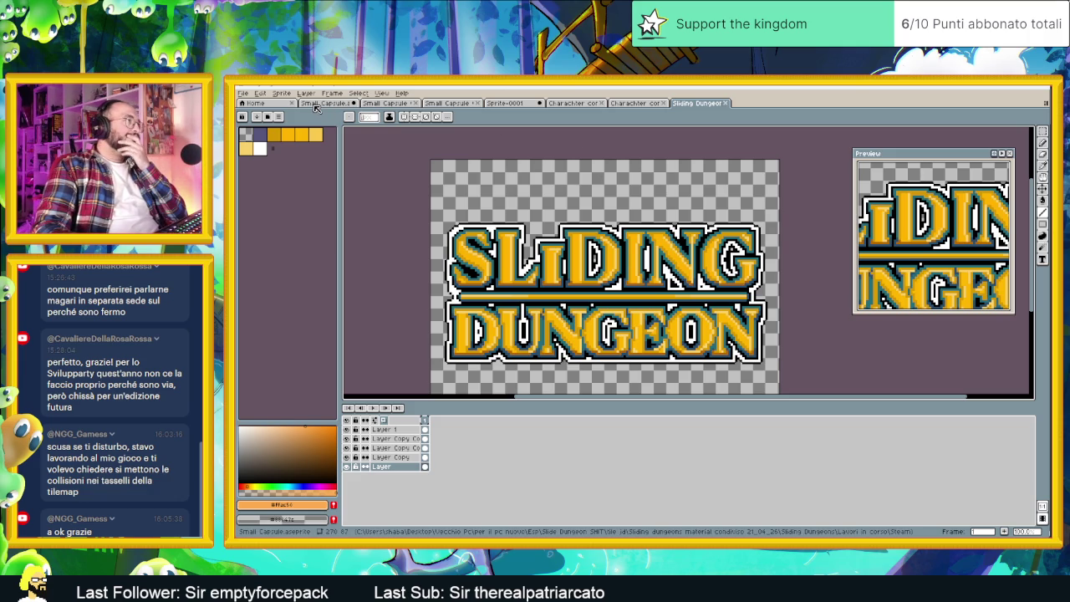
{"action": "left_click", "coordinate": [316, 104]}
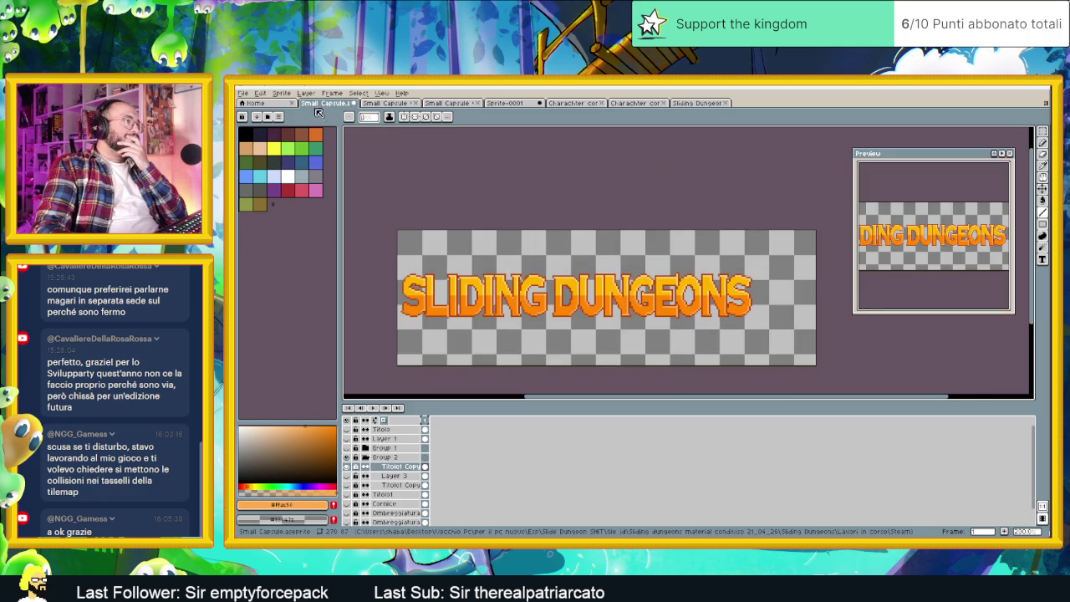
Add a new empty Layer 4 inside Group 2, then bring up the tile jd folder.
{"action": "right_click", "coordinate": [401, 474]}
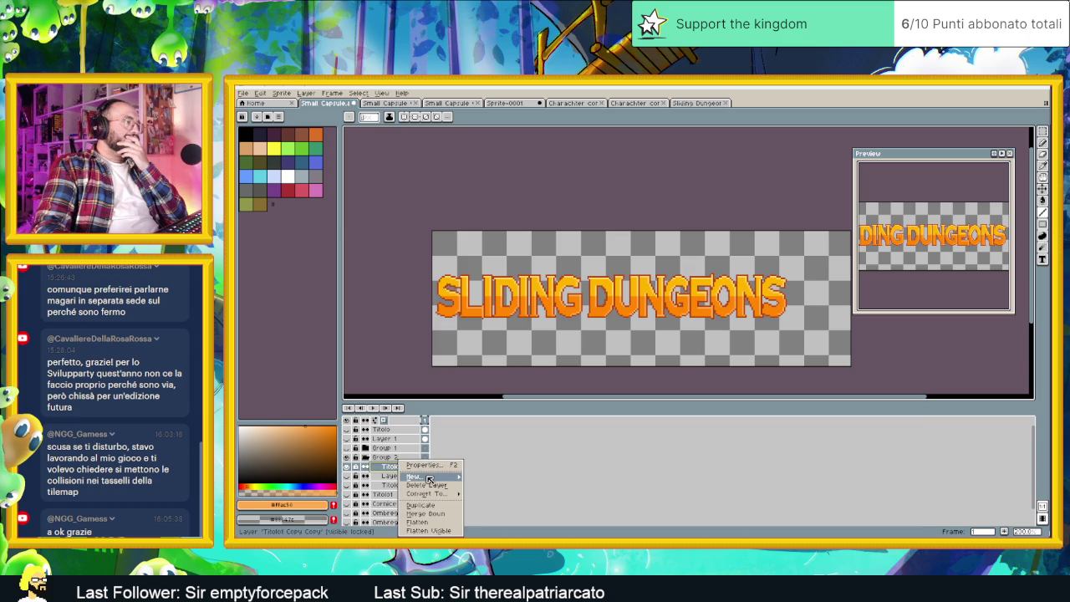
{"action": "left_click", "coordinate": [505, 478]}
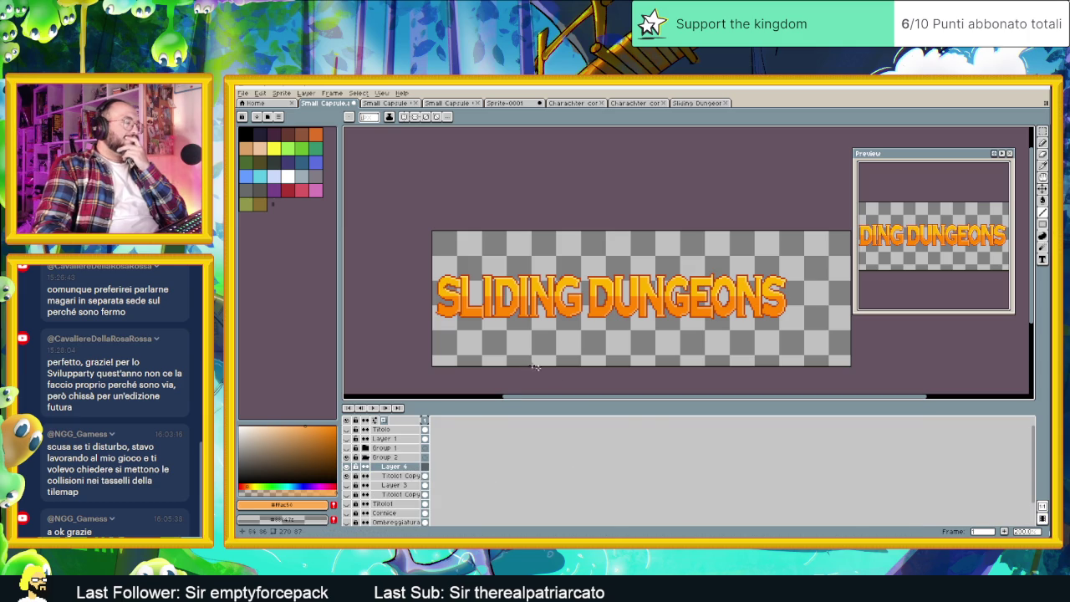
{"action": "key", "text": "alt+Tab"}
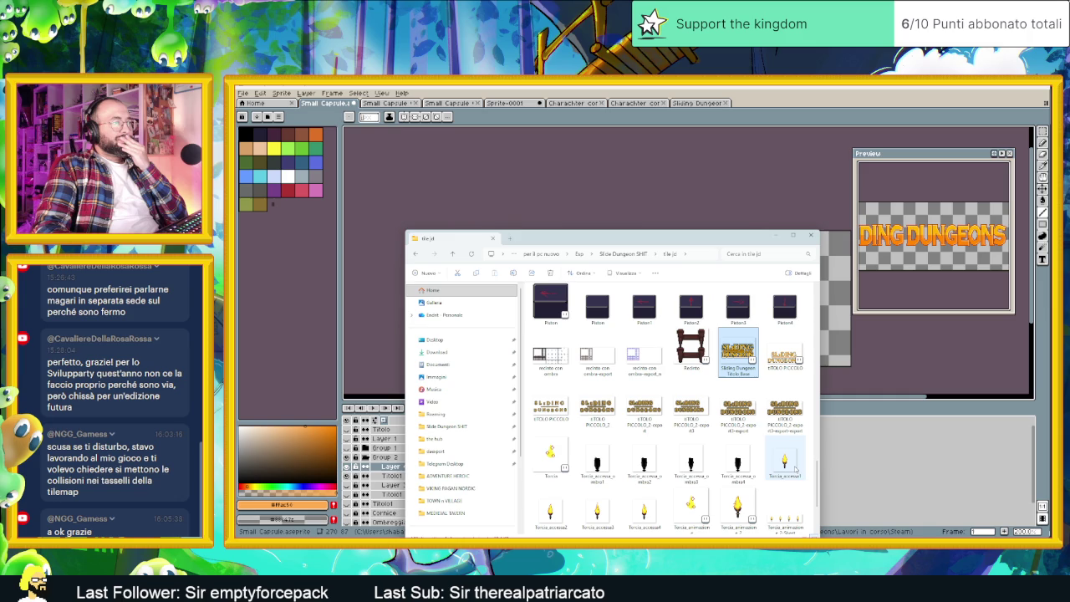
Preview the lit torch image Torcia_accesa4.png, then close the preview.
{"action": "double_click", "coordinate": [792, 467]}
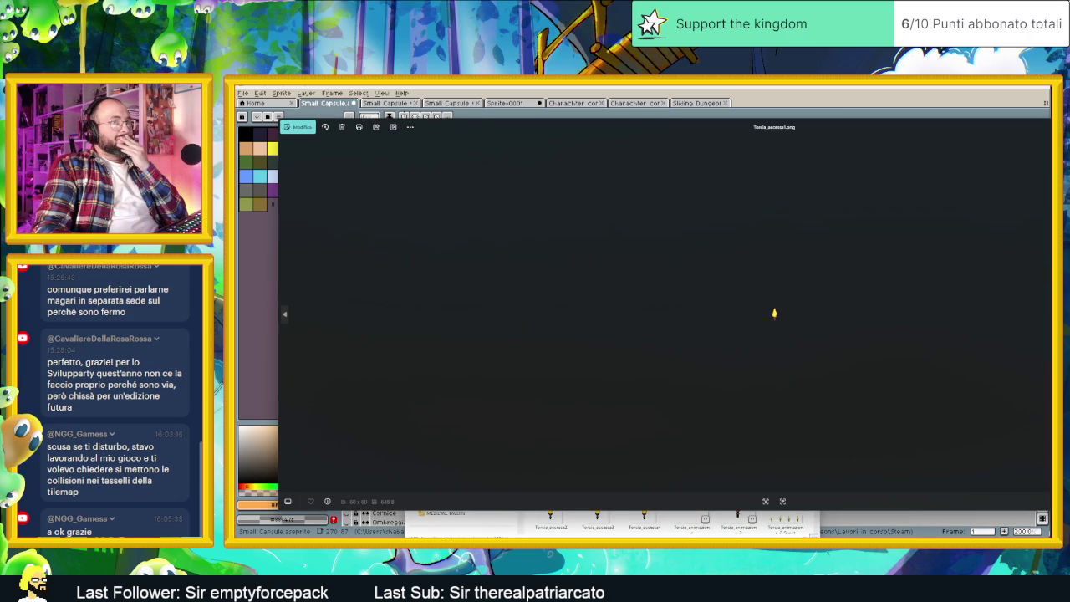
{"action": "key", "text": "Escape"}
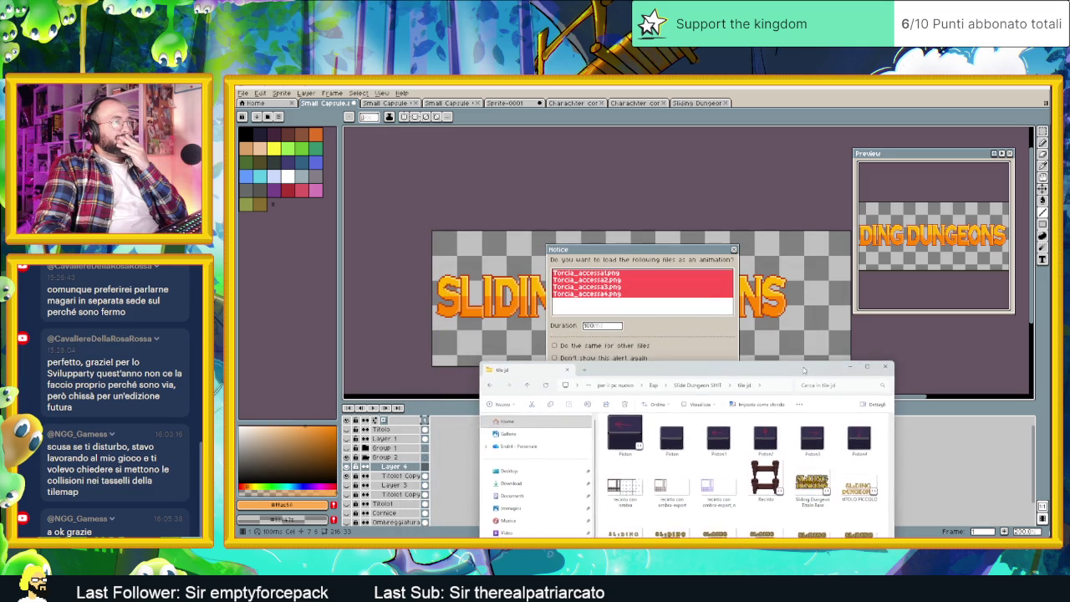
Open the Torcia_accesa torch images as a new sprite and pick its first frame.
{"action": "left_click_drag", "start_coordinate": [777, 240], "coordinate": [820, 421]}
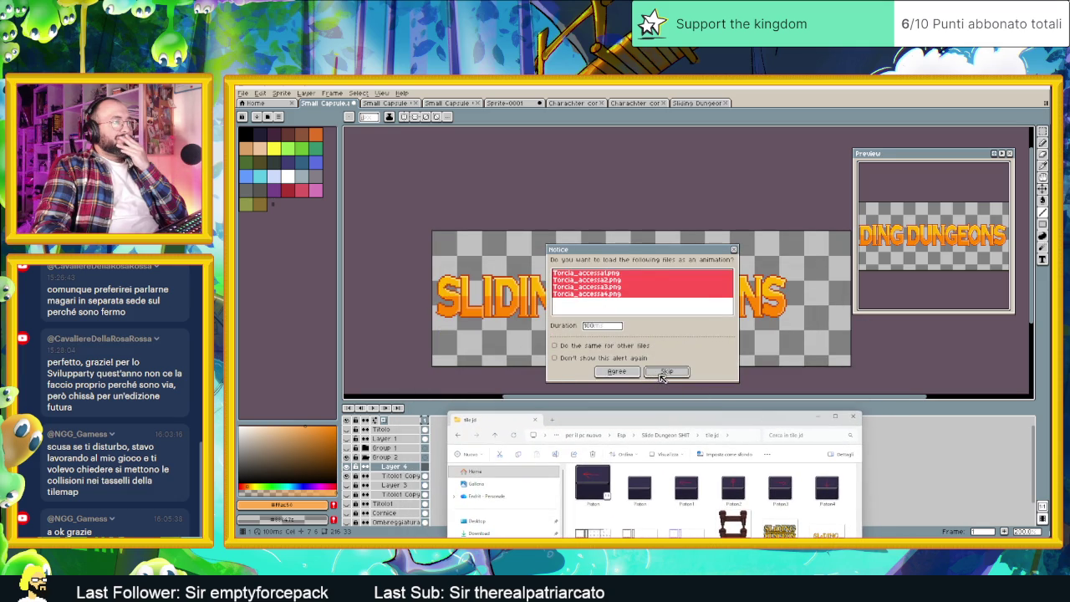
{"action": "left_click", "coordinate": [616, 371]}
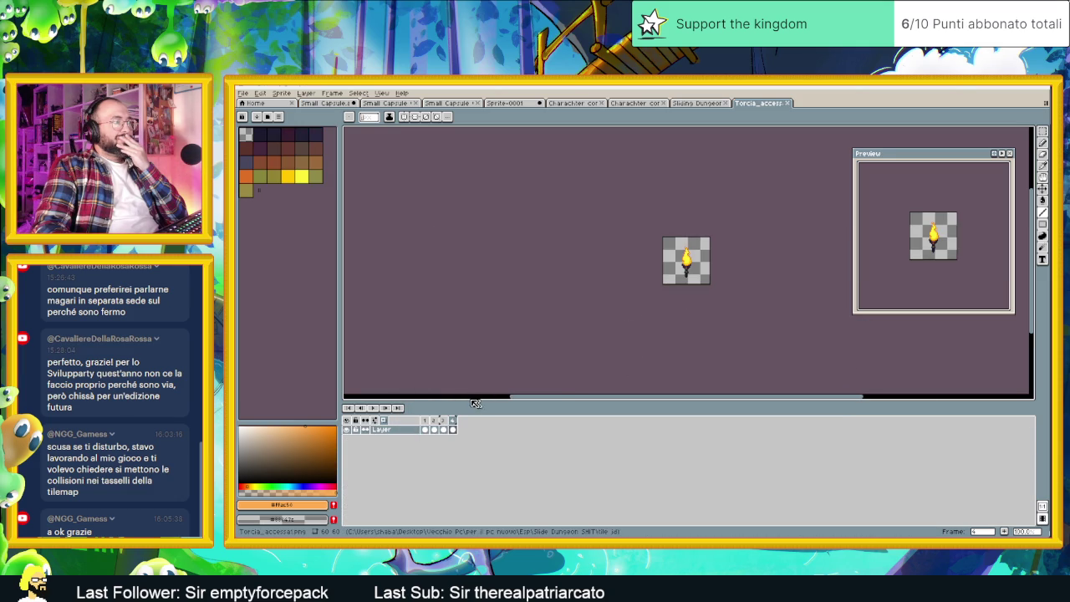
{"action": "left_click", "coordinate": [425, 431]}
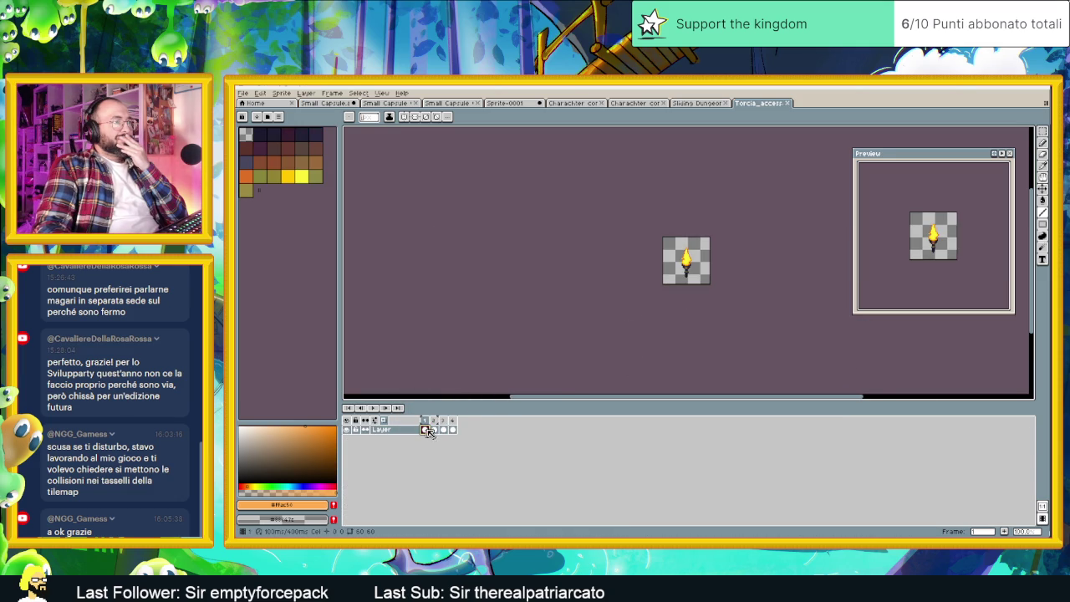
Copy the whole torch and paste it onto Layer 4 over the I of SLIDING.
{"action": "scroll", "coordinate": [709, 275], "scroll_direction": "up", "scroll_amount": 3}
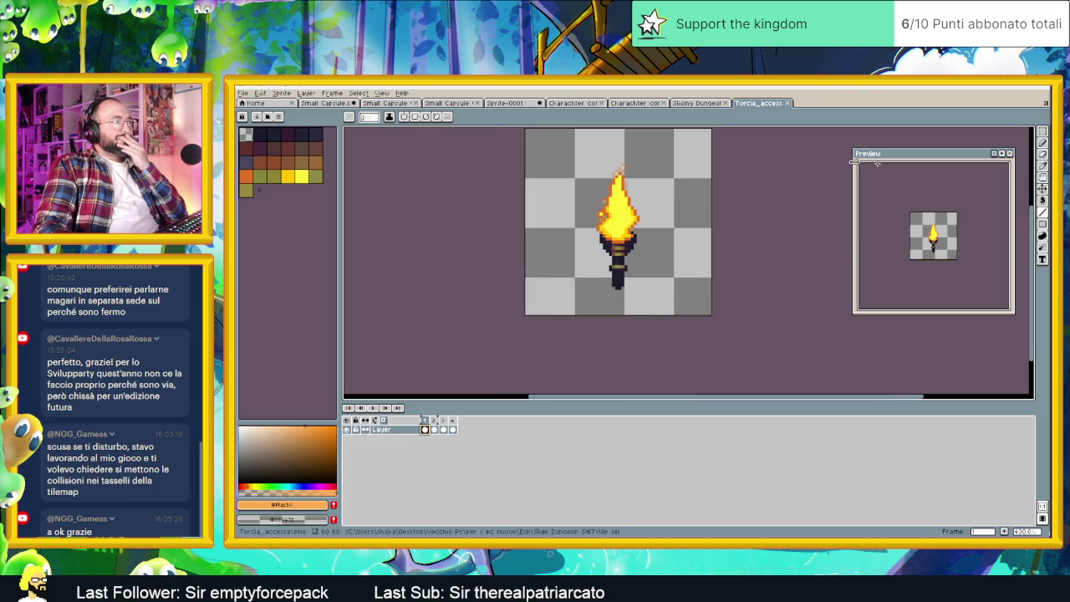
{"action": "left_click", "coordinate": [1043, 132]}
{"action": "left_click_drag", "start_coordinate": [575, 157], "coordinate": [693, 315]}
{"action": "key", "text": "ctrl+c"}
{"action": "left_click", "coordinate": [681, 102]}
{"action": "key", "text": "ctrl+v"}
{"action": "left_click_drag", "start_coordinate": [477, 290], "coordinate": [489, 274]}
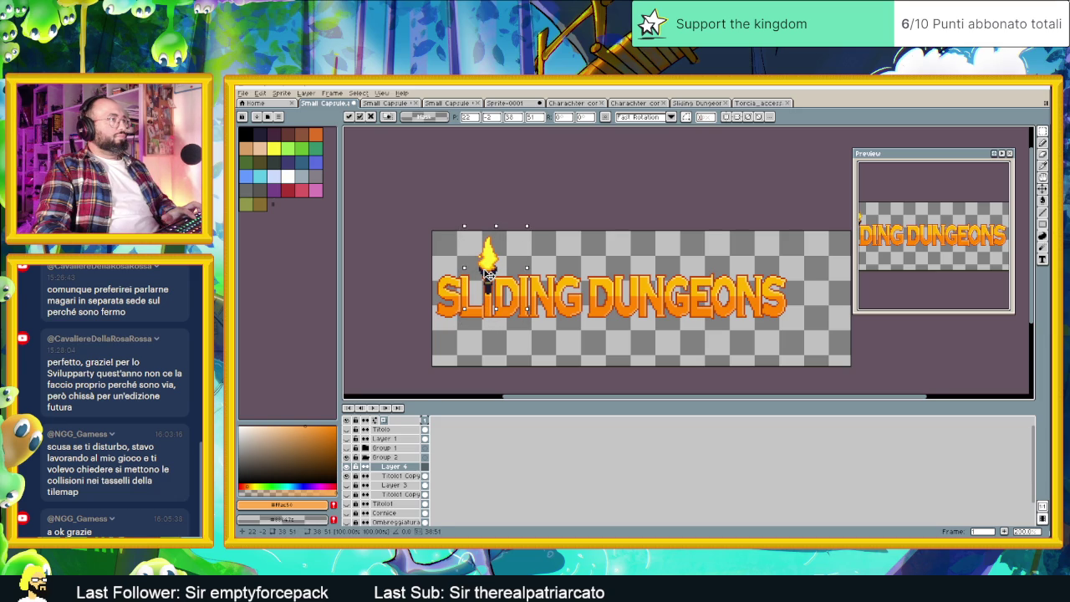
Lower the torch onto the title as the I, commit it, then select DING DUNGEONS on Titolo1 Copy.
{"action": "scroll", "coordinate": [489, 274], "scroll_direction": "up", "scroll_amount": 1}
{"action": "scroll", "coordinate": [600, 317], "scroll_direction": "left", "scroll_amount": 2}
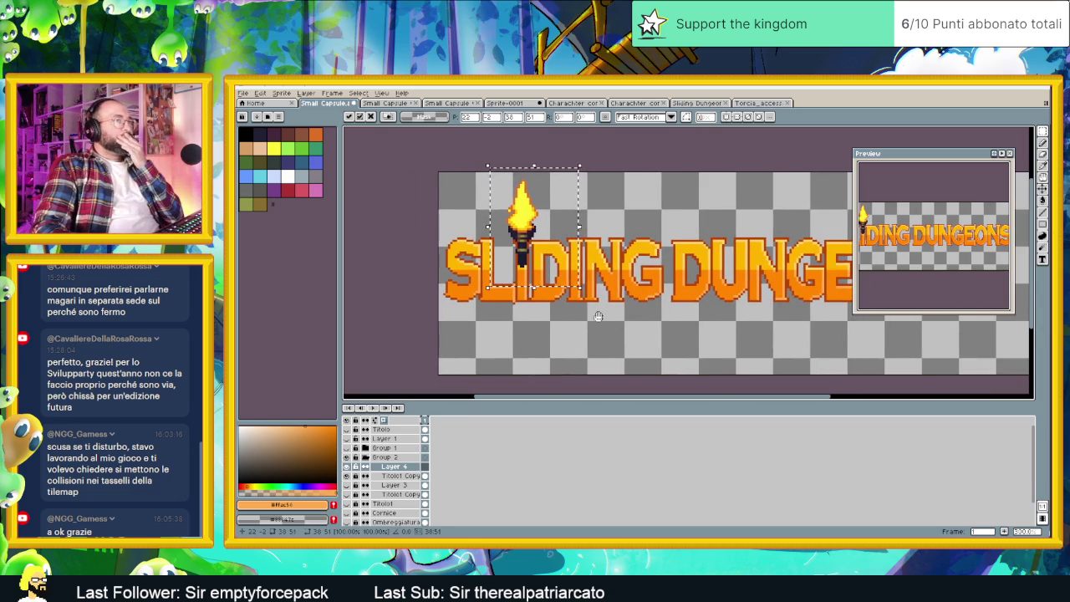
{"action": "scroll", "coordinate": [599, 317], "scroll_direction": "down", "scroll_amount": 1}
{"action": "left_click_drag", "start_coordinate": [475, 275], "coordinate": [475, 295]}
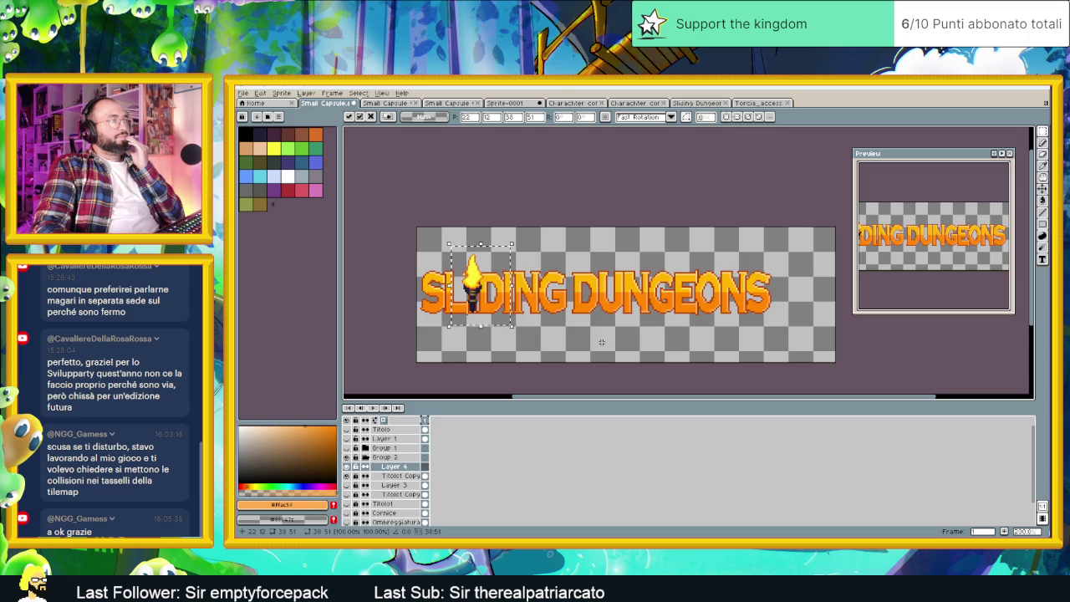
{"action": "left_click", "coordinate": [474, 293]}
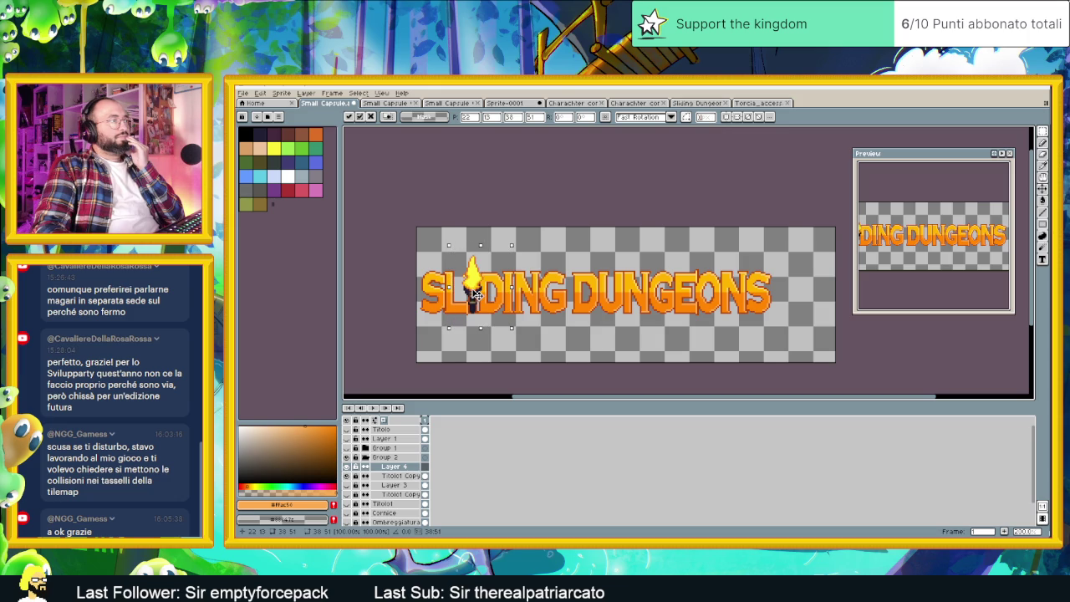
{"action": "left_click", "coordinate": [630, 323]}
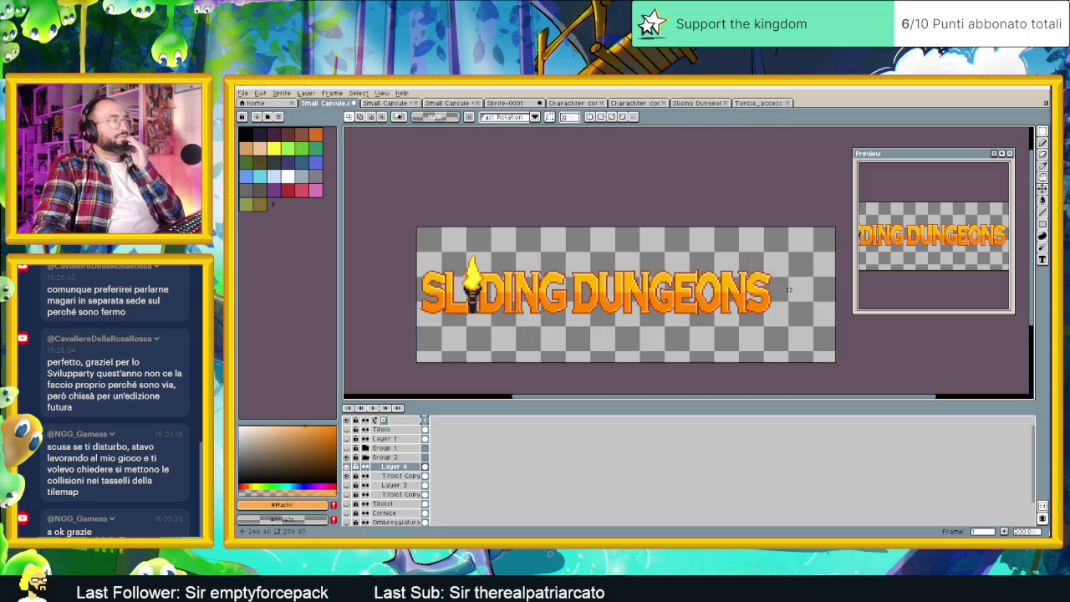
{"action": "left_click_drag", "start_coordinate": [799, 256], "coordinate": [477, 353]}
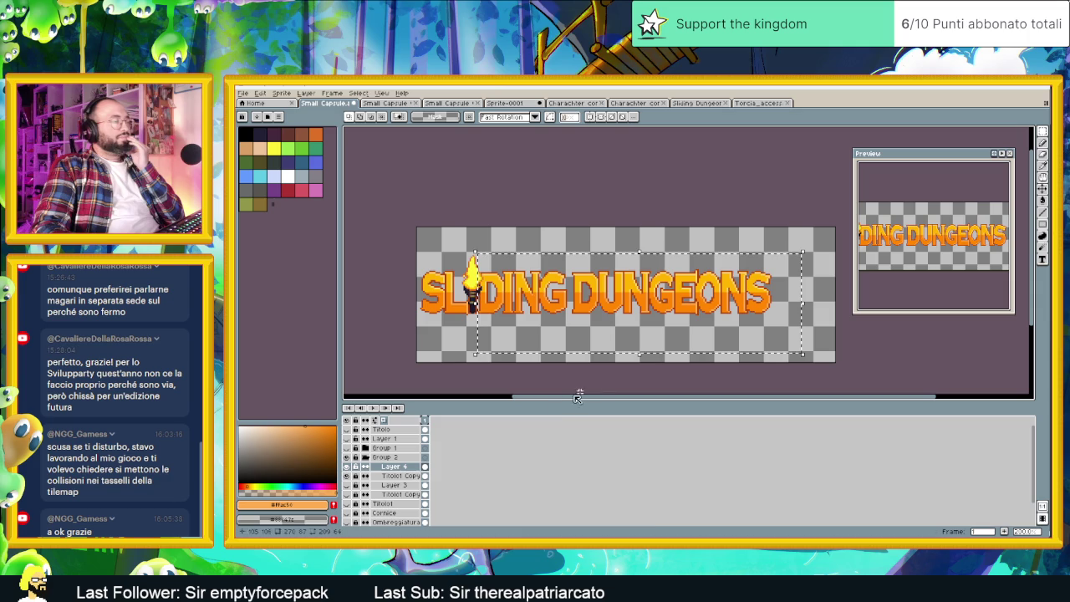
{"action": "left_click", "coordinate": [408, 476]}
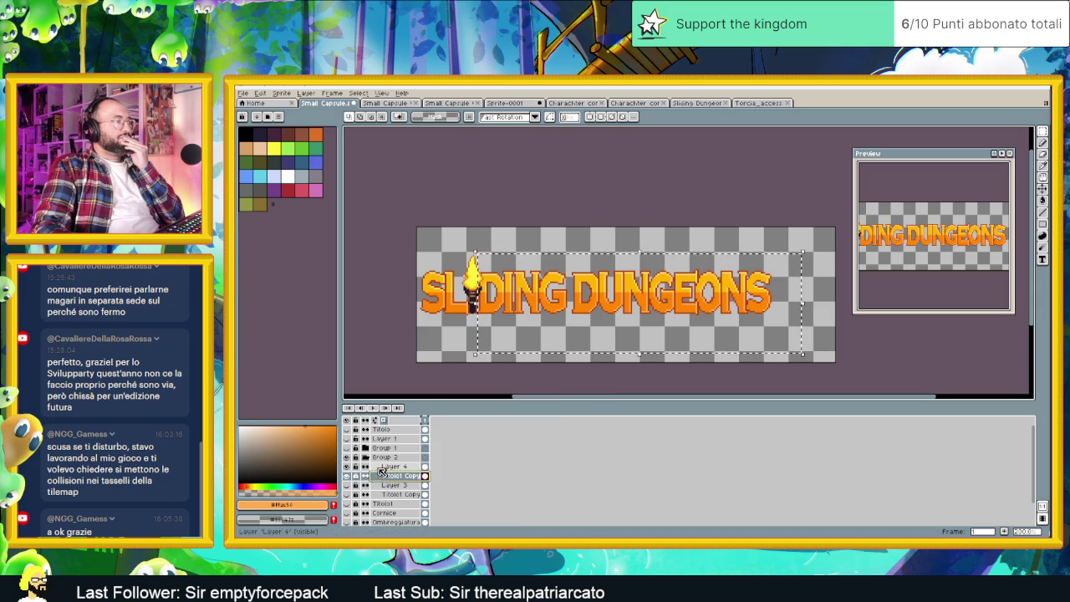
{"action": "left_click", "coordinate": [355, 475]}
{"action": "left_click_drag", "start_coordinate": [565, 302], "coordinate": [573, 300]}
{"action": "scroll", "coordinate": [574, 300], "scroll_direction": "up", "scroll_amount": 3}
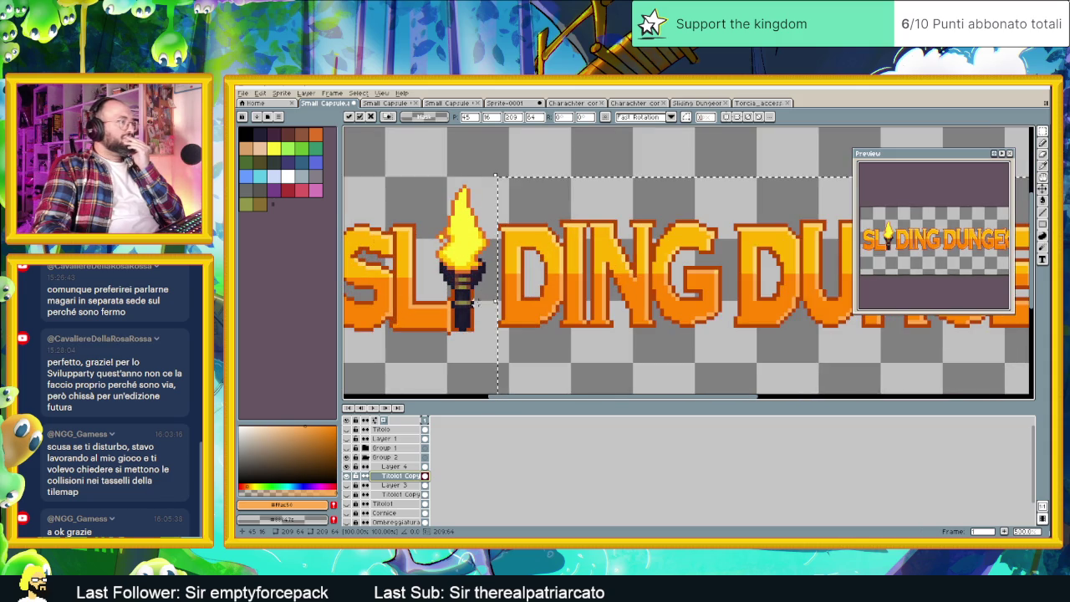
{"action": "left_click_drag", "start_coordinate": [535, 314], "coordinate": [541, 316]}
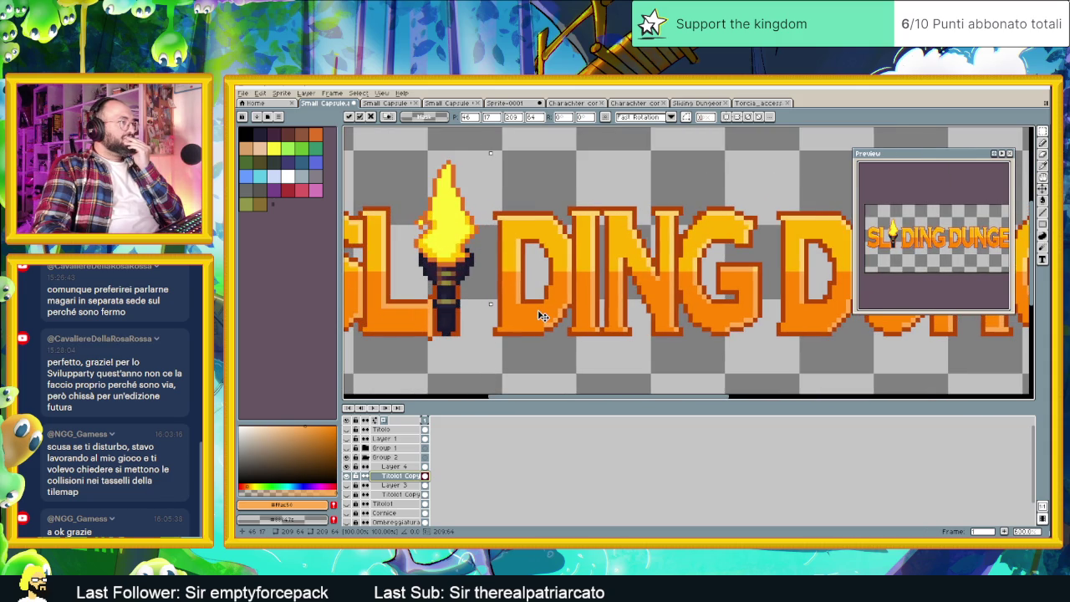
{"action": "left_click", "coordinate": [447, 314]}
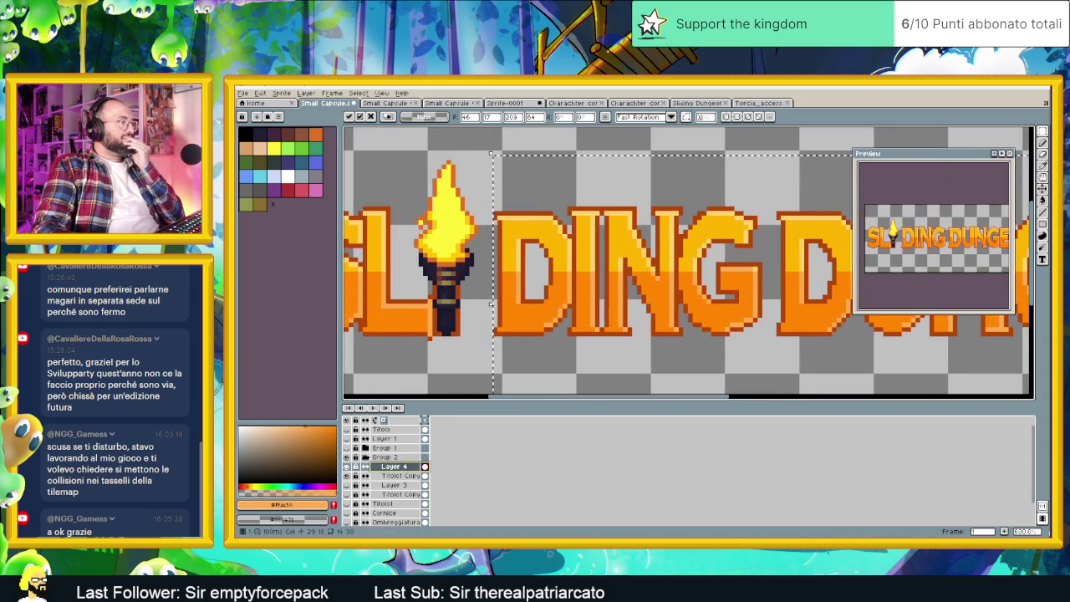
{"action": "key", "text": "ctrl+d"}
{"action": "key", "text": "v"}
{"action": "left_click_drag", "start_coordinate": [474, 276], "coordinate": [489, 278]}
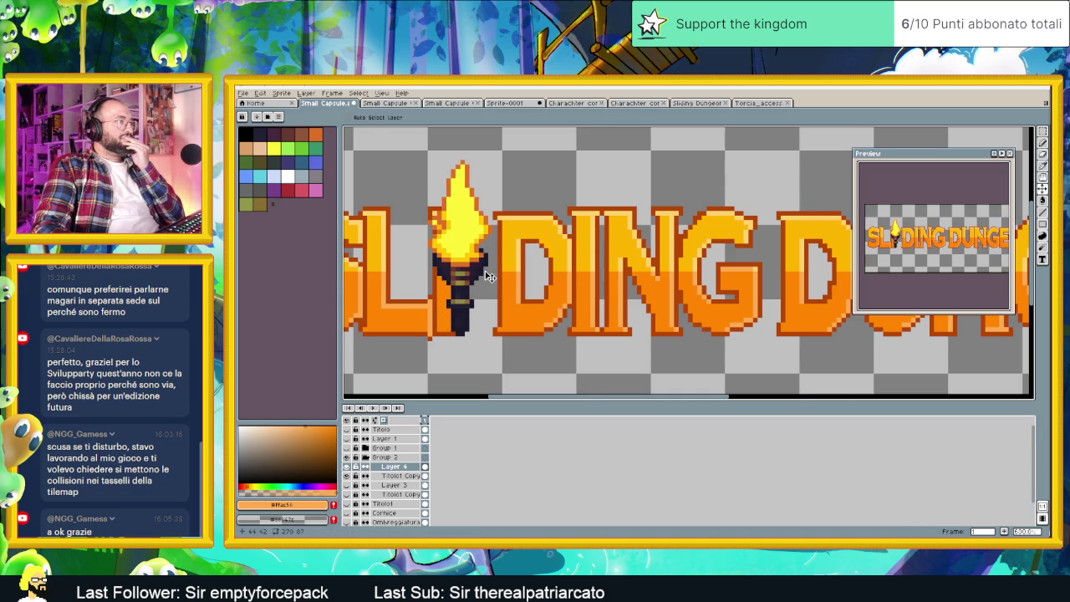
{"action": "scroll", "coordinate": [489, 277], "scroll_direction": "down", "scroll_amount": 1}
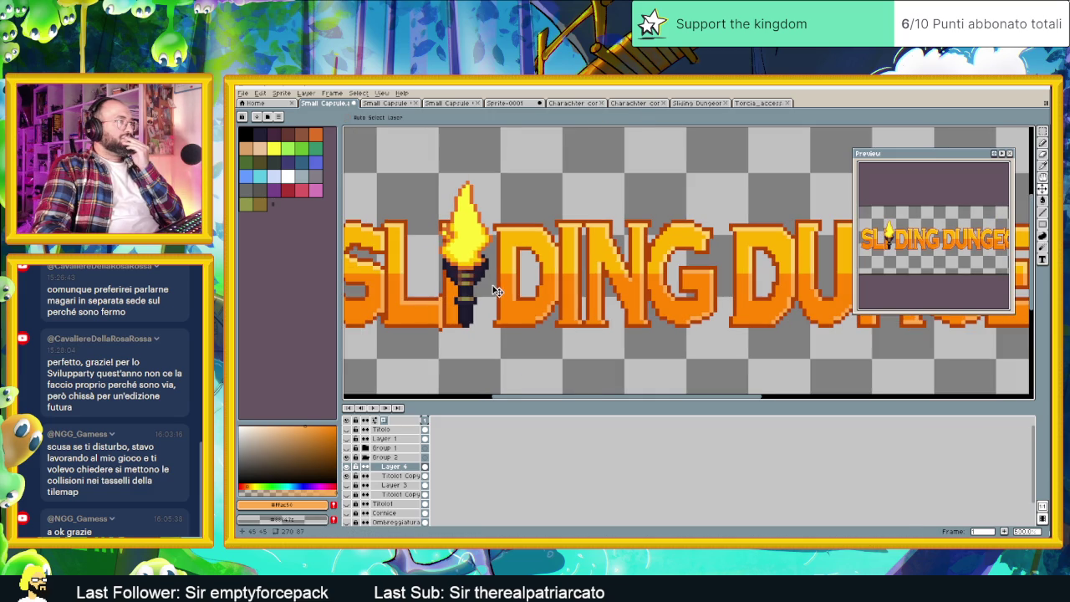
{"action": "left_click", "coordinate": [399, 474]}
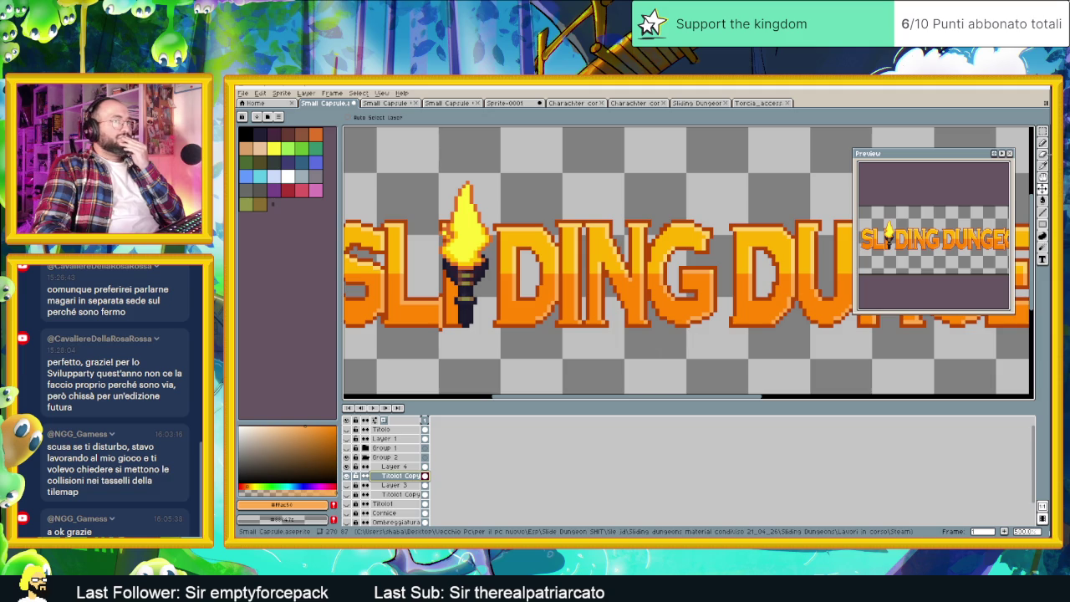
{"action": "left_click", "coordinate": [392, 466]}
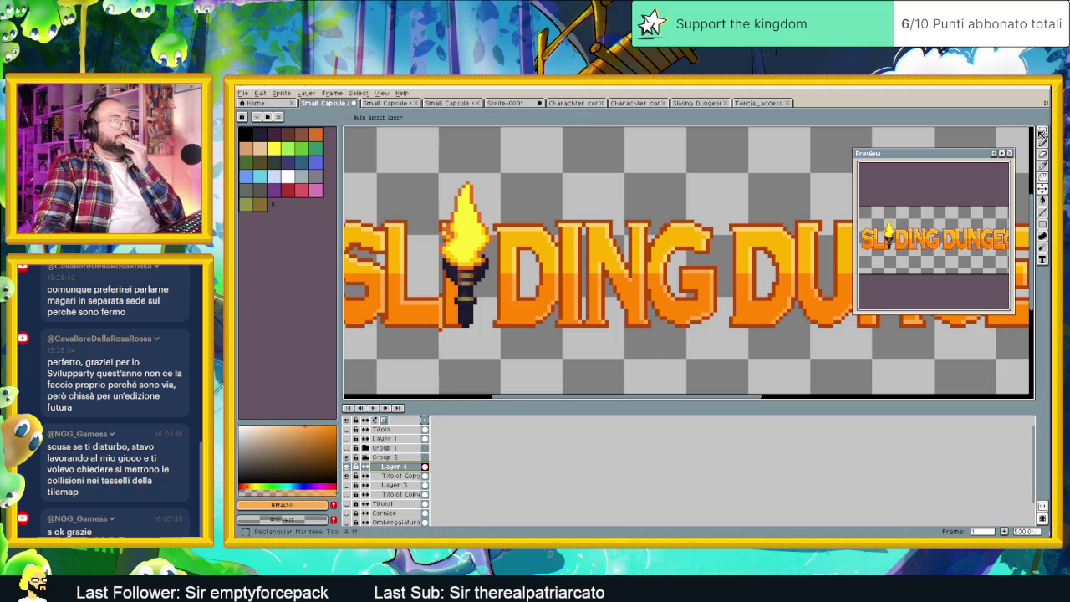
{"action": "left_click", "coordinate": [1042, 132]}
{"action": "left_click_drag", "start_coordinate": [428, 202], "coordinate": [484, 296]}
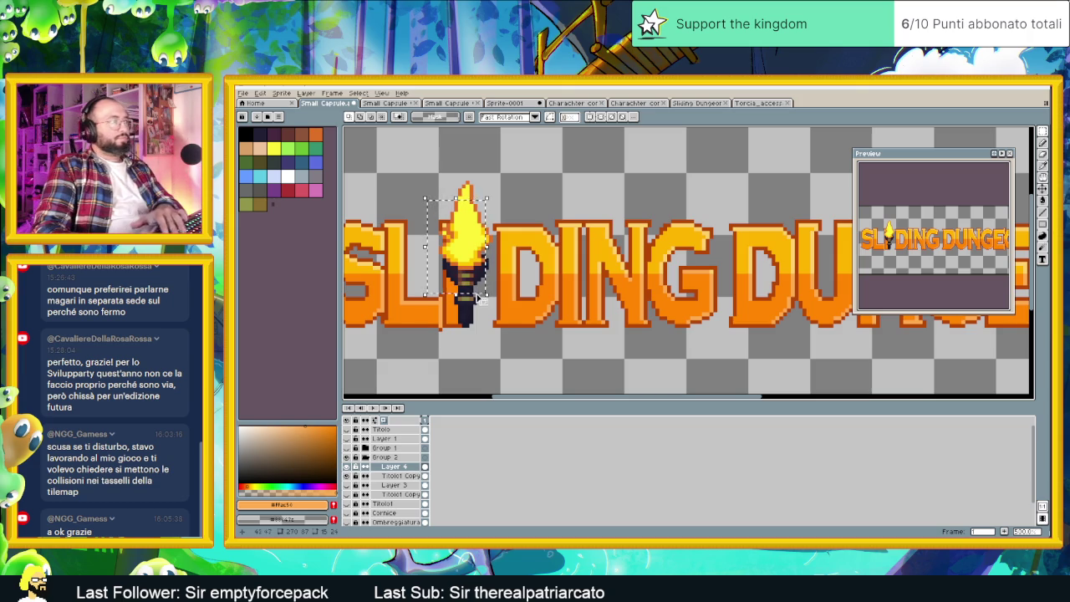
{"action": "key", "text": "Delete"}
{"action": "key", "text": "ctrl+z"}
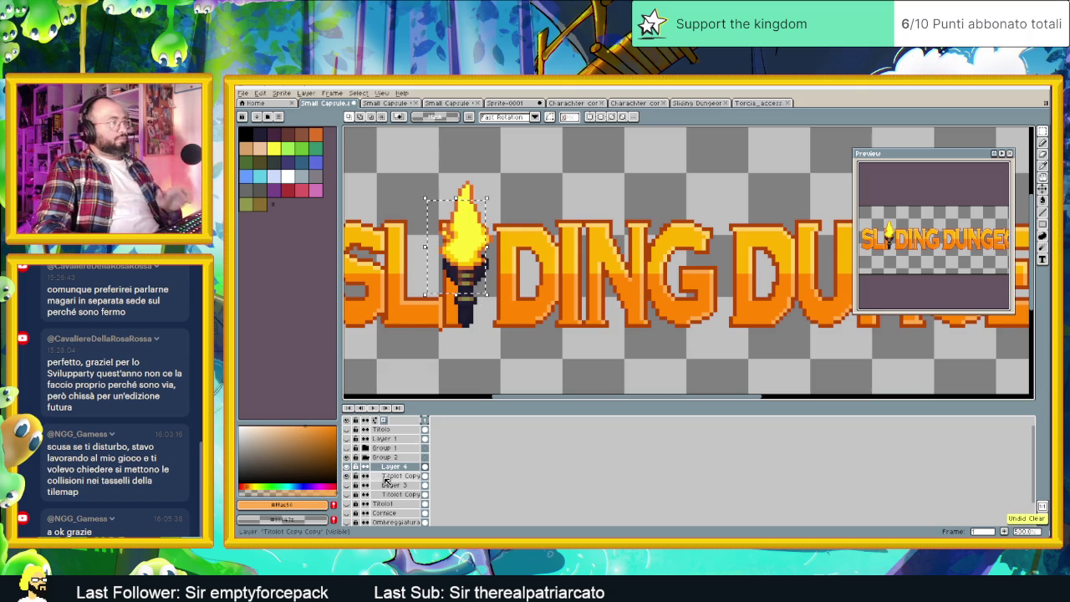
{"action": "key", "text": "ctrl+d"}
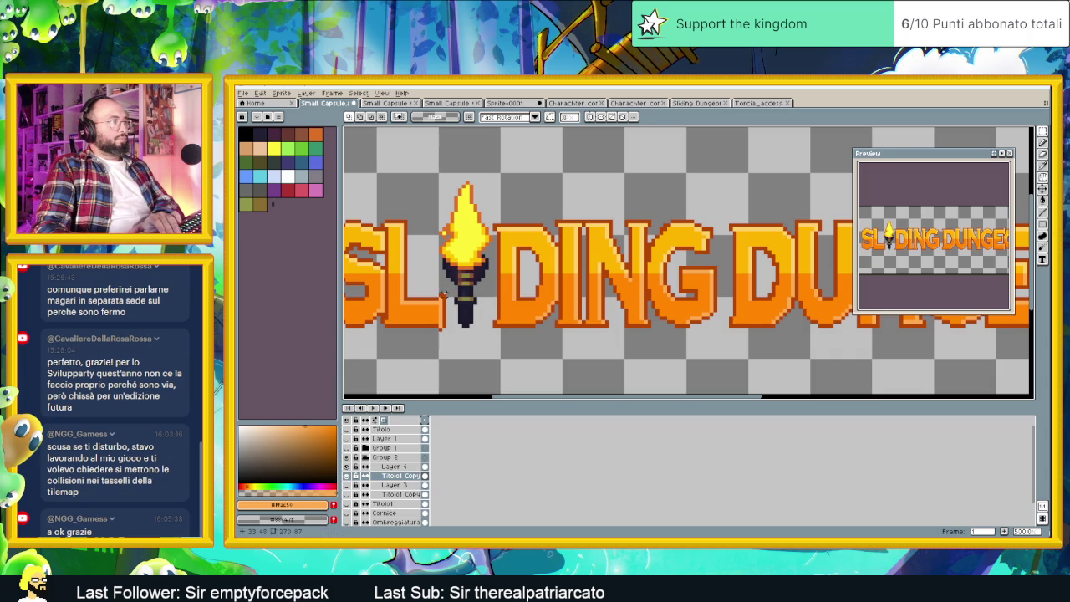
{"action": "scroll", "coordinate": [482, 355], "scroll_direction": "down", "scroll_amount": 1}
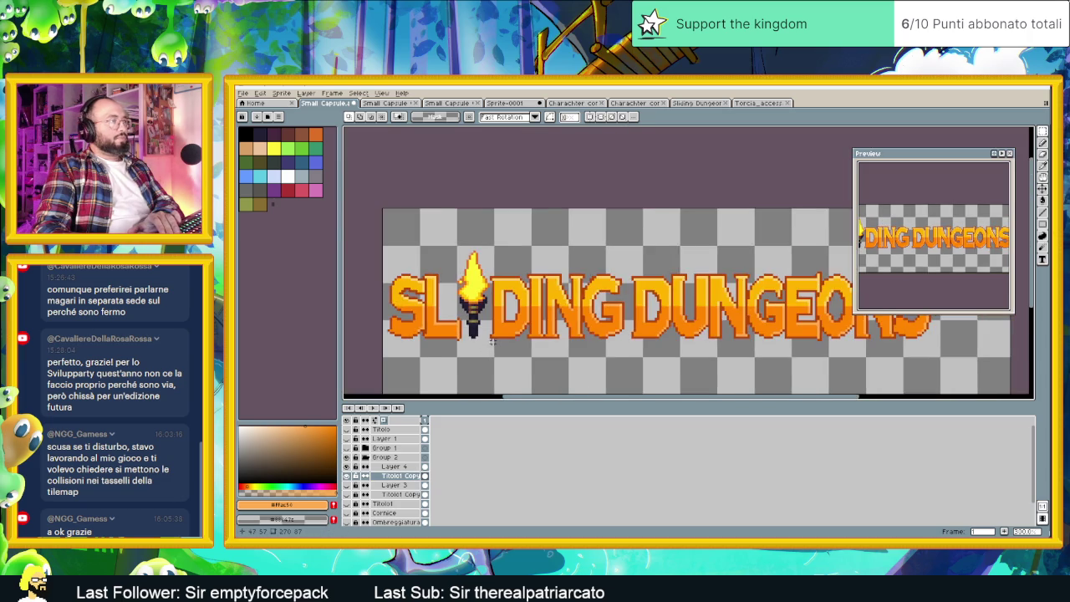
{"action": "scroll", "coordinate": [490, 343], "scroll_direction": "down", "scroll_amount": 1}
{"action": "scroll", "coordinate": [518, 330], "scroll_direction": "down", "scroll_amount": 1}
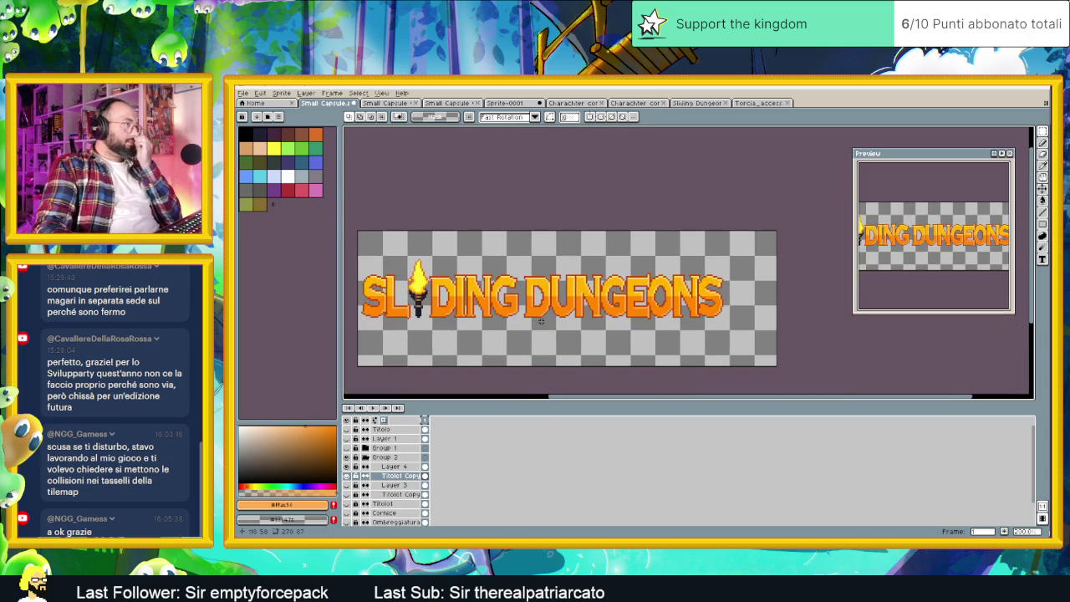
{"action": "scroll", "coordinate": [541, 321], "scroll_direction": "down", "scroll_amount": 1}
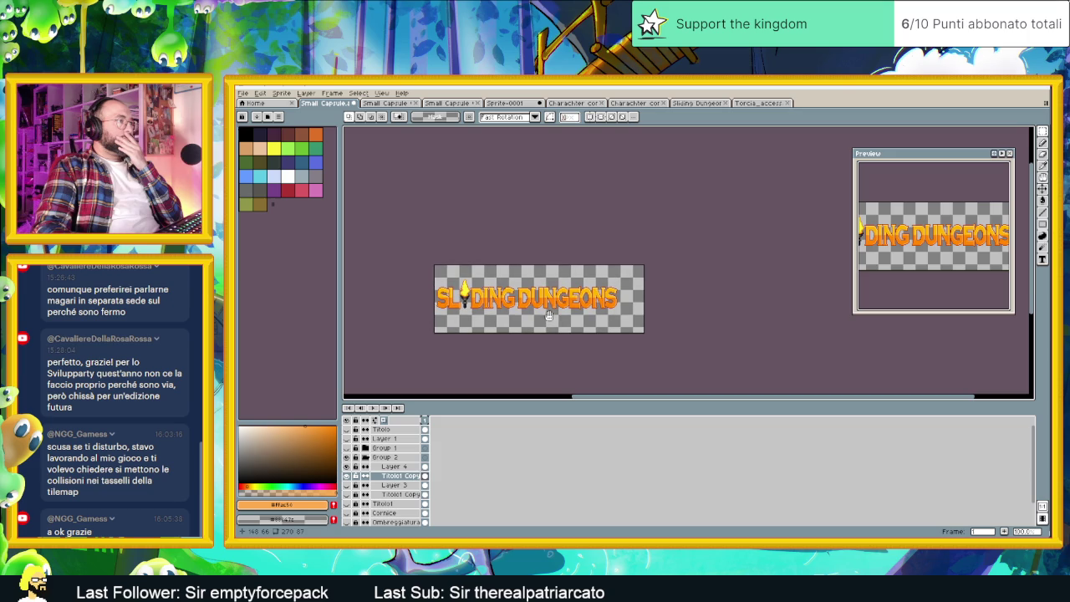
{"action": "scroll", "coordinate": [549, 316], "scroll_direction": "down", "scroll_amount": 1}
{"action": "scroll", "coordinate": [549, 316], "scroll_direction": "up", "scroll_amount": 1}
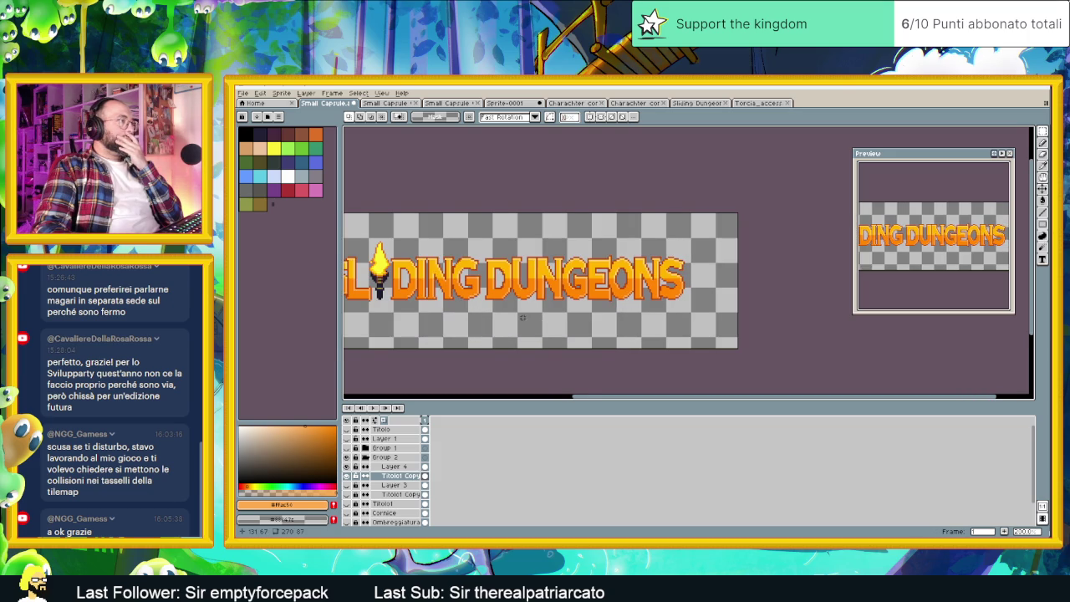
{"action": "left_click_drag", "start_coordinate": [522, 317], "coordinate": [579, 310]}
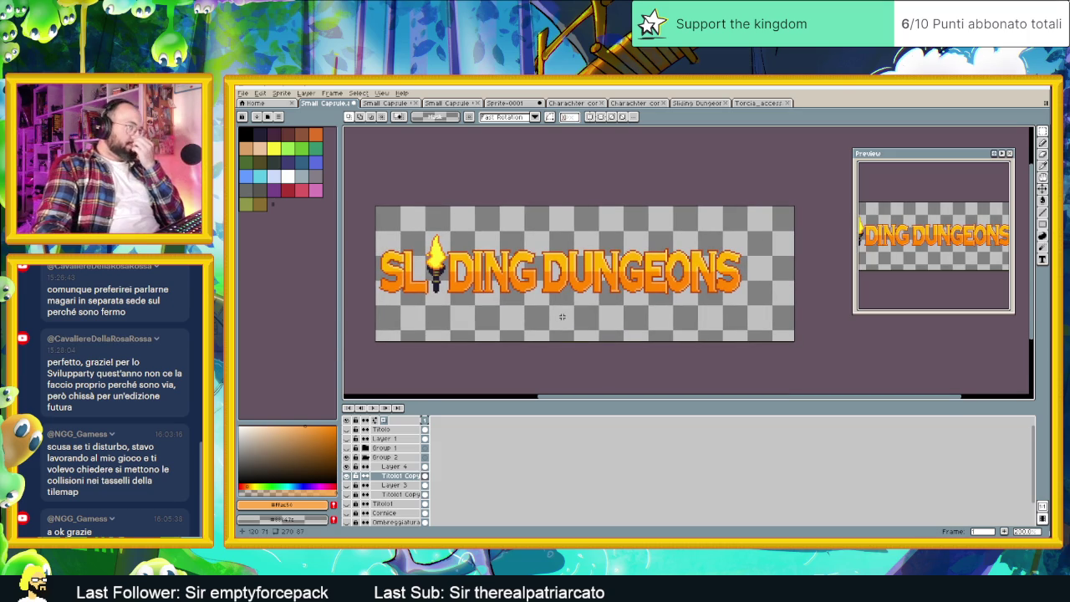
{"action": "scroll", "coordinate": [562, 315], "scroll_direction": "down", "scroll_amount": 1}
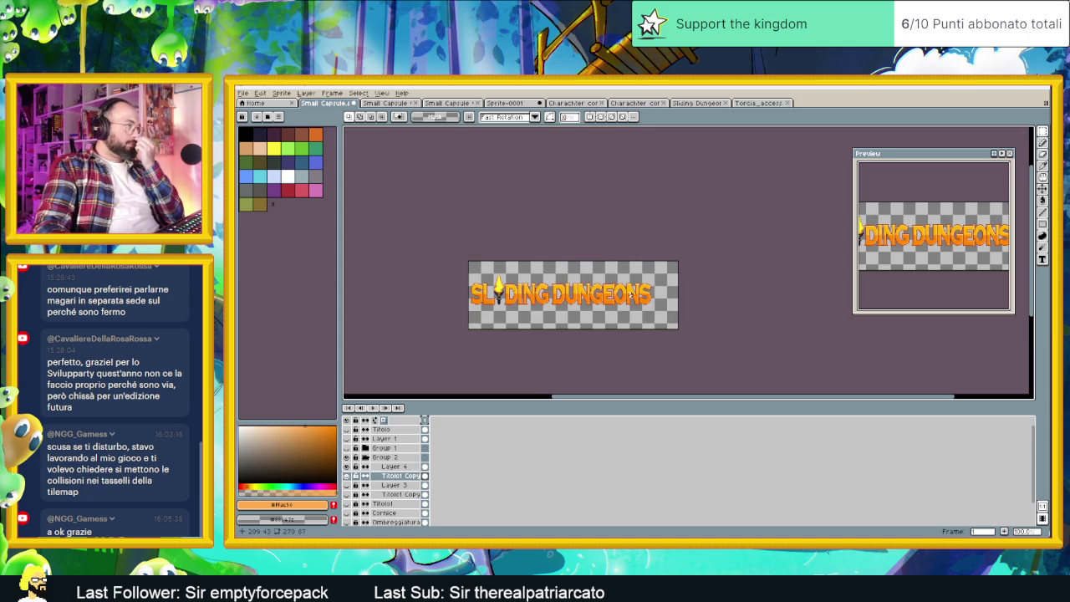
{"action": "scroll", "coordinate": [631, 297], "scroll_direction": "up", "scroll_amount": 1}
{"action": "scroll", "coordinate": [592, 307], "scroll_direction": "down", "scroll_amount": 1}
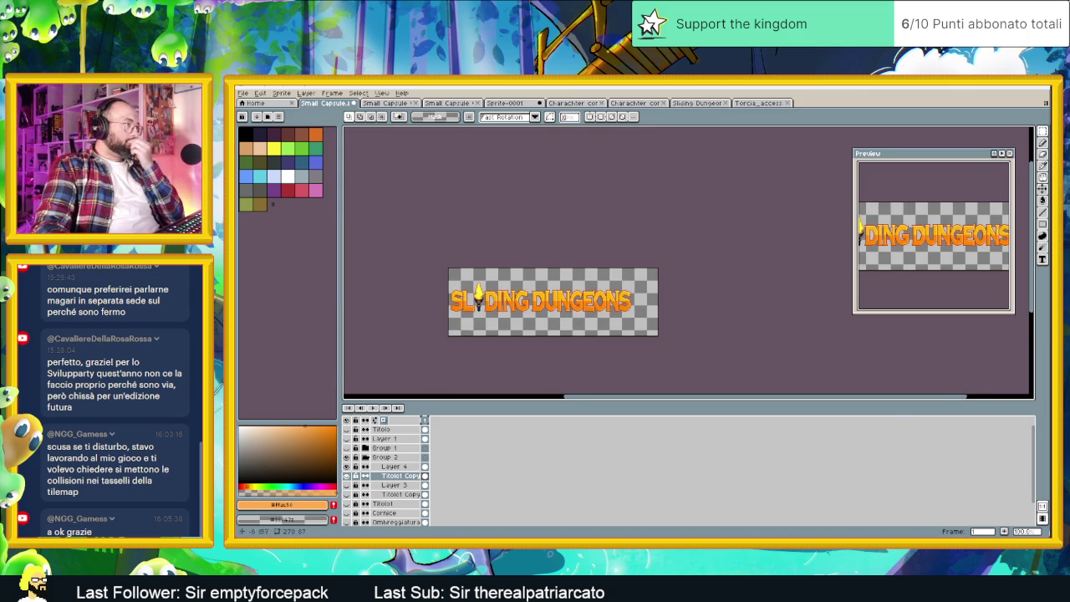
Duplicate the Titolo1 Copy layer.
{"action": "right_click", "coordinate": [403, 475]}
{"action": "mouse_move", "coordinate": [418, 475]}
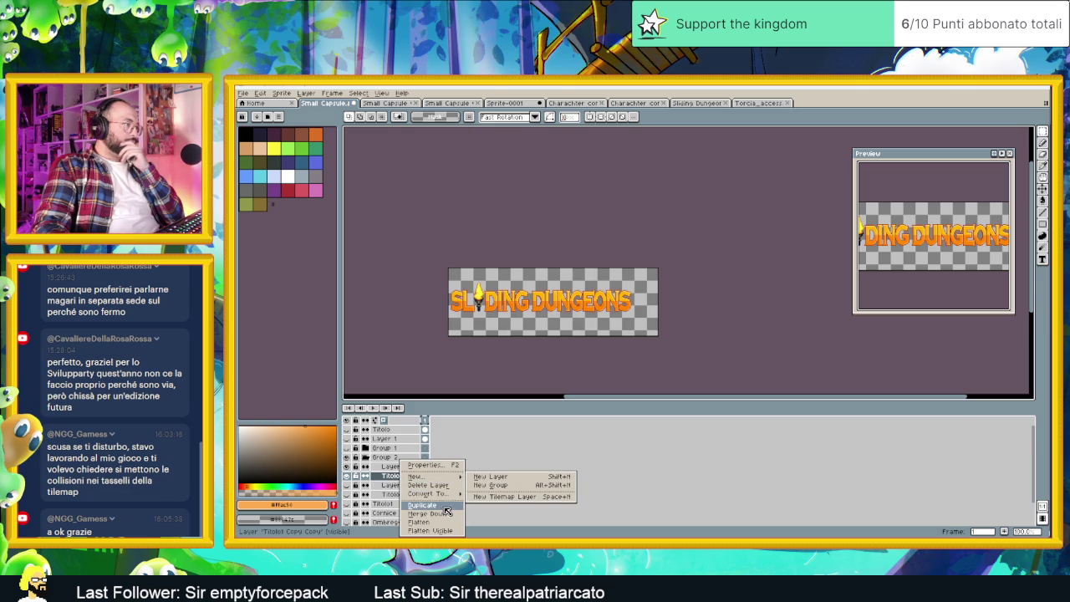
{"action": "left_click", "coordinate": [442, 506]}
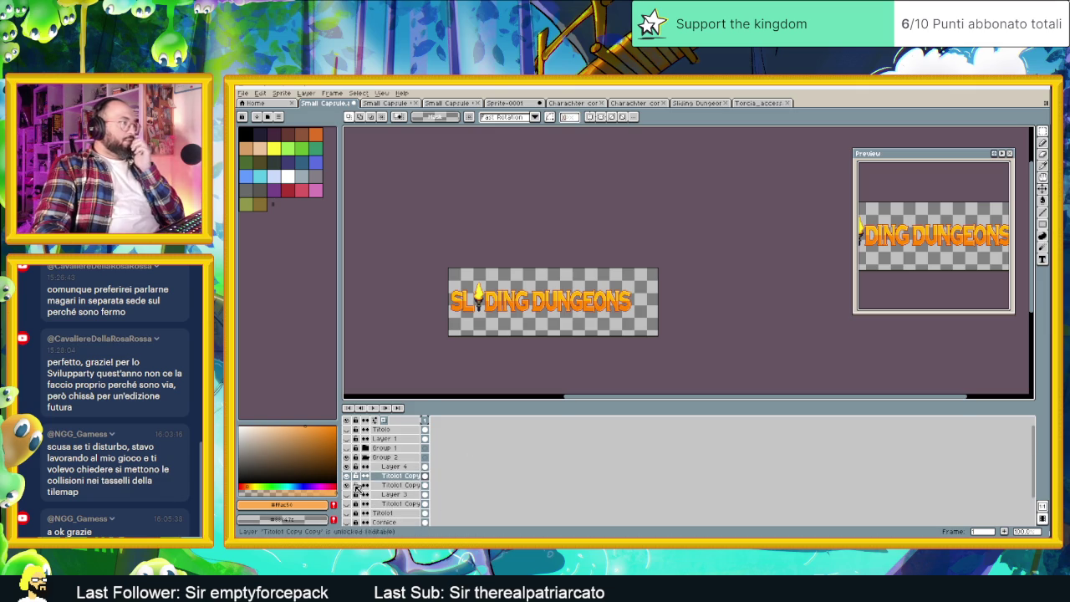
{"action": "scroll", "coordinate": [526, 338], "scroll_direction": "up", "scroll_amount": 1}
{"action": "scroll", "coordinate": [551, 318], "scroll_direction": "up", "scroll_amount": 1}
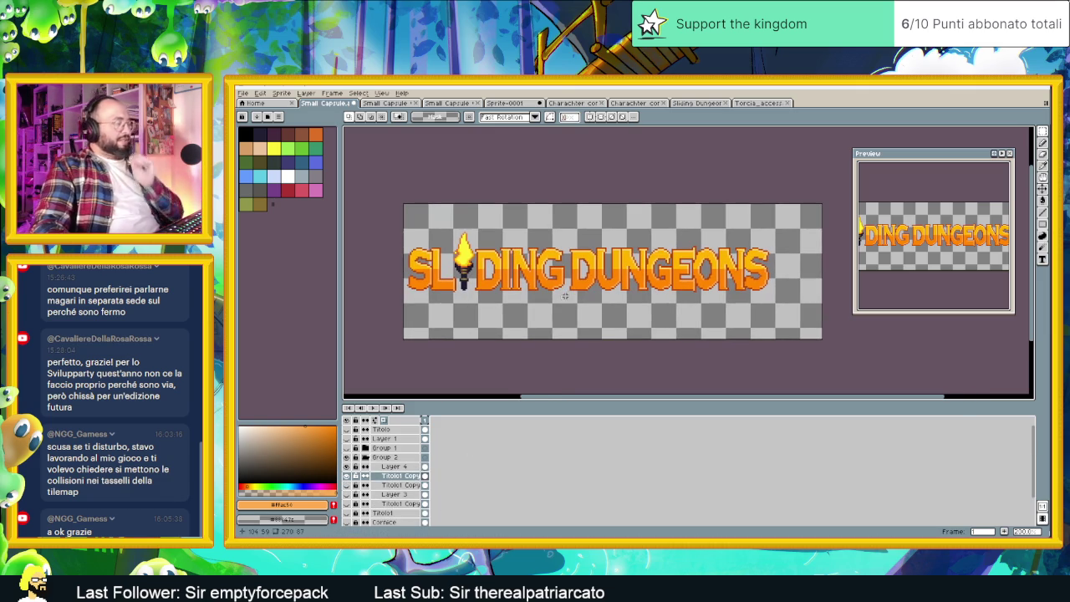
Using Replace Color with black as target, replace the letters' main orange shades.
{"action": "key", "text": "shift+r"}
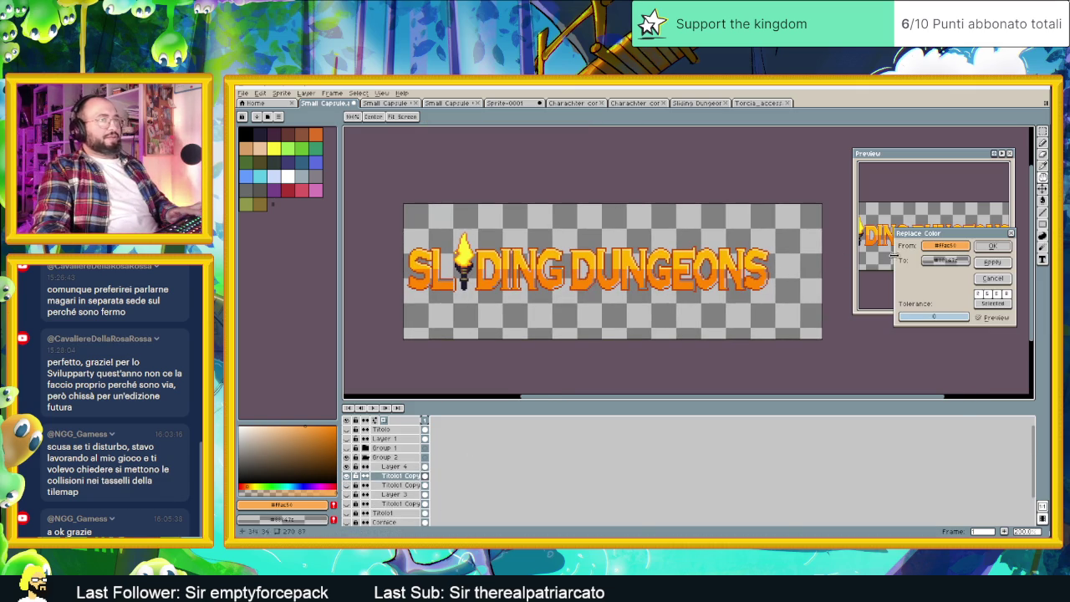
{"action": "left_click_drag", "start_coordinate": [949, 262], "coordinate": [424, 197]}
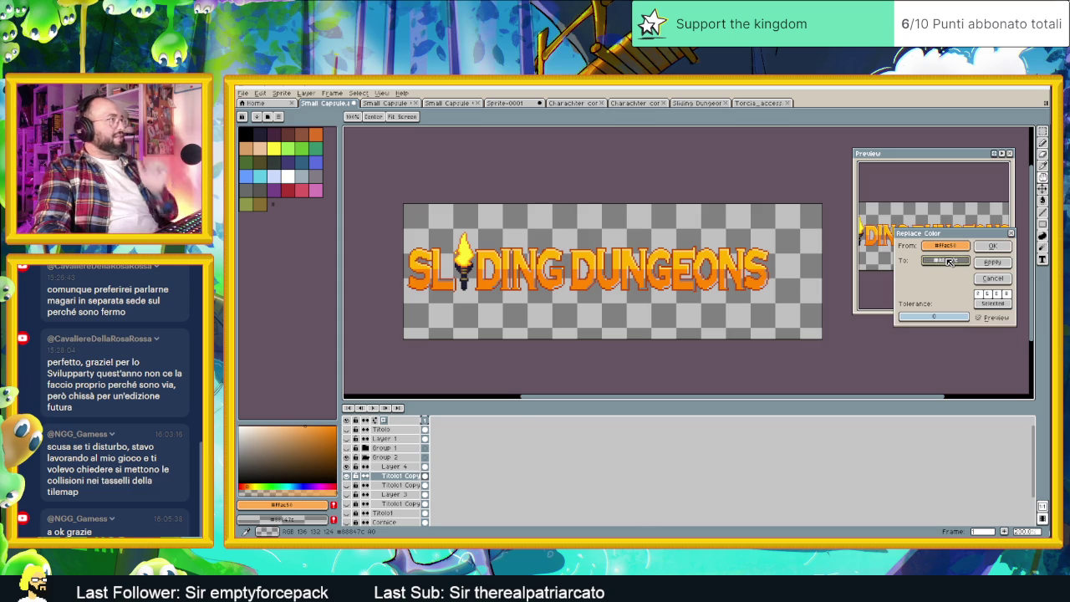
{"action": "left_click", "coordinate": [424, 196]}
{"action": "left_click", "coordinate": [484, 283]}
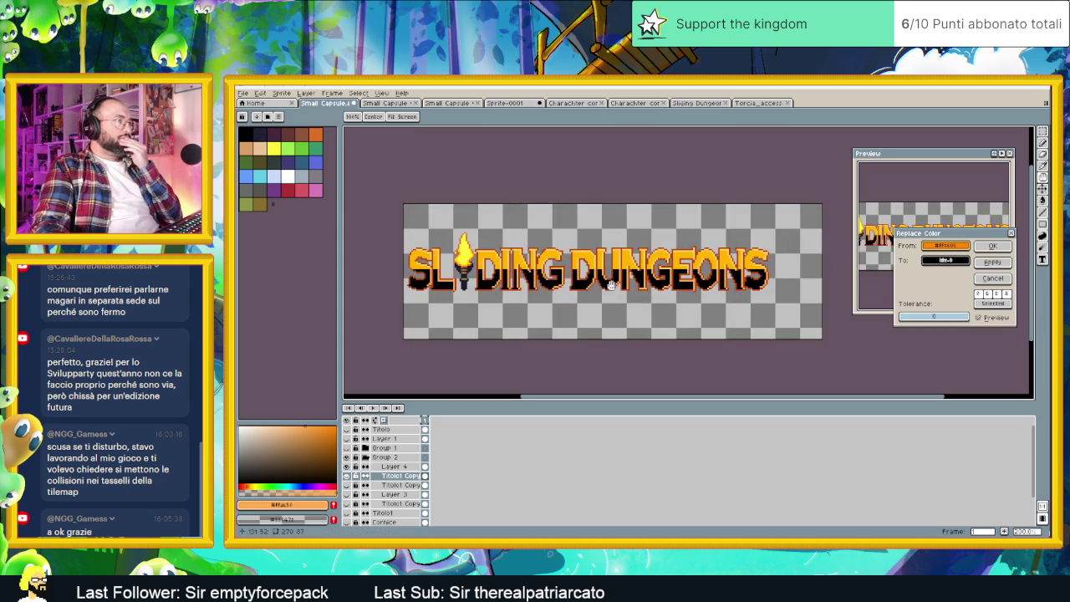
{"action": "left_click", "coordinate": [993, 262]}
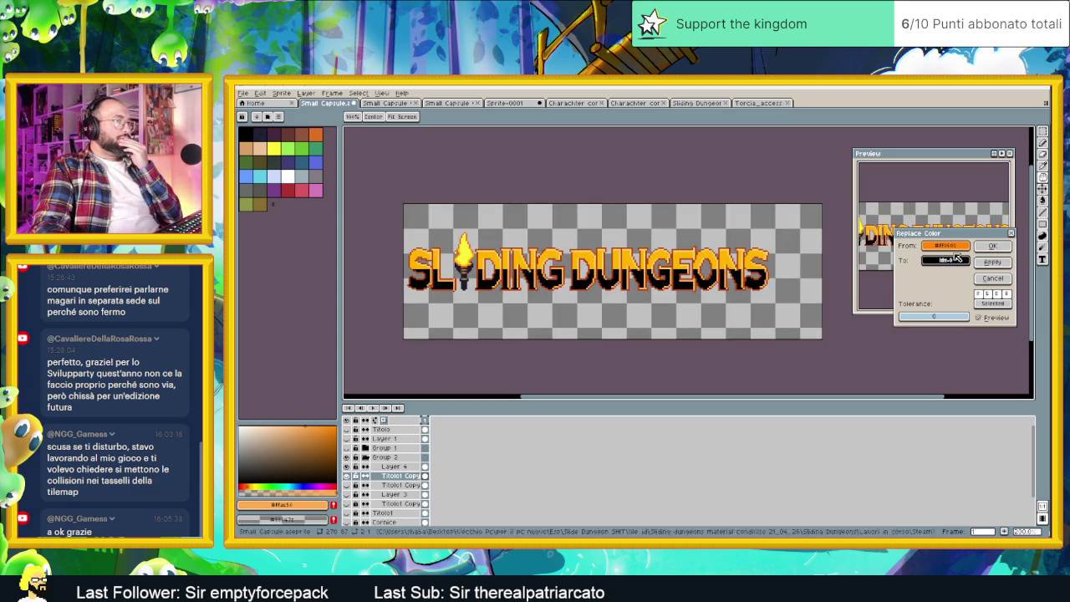
{"action": "left_click", "coordinate": [579, 253]}
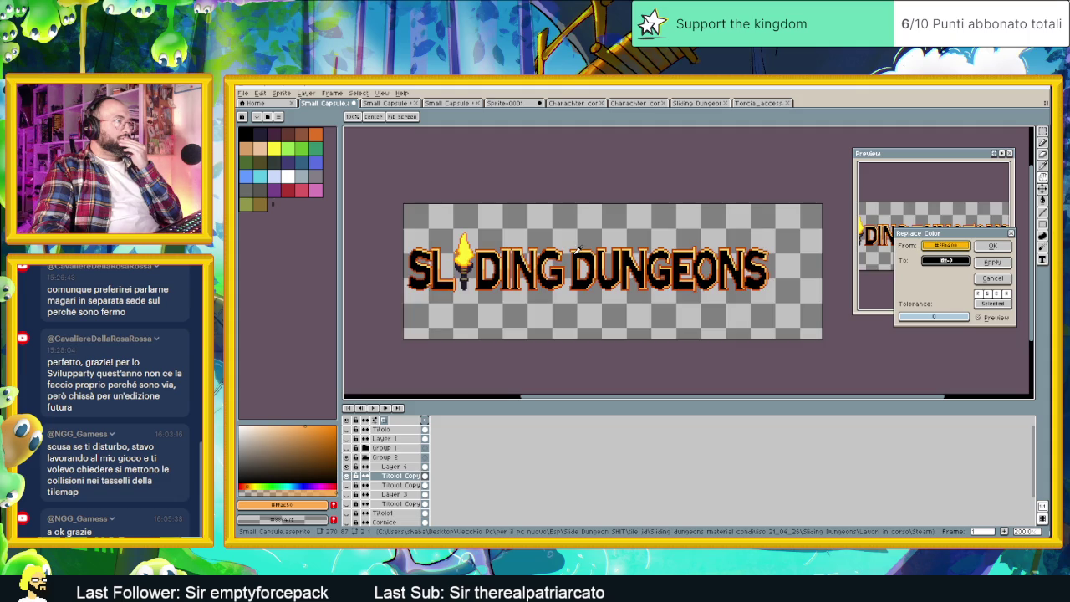
{"action": "left_click", "coordinate": [994, 263]}
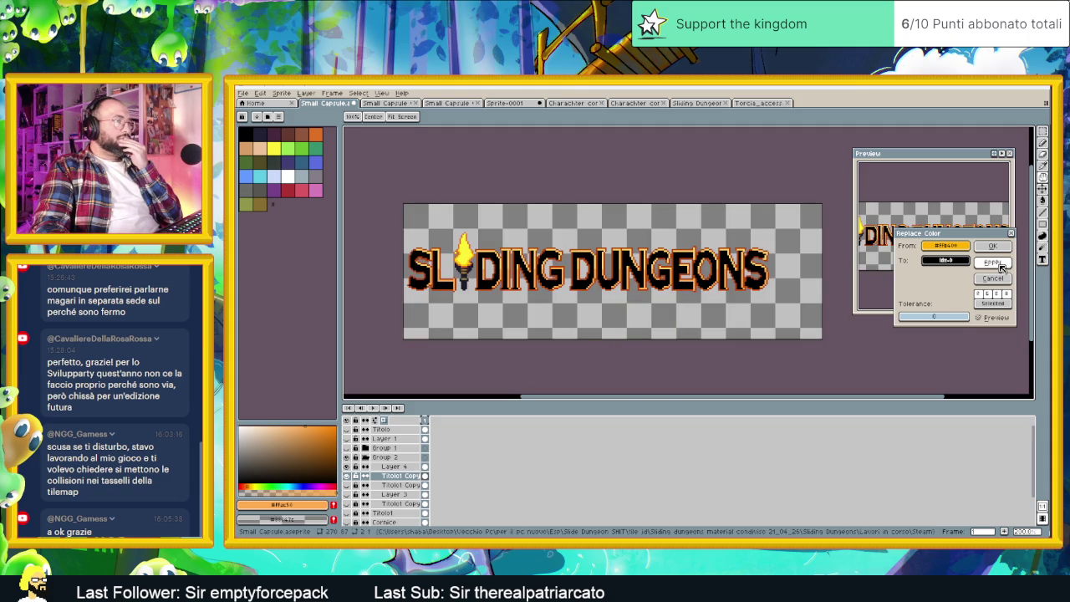
Replace the remaining orange fill shades with black and confirm the replacement.
{"action": "scroll", "coordinate": [735, 301], "scroll_direction": "down", "scroll_amount": 1}
{"action": "scroll", "coordinate": [736, 301], "scroll_direction": "up", "scroll_amount": 1}
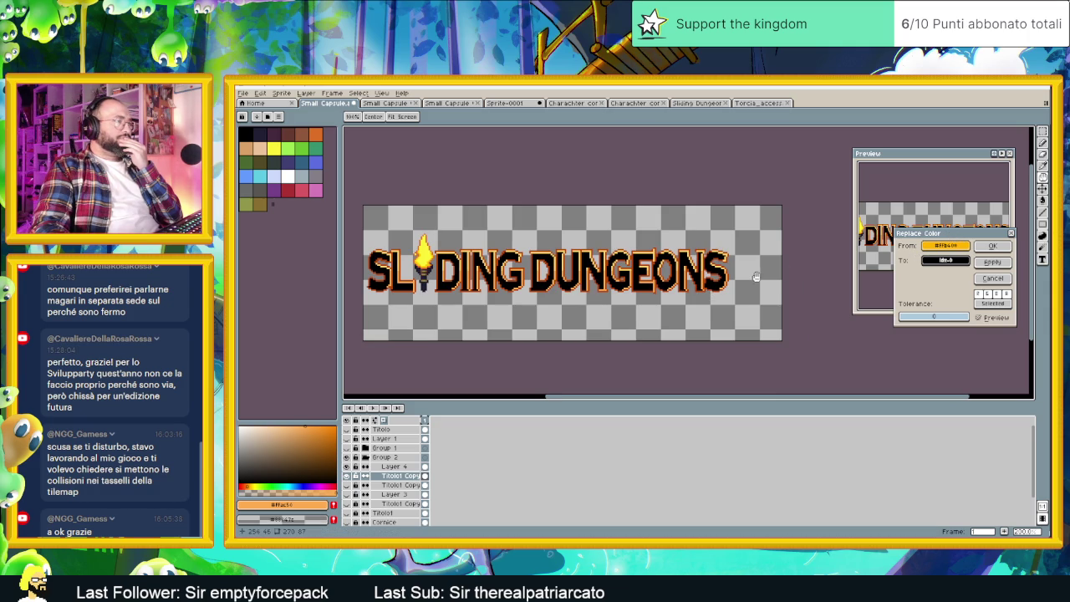
{"action": "scroll", "coordinate": [755, 277], "scroll_direction": "down", "scroll_amount": 1}
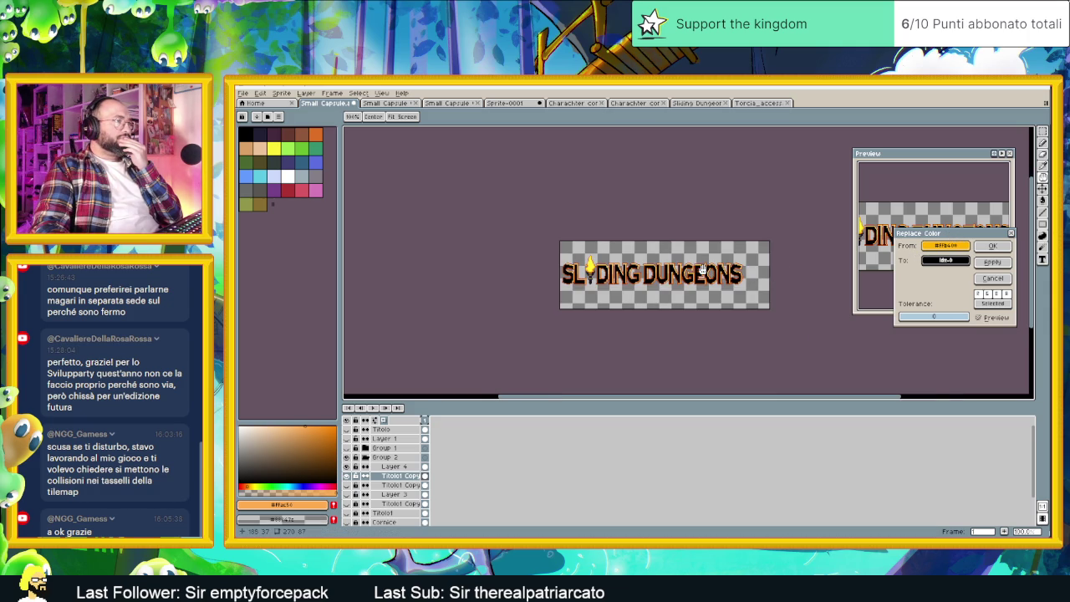
{"action": "scroll", "coordinate": [702, 270], "scroll_direction": "up", "scroll_amount": 1}
{"action": "left_click", "coordinate": [650, 281]}
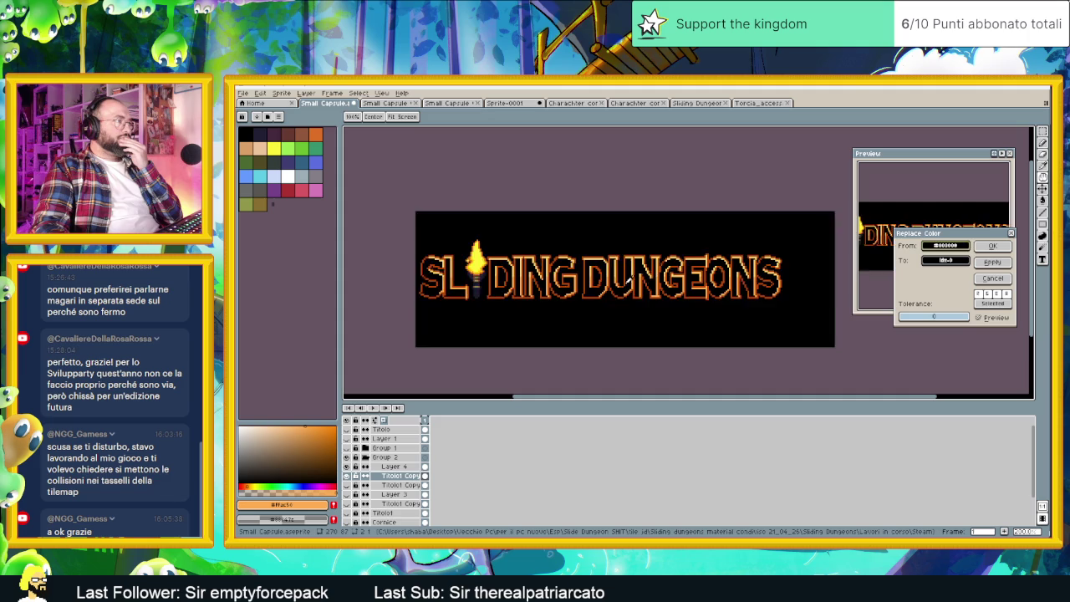
{"action": "left_click", "coordinate": [445, 257]}
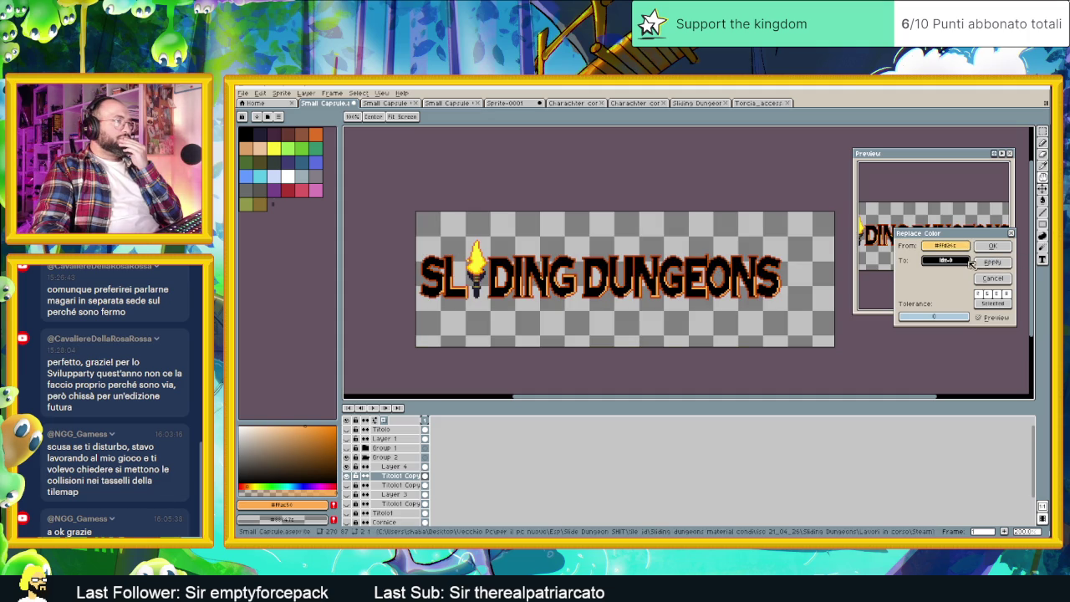
{"action": "left_click", "coordinate": [823, 255]}
{"action": "left_click", "coordinate": [678, 273]}
{"action": "left_click", "coordinate": [647, 280]}
{"action": "left_click", "coordinate": [996, 264]}
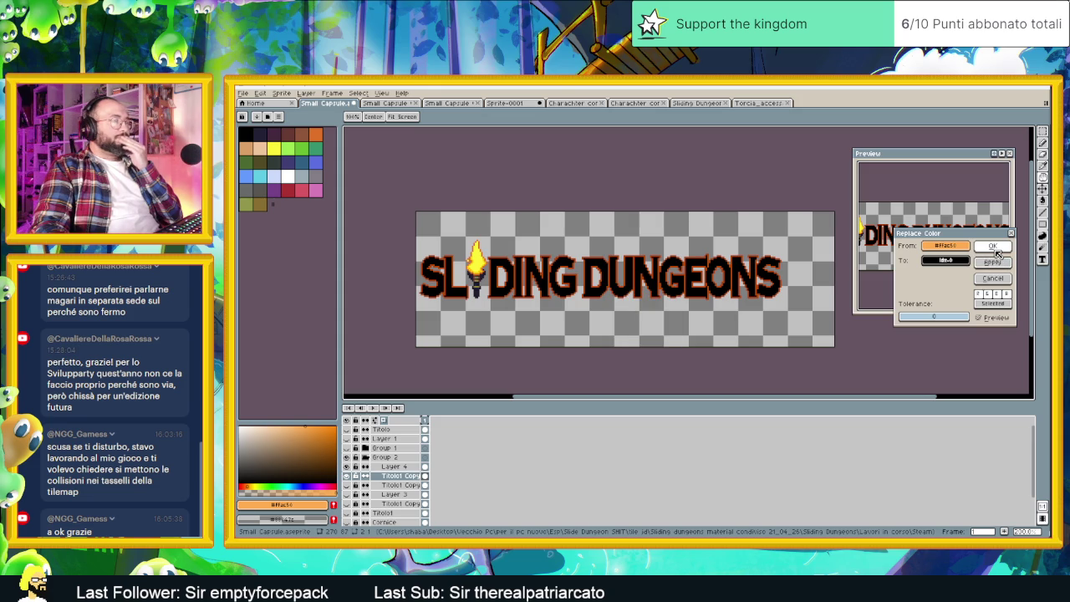
{"action": "left_click", "coordinate": [993, 246]}
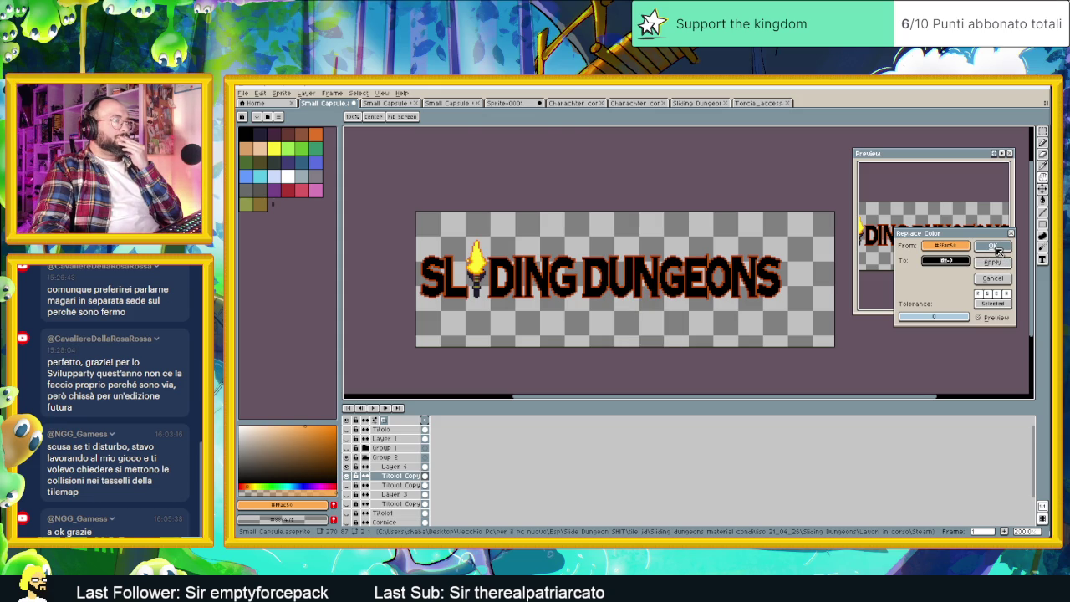
{"action": "left_click", "coordinate": [997, 251]}
{"action": "scroll", "coordinate": [792, 328], "scroll_direction": "down", "scroll_amount": 1}
{"action": "left_click_drag", "start_coordinate": [792, 329], "coordinate": [706, 323]}
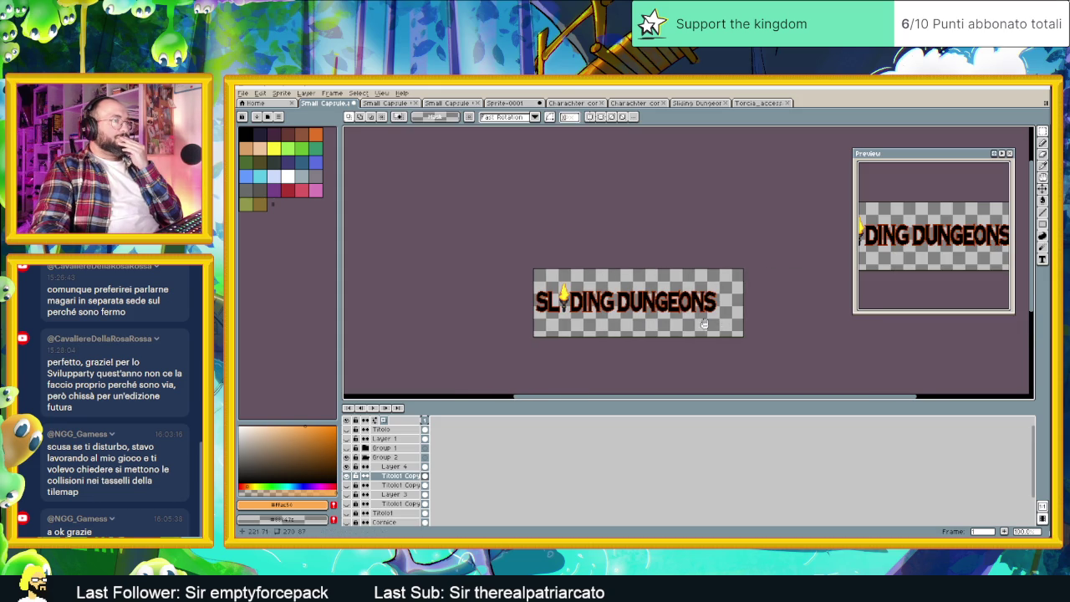
Make Layer 4 the working layer and open the Edit menu to reach FX.
{"action": "scroll", "coordinate": [702, 324], "scroll_direction": "up", "scroll_amount": 1}
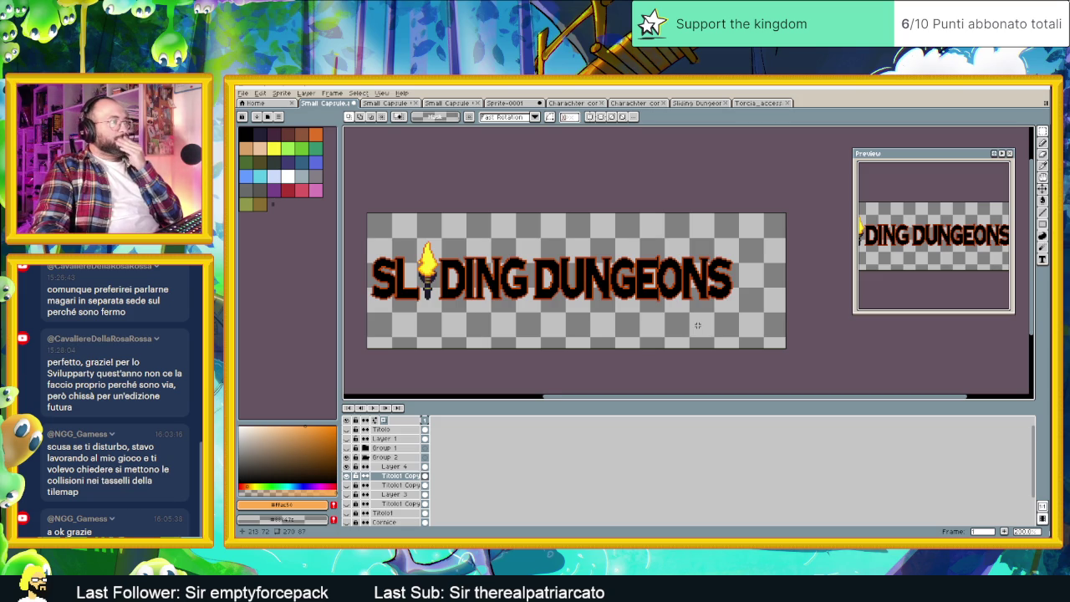
{"action": "scroll", "coordinate": [698, 325], "scroll_direction": "down", "scroll_amount": 1}
{"action": "scroll", "coordinate": [632, 320], "scroll_direction": "up", "scroll_amount": 1}
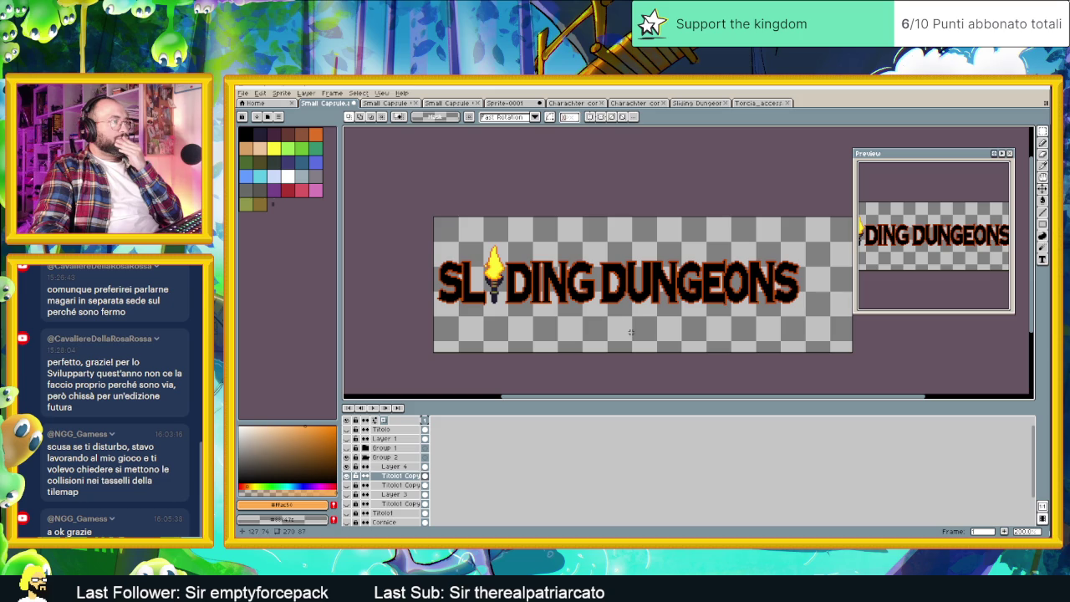
{"action": "scroll", "coordinate": [497, 332], "scroll_direction": "up", "scroll_amount": 1}
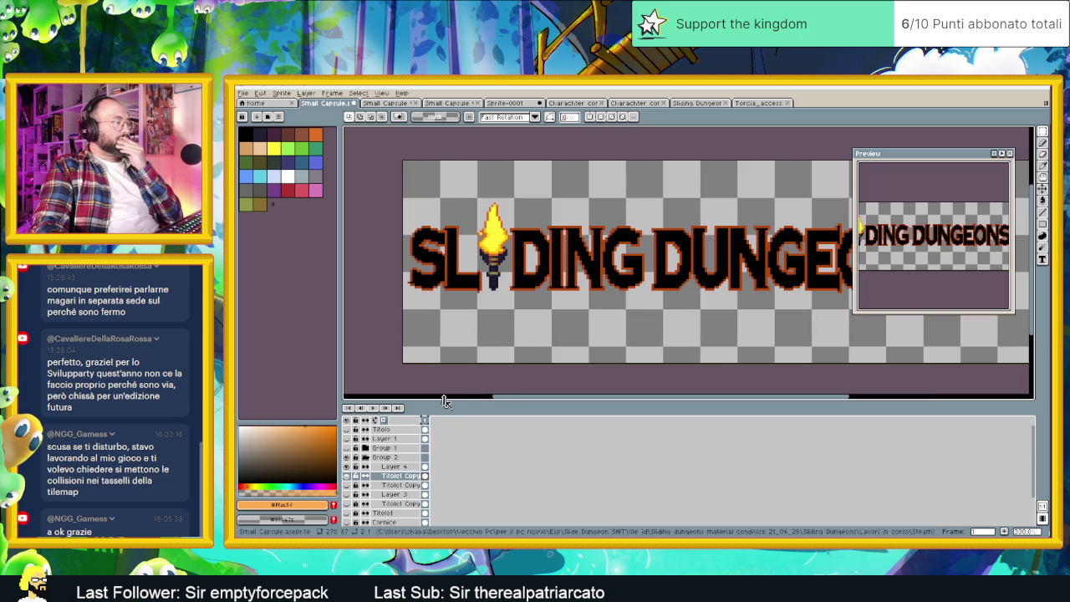
{"action": "left_click", "coordinate": [394, 466]}
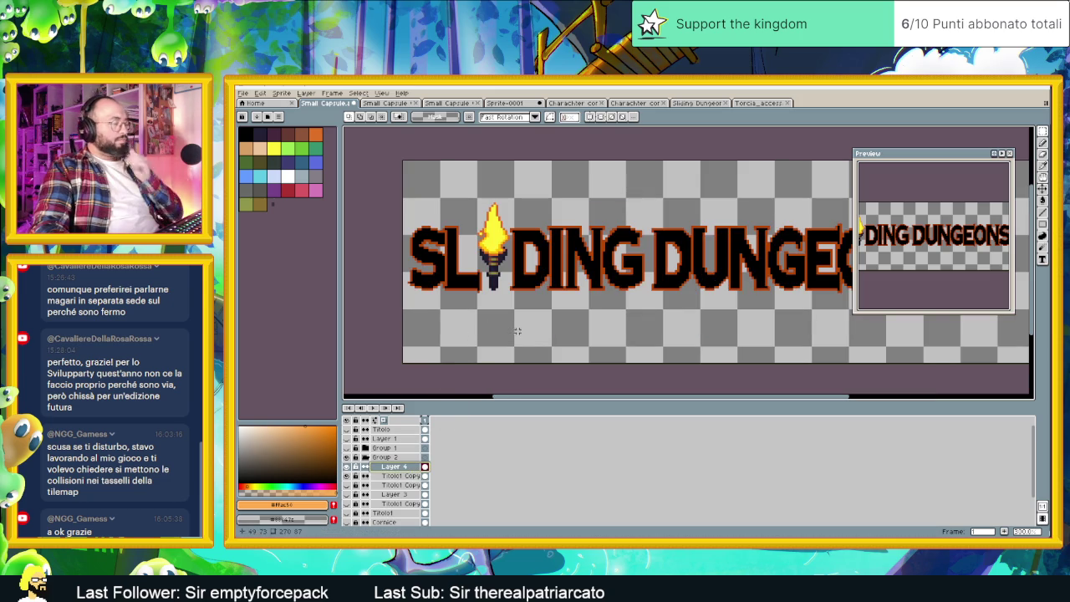
{"action": "left_click", "coordinate": [261, 92]}
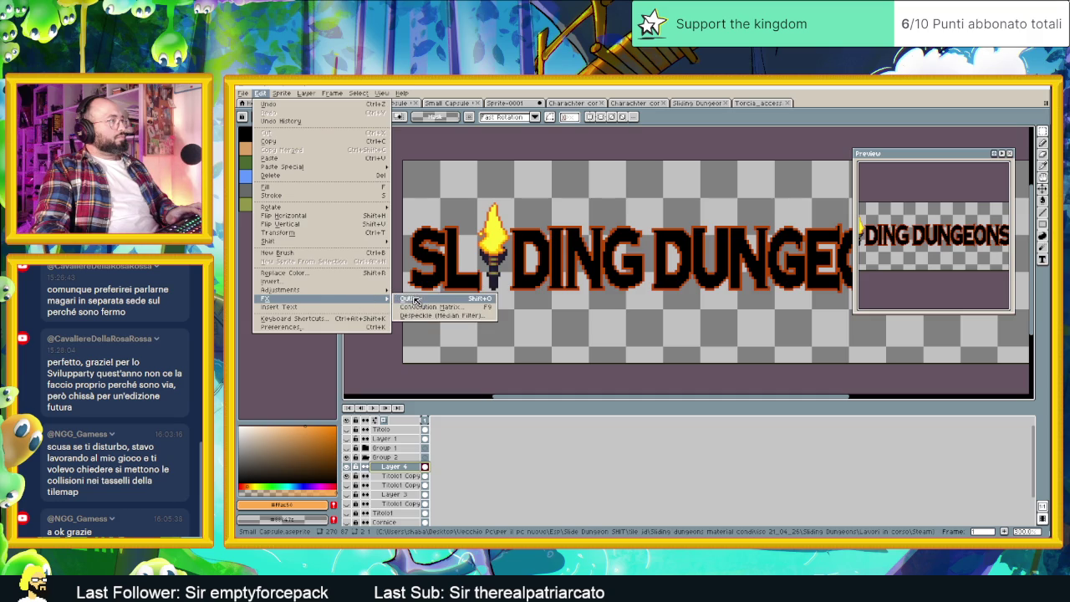
Apply an orange-brown Outline effect to the SLIDING DUNGEONS lettering on Layer 4.
{"action": "mouse_move", "coordinate": [321, 298]}
{"action": "left_click", "coordinate": [416, 297]}
{"action": "mouse_move", "coordinate": [621, 135]}
{"action": "left_mouse_down"}
{"action": "mouse_move", "coordinate": [622, 156]}
{"action": "mouse_move", "coordinate": [768, 255]}
{"action": "mouse_move", "coordinate": [601, 223]}
{"action": "left_mouse_up"}
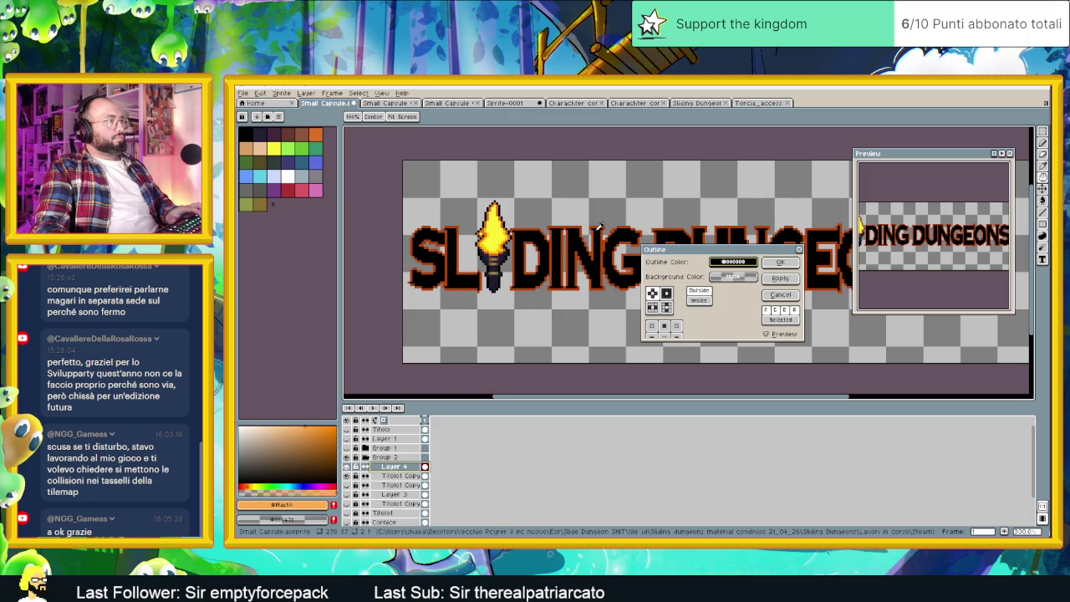
{"action": "left_click", "coordinate": [599, 224]}
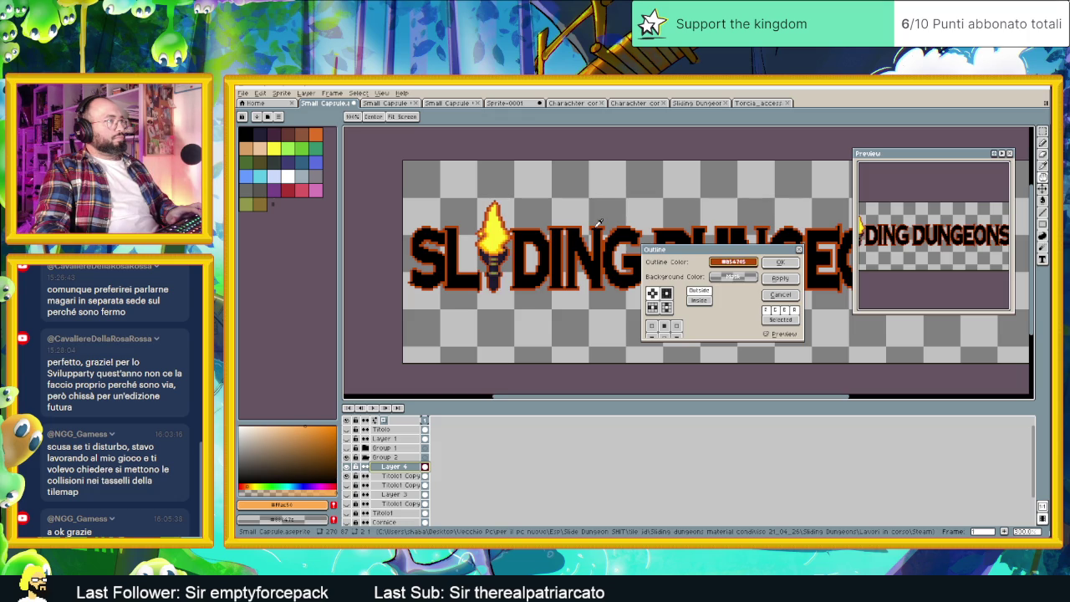
{"action": "left_click", "coordinate": [780, 261]}
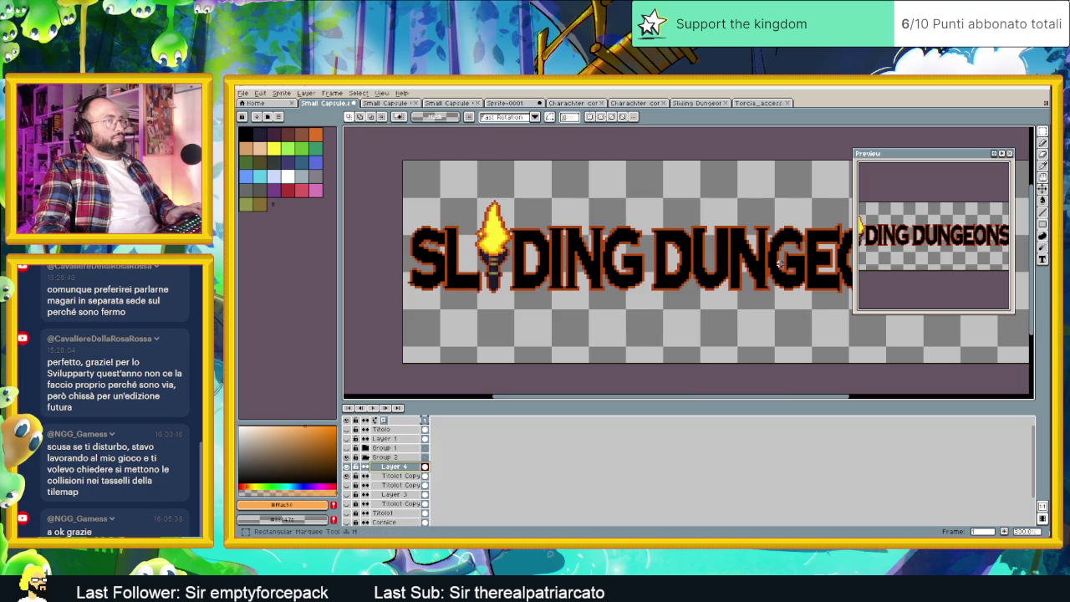
Zoom and pan to inspect the outlined title, then bring up the layer options to add a new layer.
{"action": "scroll", "coordinate": [794, 270], "scroll_direction": "down", "scroll_amount": 1}
{"action": "left_click_drag", "start_coordinate": [794, 270], "coordinate": [682, 274]}
{"action": "scroll", "coordinate": [679, 273], "scroll_direction": "down", "scroll_amount": 1}
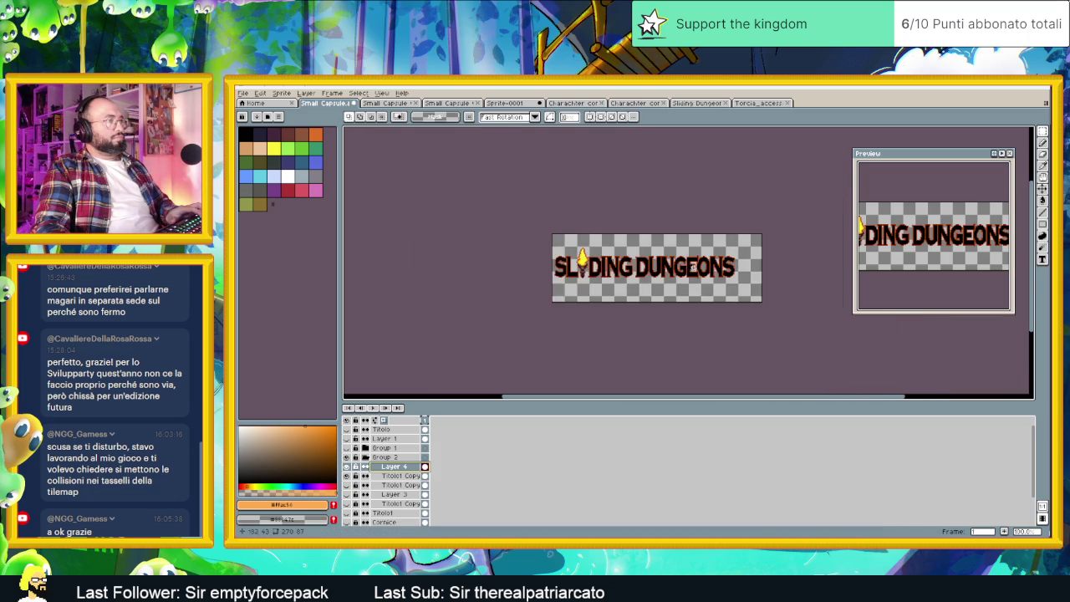
{"action": "scroll", "coordinate": [686, 268], "scroll_direction": "up", "scroll_amount": 1}
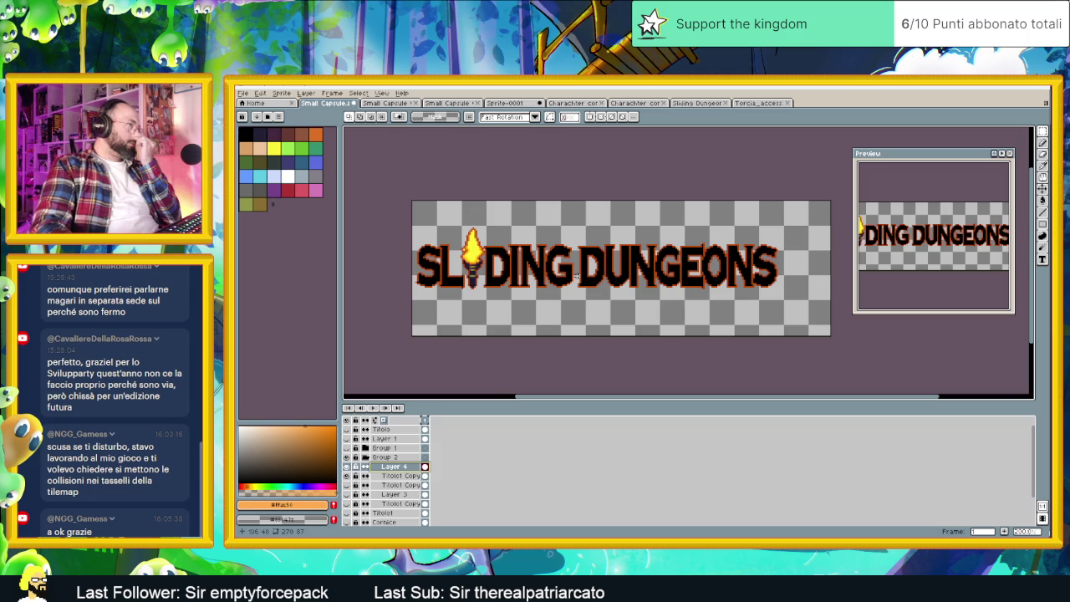
{"action": "scroll", "coordinate": [485, 266], "scroll_direction": "up", "scroll_amount": 1}
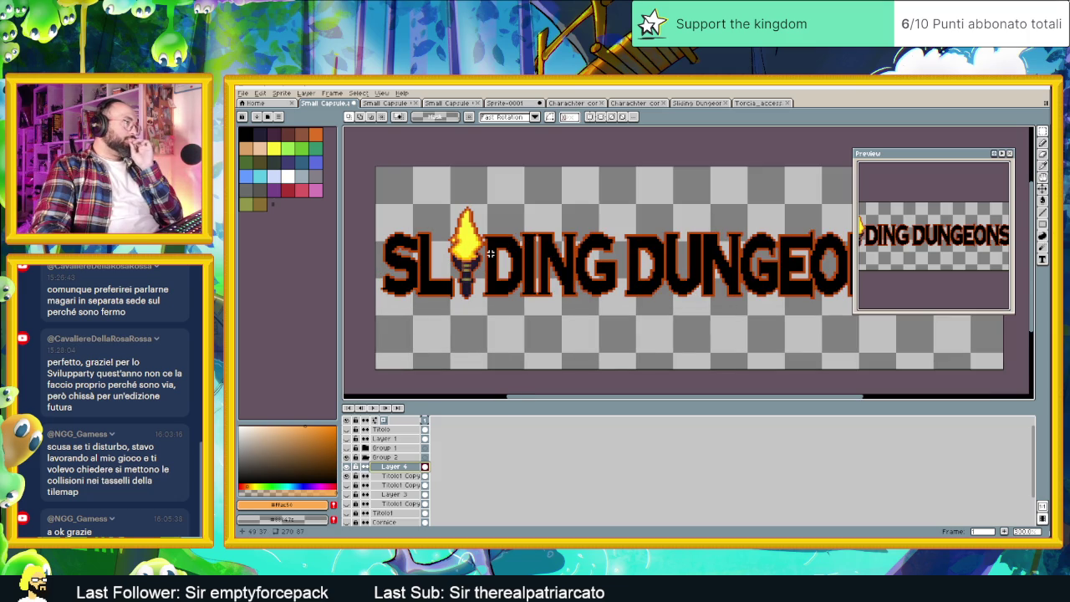
{"action": "scroll", "coordinate": [491, 253], "scroll_direction": "down", "scroll_amount": 1}
{"action": "scroll", "coordinate": [609, 241], "scroll_direction": "down", "scroll_amount": 1}
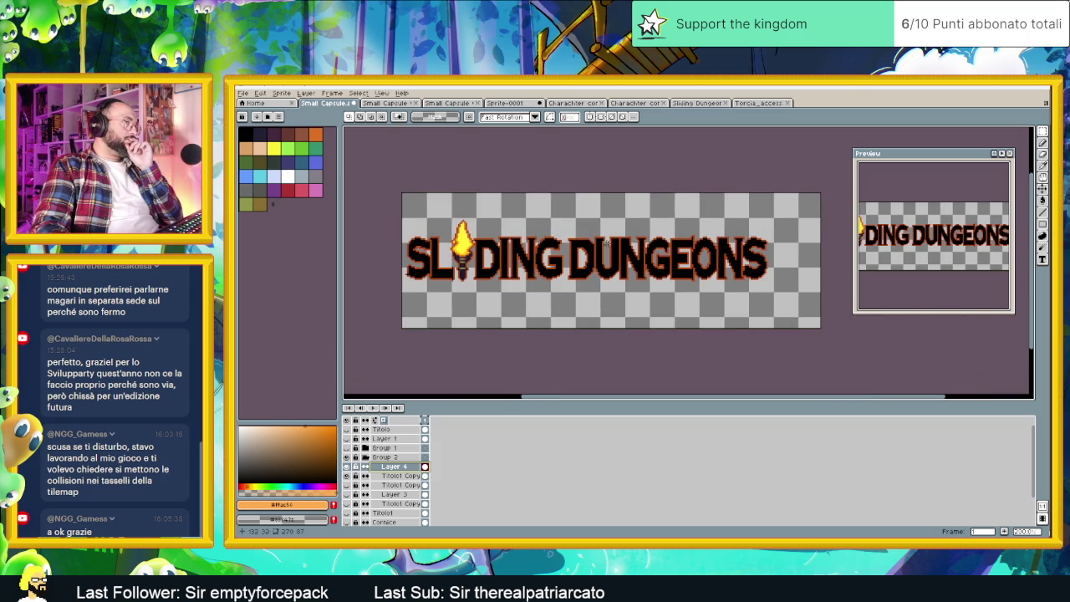
{"action": "left_click_drag", "start_coordinate": [609, 241], "coordinate": [599, 277]}
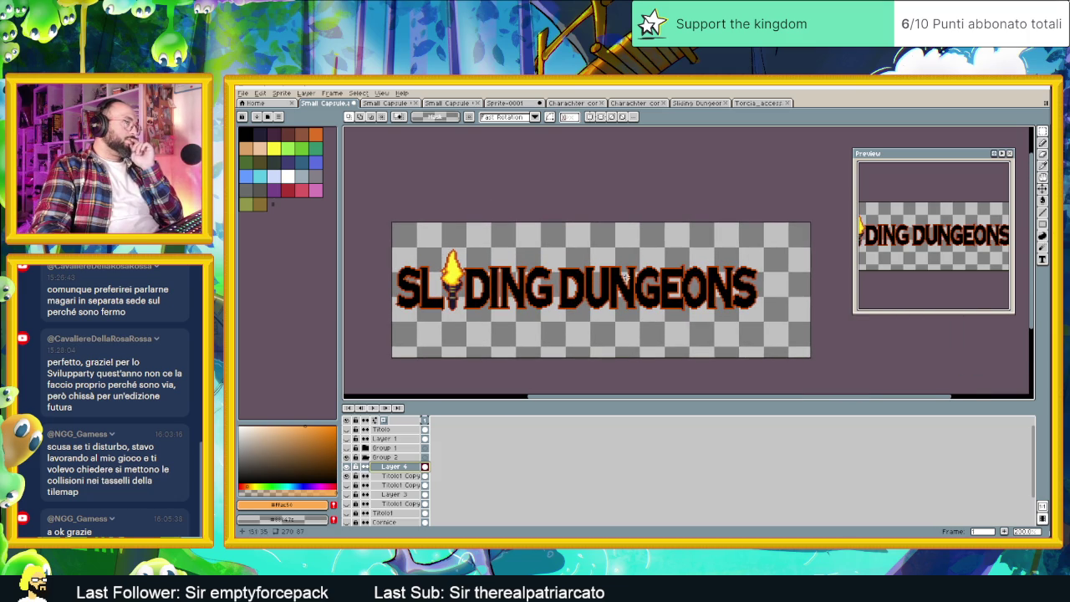
{"action": "scroll", "coordinate": [380, 306], "scroll_direction": "up", "scroll_amount": 1}
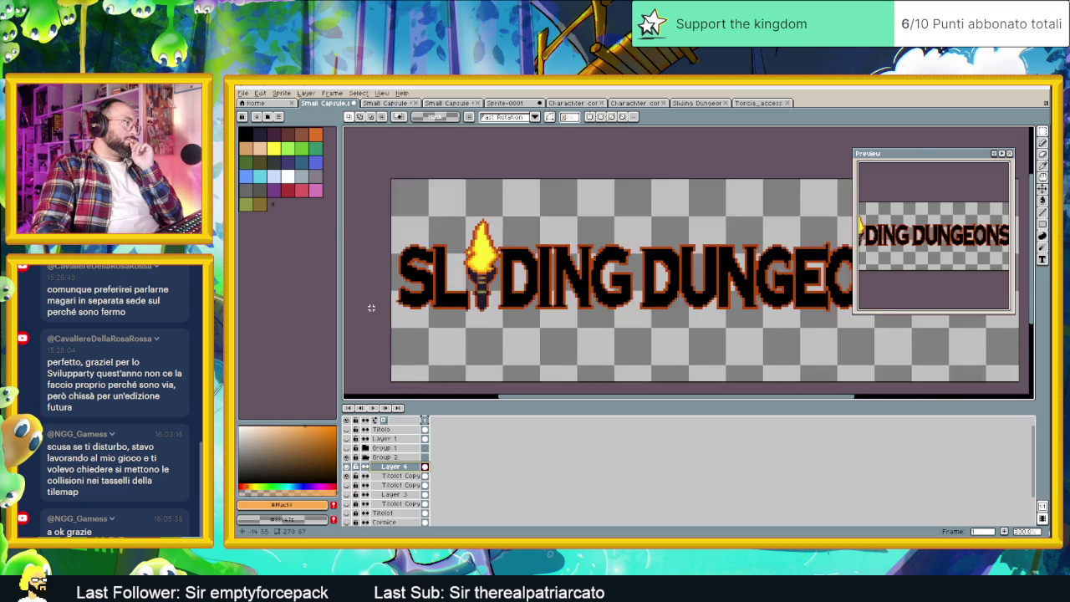
{"action": "scroll", "coordinate": [380, 306], "scroll_direction": "up", "scroll_amount": 2}
{"action": "scroll", "coordinate": [380, 306], "scroll_direction": "up", "scroll_amount": 1}
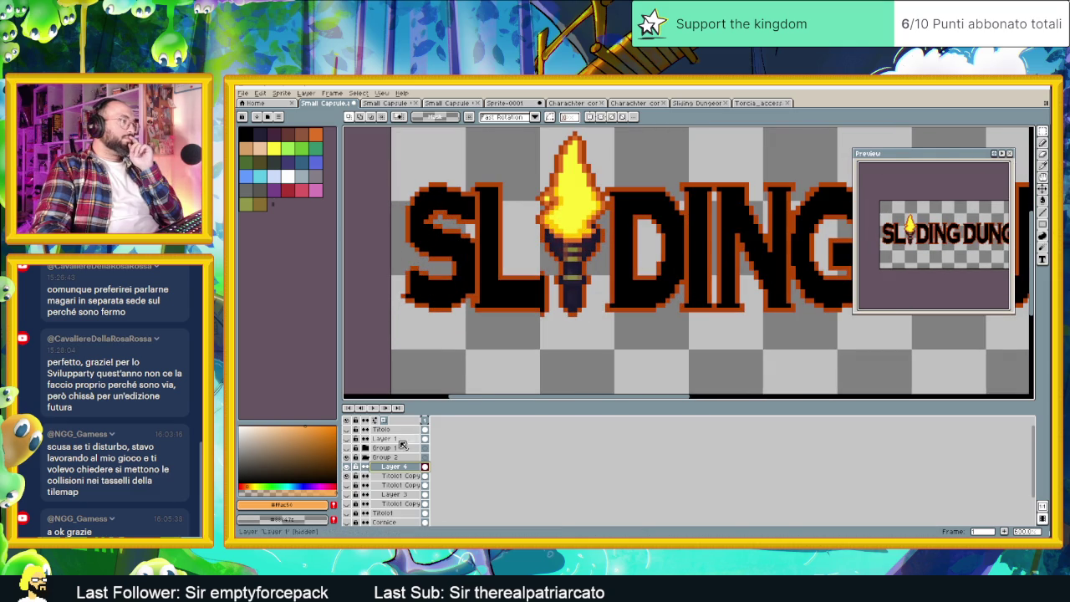
{"action": "right_click", "coordinate": [397, 474]}
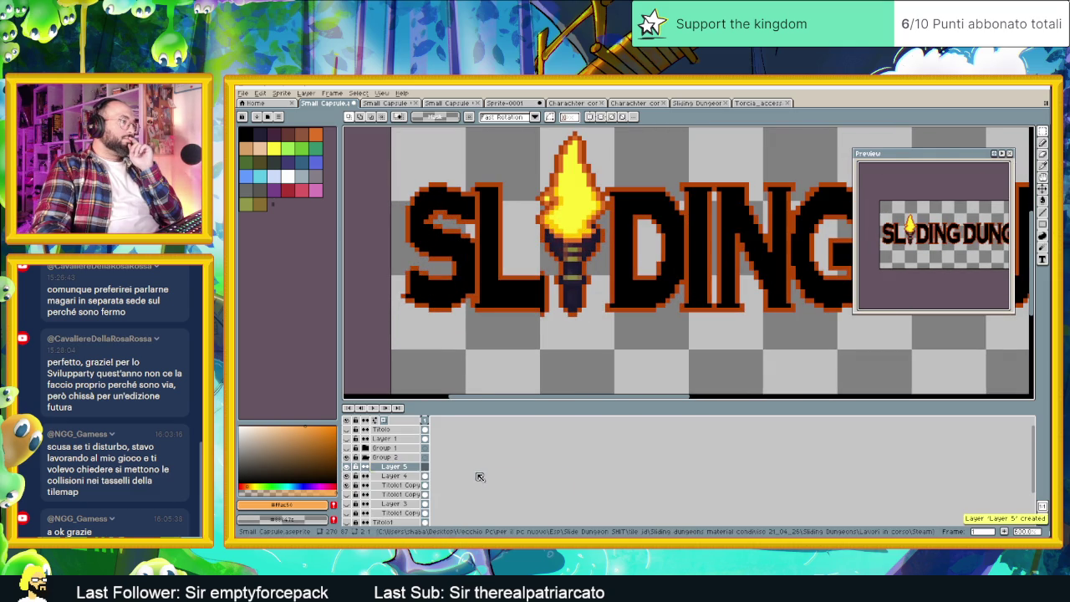
Add a new empty Layer 5 from the layers list.
{"action": "left_click", "coordinate": [480, 477]}
{"action": "scroll", "coordinate": [514, 374], "scroll_direction": "down", "scroll_amount": 1}
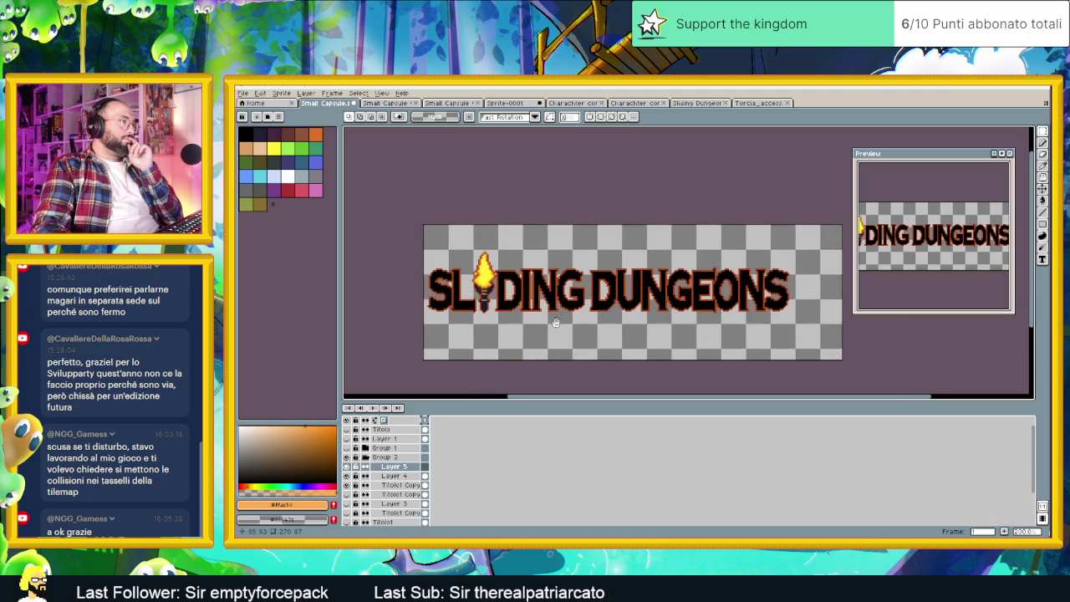
{"action": "scroll", "coordinate": [501, 318], "scroll_direction": "down", "scroll_amount": 1}
Widen the canvas 28 px on the left to 298×87 via Canvas Size.
{"action": "left_click", "coordinate": [282, 92]}
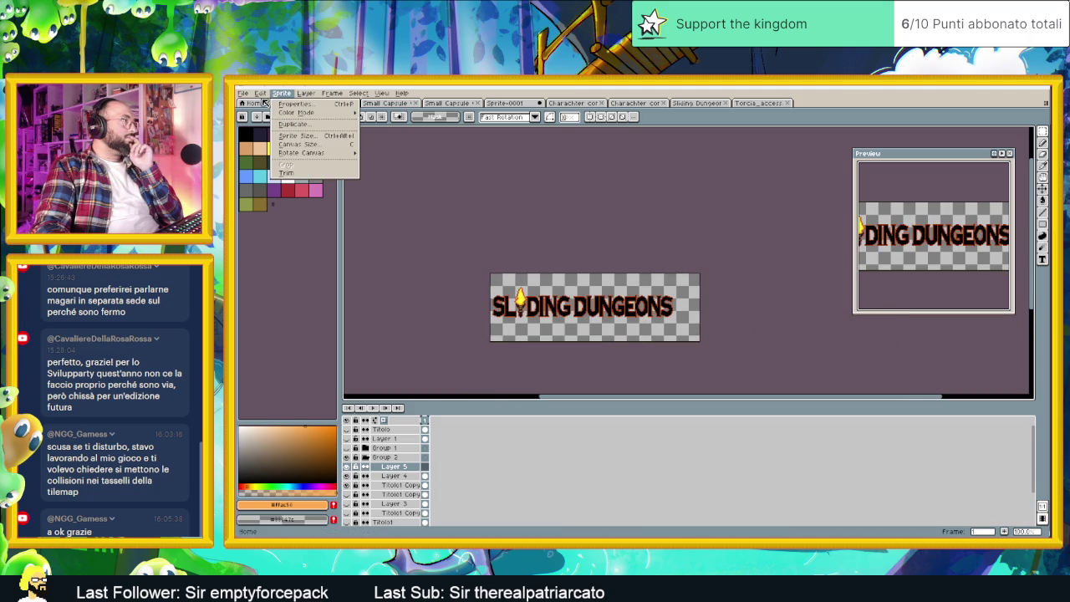
{"action": "left_click", "coordinate": [304, 146]}
{"action": "left_click_drag", "start_coordinate": [490, 337], "coordinate": [468, 337]}
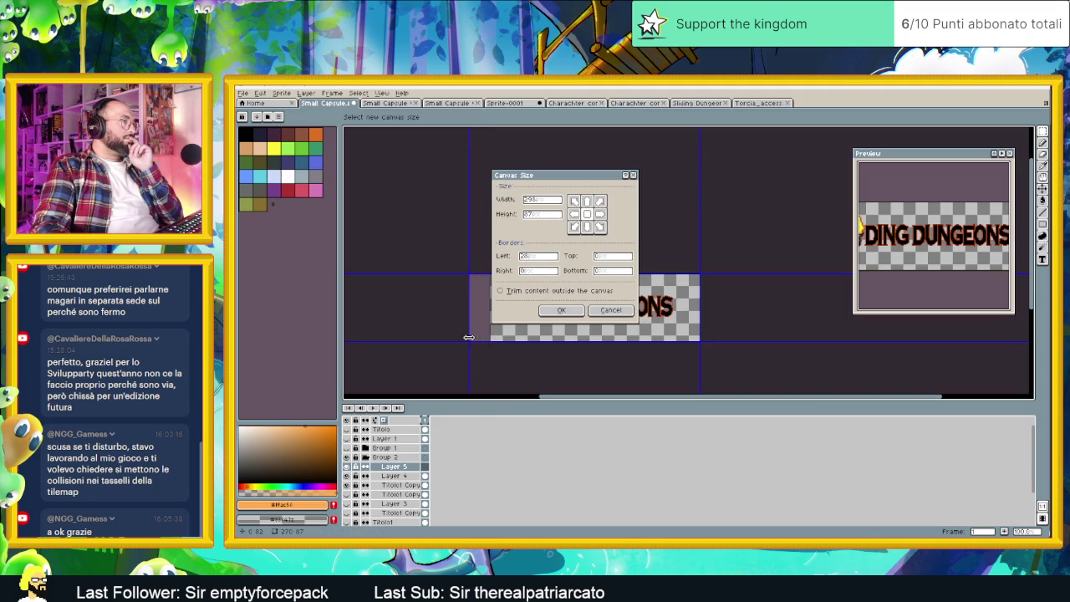
{"action": "left_click", "coordinate": [560, 309]}
Zoom in on the S and select the pencil with black.
{"action": "scroll", "coordinate": [635, 309], "scroll_direction": "up", "scroll_amount": 1}
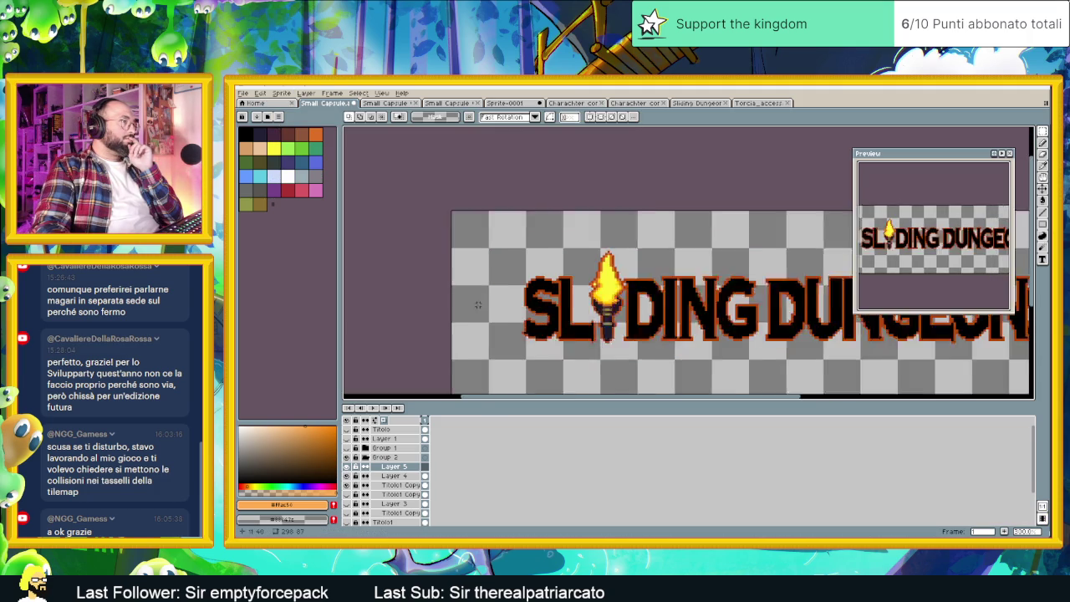
{"action": "scroll", "coordinate": [635, 310], "scroll_direction": "up", "scroll_amount": 1}
{"action": "scroll", "coordinate": [501, 326], "scroll_direction": "up", "scroll_amount": 1}
{"action": "scroll", "coordinate": [454, 329], "scroll_direction": "up", "scroll_amount": 1}
{"action": "scroll", "coordinate": [578, 326], "scroll_direction": "up", "scroll_amount": 1}
{"action": "scroll", "coordinate": [550, 336], "scroll_direction": "up", "scroll_amount": 2}
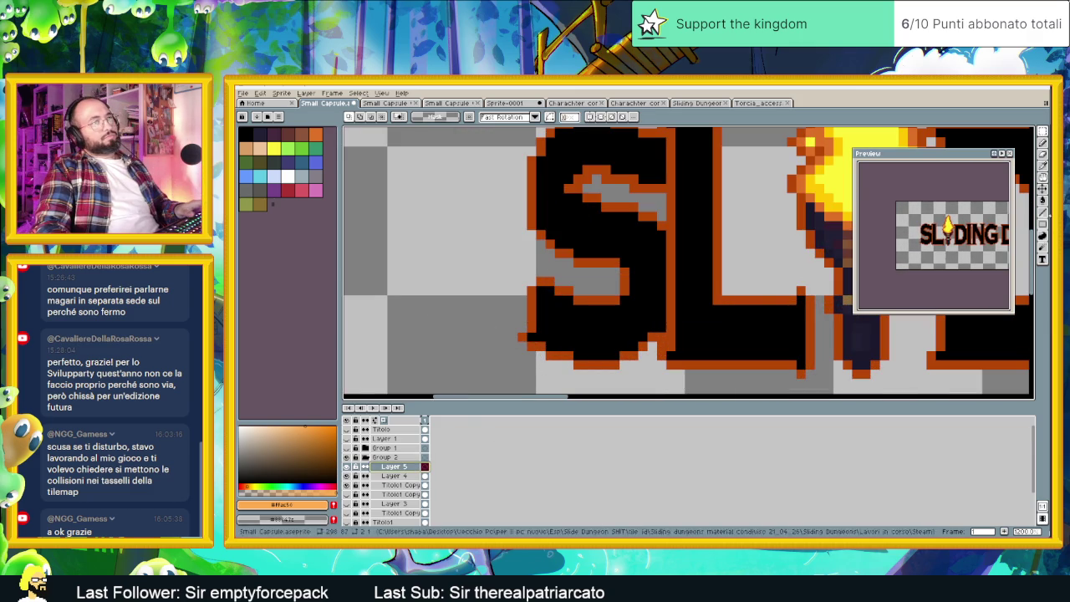
{"action": "left_click", "coordinate": [1042, 213]}
Draw thick black speed lines trailing left from the bottom of the S.
{"action": "left_click", "coordinate": [554, 328], "text": "alt"}
{"action": "left_click_drag", "start_coordinate": [553, 331], "coordinate": [351, 338]}
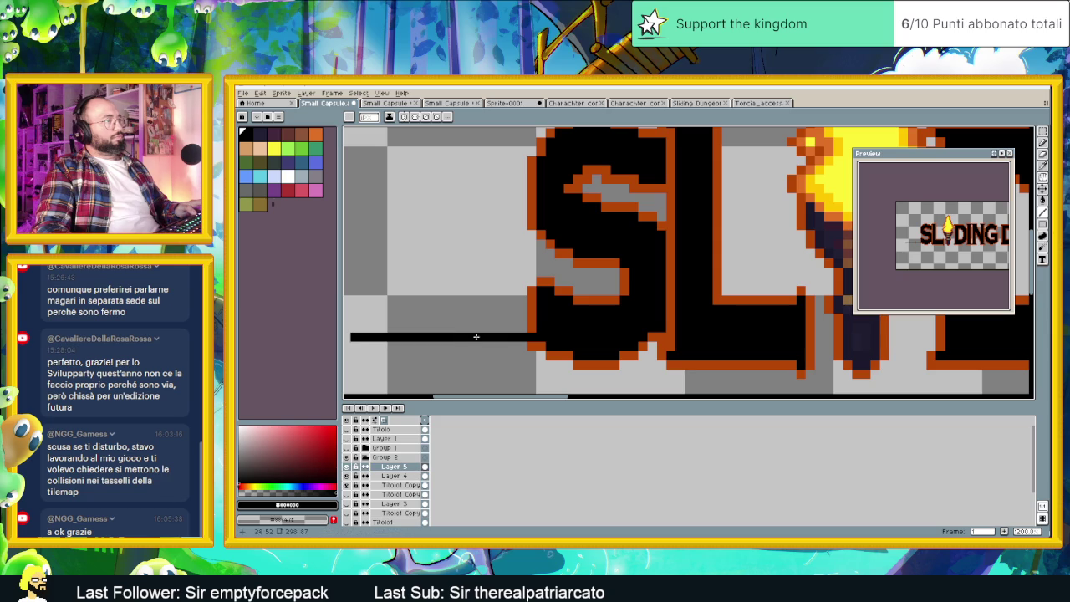
{"action": "left_click_drag", "start_coordinate": [533, 346], "coordinate": [352, 346]}
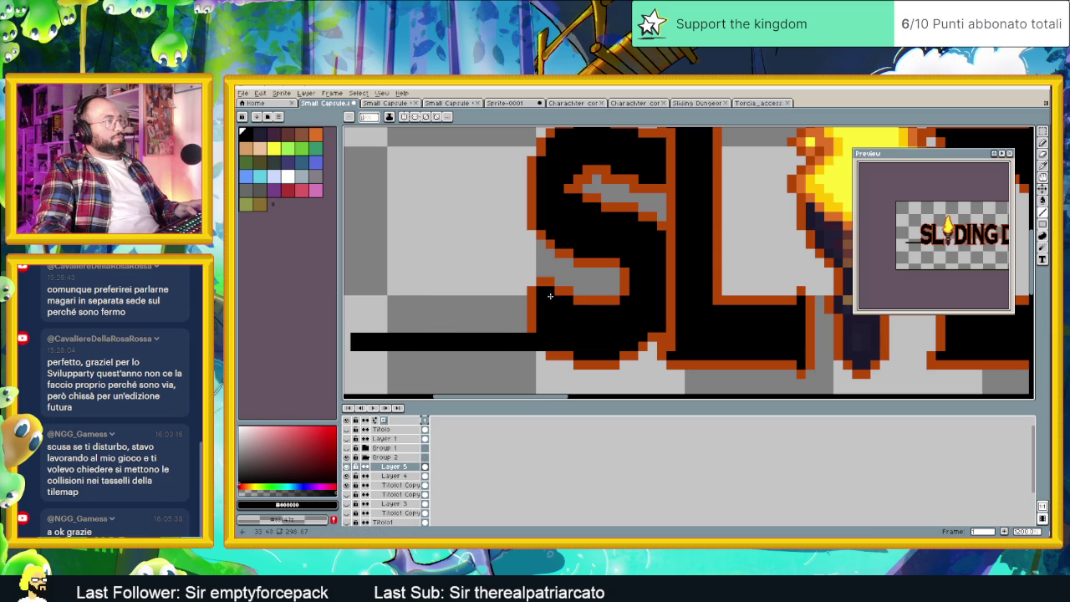
{"action": "left_click", "coordinate": [534, 324]}
{"action": "left_click_drag", "start_coordinate": [534, 325], "coordinate": [346, 318]}
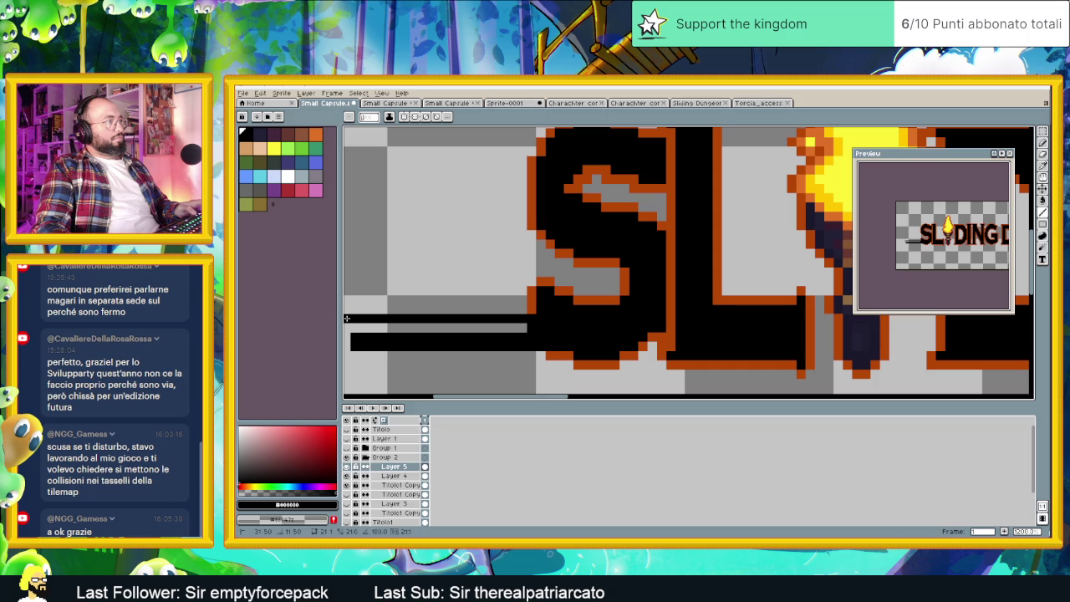
Add longer black speed lines higher up, left of the S.
{"action": "left_click_drag", "start_coordinate": [524, 309], "coordinate": [364, 309]}
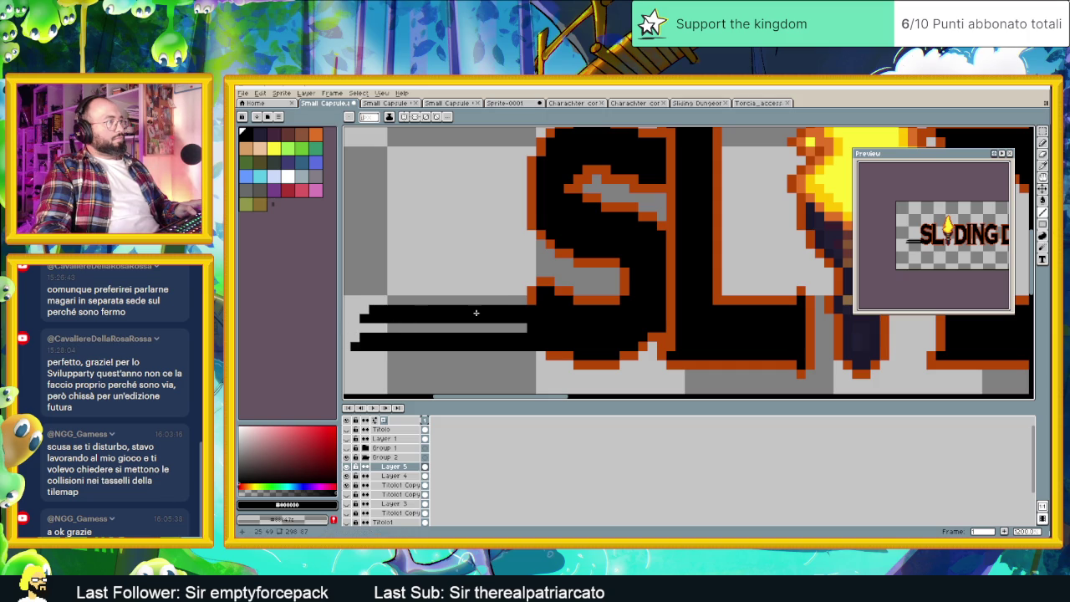
{"action": "left_click_drag", "start_coordinate": [532, 291], "coordinate": [381, 291]}
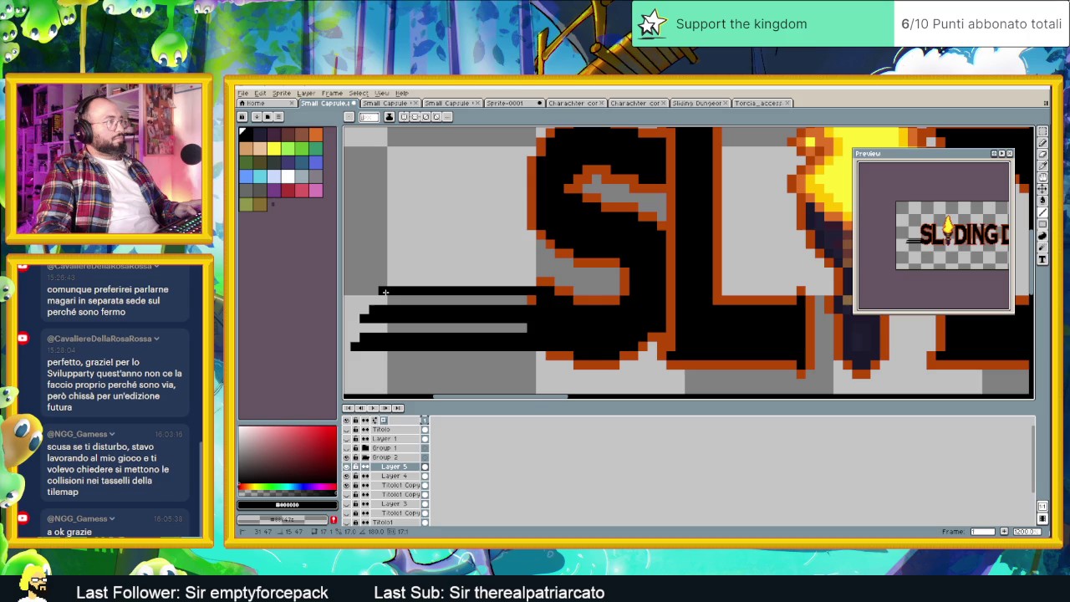
{"action": "left_click_drag", "start_coordinate": [532, 282], "coordinate": [381, 281]}
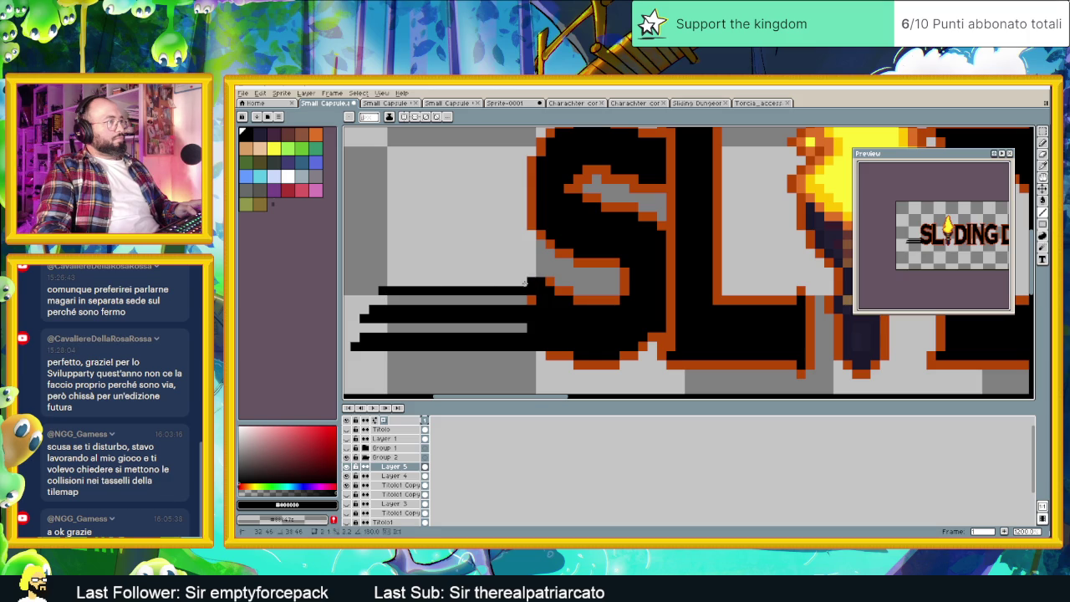
{"action": "scroll", "coordinate": [390, 283], "scroll_direction": "down", "scroll_amount": 3}
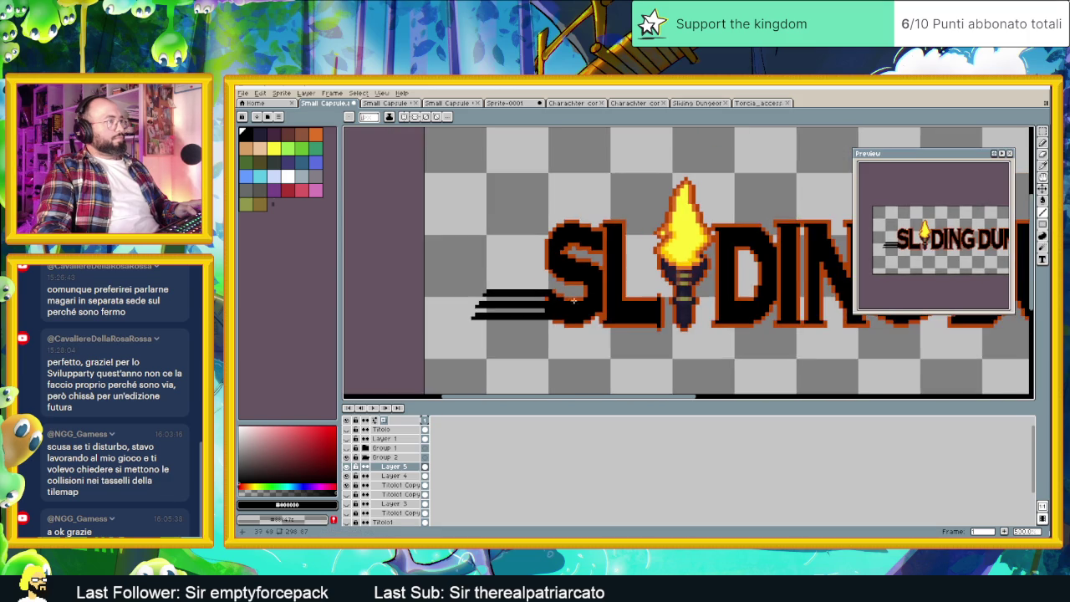
Add thicker, shorter black speed lines further up the left side of the S.
{"action": "scroll", "coordinate": [469, 292], "scroll_direction": "up", "scroll_amount": 1}
{"action": "scroll", "coordinate": [524, 299], "scroll_direction": "up", "scroll_amount": 1}
{"action": "scroll", "coordinate": [549, 293], "scroll_direction": "up", "scroll_amount": 2}
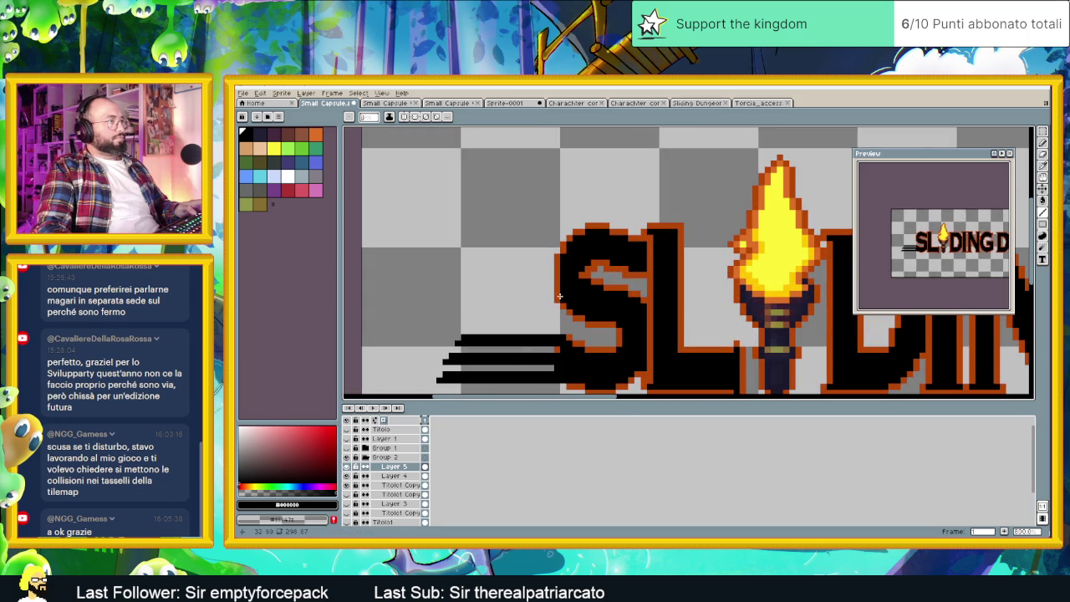
{"action": "left_click_drag", "start_coordinate": [561, 299], "coordinate": [470, 299]}
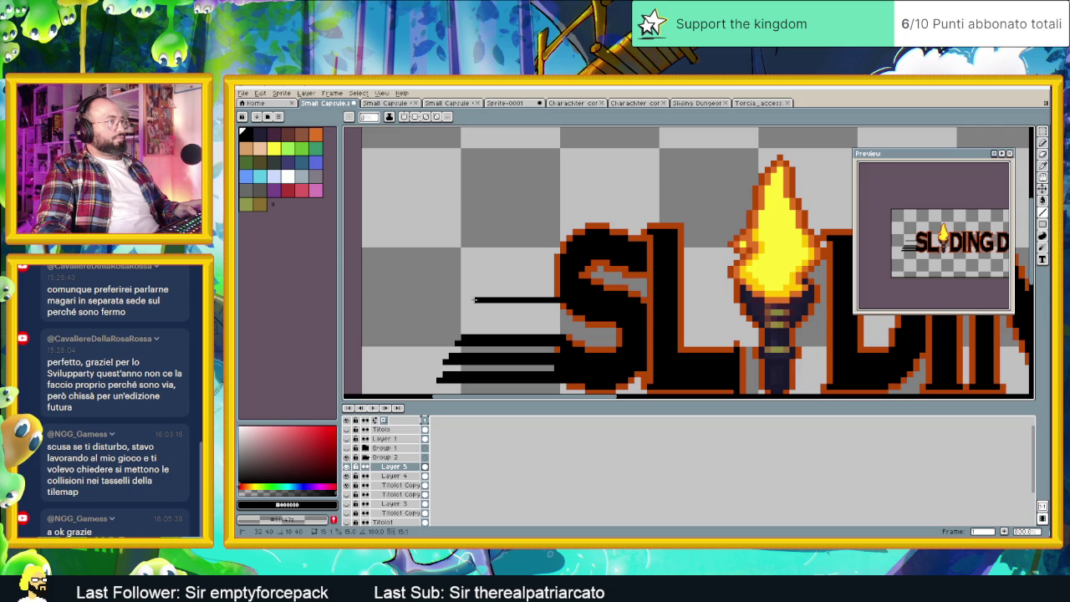
{"action": "left_click_drag", "start_coordinate": [560, 295], "coordinate": [480, 295]}
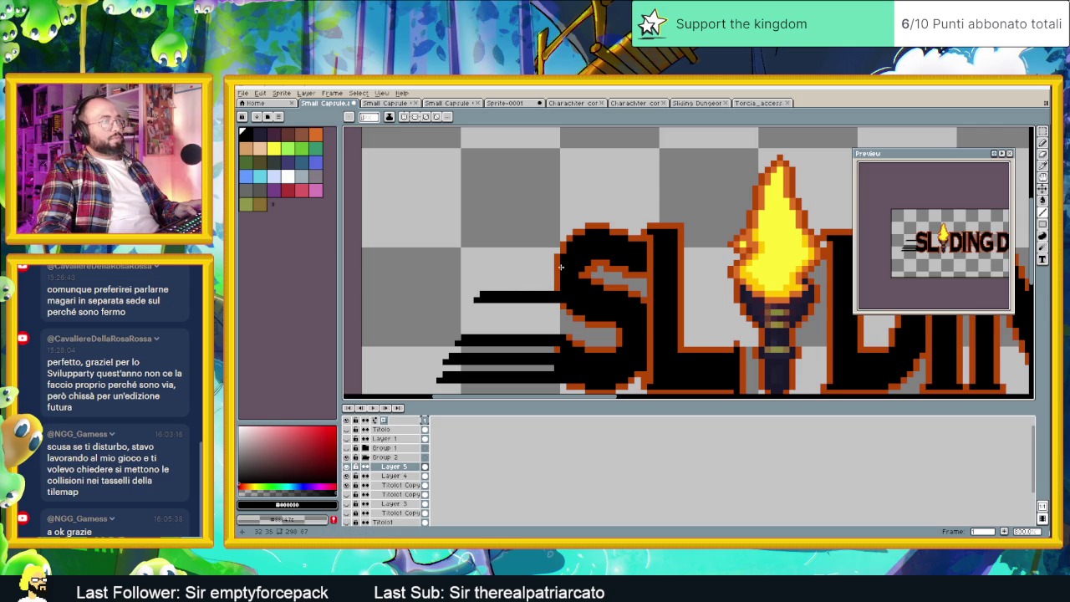
{"action": "left_click_drag", "start_coordinate": [544, 274], "coordinate": [504, 274]}
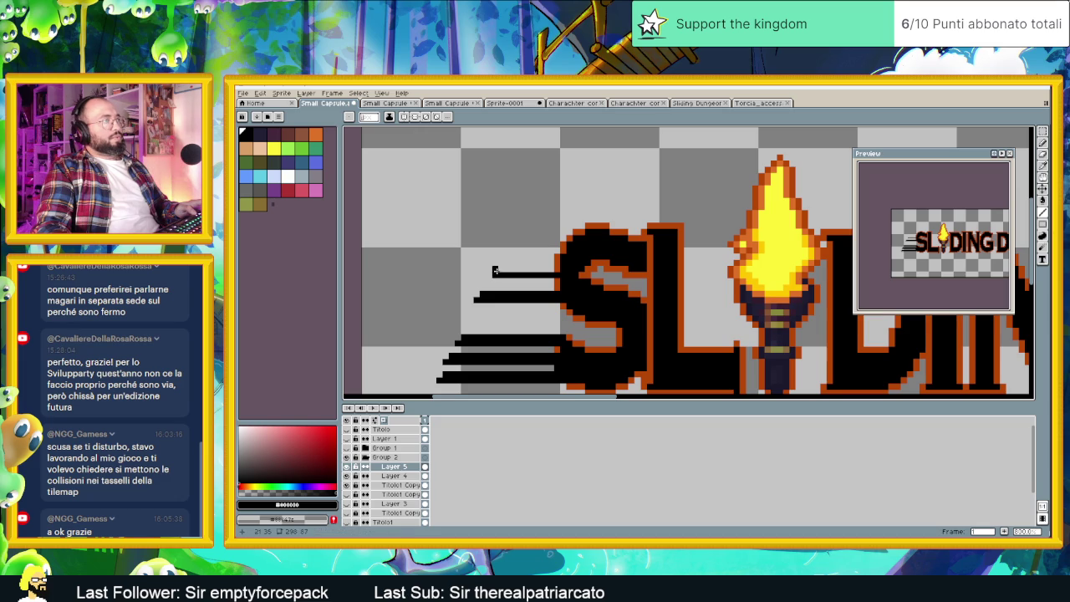
{"action": "left_click_drag", "start_coordinate": [500, 270], "coordinate": [565, 268]}
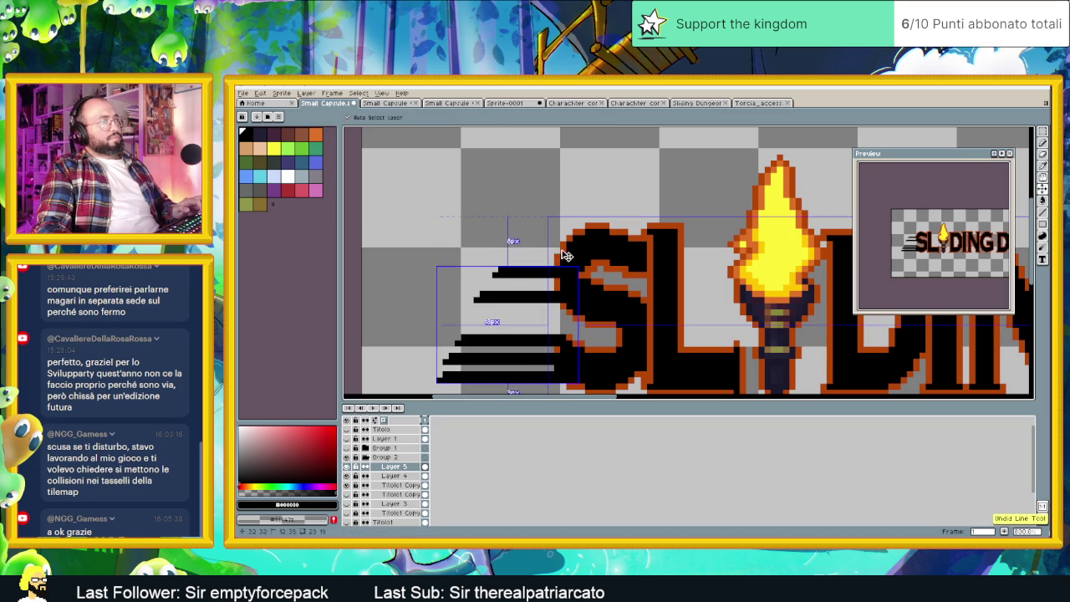
Extend the top speed line and paint black over the S's top outline edge.
{"action": "left_click_drag", "start_coordinate": [558, 250], "coordinate": [510, 249]}
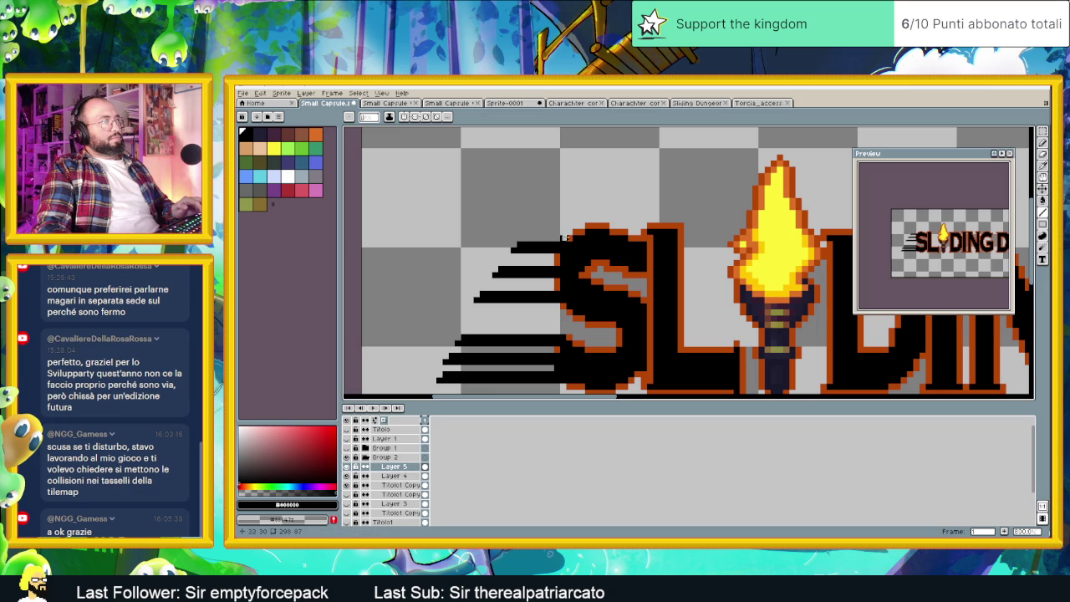
{"action": "left_click_drag", "start_coordinate": [587, 230], "coordinate": [529, 231]}
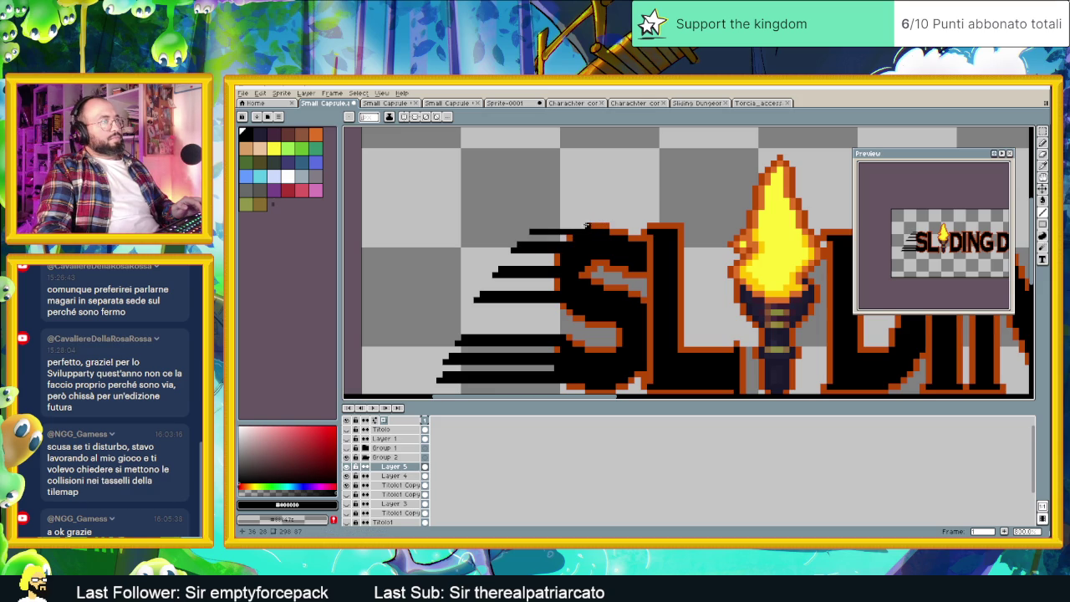
{"action": "left_click_drag", "start_coordinate": [583, 225], "coordinate": [545, 224]}
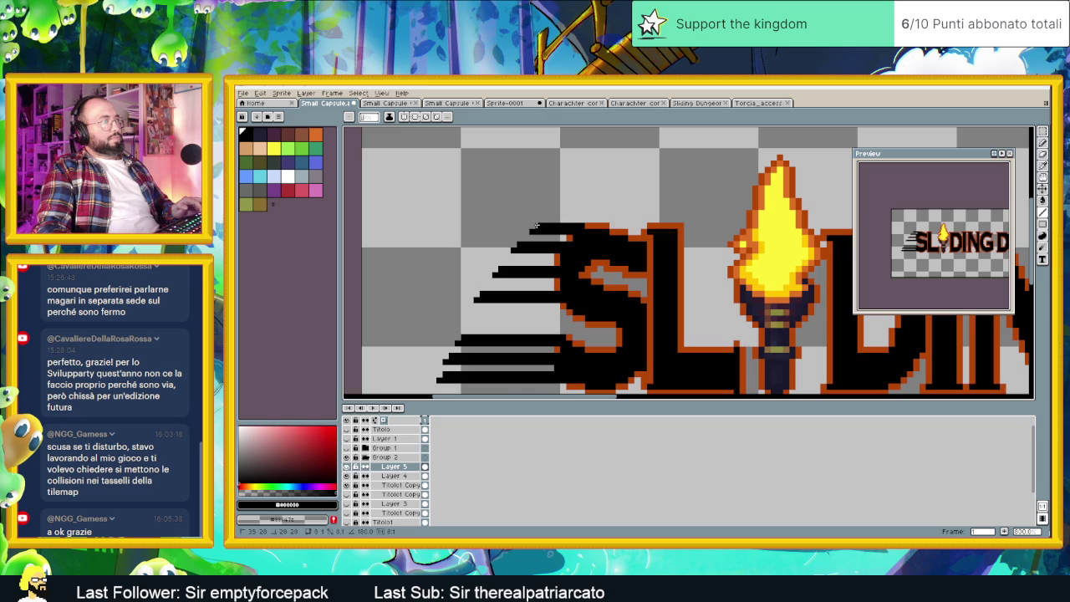
{"action": "scroll", "coordinate": [542, 295], "scroll_direction": "down", "scroll_amount": 3}
{"action": "scroll", "coordinate": [526, 248], "scroll_direction": "up", "scroll_amount": 3}
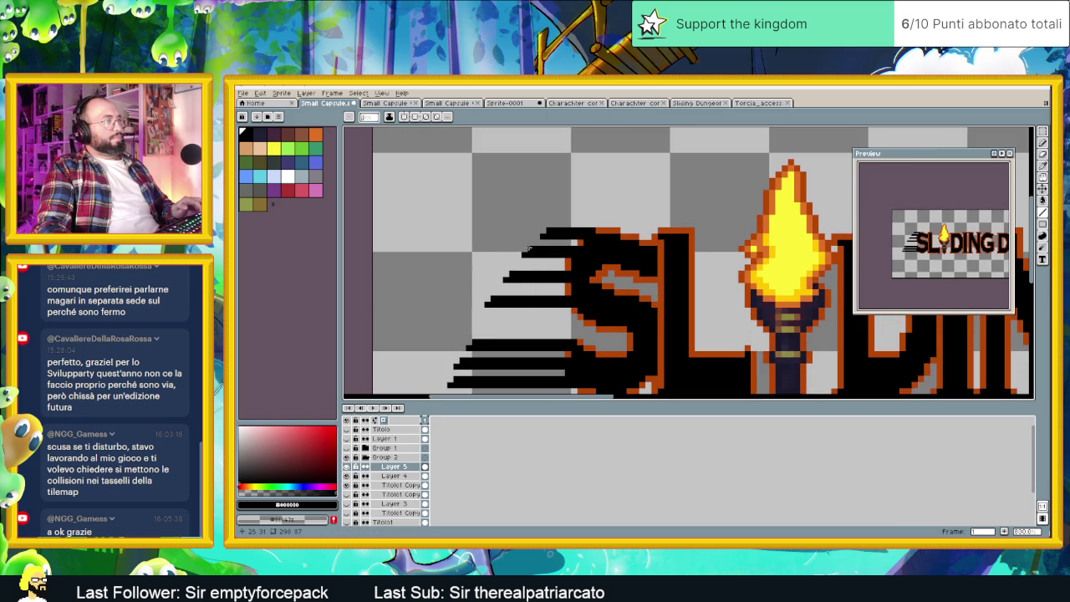
{"action": "scroll", "coordinate": [525, 248], "scroll_direction": "up", "scroll_amount": 1}
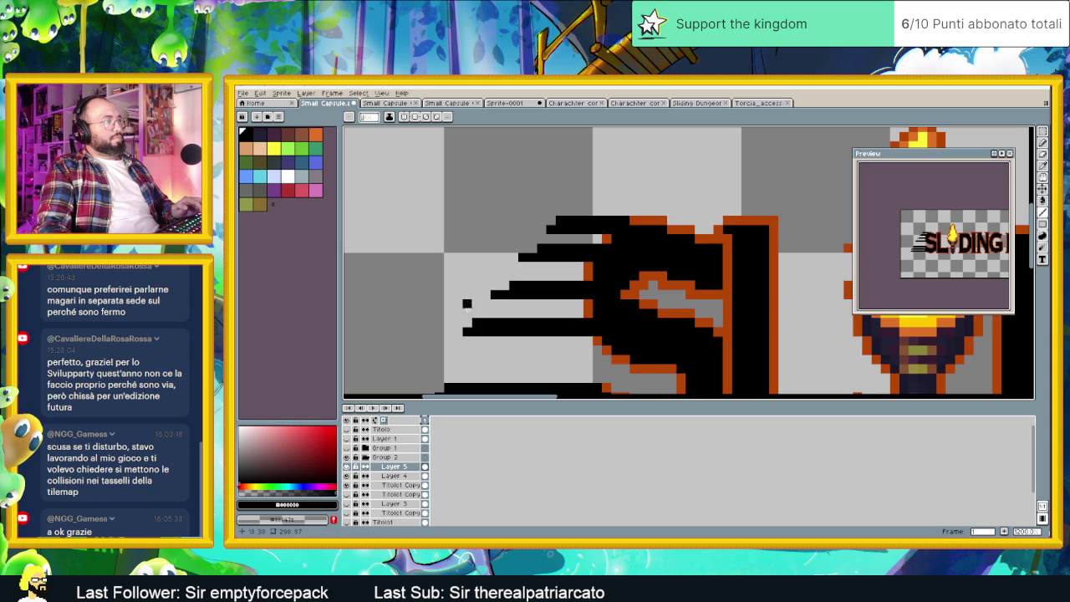
{"action": "left_click", "coordinate": [474, 322]}
Zoom in to check the stray pixel by the bottom speed line, then zoom out.
{"action": "scroll", "coordinate": [517, 361], "scroll_direction": "up", "scroll_amount": 1}
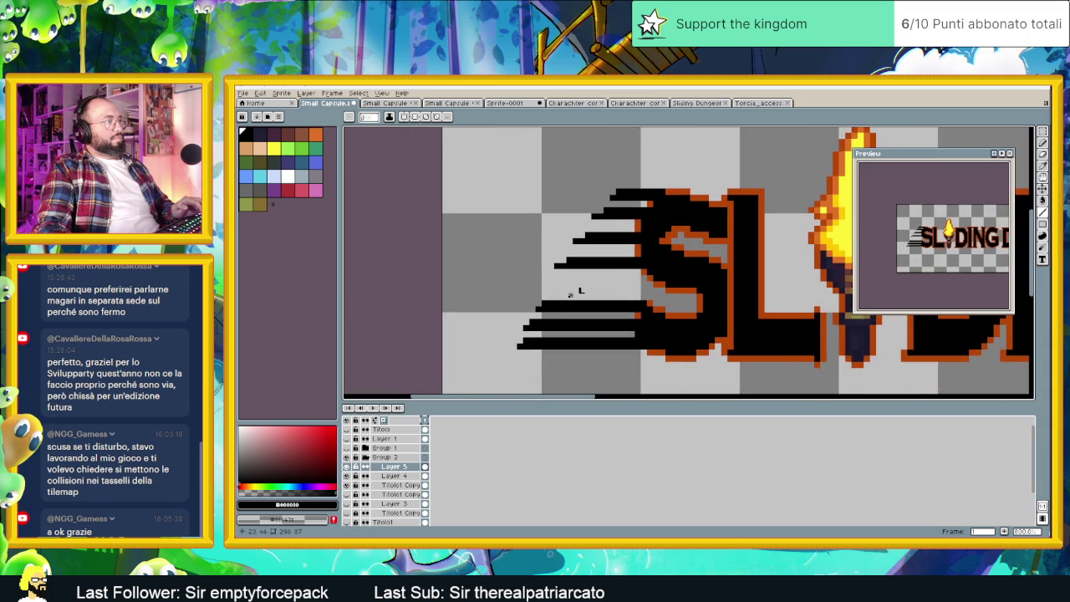
{"action": "scroll", "coordinate": [534, 305], "scroll_direction": "up", "scroll_amount": 1}
{"action": "scroll", "coordinate": [539, 299], "scroll_direction": "up", "scroll_amount": 1}
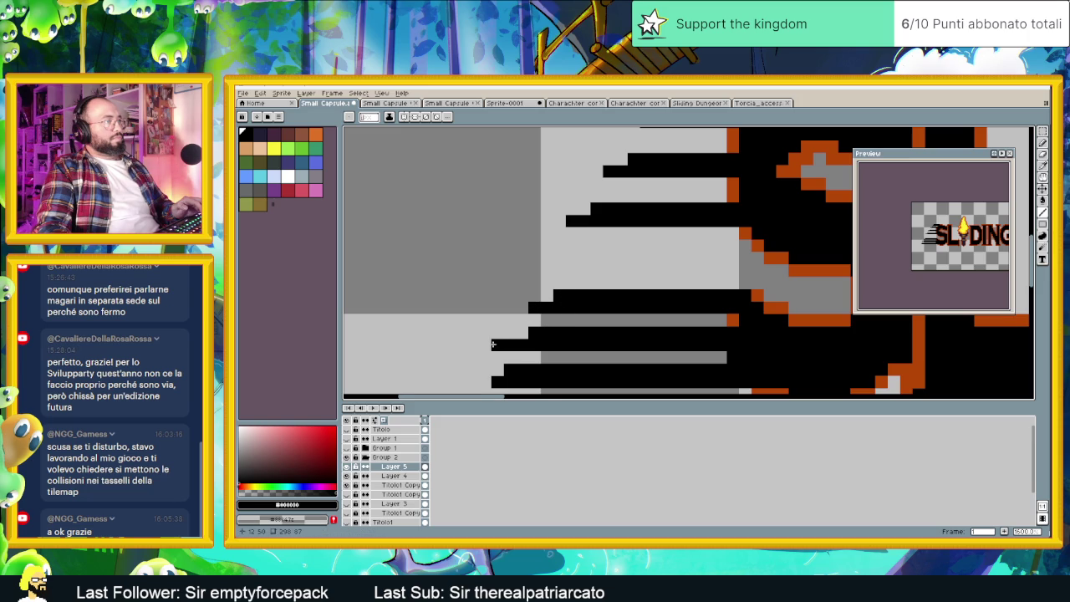
{"action": "scroll", "coordinate": [519, 331], "scroll_direction": "down", "scroll_amount": 2}
{"action": "scroll", "coordinate": [618, 321], "scroll_direction": "up", "scroll_amount": 1}
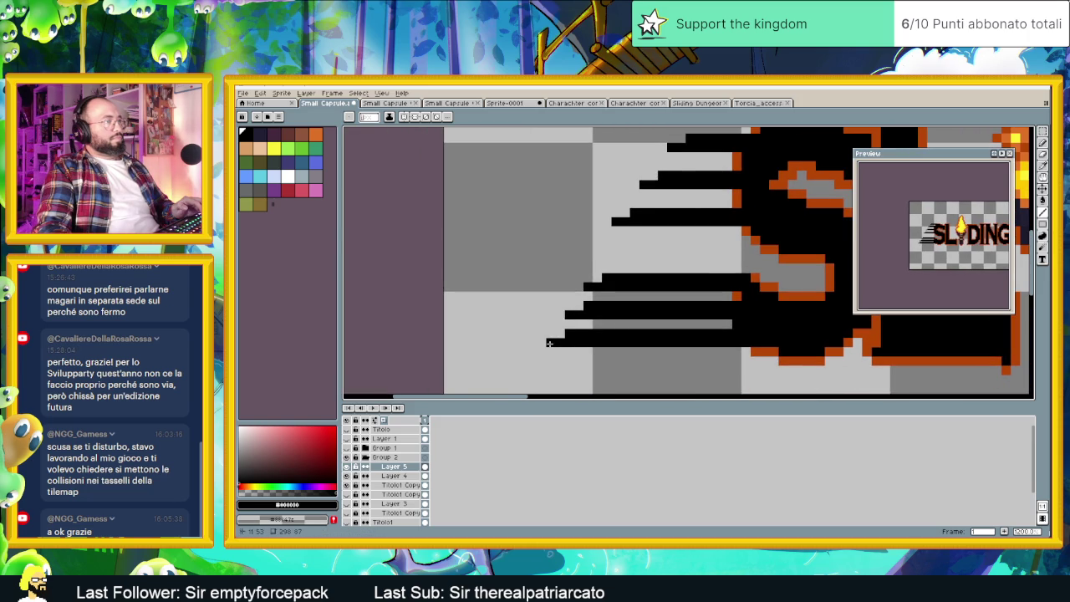
{"action": "scroll", "coordinate": [606, 342], "scroll_direction": "down", "scroll_amount": 1}
{"action": "scroll", "coordinate": [652, 352], "scroll_direction": "down", "scroll_amount": 1}
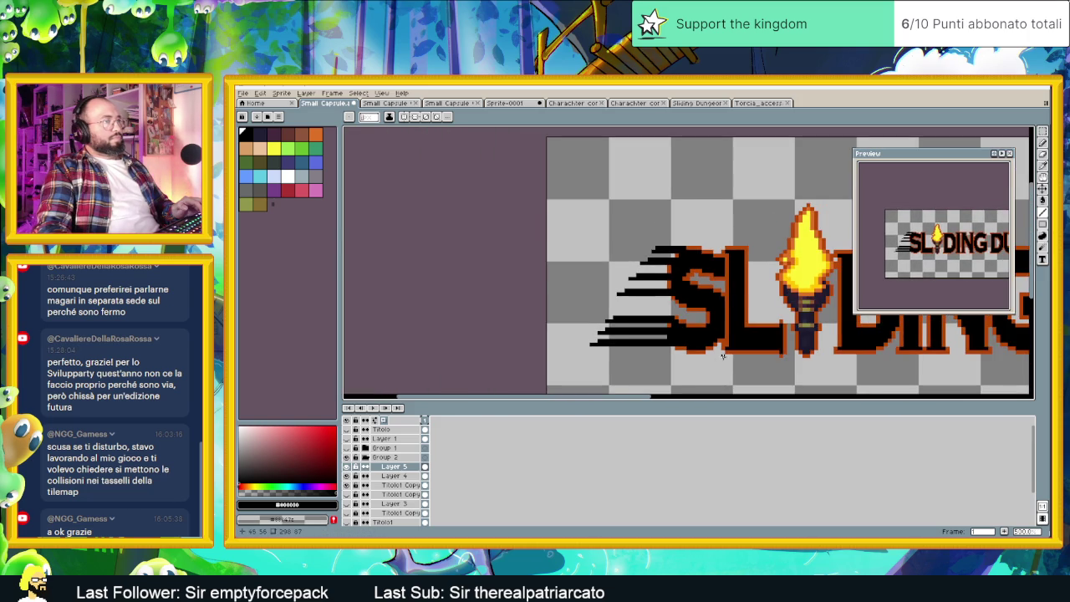
{"action": "scroll", "coordinate": [491, 357], "scroll_direction": "down", "scroll_amount": 1}
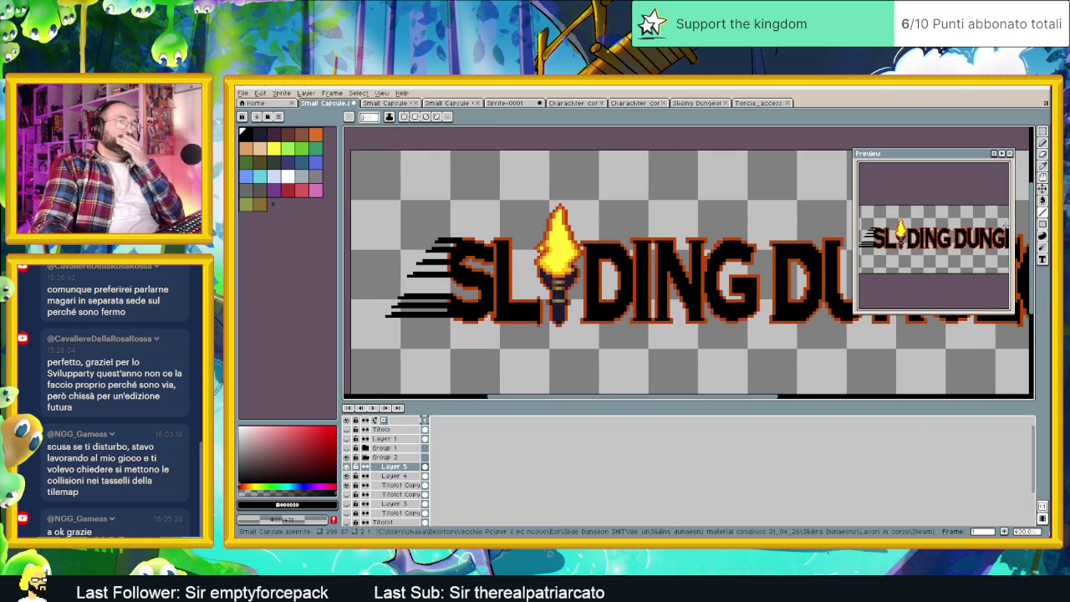
{"action": "left_click", "coordinate": [1042, 188]}
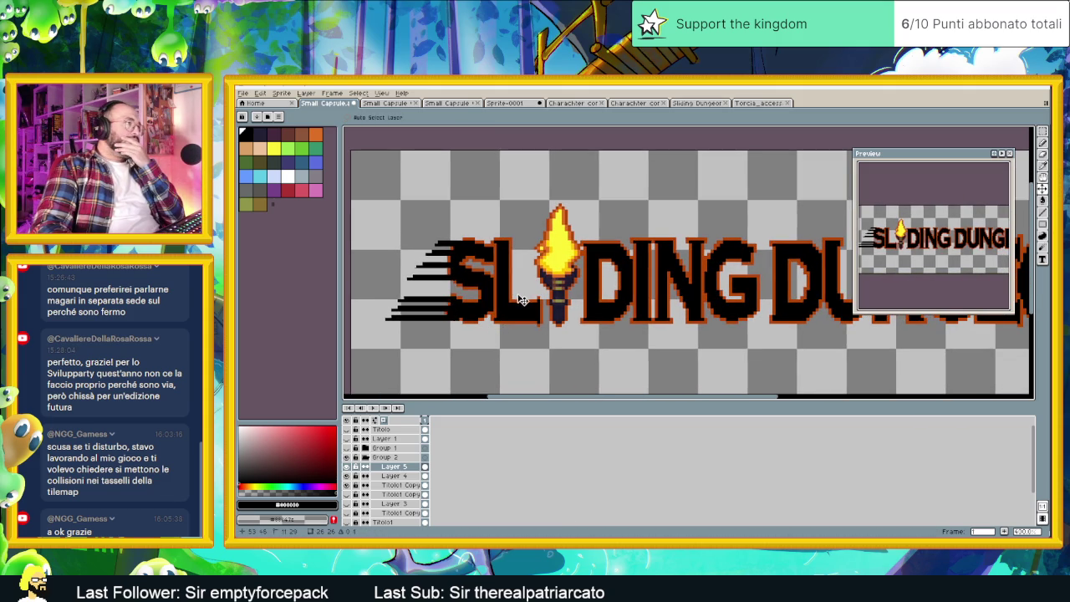
Trim the leftmost part of the speed lines with a rectangular selection and Delete.
{"action": "mouse_move", "coordinate": [520, 299]}
{"action": "left_mouse_down"}
{"action": "mouse_move", "coordinate": [548, 300]}
{"action": "mouse_move", "coordinate": [498, 301]}
{"action": "left_mouse_up"}
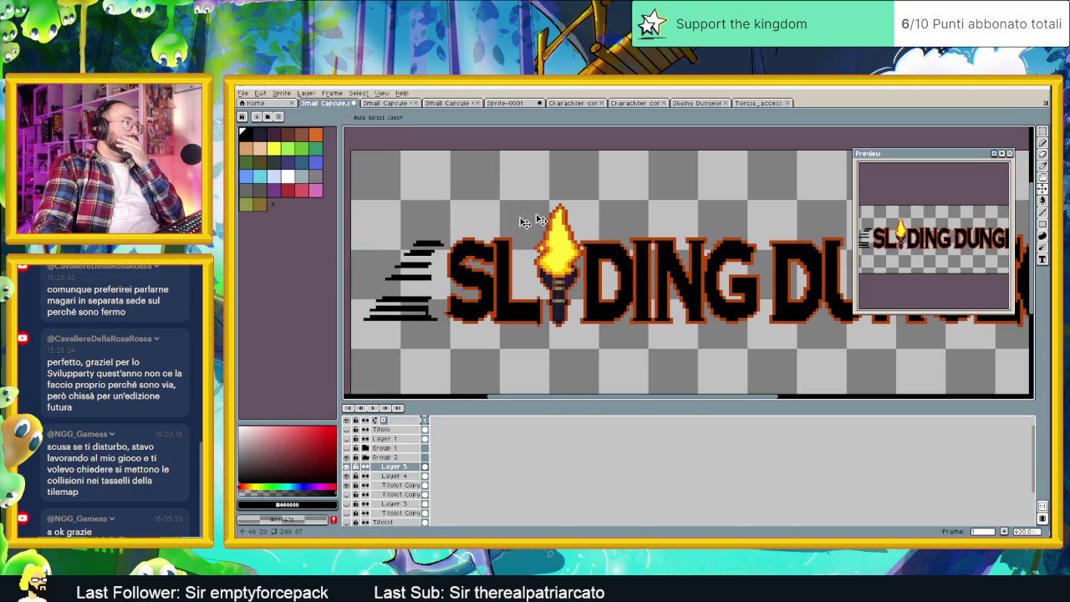
{"action": "left_click", "coordinate": [1042, 131]}
{"action": "left_click_drag", "start_coordinate": [460, 227], "coordinate": [424, 336]}
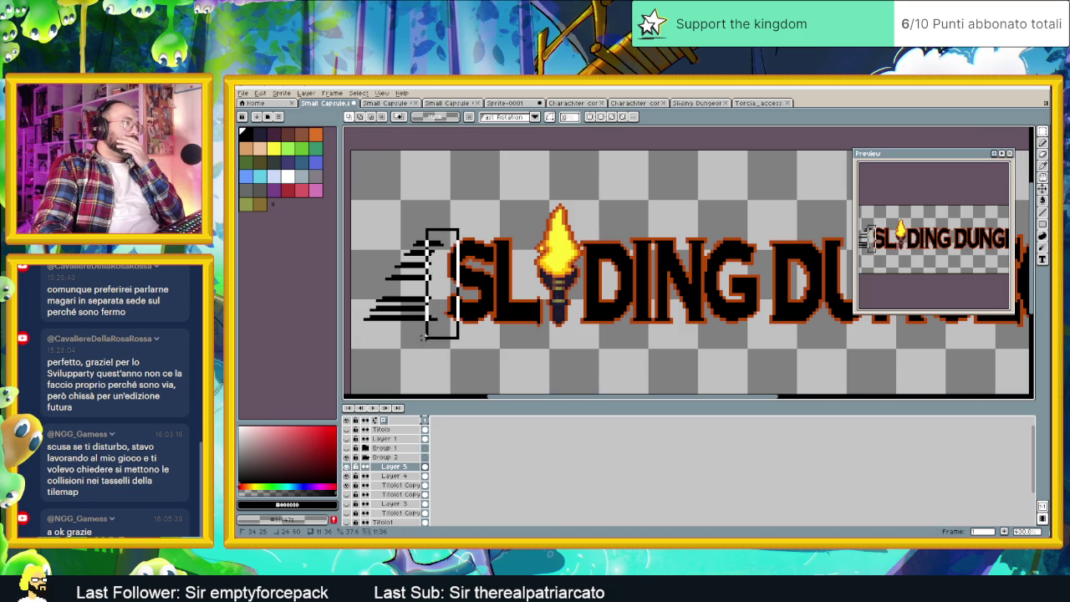
{"action": "key", "text": "Delete"}
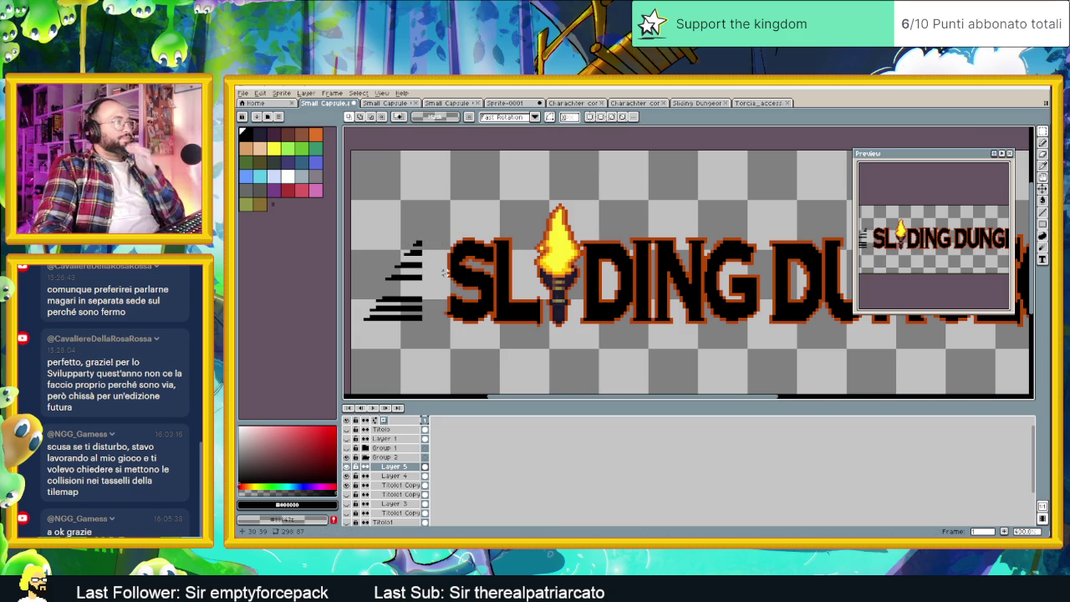
Slide the speed lines right and slightly down so they butt against the S.
{"action": "key", "text": "v"}
{"action": "left_click_drag", "start_coordinate": [488, 293], "coordinate": [526, 292]}
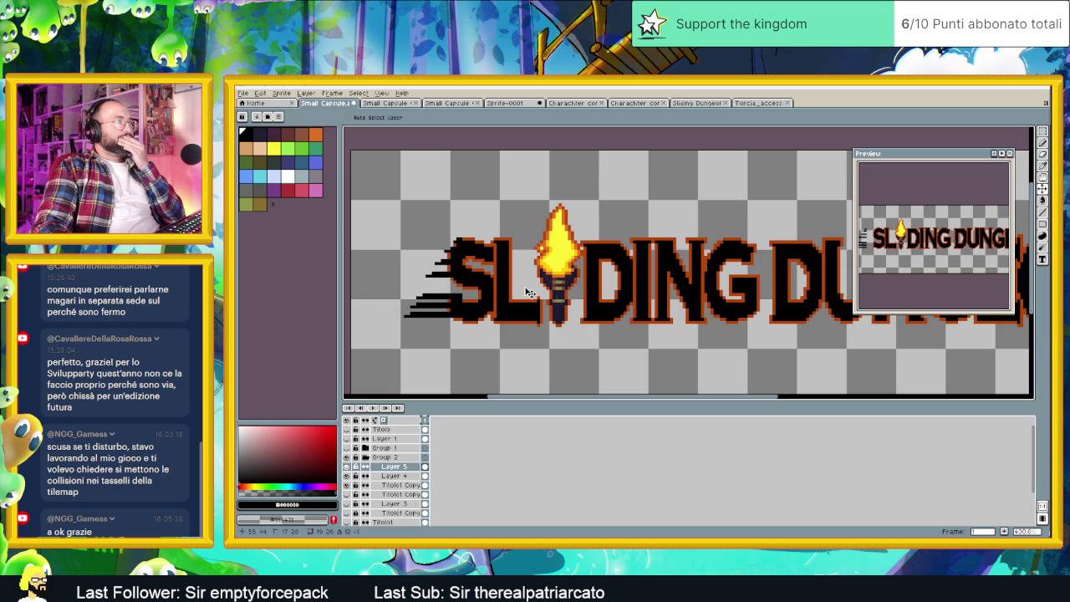
{"action": "left_click_drag", "start_coordinate": [528, 290], "coordinate": [524, 293]}
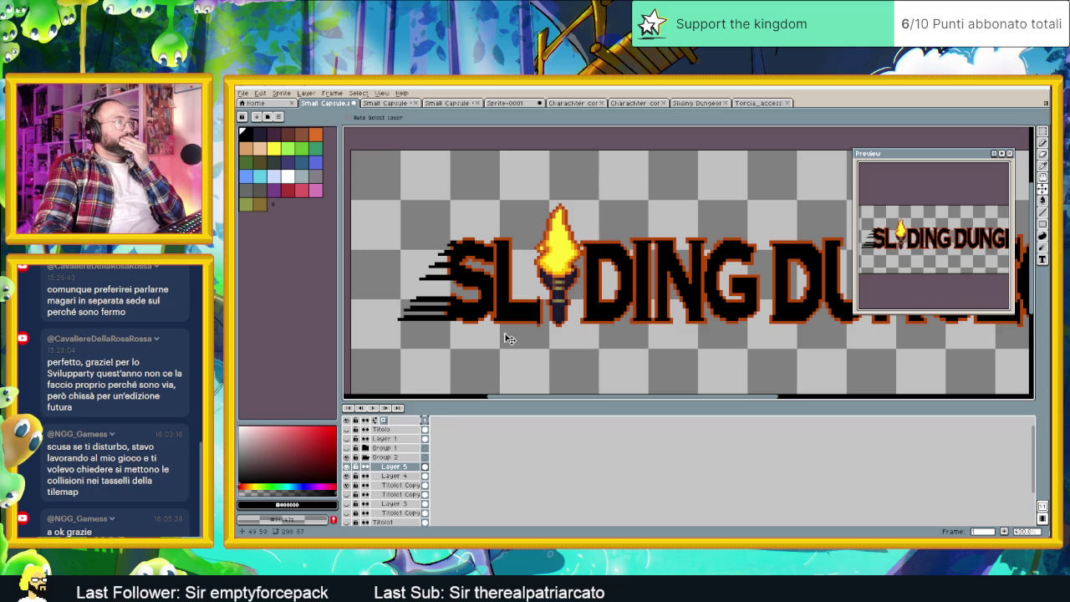
{"action": "left_click", "coordinate": [261, 92]}
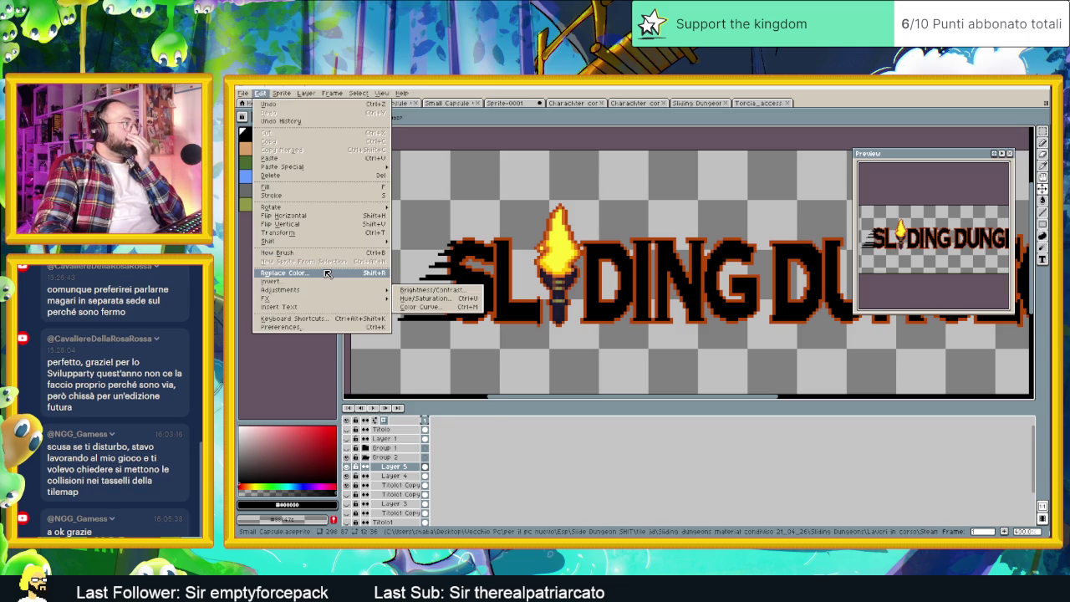
{"action": "mouse_move", "coordinate": [318, 298]}
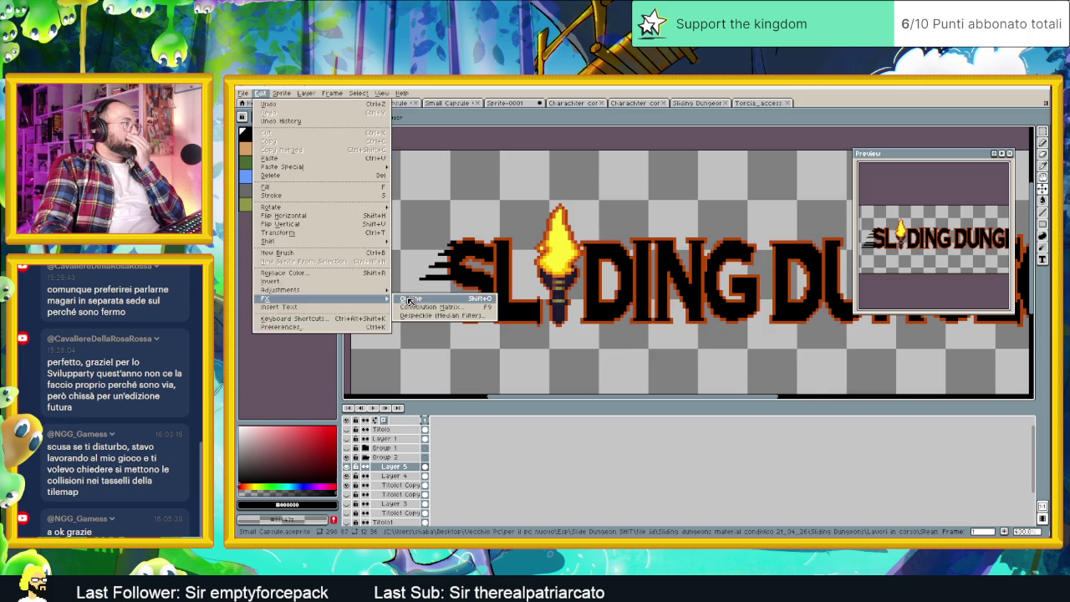
{"action": "left_click", "coordinate": [411, 298]}
{"action": "left_click_drag", "start_coordinate": [733, 262], "coordinate": [511, 268]}
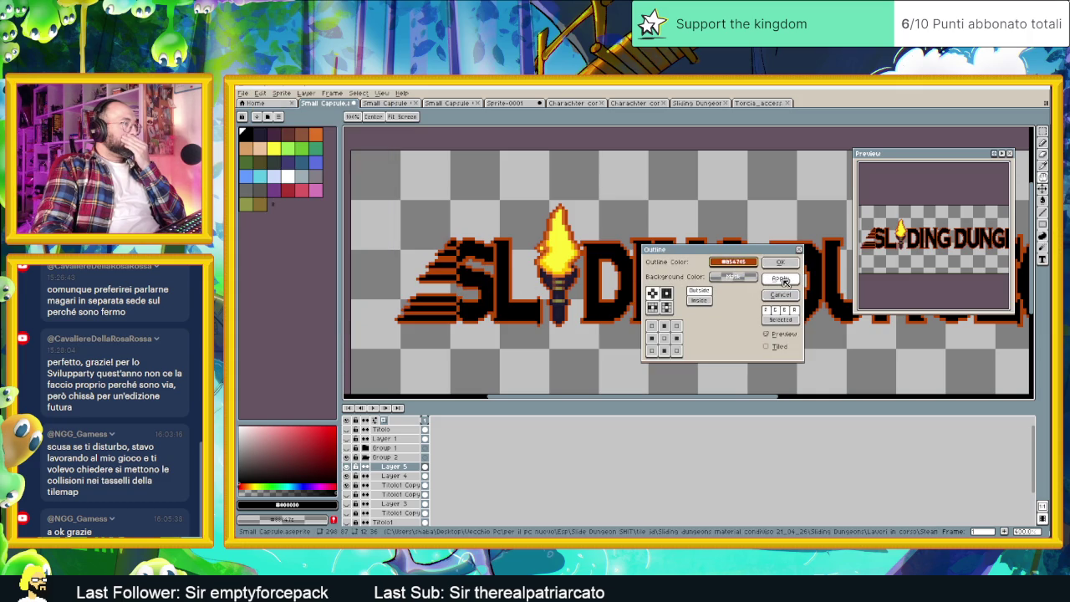
{"action": "left_click", "coordinate": [698, 300]}
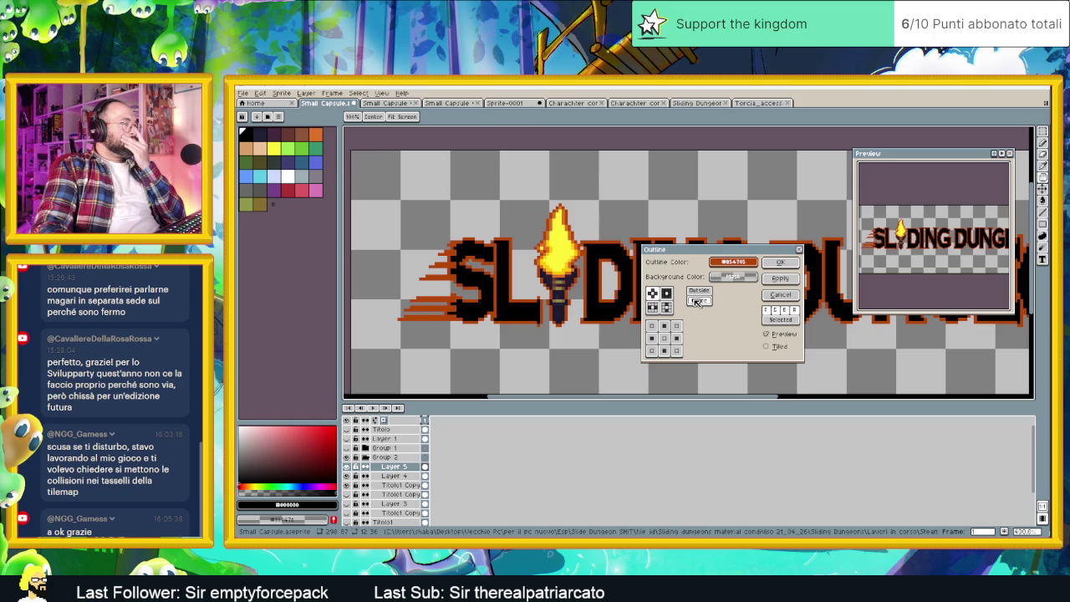
{"action": "left_click", "coordinate": [779, 295]}
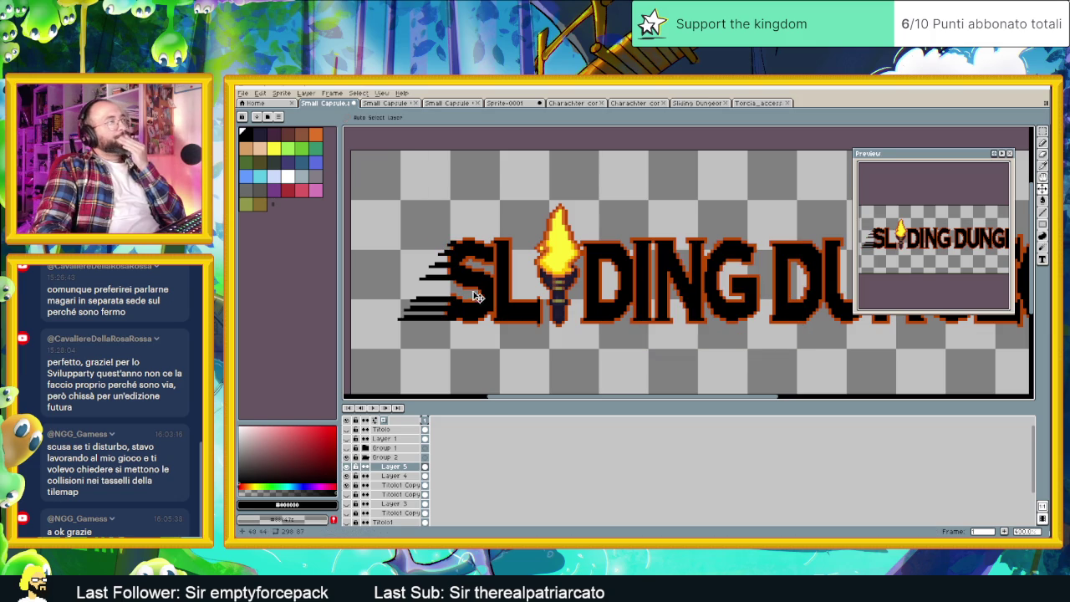
Move Layer 5 below Layer 4 so speed lines sit behind the S outline, then view the full title.
{"action": "scroll", "coordinate": [476, 289], "scroll_direction": "up", "scroll_amount": 1}
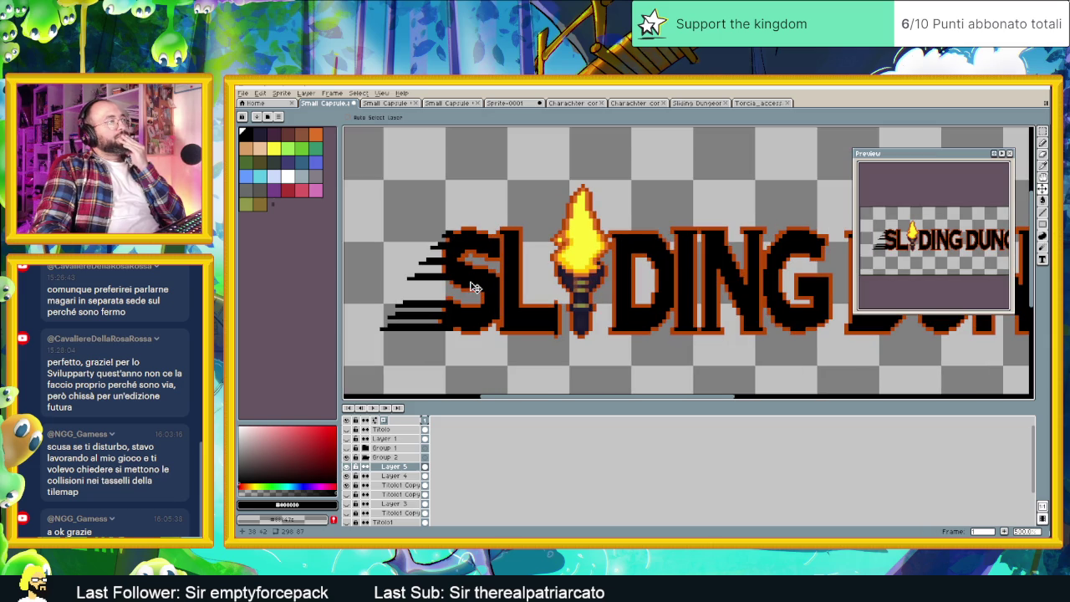
{"action": "left_click_drag", "start_coordinate": [393, 466], "coordinate": [412, 480]}
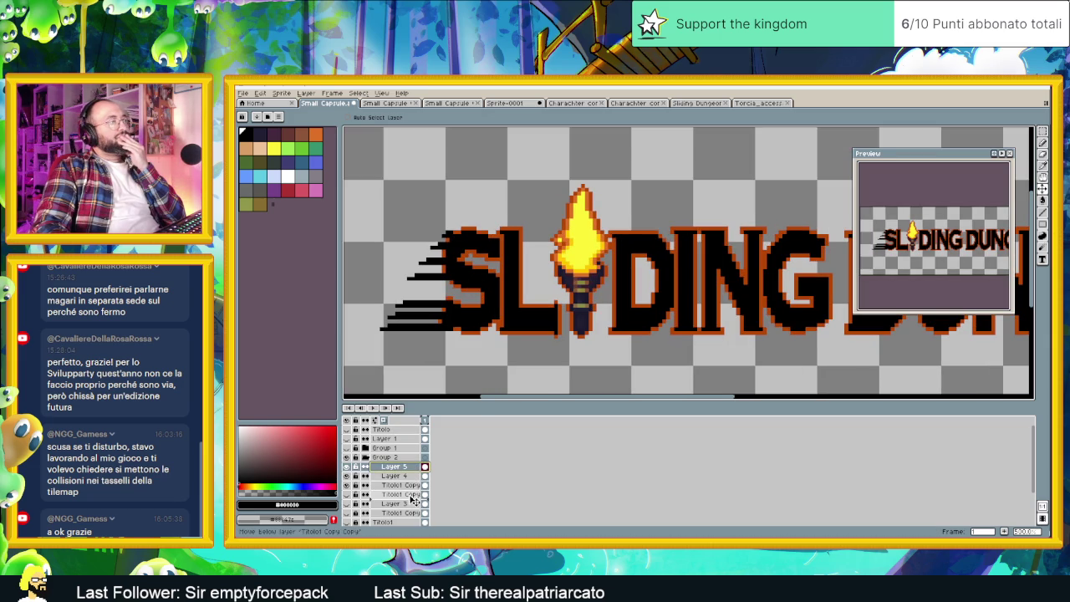
{"action": "left_click_drag", "start_coordinate": [412, 480], "coordinate": [413, 492]}
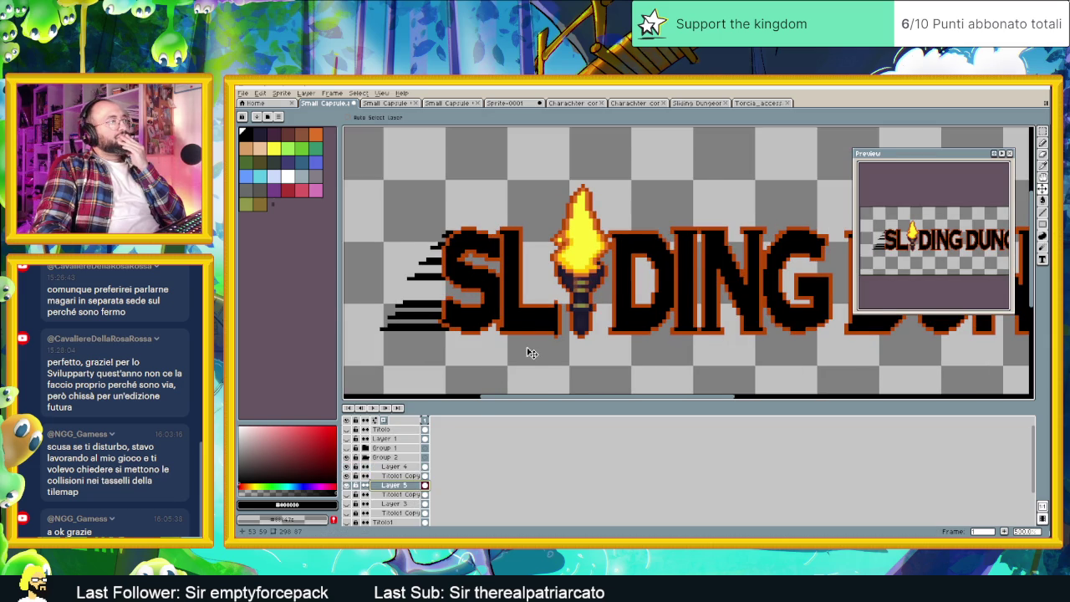
{"action": "scroll", "coordinate": [528, 351], "scroll_direction": "down", "scroll_amount": 2}
{"action": "scroll", "coordinate": [528, 352], "scroll_direction": "down", "scroll_amount": 1}
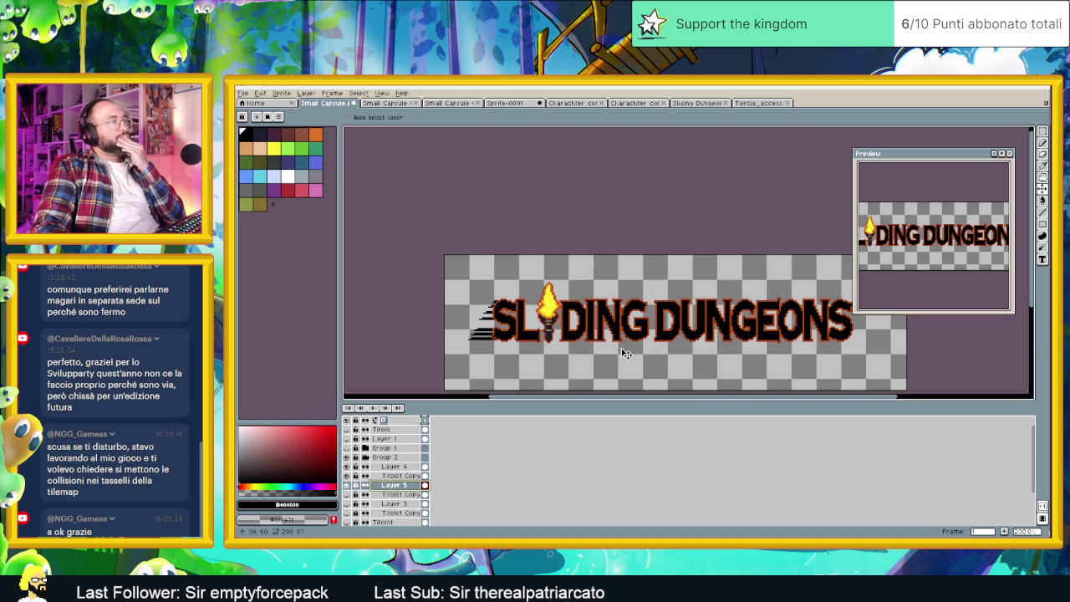
{"action": "scroll", "coordinate": [519, 359], "scroll_direction": "up", "scroll_amount": 1}
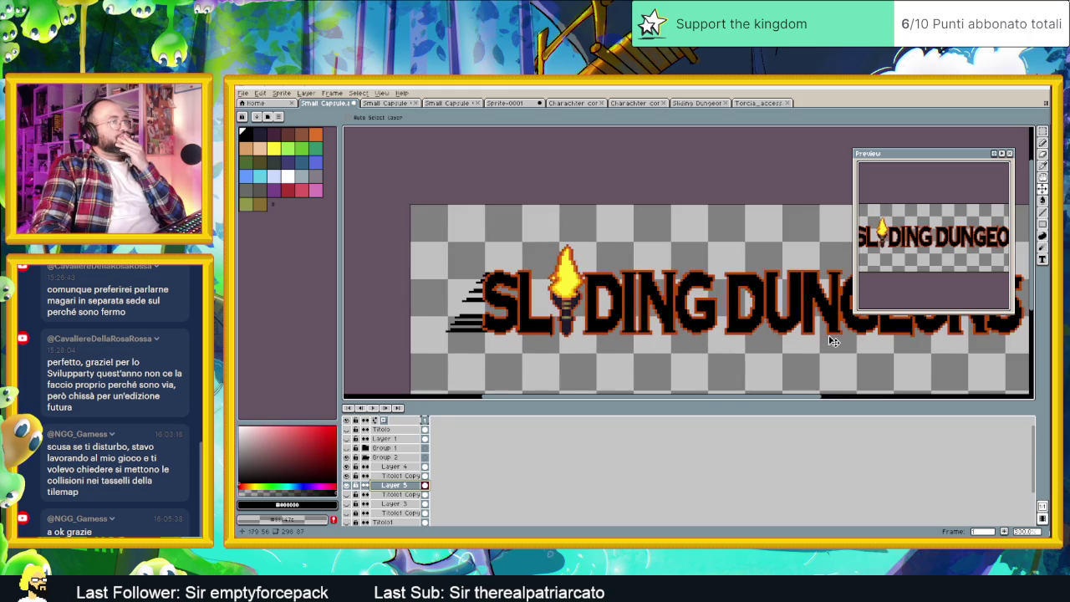
{"action": "scroll", "coordinate": [716, 339], "scroll_direction": "down", "scroll_amount": 1}
{"action": "scroll", "coordinate": [716, 340], "scroll_direction": "down", "scroll_amount": 1}
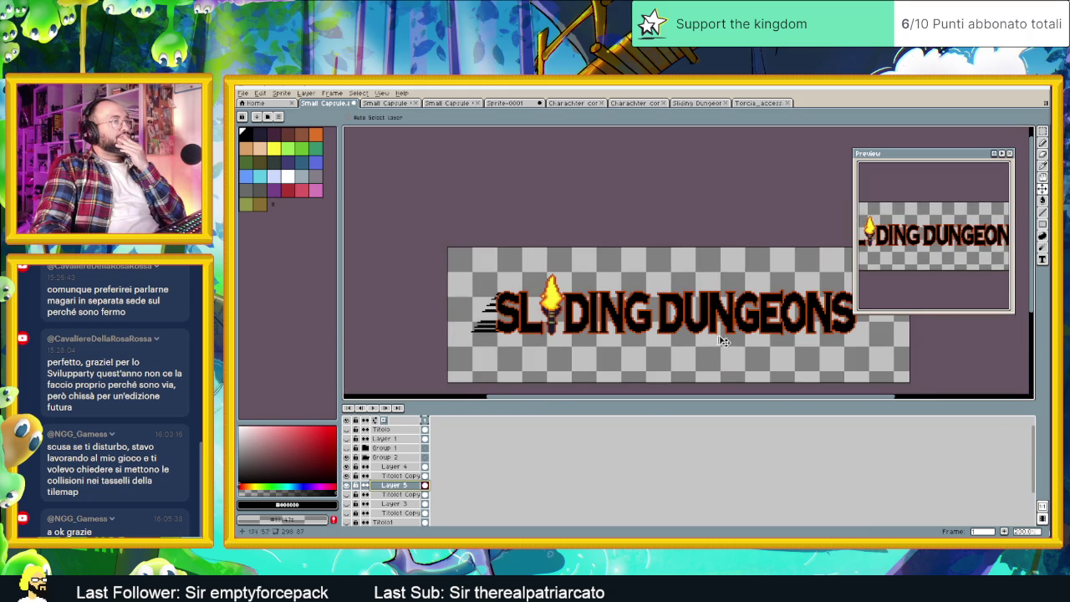
{"action": "scroll", "coordinate": [716, 341], "scroll_direction": "right", "scroll_amount": 1}
{"action": "scroll", "coordinate": [711, 341], "scroll_direction": "right", "scroll_amount": 1}
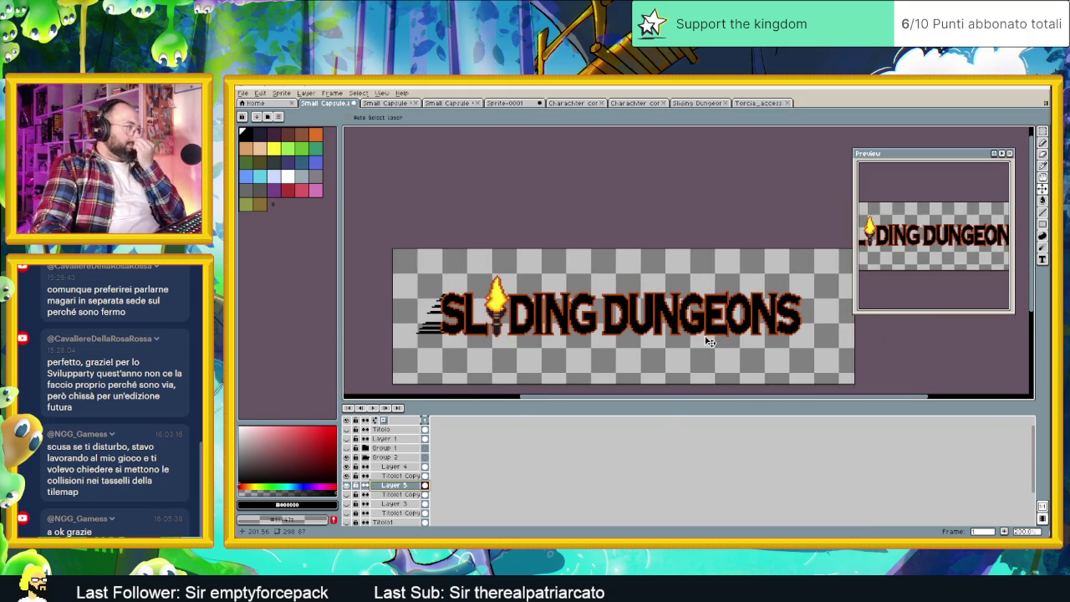
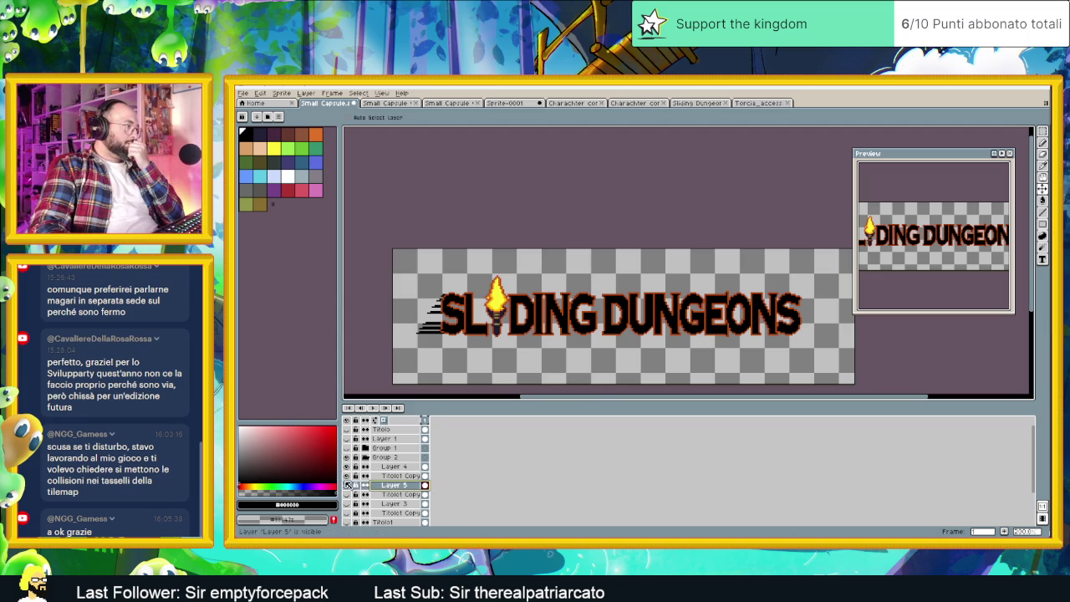
Hide the dark outlined lettering so the orange copy shows, checking the torch layer along the way.
{"action": "left_click", "coordinate": [347, 477]}
{"action": "left_click", "coordinate": [348, 477]}
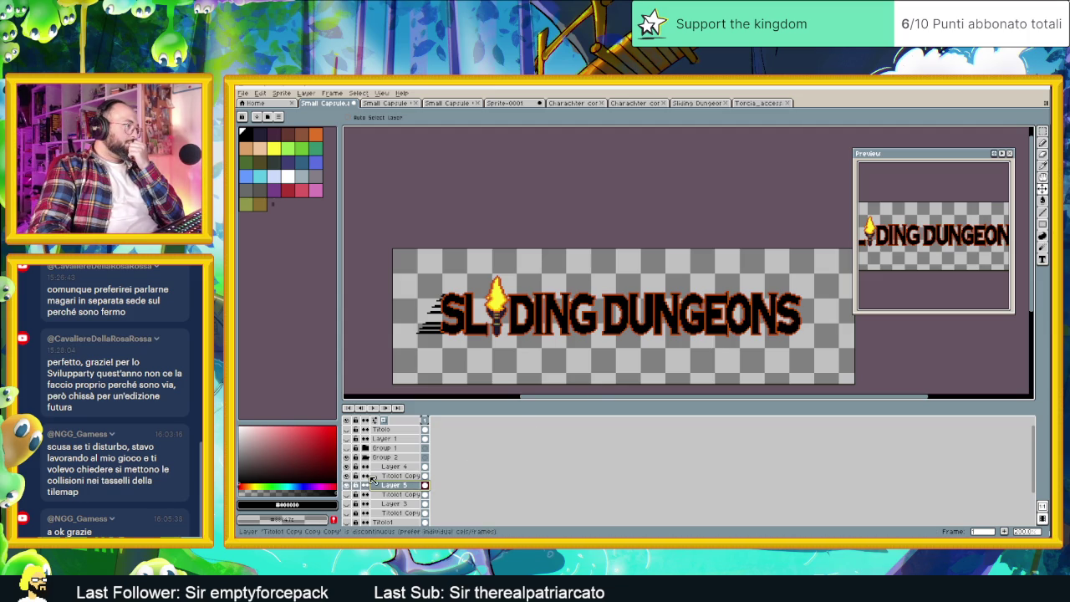
{"action": "left_click", "coordinate": [347, 476]}
{"action": "left_click", "coordinate": [348, 494]}
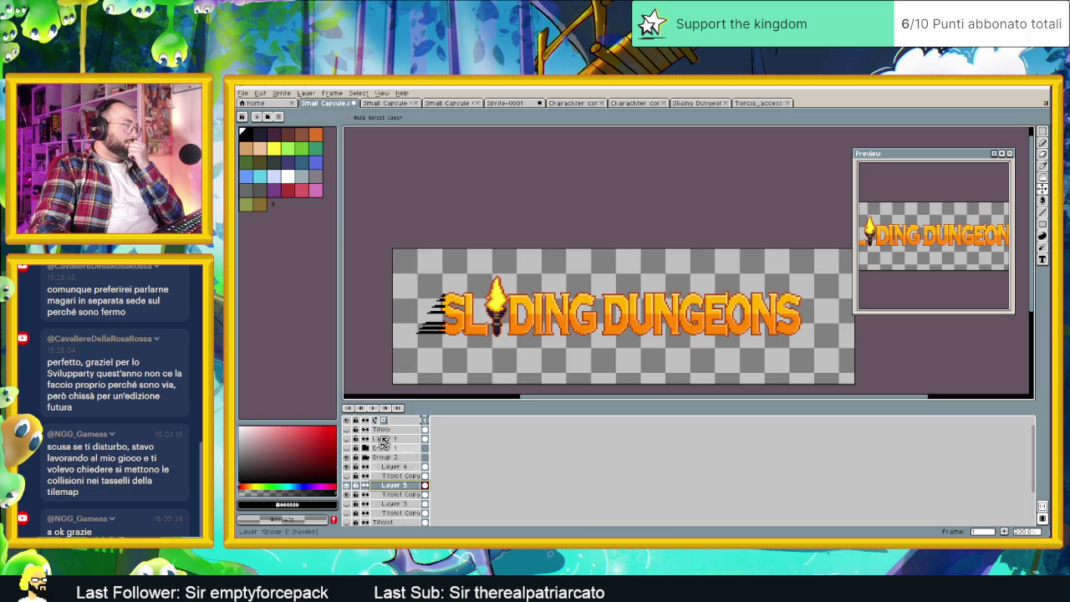
{"action": "left_click", "coordinate": [348, 468]}
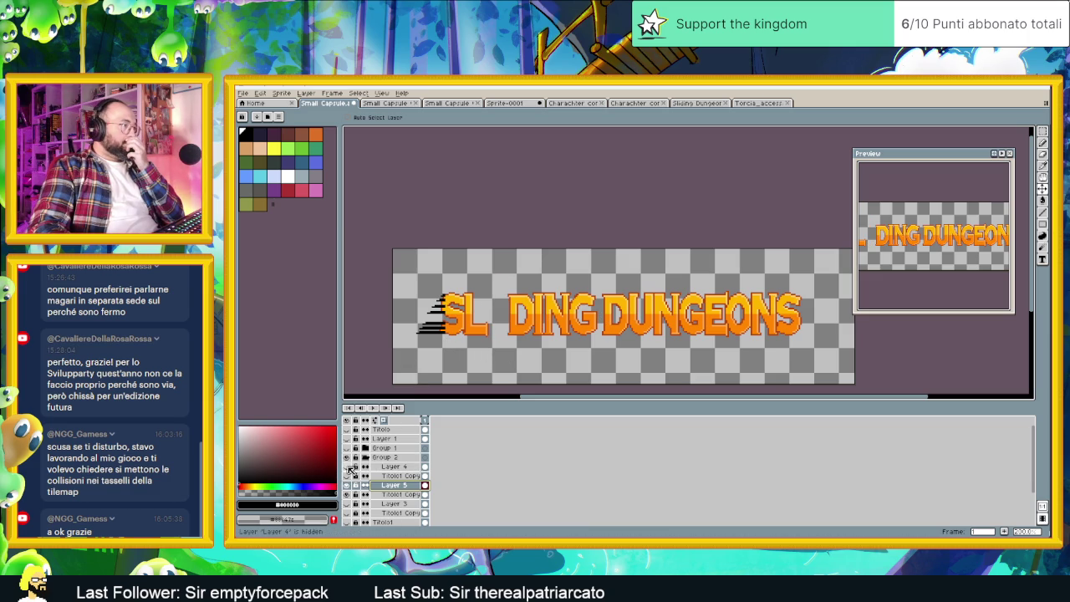
{"action": "left_click", "coordinate": [348, 466]}
{"action": "left_click", "coordinate": [348, 476]}
{"action": "left_click", "coordinate": [348, 477]}
{"action": "left_click", "coordinate": [348, 476]}
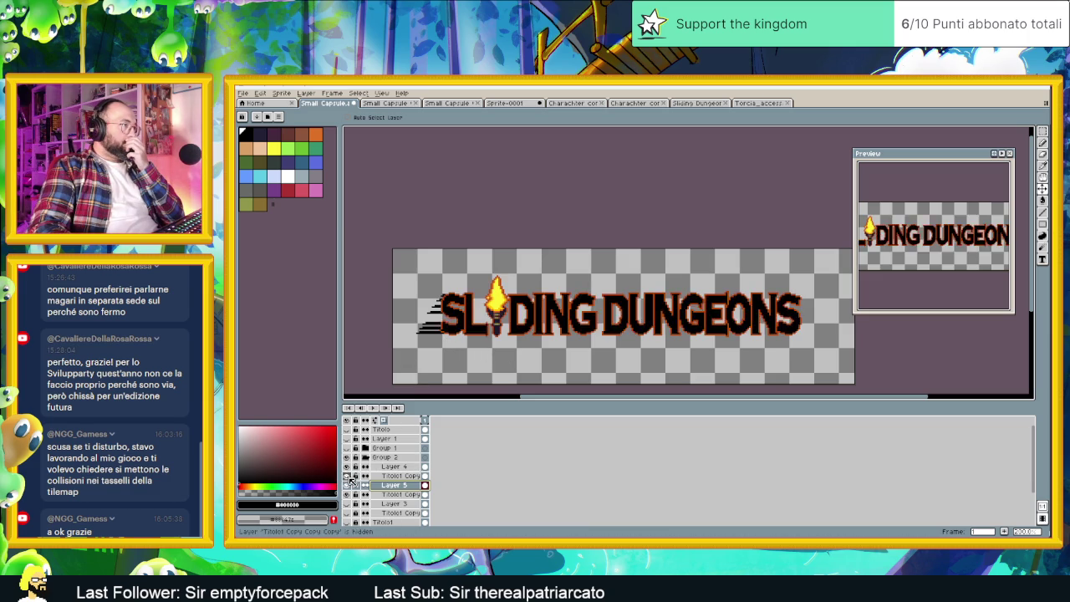
{"action": "left_click", "coordinate": [348, 477]}
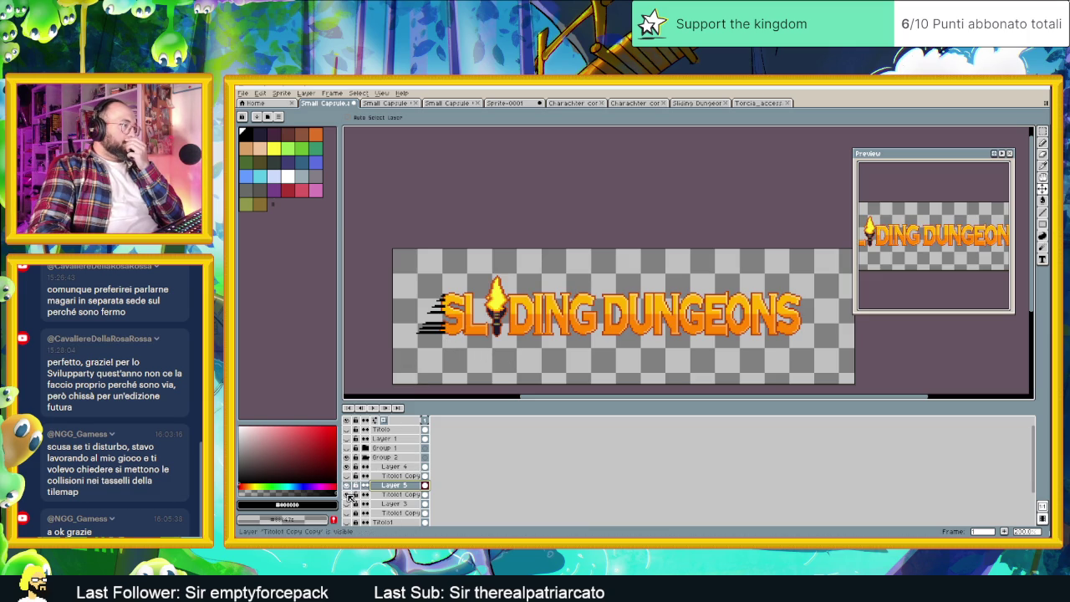
Hide the Layer 5 speed lines and bring up the Titolo1 Copy Copy layer's context menu.
{"action": "left_click", "coordinate": [348, 494]}
{"action": "left_click", "coordinate": [348, 494]}
{"action": "left_click", "coordinate": [348, 494]}
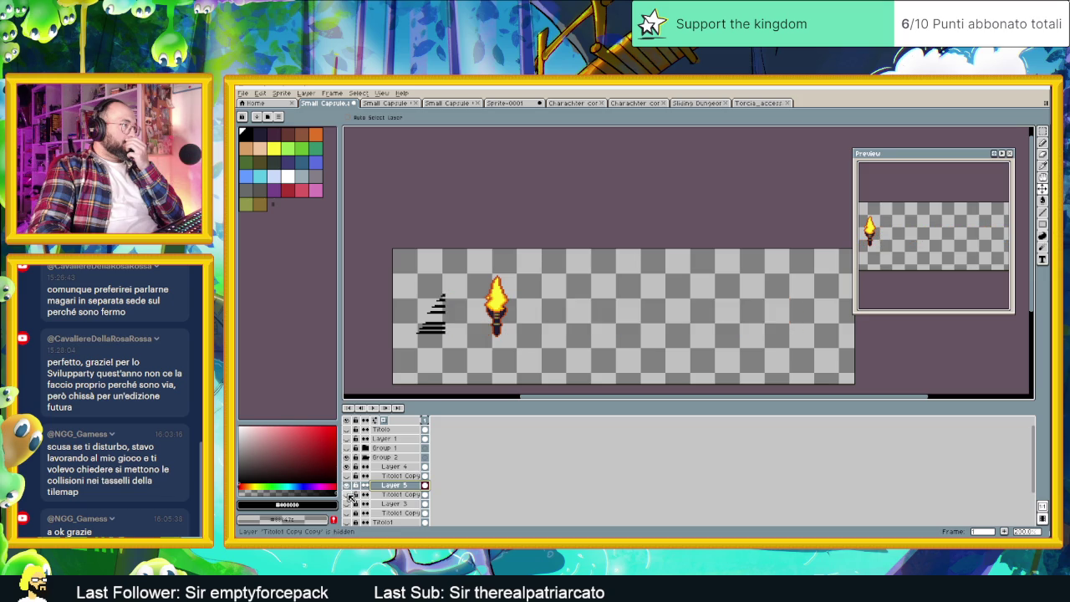
{"action": "left_click", "coordinate": [347, 494]}
{"action": "left_click", "coordinate": [347, 486]}
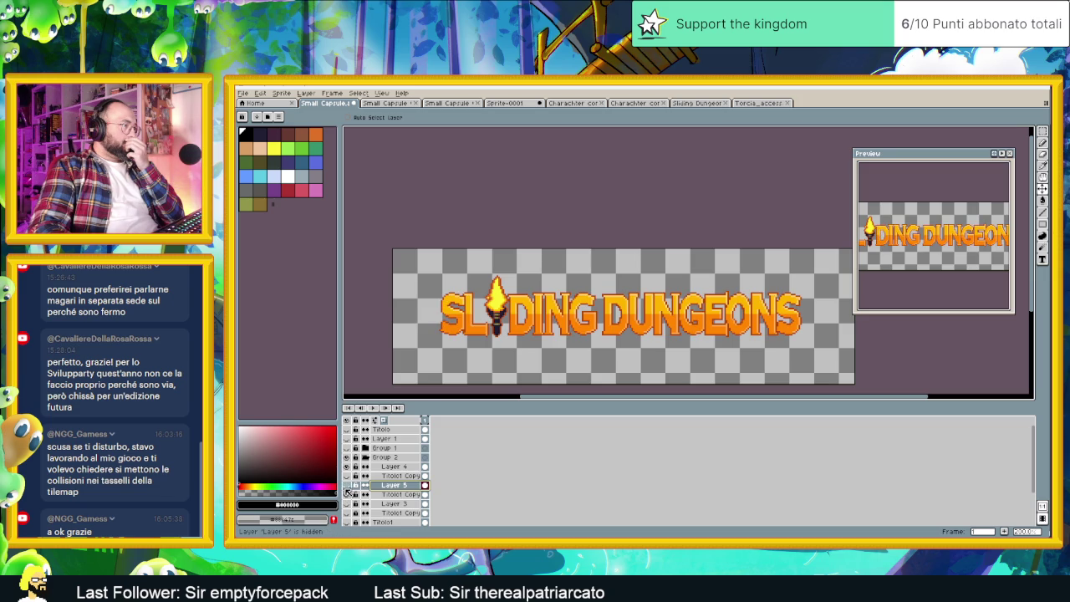
{"action": "left_click", "coordinate": [348, 494]}
{"action": "left_click", "coordinate": [348, 494]}
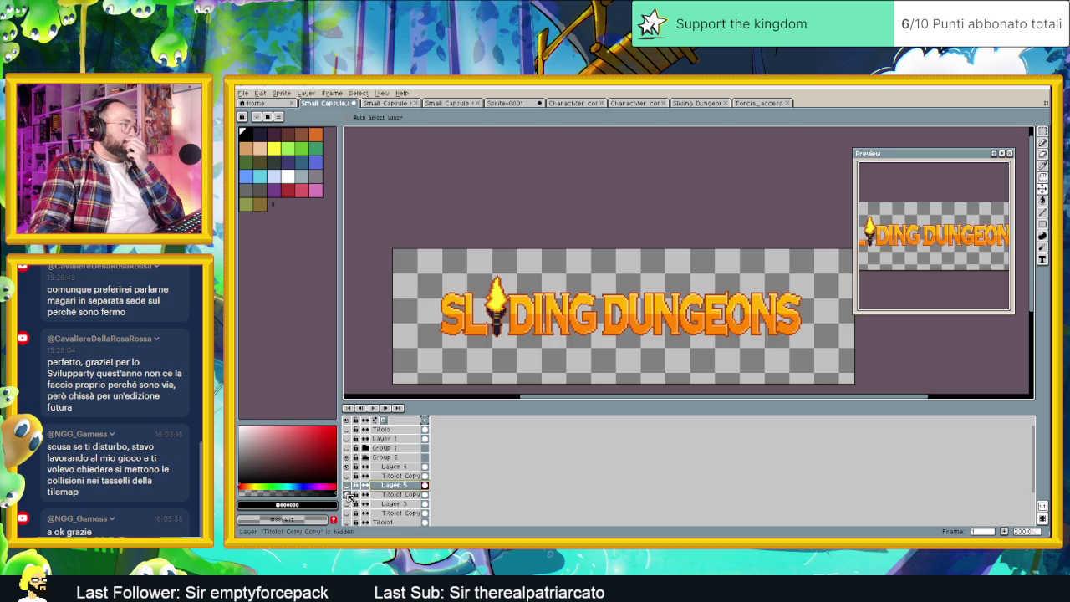
{"action": "left_click", "coordinate": [381, 494]}
{"action": "right_click", "coordinate": [381, 495]}
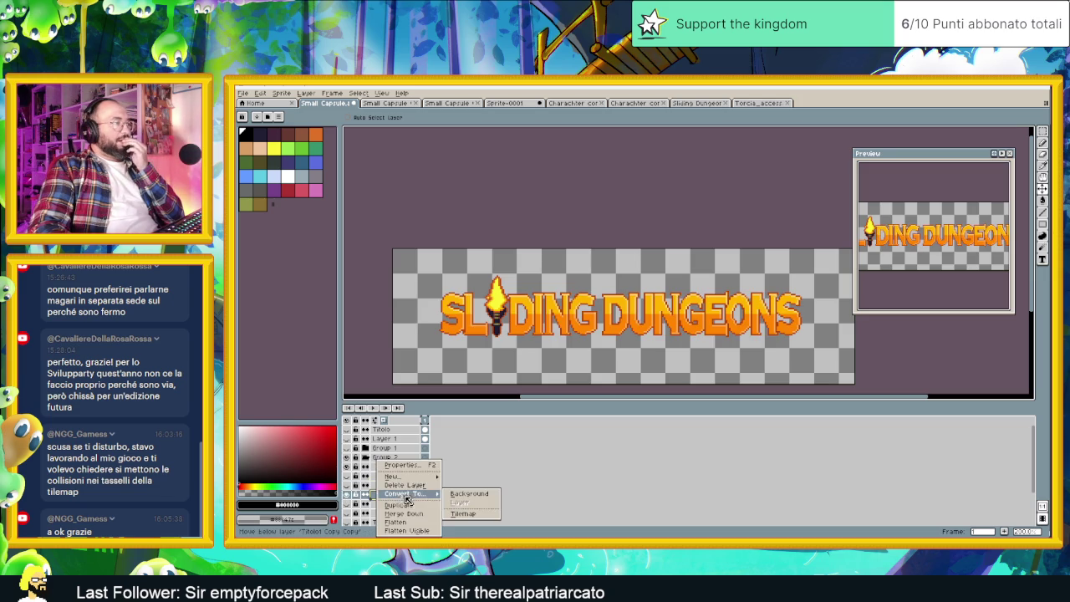
Close the layer menu, zoom in on the lettering, and start Replace Color with Shift+R.
{"action": "key", "text": "Escape"}
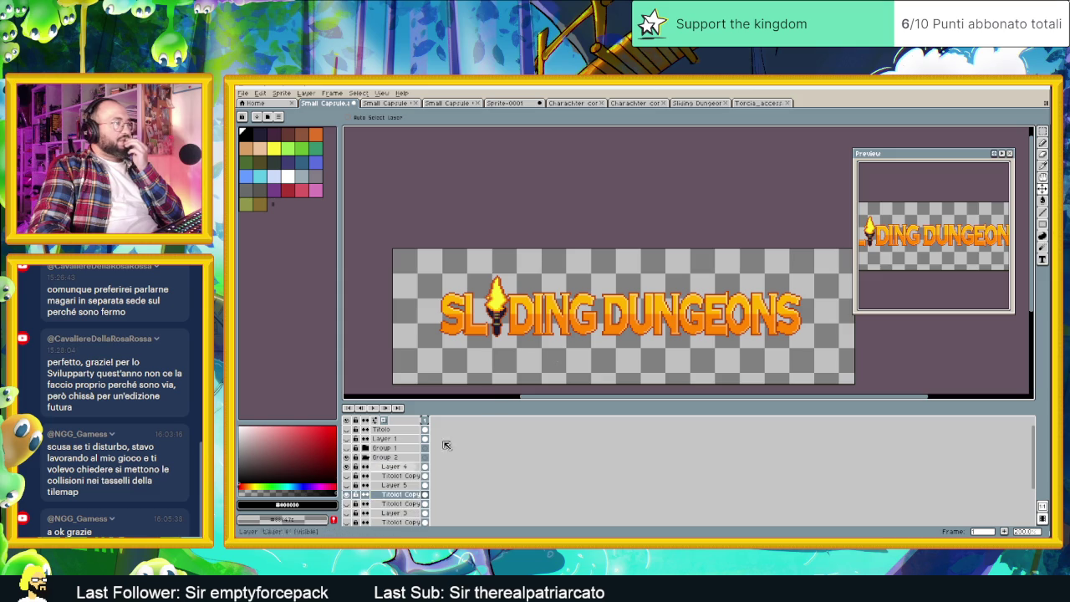
{"action": "scroll", "coordinate": [519, 327], "scroll_direction": "up", "scroll_amount": 1}
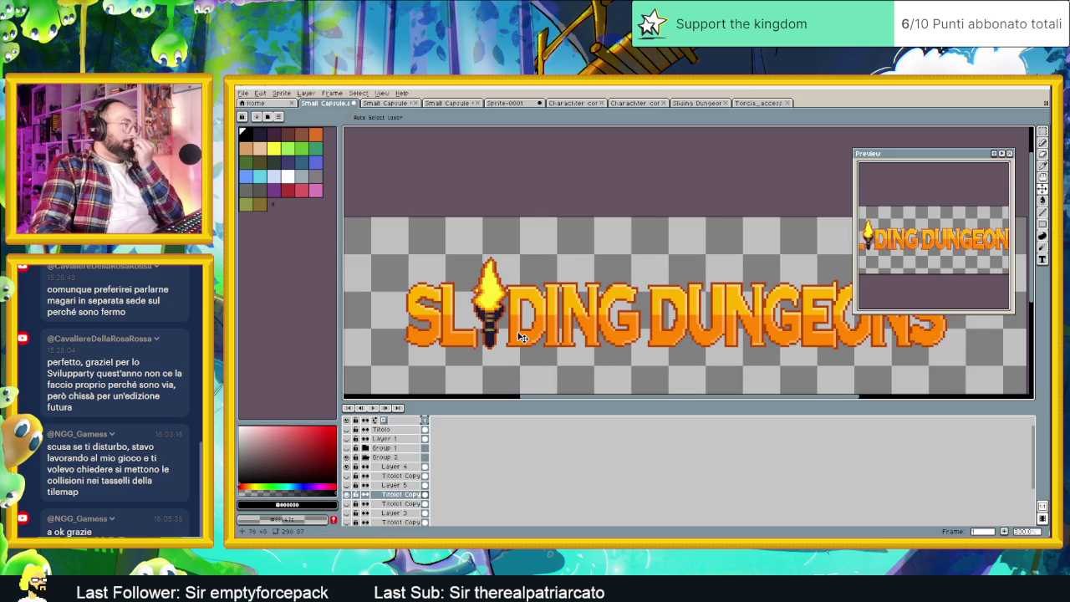
{"action": "scroll", "coordinate": [476, 337], "scroll_direction": "up", "scroll_amount": 1}
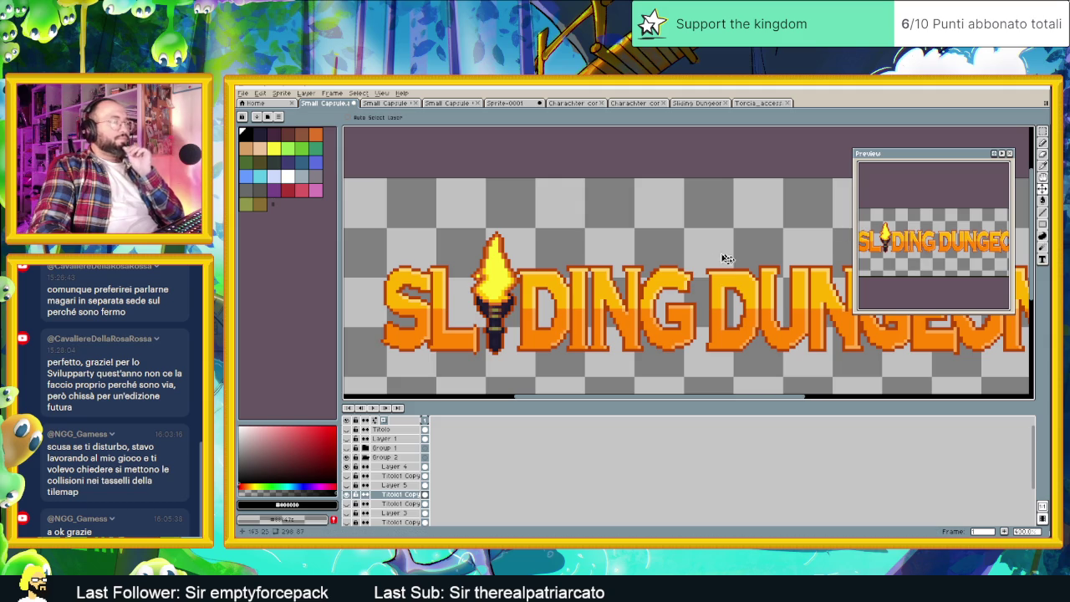
{"action": "key", "text": "shift+r"}
Replace the letters' orange with dark brown and the yellow letter tops with light peach.
{"action": "left_click", "coordinate": [730, 323]}
{"action": "left_click", "coordinate": [731, 325]}
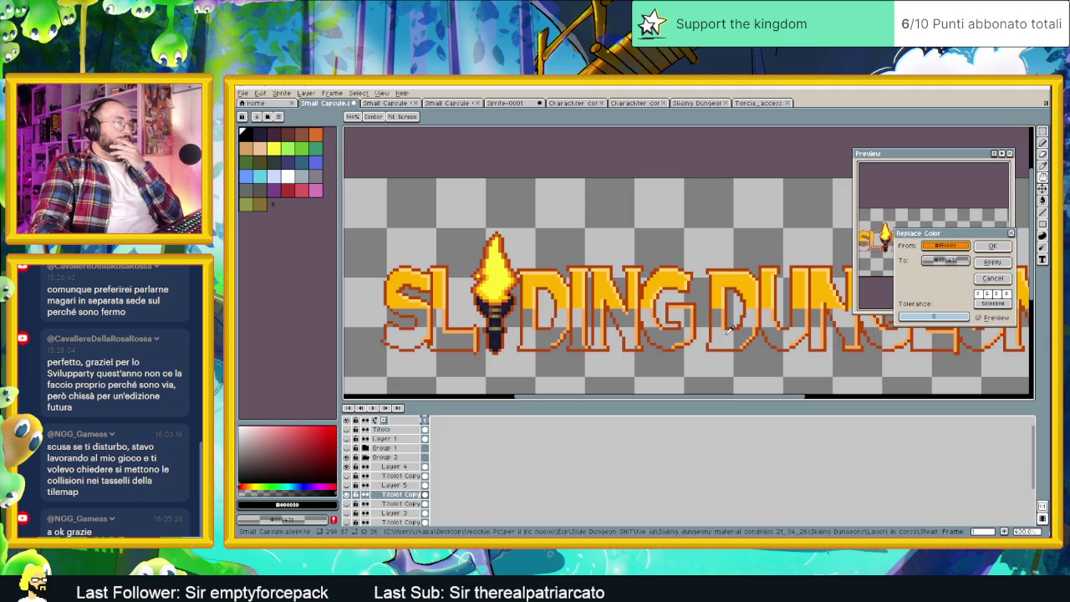
{"action": "left_click", "coordinate": [251, 147]}
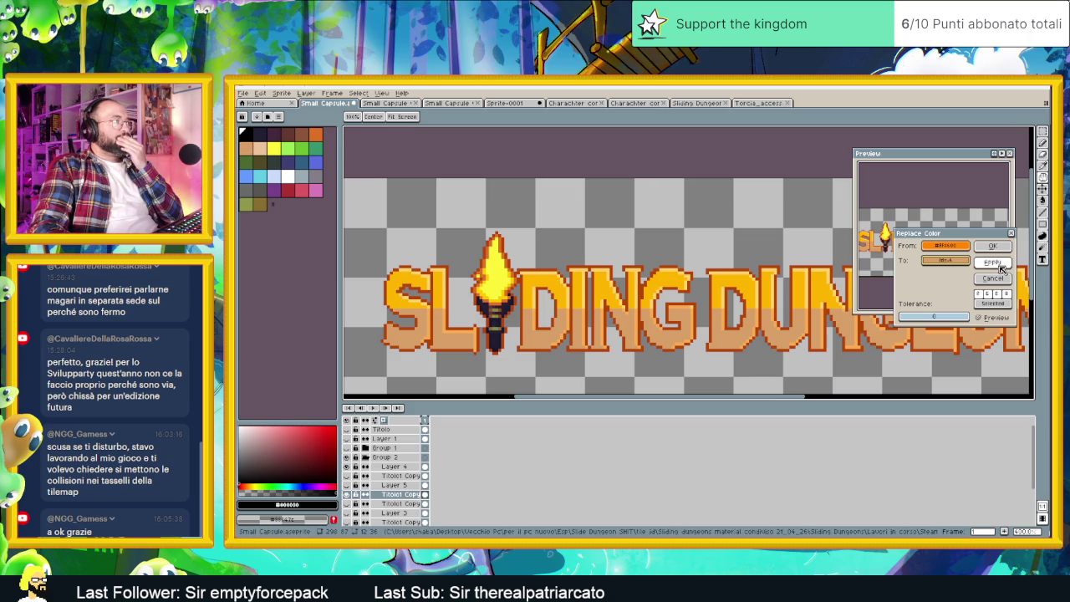
{"action": "left_click", "coordinate": [305, 131]}
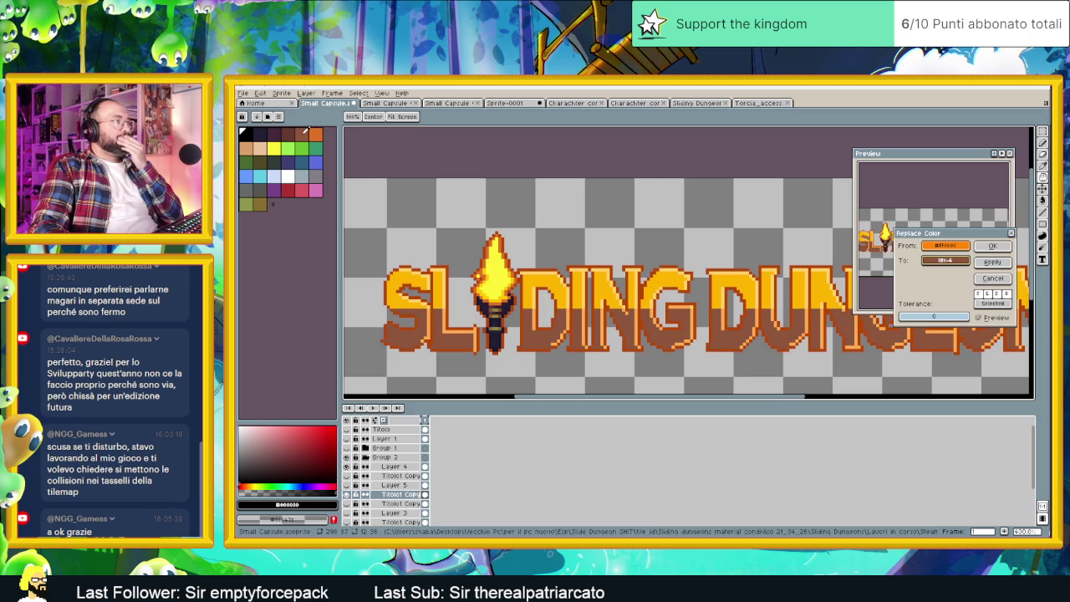
{"action": "left_click", "coordinate": [977, 262]}
{"action": "left_click", "coordinate": [836, 288]}
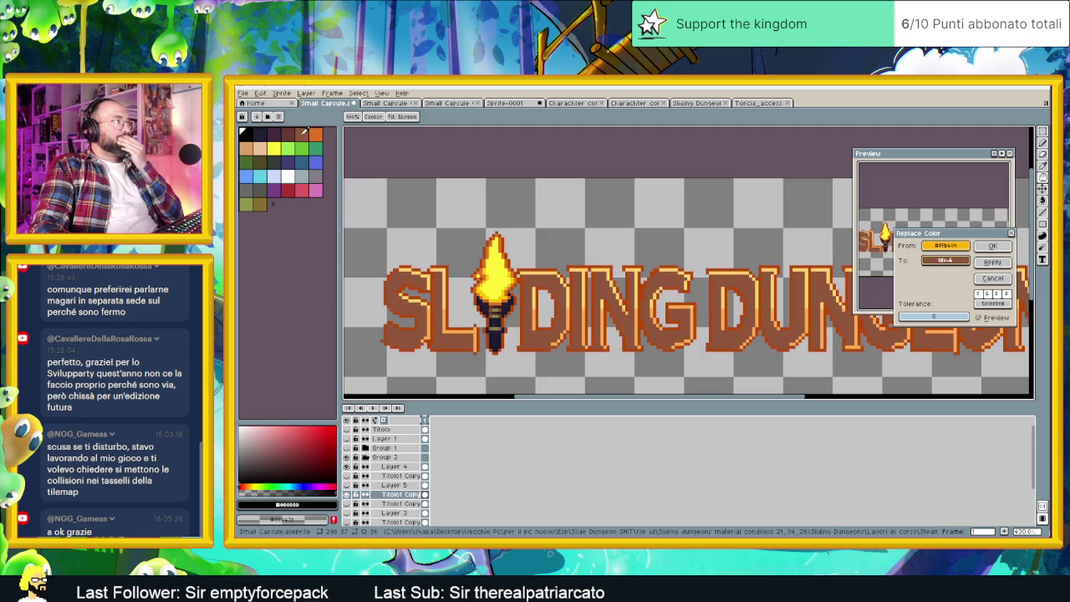
{"action": "left_click", "coordinate": [961, 261]}
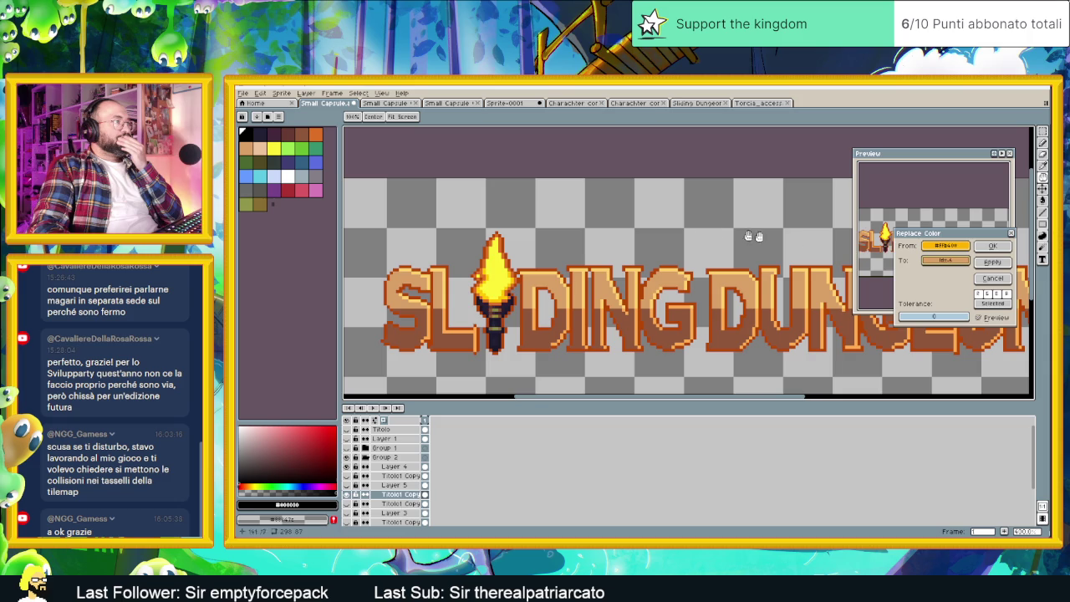
{"action": "left_click", "coordinate": [1007, 263]}
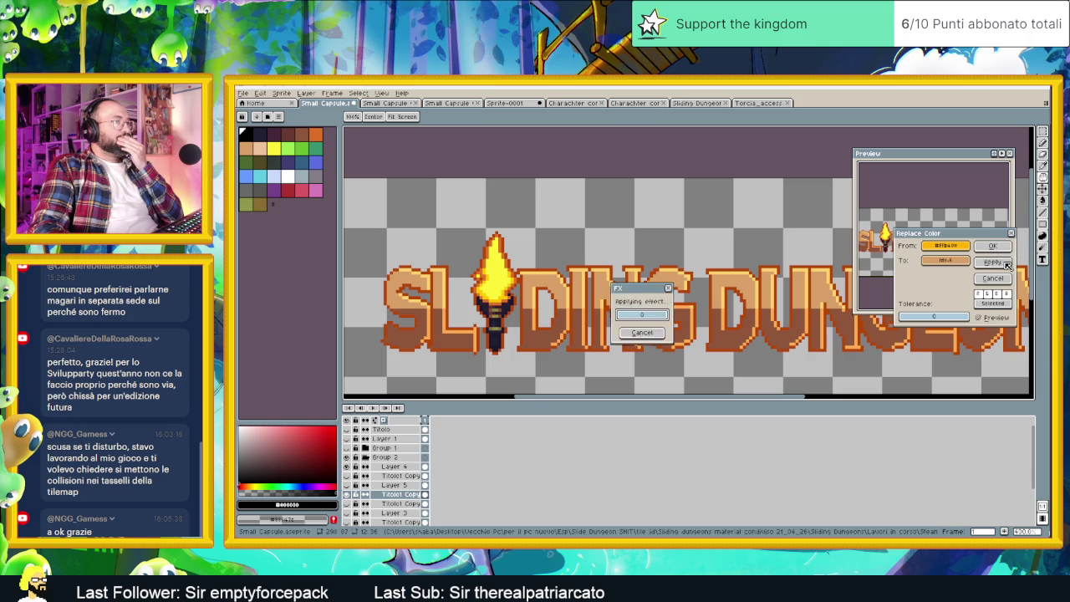
Replace another orange shade sampled from the letters with a lighter orange.
{"action": "scroll", "coordinate": [635, 288], "scroll_direction": "down", "scroll_amount": 1}
{"action": "scroll", "coordinate": [635, 289], "scroll_direction": "down", "scroll_amount": 1}
{"action": "scroll", "coordinate": [635, 288], "scroll_direction": "down", "scroll_amount": 1}
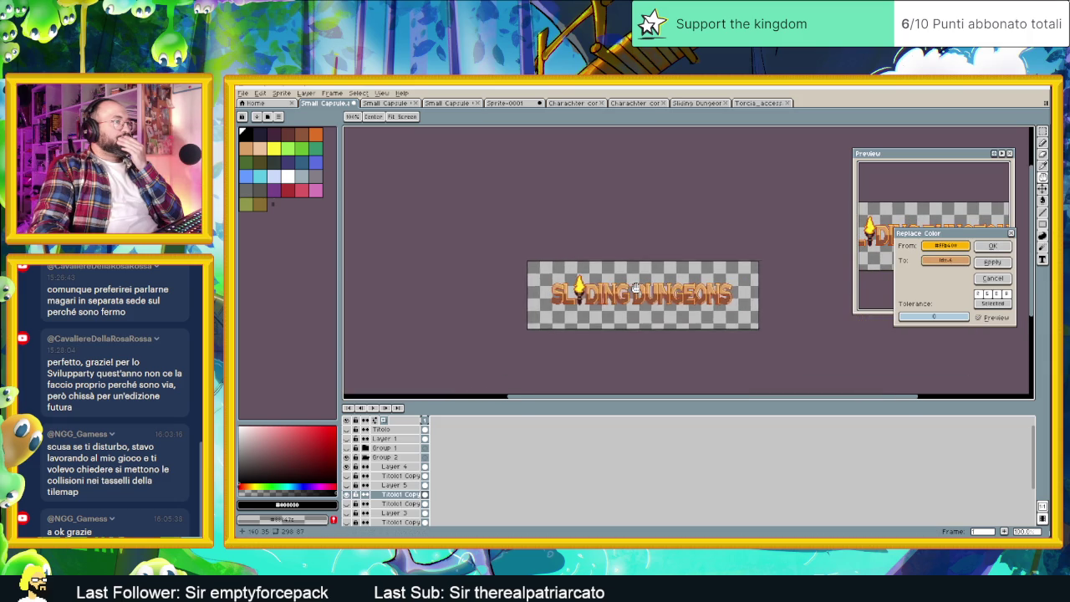
{"action": "scroll", "coordinate": [635, 288], "scroll_direction": "up", "scroll_amount": 1}
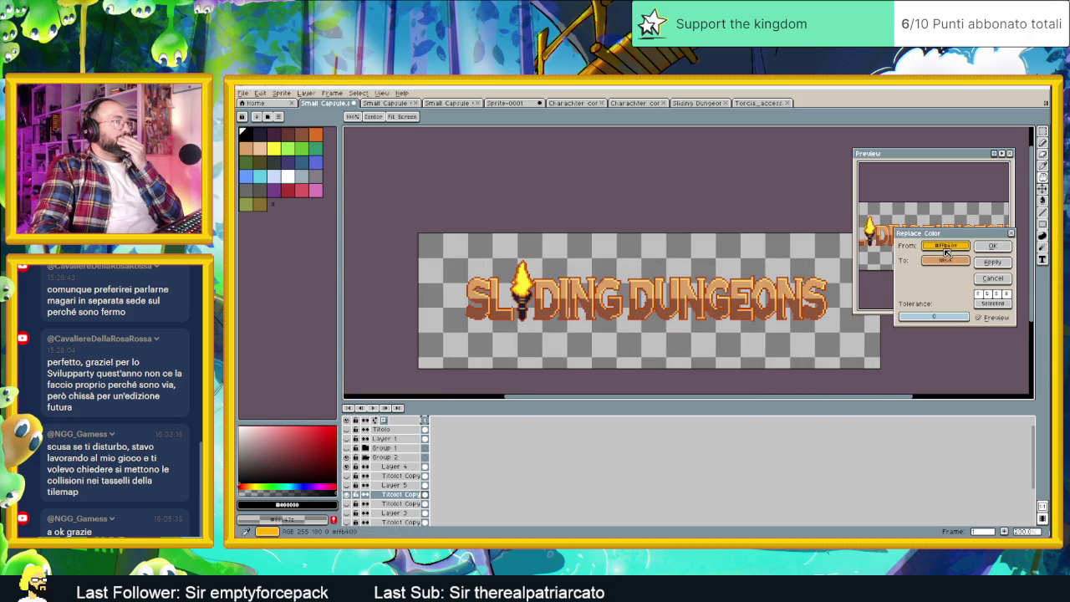
{"action": "left_click_drag", "start_coordinate": [935, 244], "coordinate": [681, 272]}
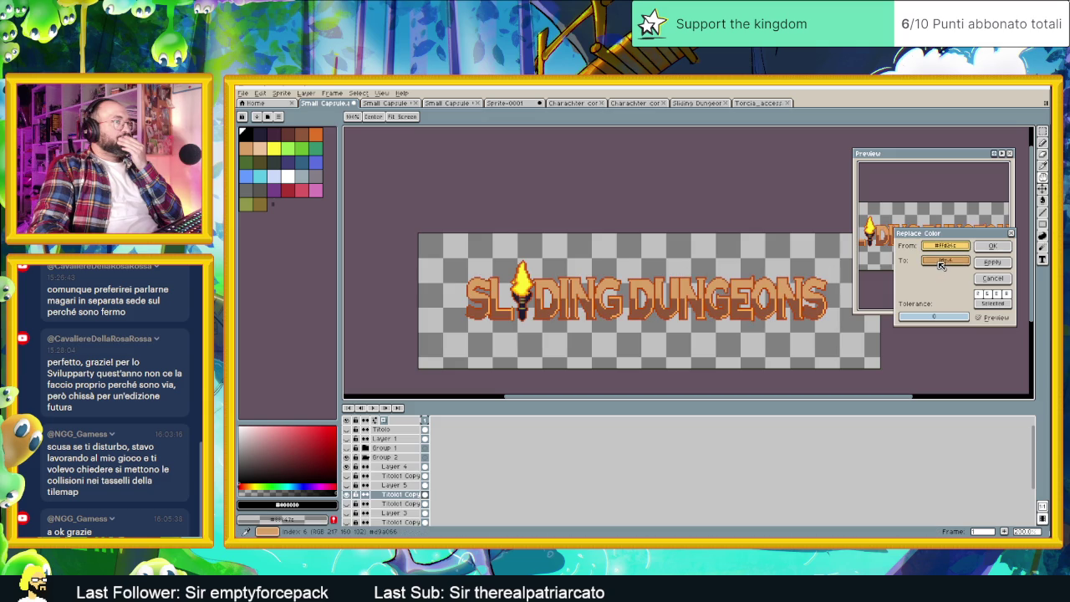
{"action": "left_click_drag", "start_coordinate": [945, 260], "coordinate": [259, 146]}
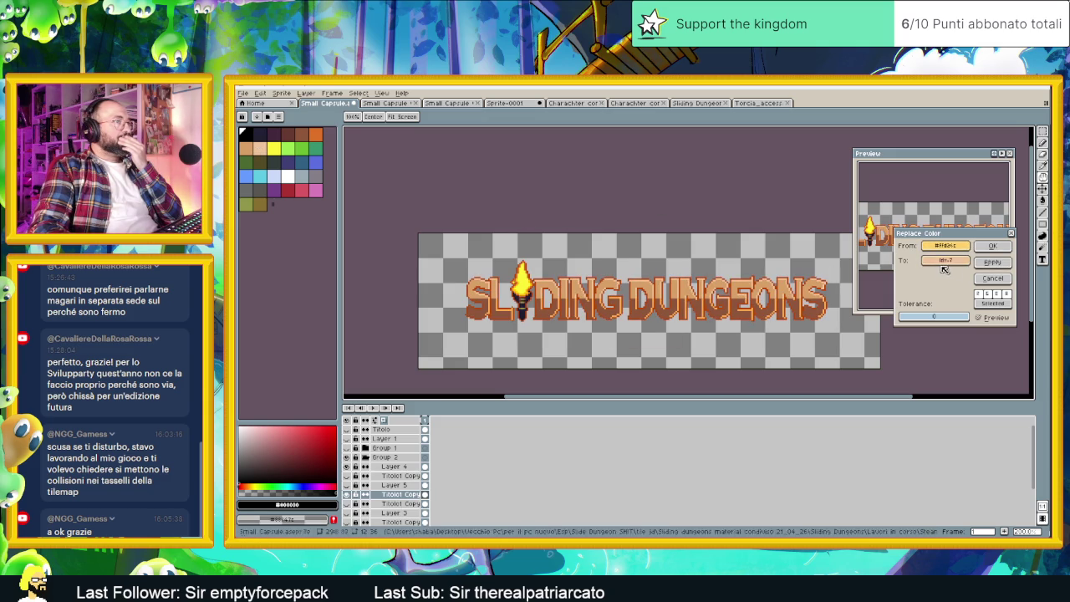
{"action": "left_click_drag", "start_coordinate": [944, 245], "coordinate": [752, 303]}
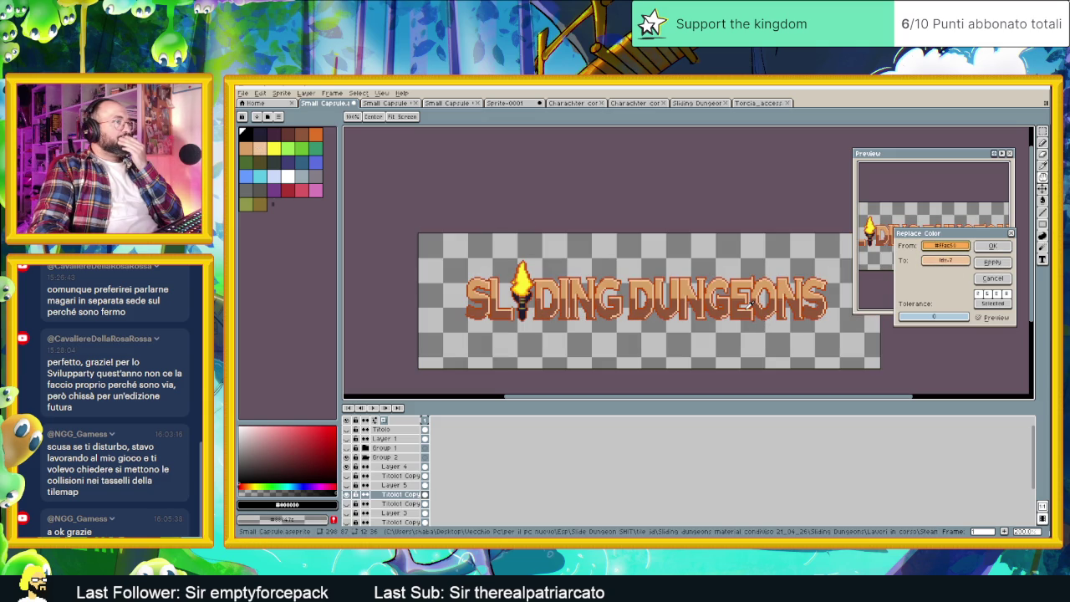
{"action": "left_click", "coordinate": [999, 266]}
Replace the darker orange shading with a dark tone and confirm Replace Color.
{"action": "left_click_drag", "start_coordinate": [945, 245], "coordinate": [765, 276]}
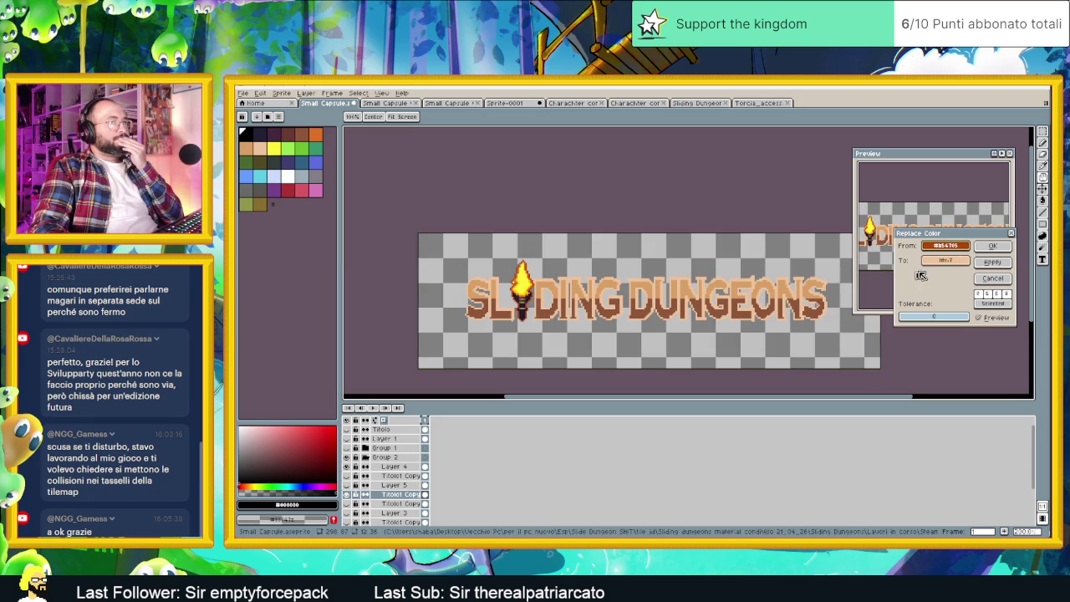
{"action": "left_click_drag", "start_coordinate": [945, 260], "coordinate": [262, 132]}
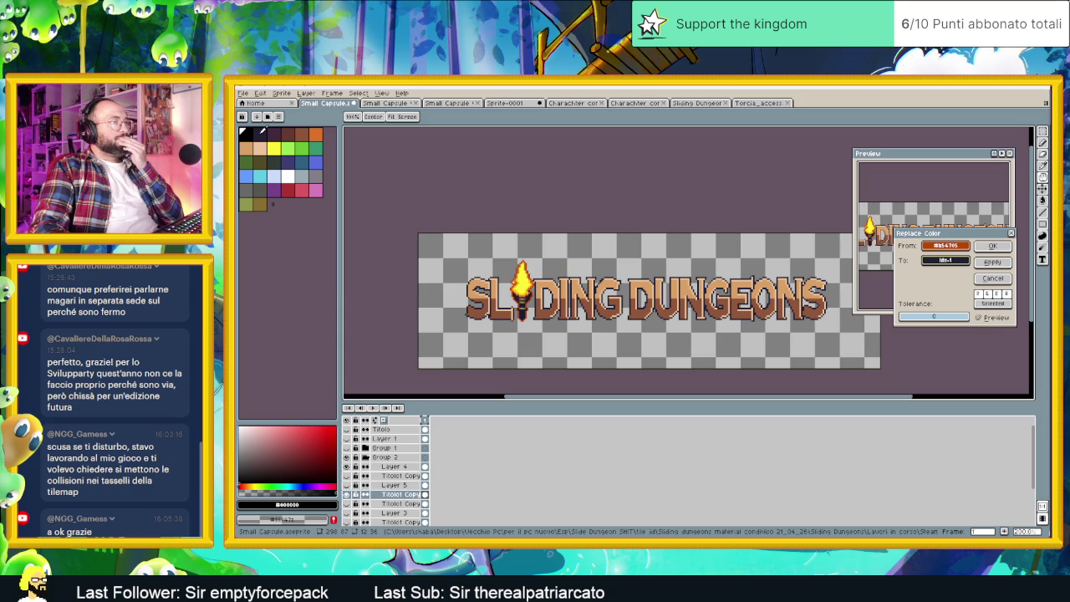
{"action": "left_click", "coordinate": [992, 263]}
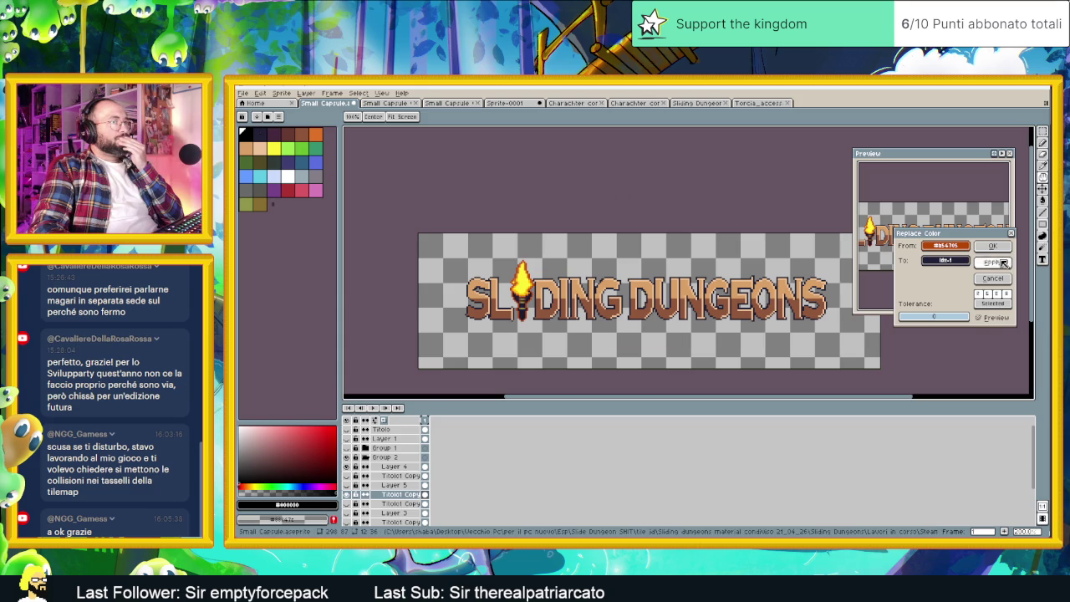
{"action": "left_click", "coordinate": [997, 248]}
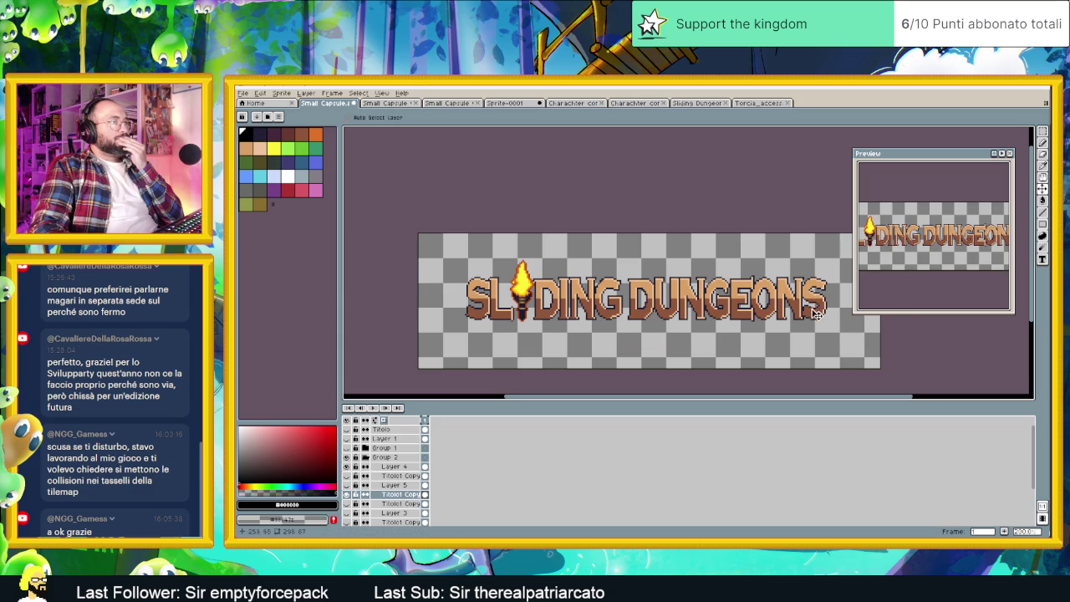
{"action": "scroll", "coordinate": [711, 305], "scroll_direction": "down", "scroll_amount": 2}
{"action": "scroll", "coordinate": [711, 305], "scroll_direction": "down", "scroll_amount": 1}
{"action": "scroll", "coordinate": [711, 305], "scroll_direction": "up", "scroll_amount": 3}
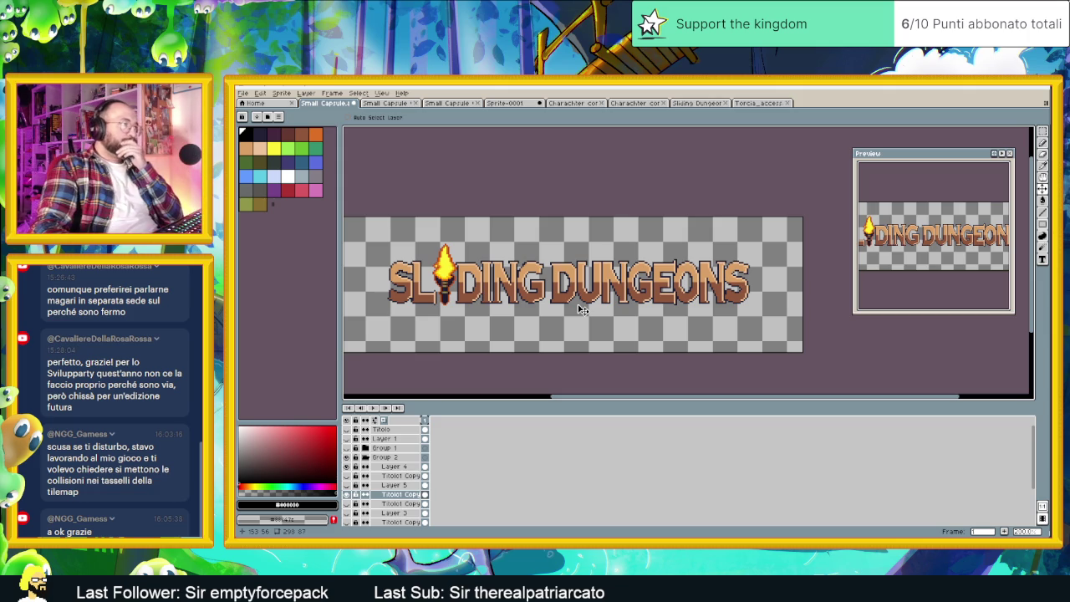
{"action": "scroll", "coordinate": [585, 301], "scroll_direction": "up", "scroll_amount": 2}
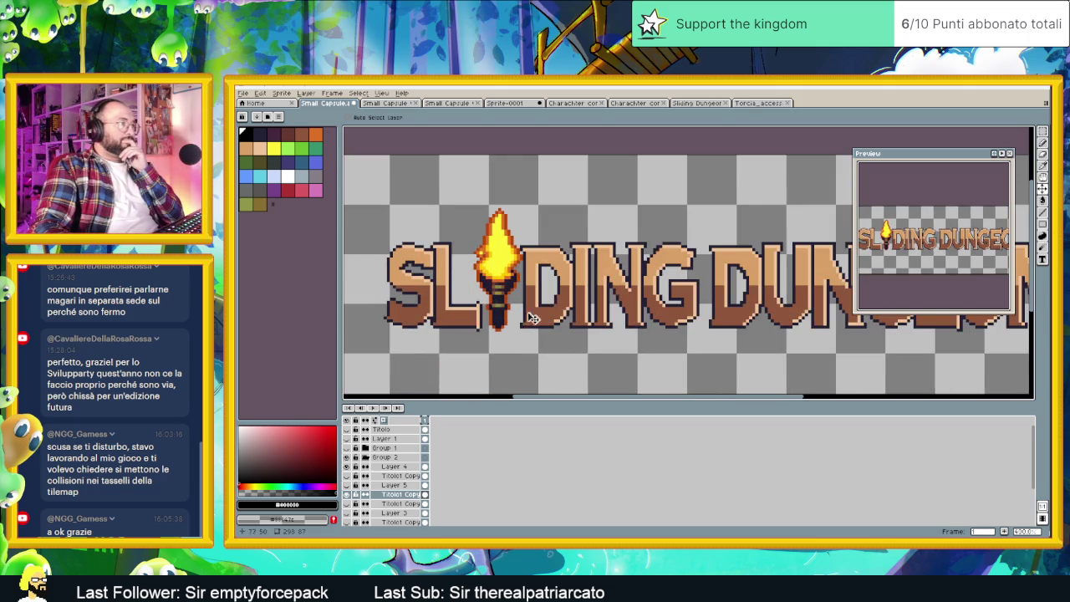
{"action": "scroll", "coordinate": [588, 310], "scroll_direction": "up", "scroll_amount": 1}
{"action": "scroll", "coordinate": [585, 311], "scroll_direction": "up", "scroll_amount": 2}
{"action": "scroll", "coordinate": [585, 311], "scroll_direction": "down", "scroll_amount": 2}
{"action": "scroll", "coordinate": [575, 320], "scroll_direction": "up", "scroll_amount": 3}
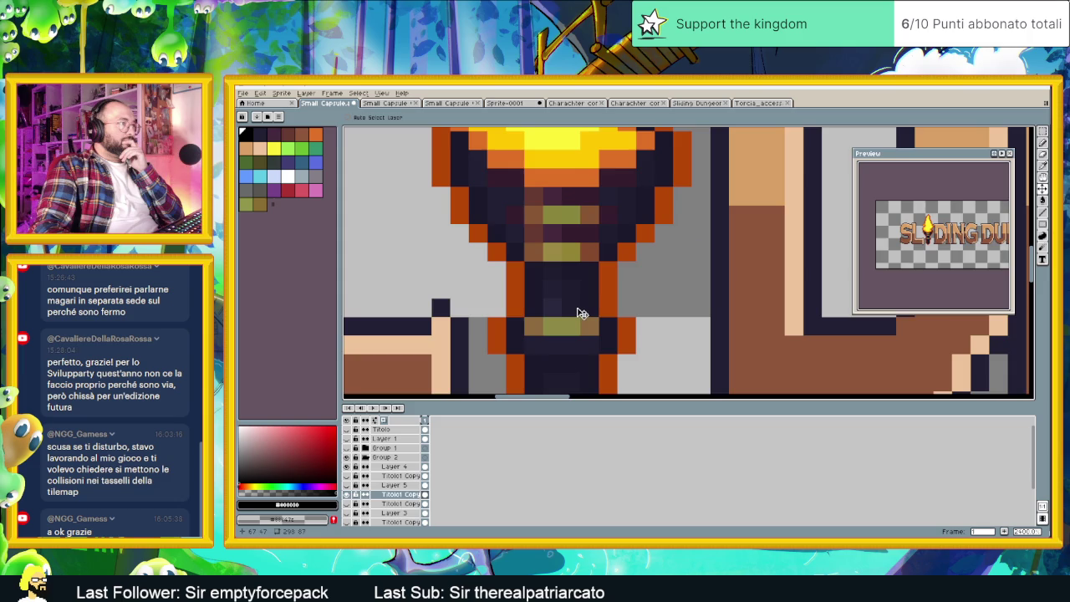
{"action": "scroll", "coordinate": [582, 311], "scroll_direction": "down", "scroll_amount": 3}
{"action": "scroll", "coordinate": [567, 292], "scroll_direction": "up", "scroll_amount": 1}
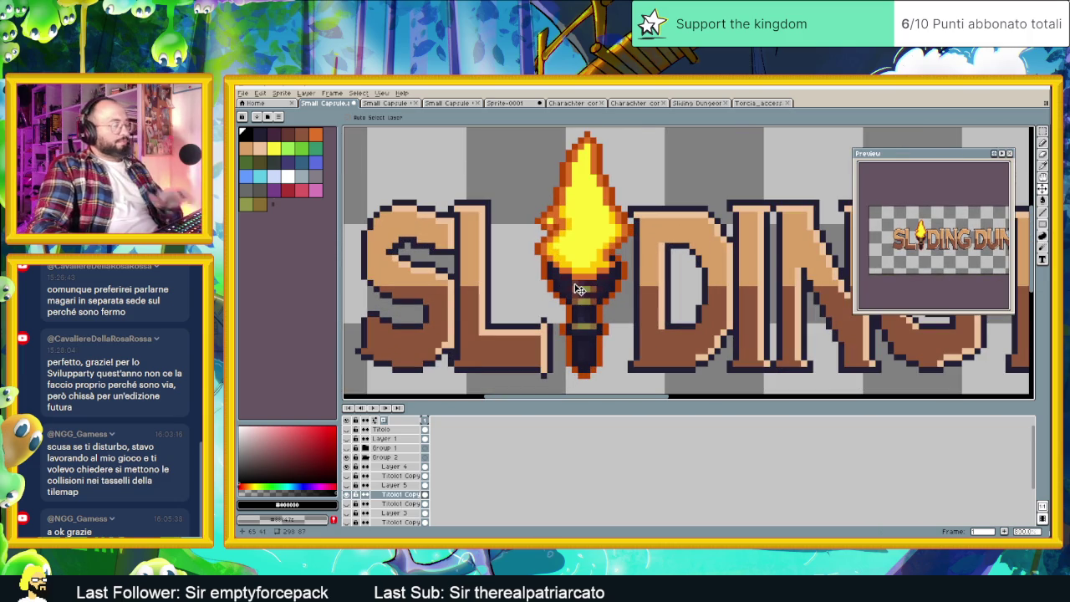
{"action": "key", "text": "shift+r"}
Swap the peach letter colour for dark purple and the brown lower halves for dark navy.
{"action": "left_click", "coordinate": [756, 231]}
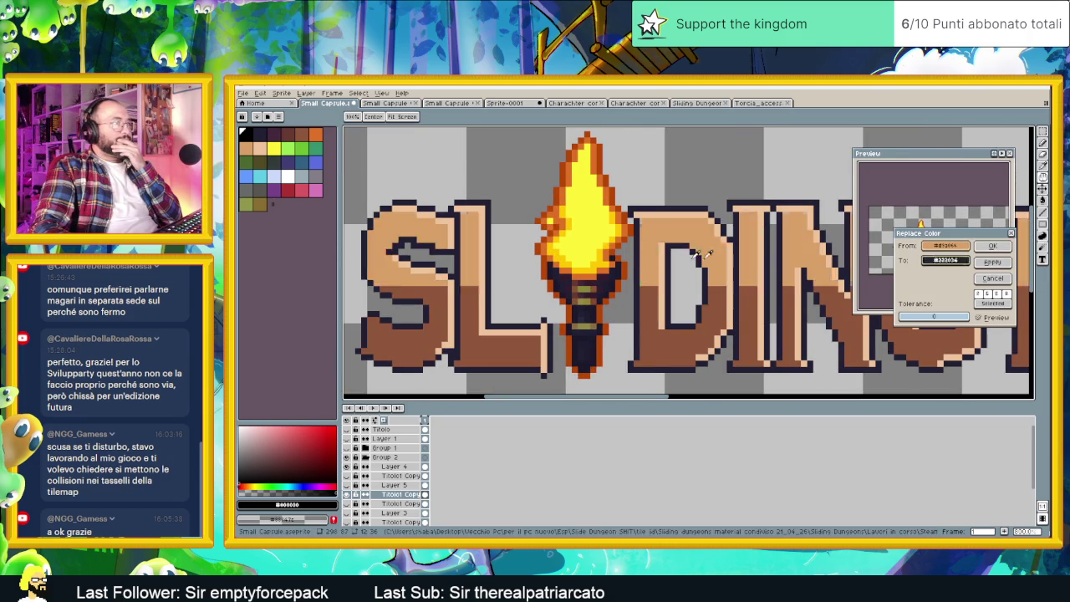
{"action": "right_click", "coordinate": [583, 283]}
{"action": "right_click", "coordinate": [585, 281]}
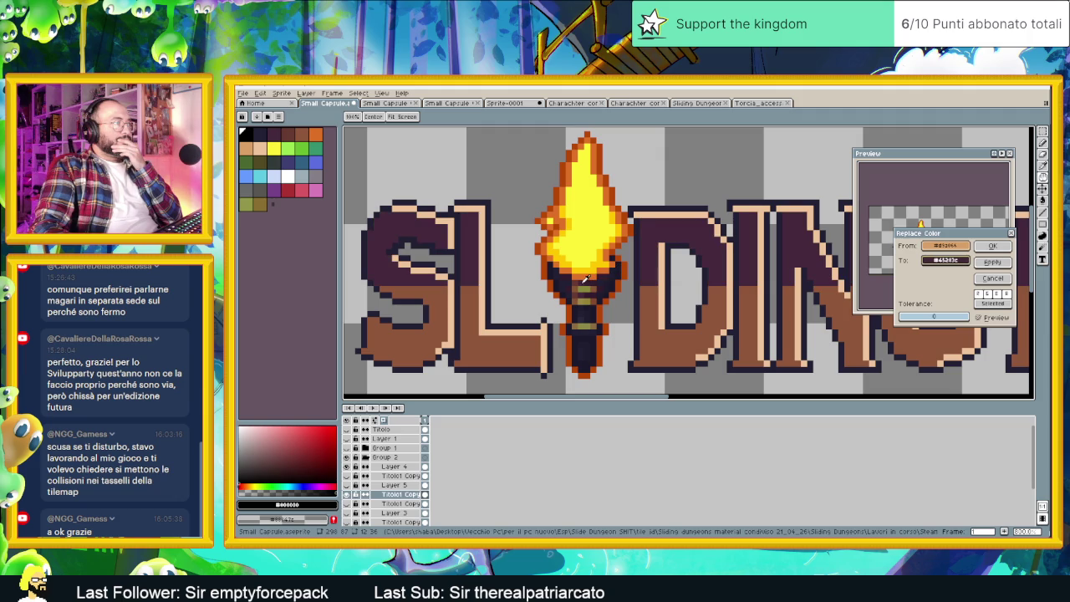
{"action": "right_click", "coordinate": [592, 278]}
{"action": "right_click", "coordinate": [598, 277]}
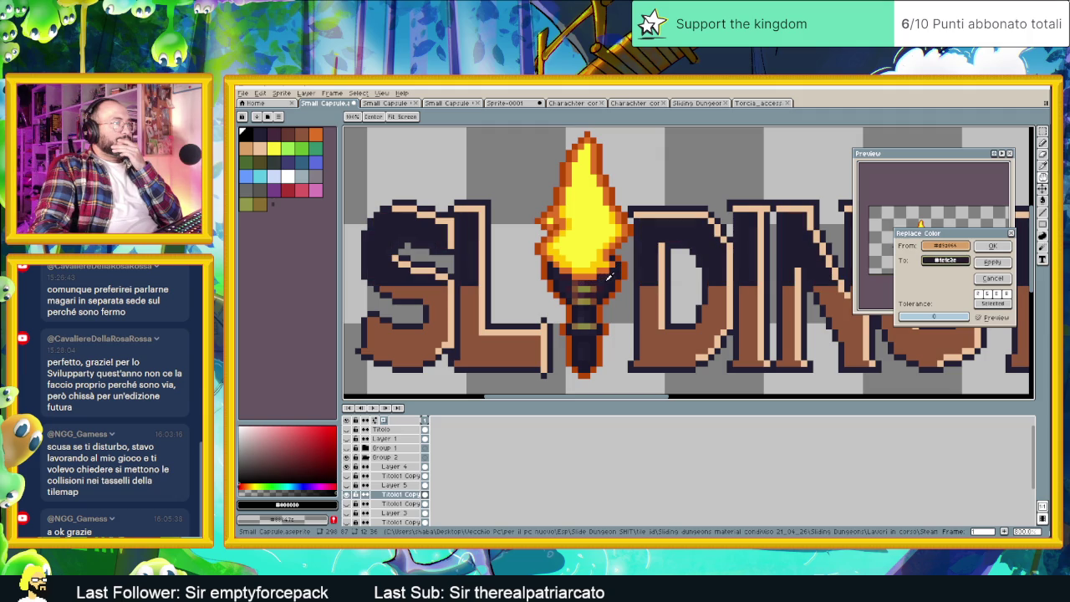
{"action": "right_click", "coordinate": [600, 294]}
{"action": "right_click", "coordinate": [604, 312]}
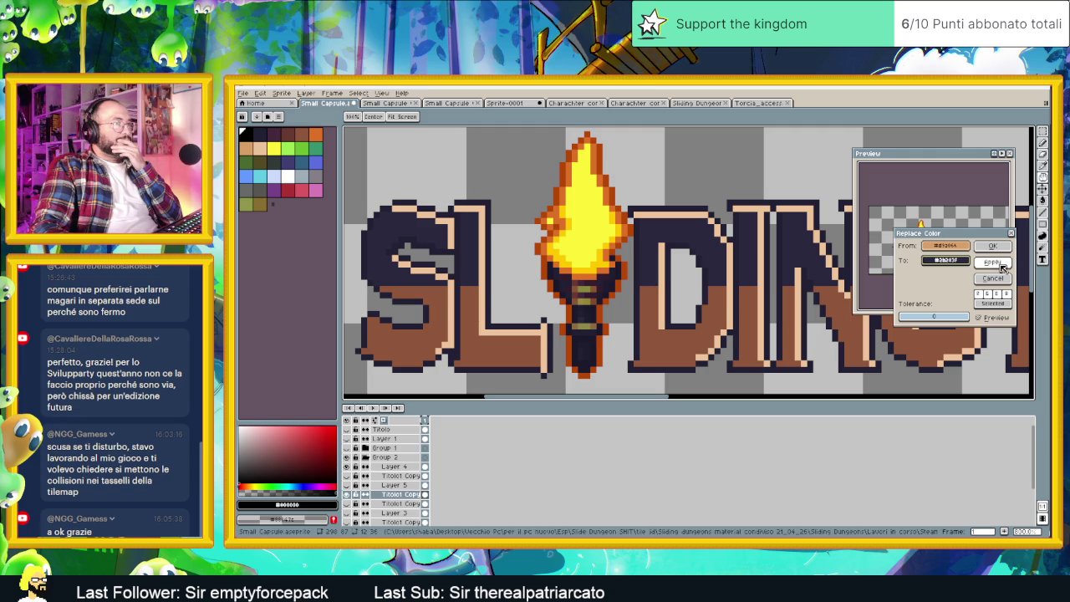
{"action": "left_click", "coordinate": [774, 302]}
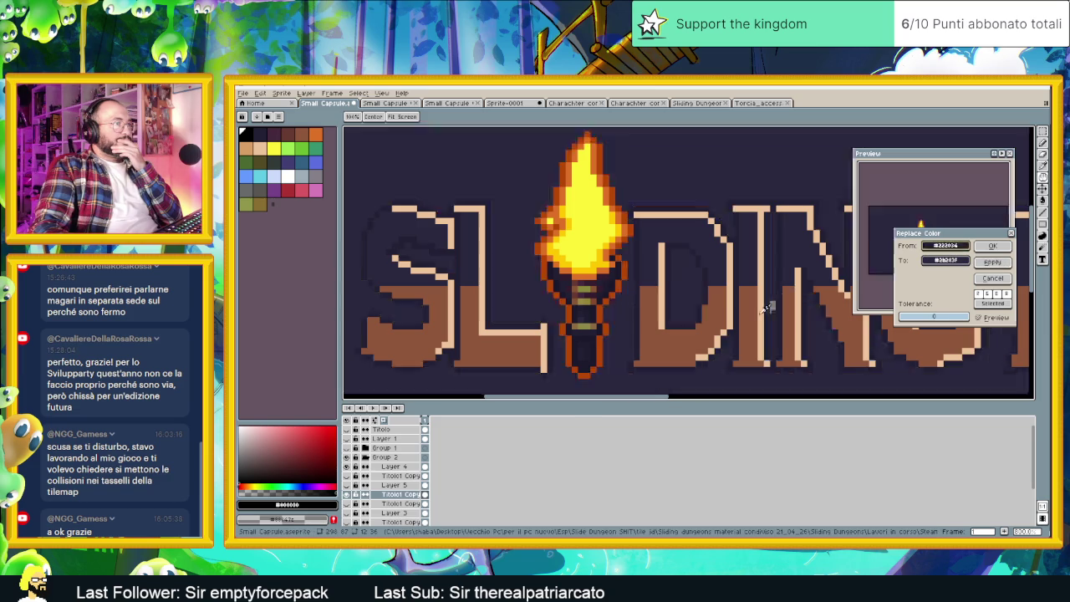
{"action": "left_click", "coordinate": [668, 298]}
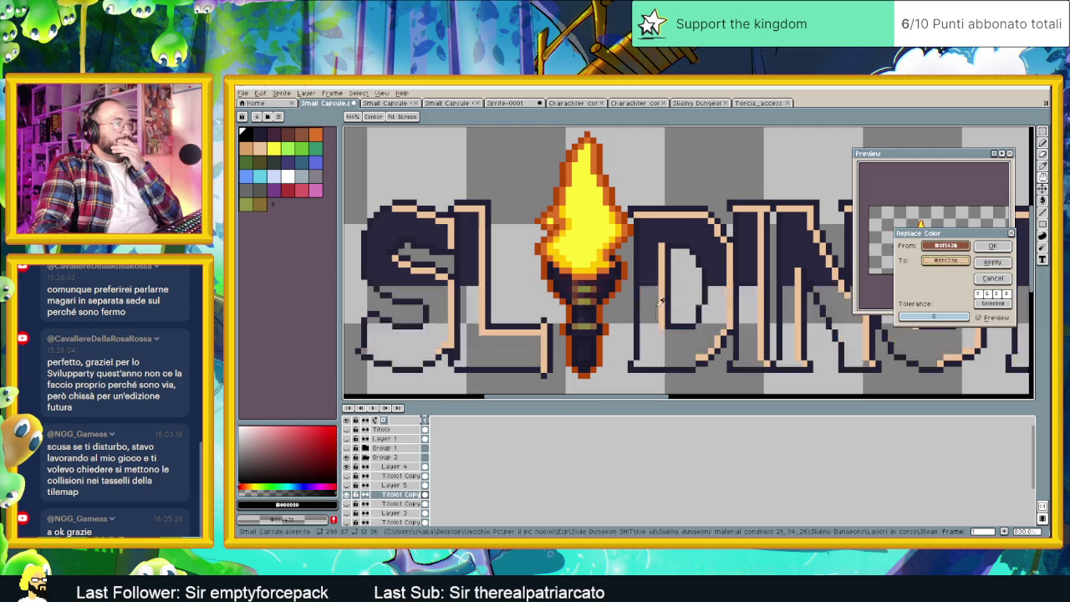
{"action": "right_click", "coordinate": [669, 298]}
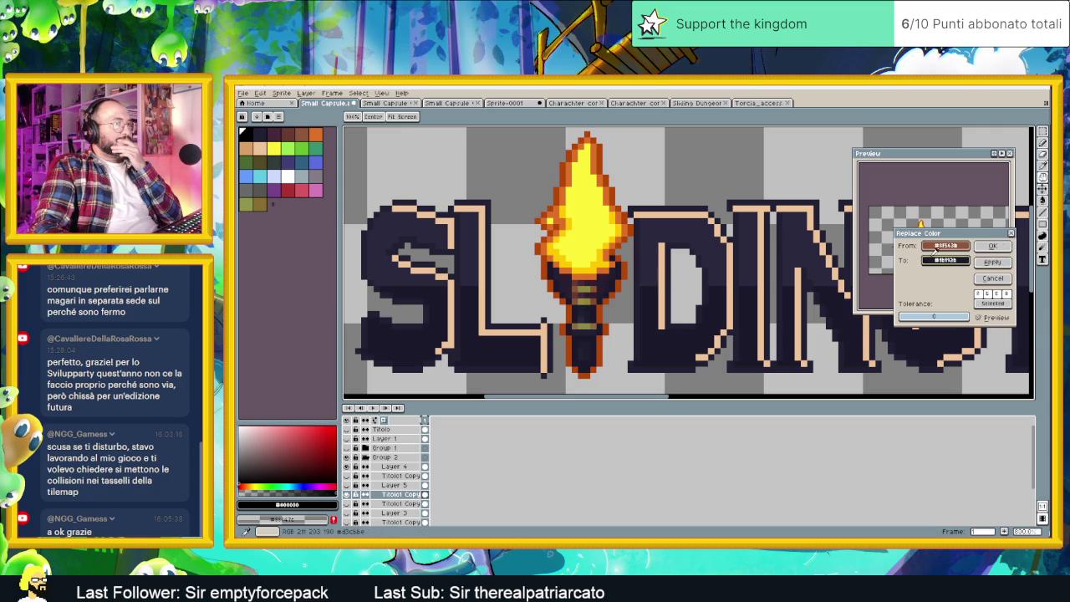
Replace the beige outline colour with a slightly lightened dark shade set in HSV, then confirm.
{"action": "left_click", "coordinate": [945, 244]}
{"action": "left_click", "coordinate": [905, 234]}
{"action": "left_click", "coordinate": [944, 245]}
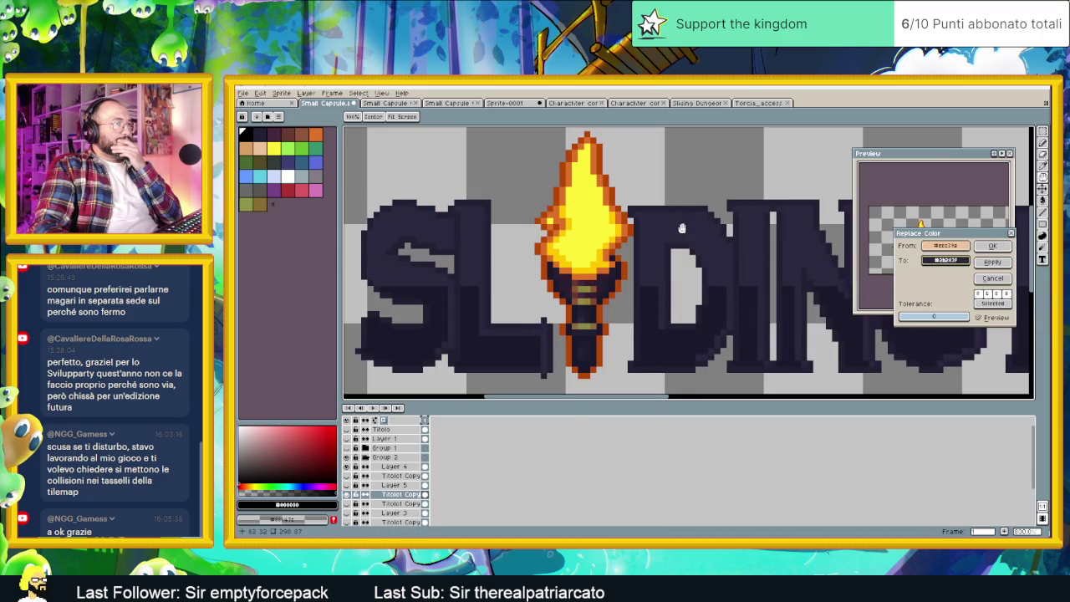
{"action": "left_click", "coordinate": [944, 260]}
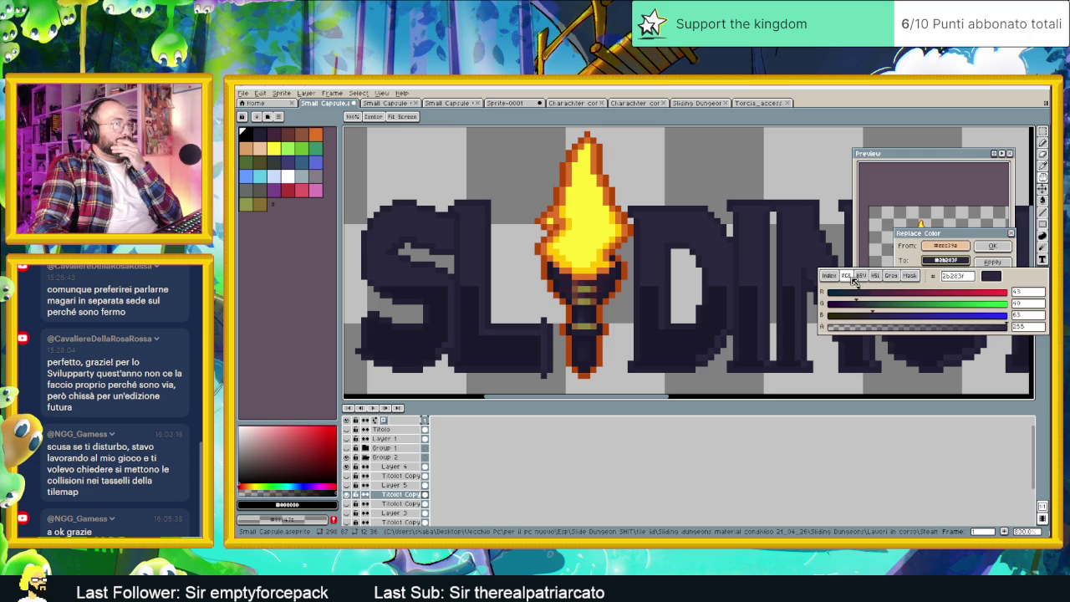
{"action": "left_click", "coordinate": [857, 278]}
{"action": "left_click", "coordinate": [893, 313]}
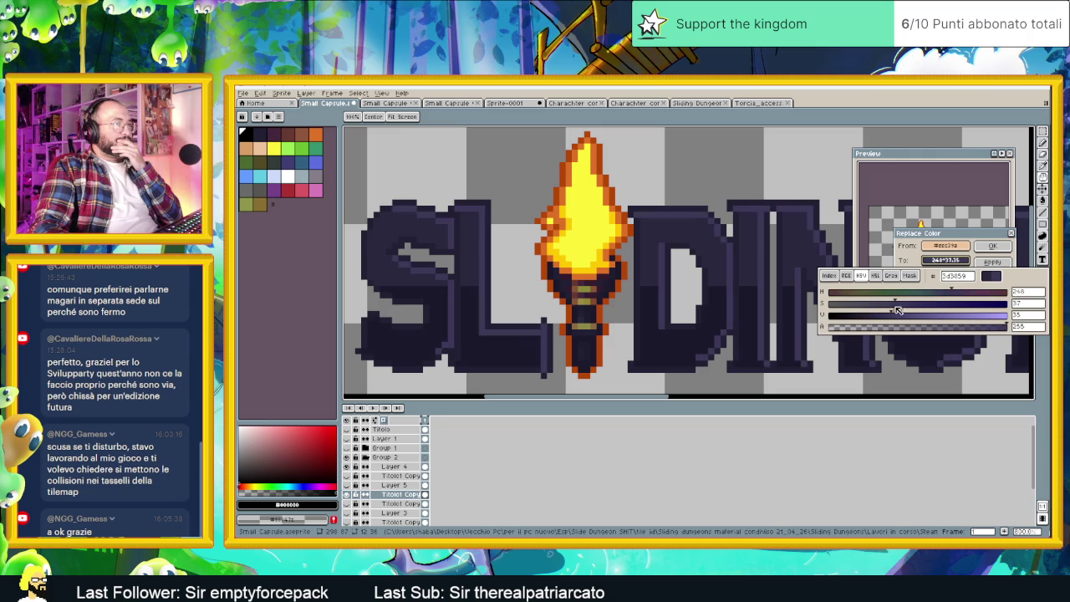
{"action": "left_click", "coordinate": [993, 266]}
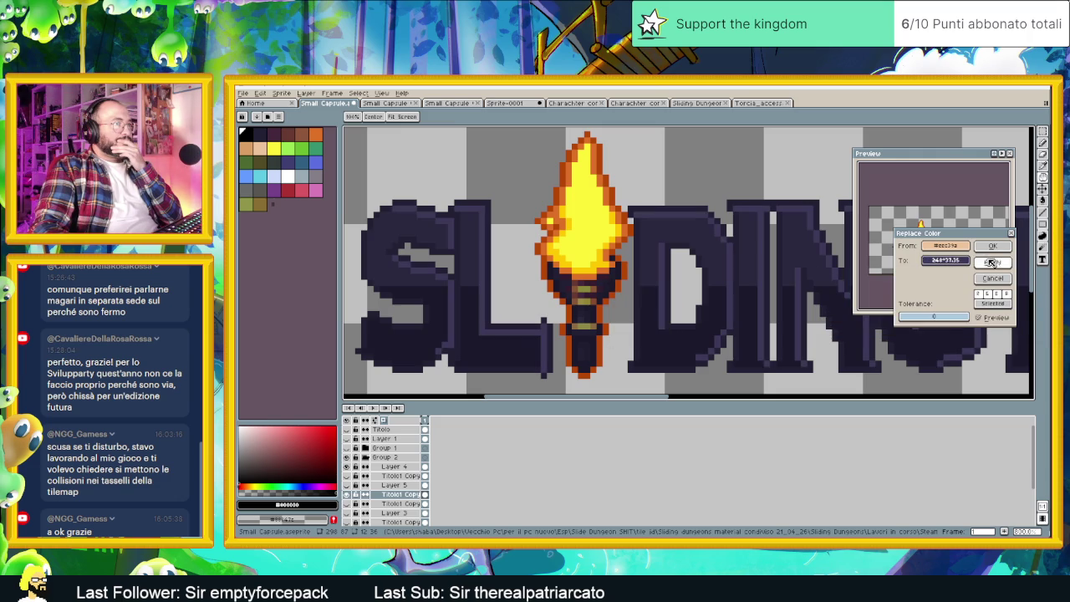
{"action": "scroll", "coordinate": [738, 239], "scroll_direction": "down", "scroll_amount": 3}
{"action": "scroll", "coordinate": [738, 239], "scroll_direction": "down", "scroll_amount": 1}
{"action": "scroll", "coordinate": [752, 250], "scroll_direction": "down", "scroll_amount": 1}
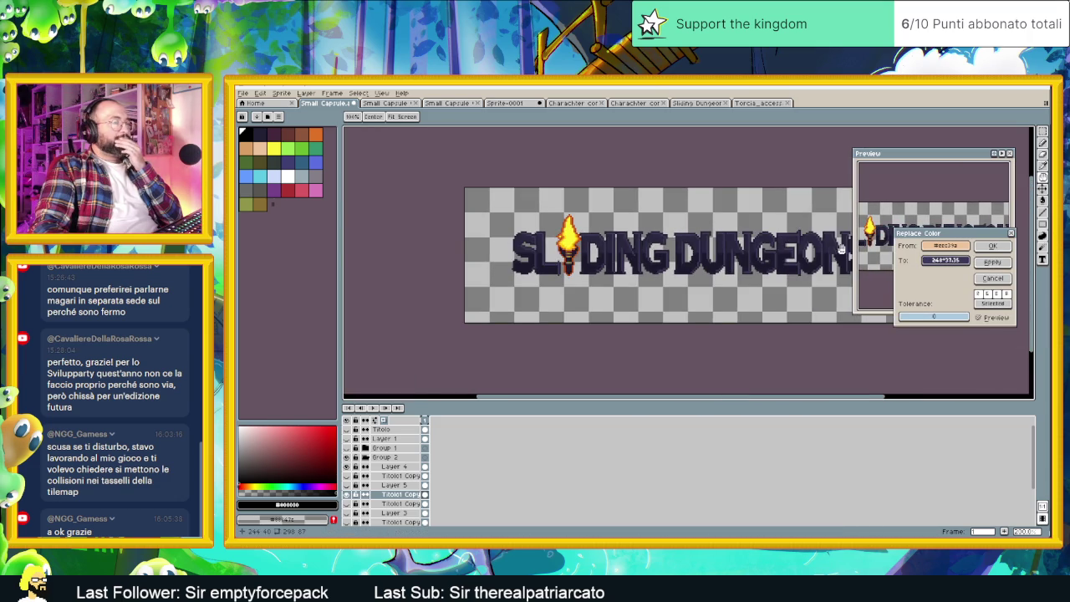
{"action": "scroll", "coordinate": [769, 267], "scroll_direction": "down", "scroll_amount": 1}
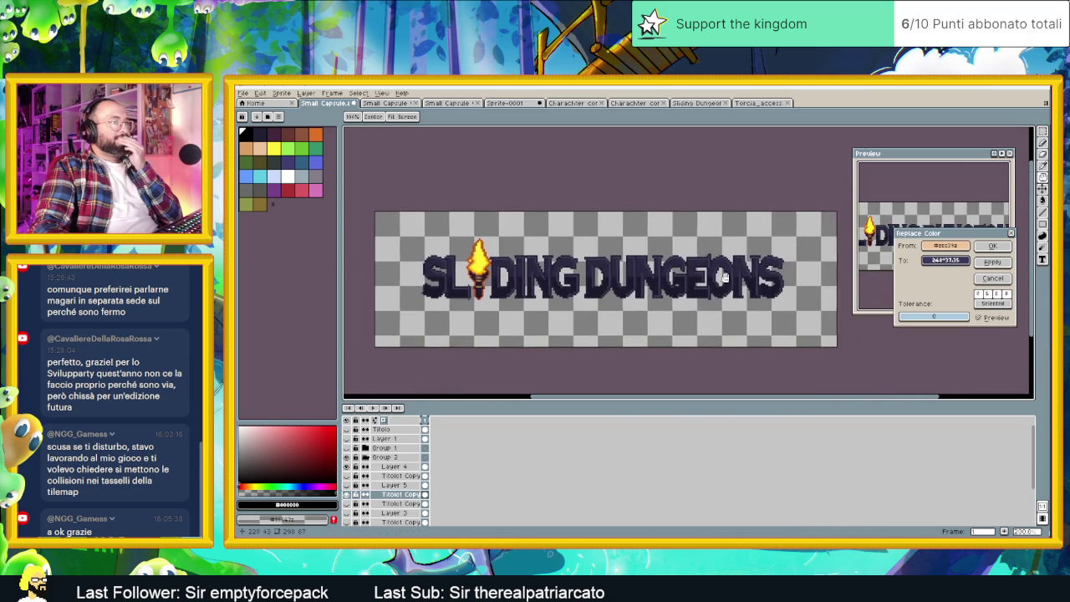
{"action": "left_click", "coordinate": [993, 245]}
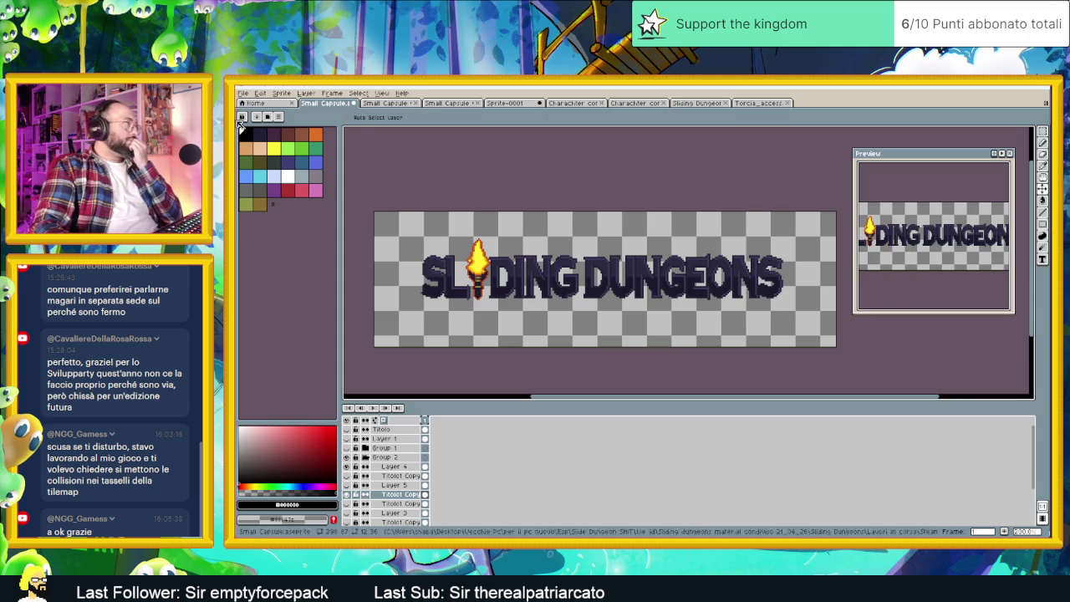
Open Edit > Adjustments > Hue/Saturation and shift the title's hue toward red, then brown.
{"action": "left_click", "coordinate": [260, 93]}
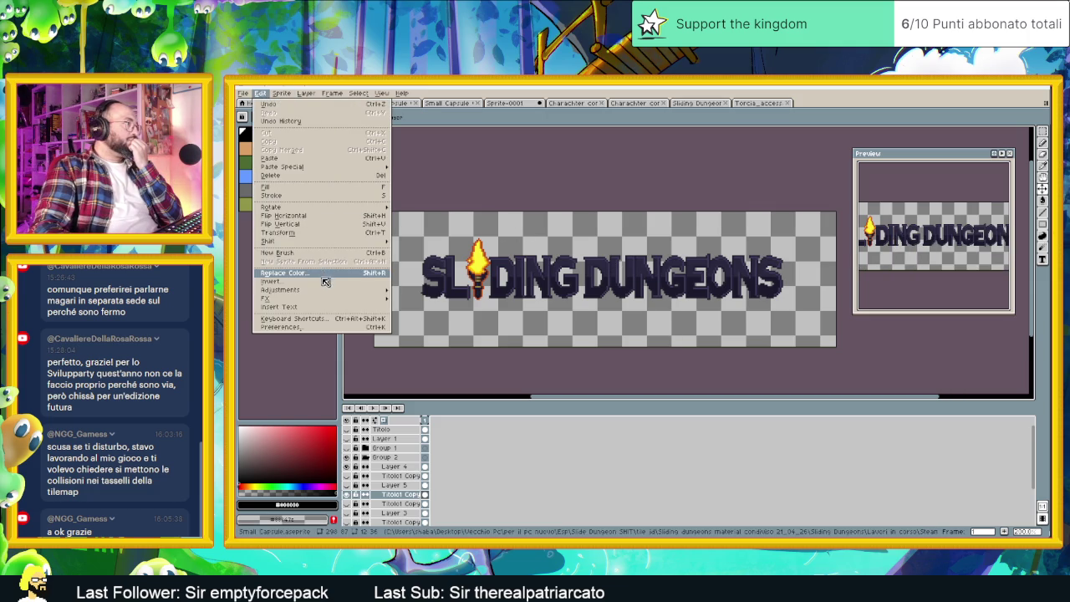
{"action": "mouse_move", "coordinate": [284, 289]}
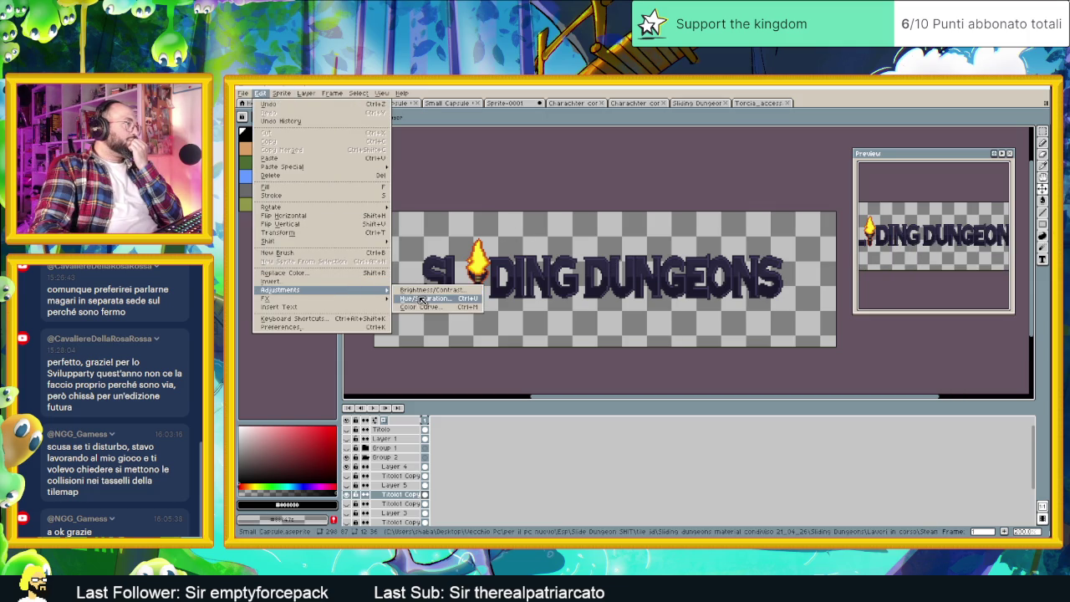
{"action": "left_click", "coordinate": [419, 298]}
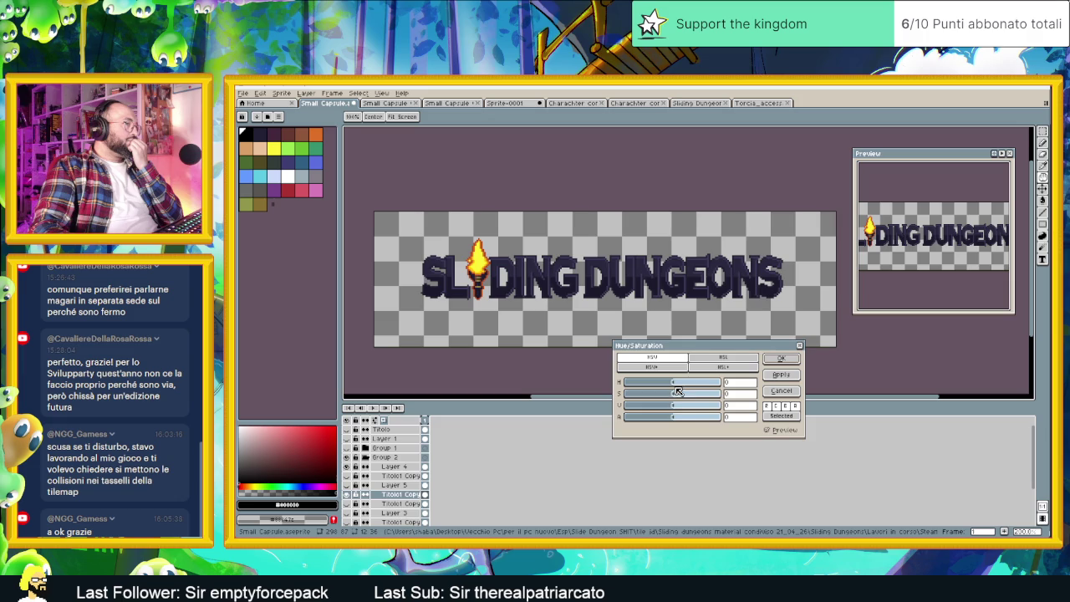
{"action": "mouse_move", "coordinate": [676, 409]}
{"action": "left_mouse_down"}
{"action": "mouse_move", "coordinate": [707, 409]}
{"action": "mouse_move", "coordinate": [675, 394]}
{"action": "mouse_move", "coordinate": [688, 387]}
{"action": "left_mouse_up"}
{"action": "left_click", "coordinate": [677, 385]}
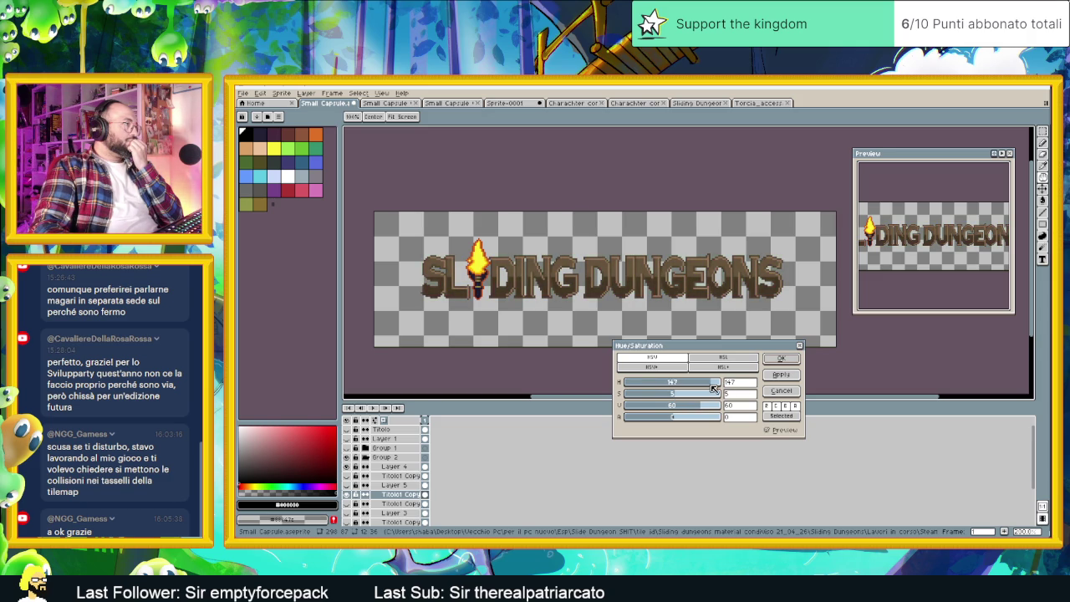
{"action": "left_click_drag", "start_coordinate": [709, 389], "coordinate": [703, 388]}
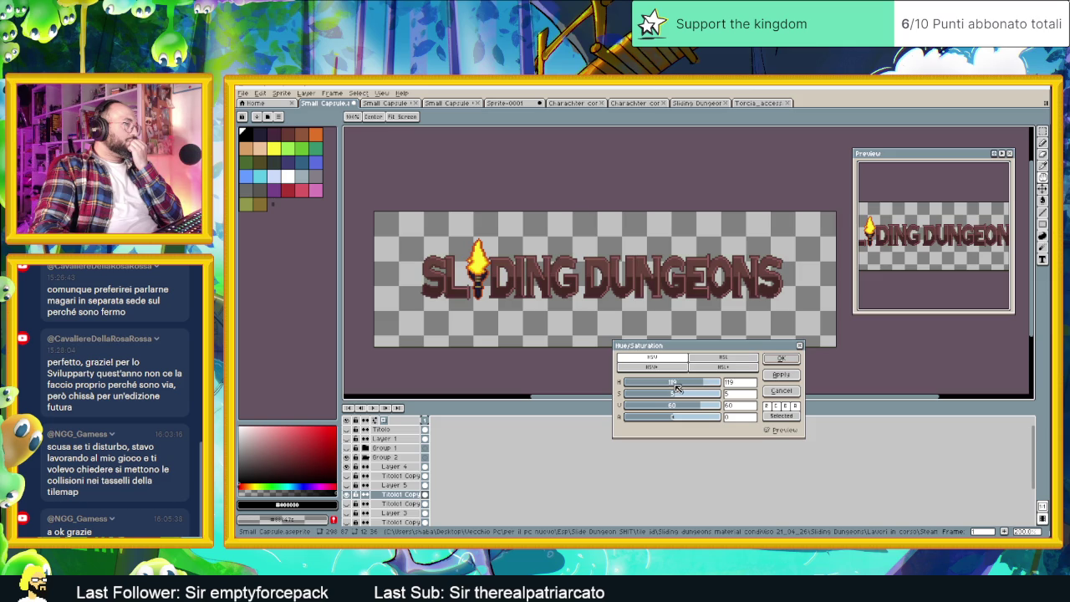
{"action": "left_click_drag", "start_coordinate": [678, 387], "coordinate": [711, 386]}
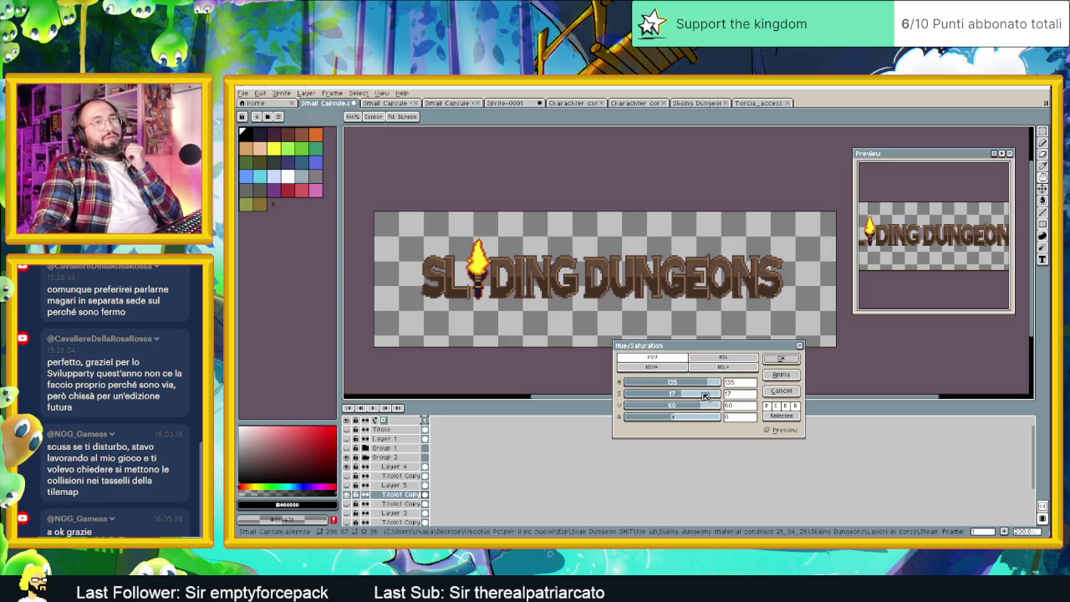
Lower saturation, sweep the hue through green toward olive, and switch to HSL mode.
{"action": "mouse_move", "coordinate": [706, 397]}
{"action": "left_mouse_down"}
{"action": "mouse_move", "coordinate": [622, 407]}
{"action": "mouse_move", "coordinate": [728, 407]}
{"action": "mouse_move", "coordinate": [648, 383]}
{"action": "left_mouse_up"}
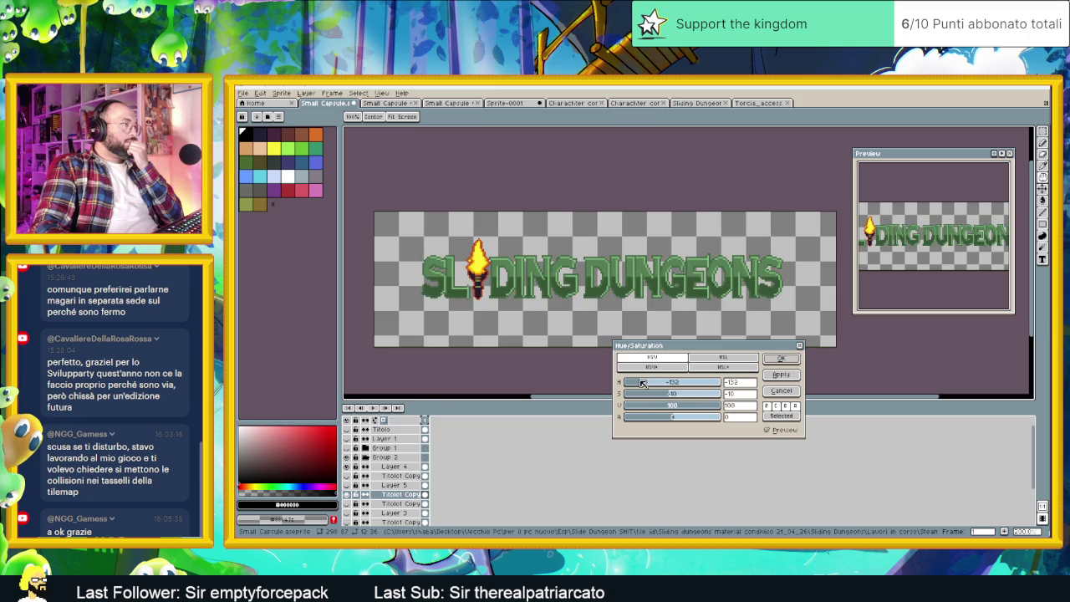
{"action": "mouse_move", "coordinate": [648, 383]}
{"action": "left_mouse_down"}
{"action": "mouse_move", "coordinate": [715, 383]}
{"action": "mouse_move", "coordinate": [694, 397]}
{"action": "mouse_move", "coordinate": [737, 399]}
{"action": "mouse_move", "coordinate": [656, 383]}
{"action": "left_mouse_up"}
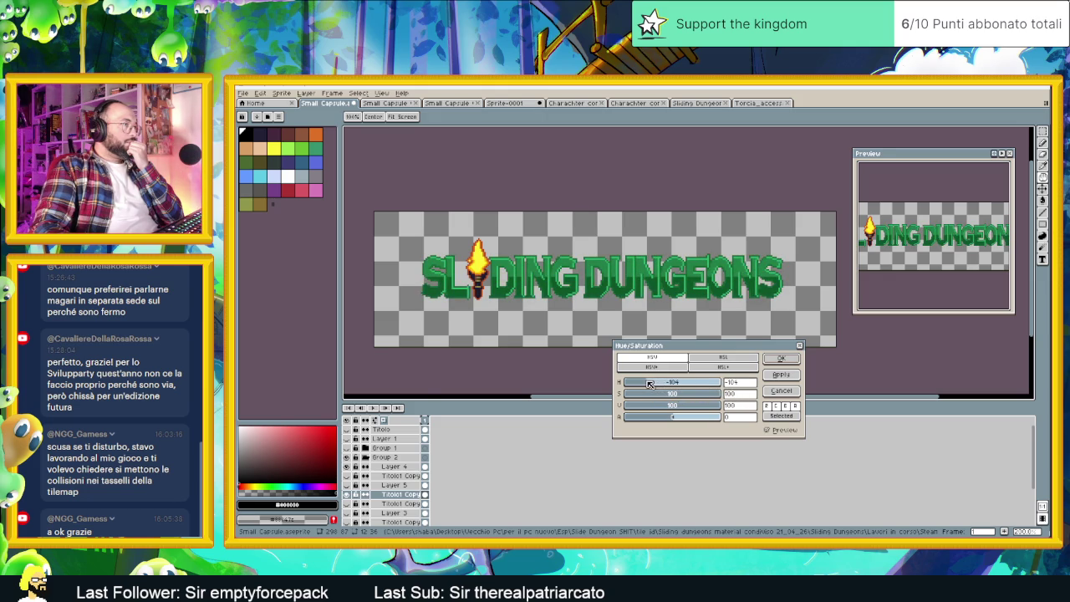
{"action": "mouse_move", "coordinate": [650, 383]}
{"action": "left_mouse_down"}
{"action": "mouse_move", "coordinate": [615, 383]}
{"action": "mouse_move", "coordinate": [719, 385]}
{"action": "mouse_move", "coordinate": [706, 385]}
{"action": "mouse_move", "coordinate": [720, 398]}
{"action": "mouse_move", "coordinate": [689, 396]}
{"action": "mouse_move", "coordinate": [761, 426]}
{"action": "left_mouse_up"}
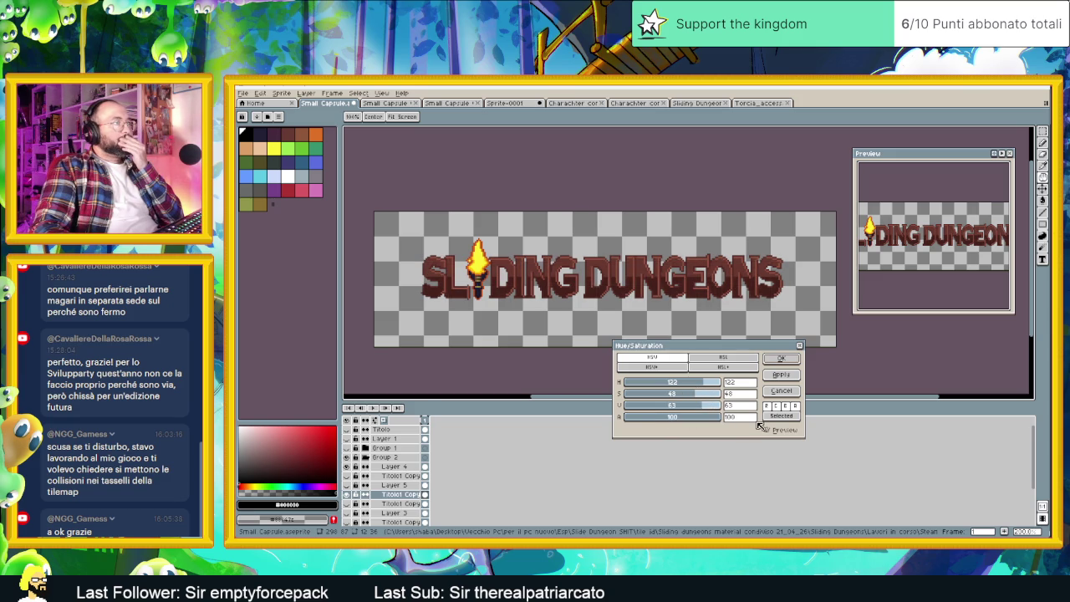
{"action": "left_click", "coordinate": [724, 367]}
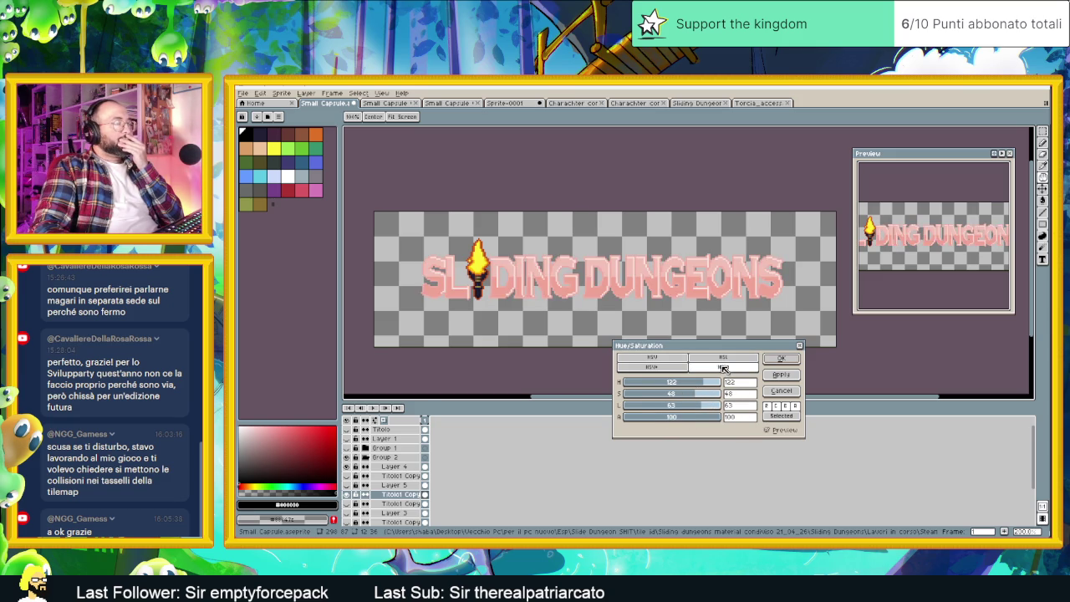
In HSL mode, raise saturation to 52 for a warm brown tint and commit with OK.
{"action": "left_click", "coordinate": [724, 360]}
{"action": "mouse_move", "coordinate": [698, 394]}
{"action": "left_mouse_down"}
{"action": "mouse_move", "coordinate": [703, 406]}
{"action": "mouse_move", "coordinate": [703, 386]}
{"action": "mouse_move", "coordinate": [714, 386]}
{"action": "left_mouse_up"}
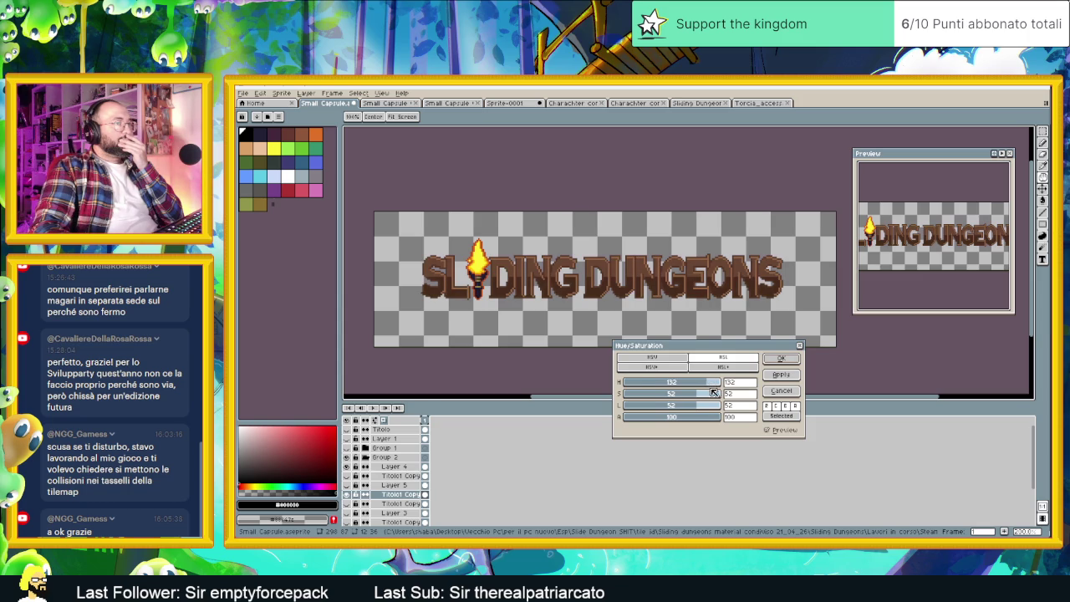
{"action": "scroll", "coordinate": [614, 269], "scroll_direction": "down", "scroll_amount": 1}
{"action": "scroll", "coordinate": [639, 270], "scroll_direction": "up", "scroll_amount": 1}
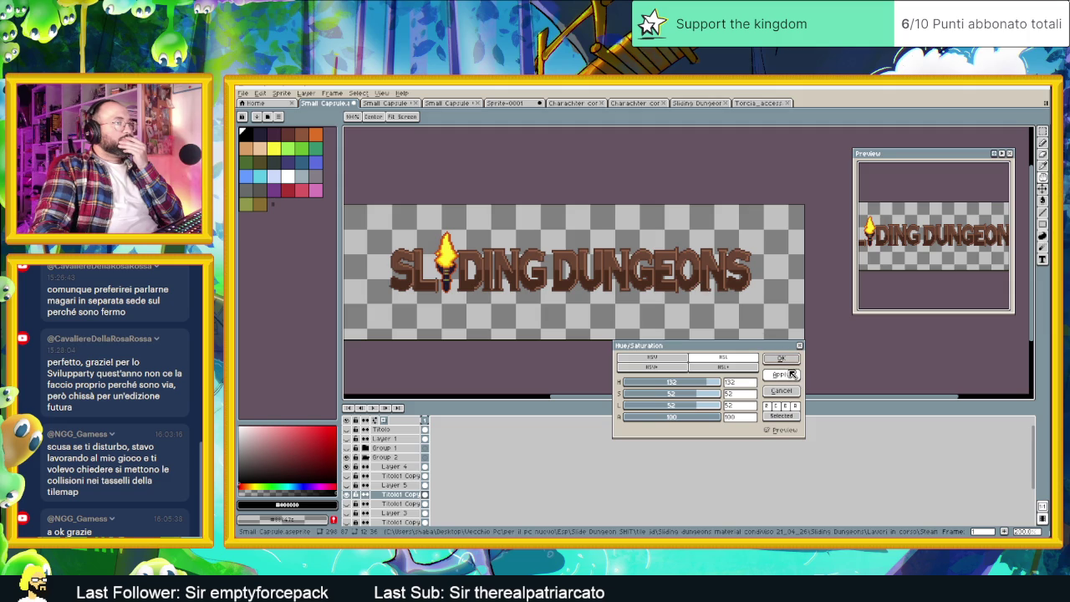
{"action": "left_click", "coordinate": [781, 360]}
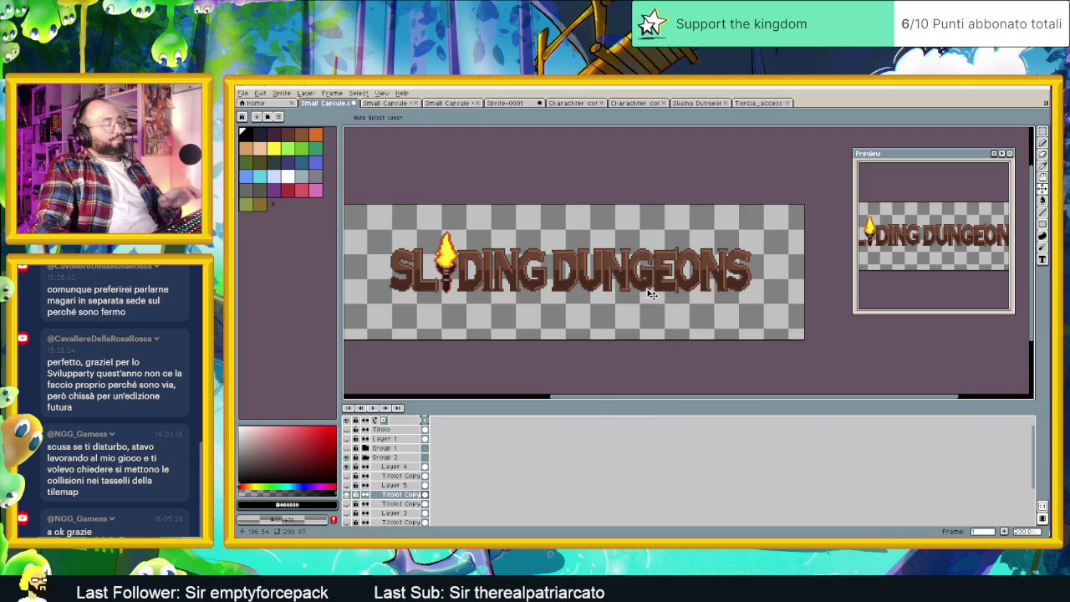
{"action": "left_click", "coordinate": [261, 93]}
{"action": "mouse_move", "coordinate": [317, 298]}
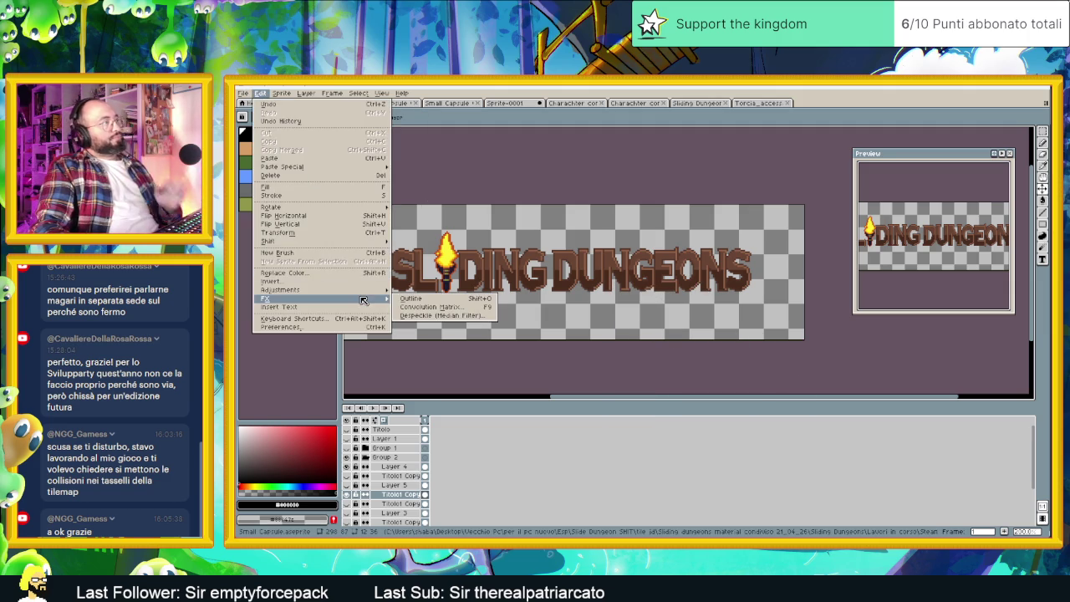
Apply a full-square outline to the title twice for a thicker dark border, then close Outline.
{"action": "left_click", "coordinate": [415, 299]}
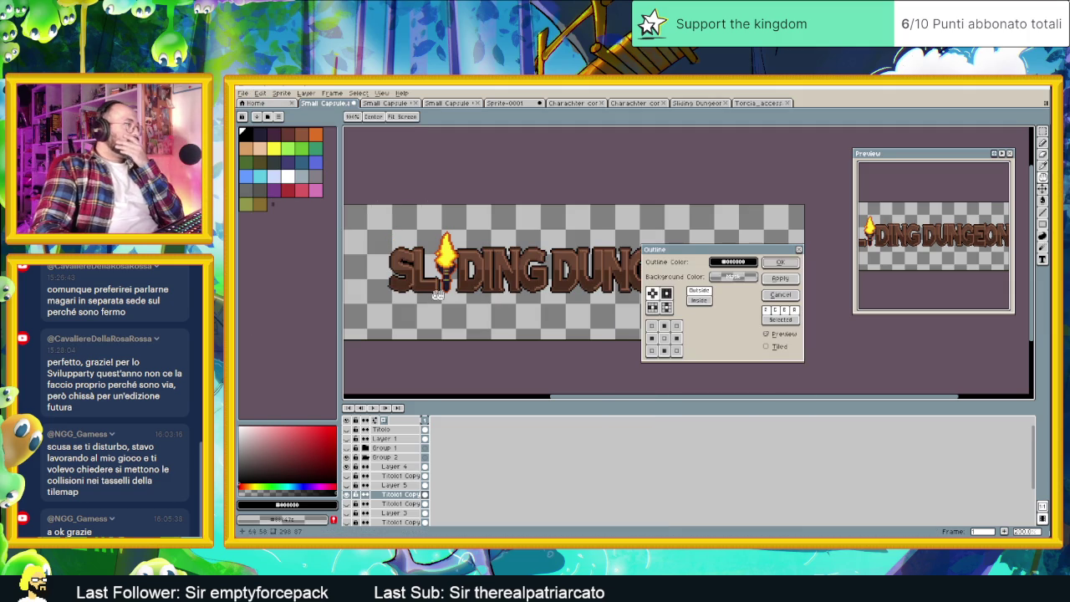
{"action": "left_click", "coordinate": [666, 296]}
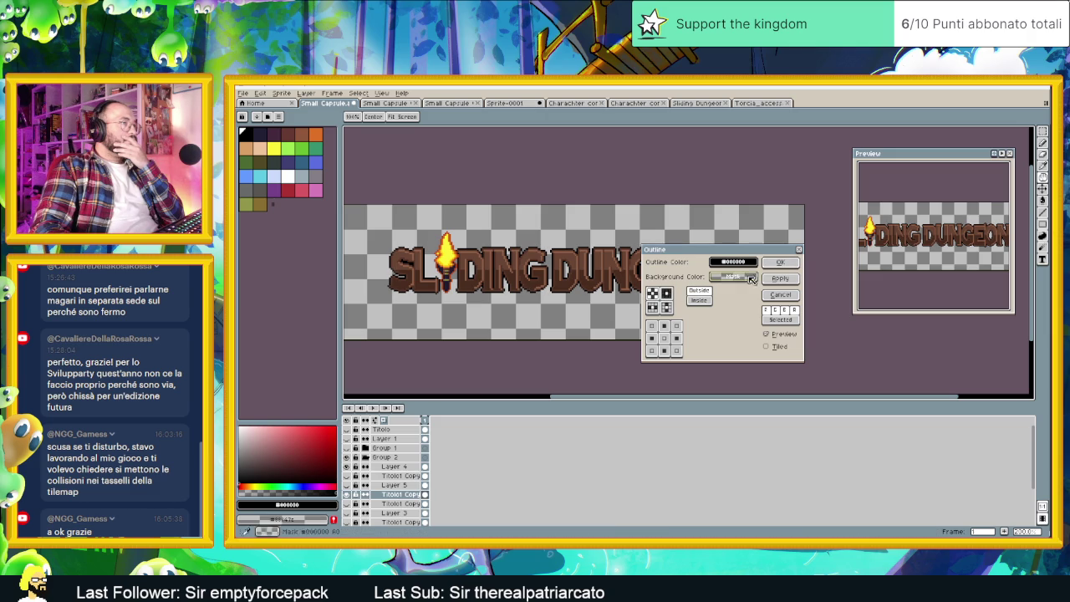
{"action": "left_click", "coordinate": [779, 279]}
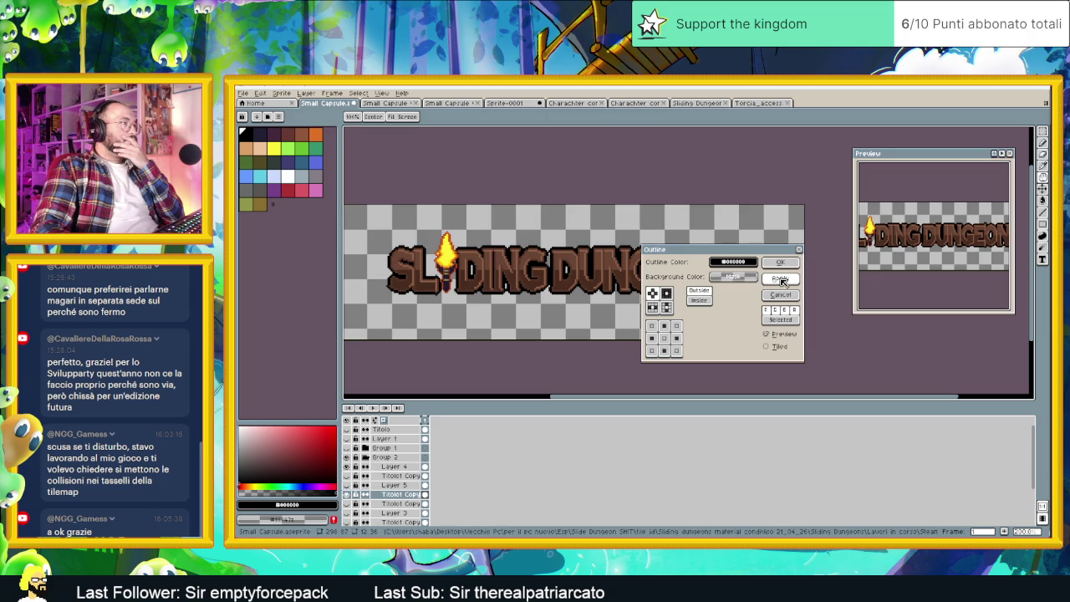
{"action": "left_click", "coordinate": [782, 279]}
{"action": "left_click", "coordinate": [782, 279]}
{"action": "left_click", "coordinate": [799, 250]}
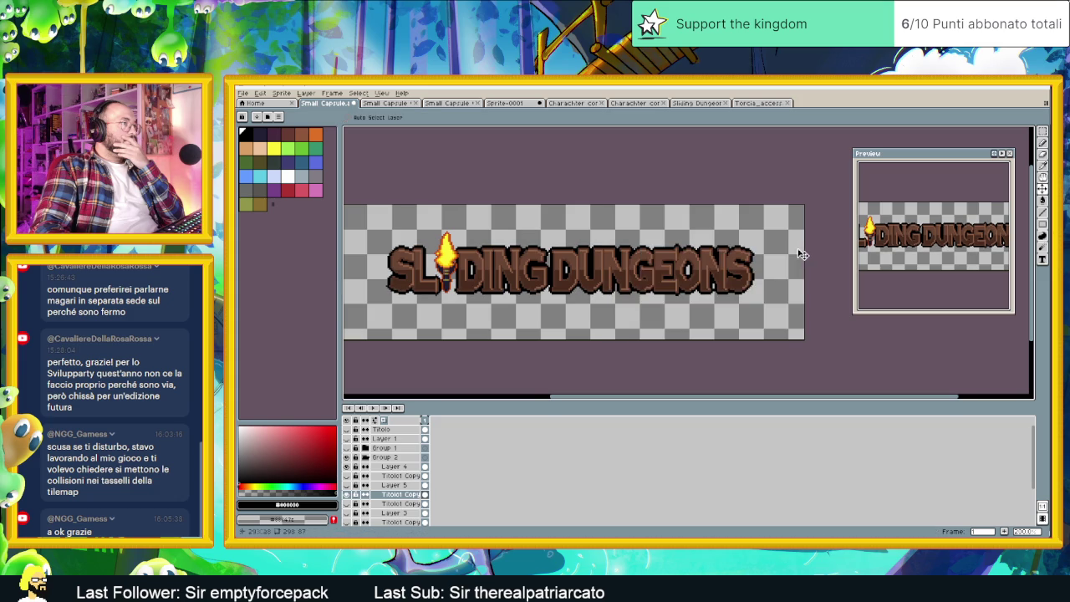
{"action": "scroll", "coordinate": [735, 299], "scroll_direction": "down", "scroll_amount": 2}
{"action": "scroll", "coordinate": [721, 303], "scroll_direction": "up", "scroll_amount": 1}
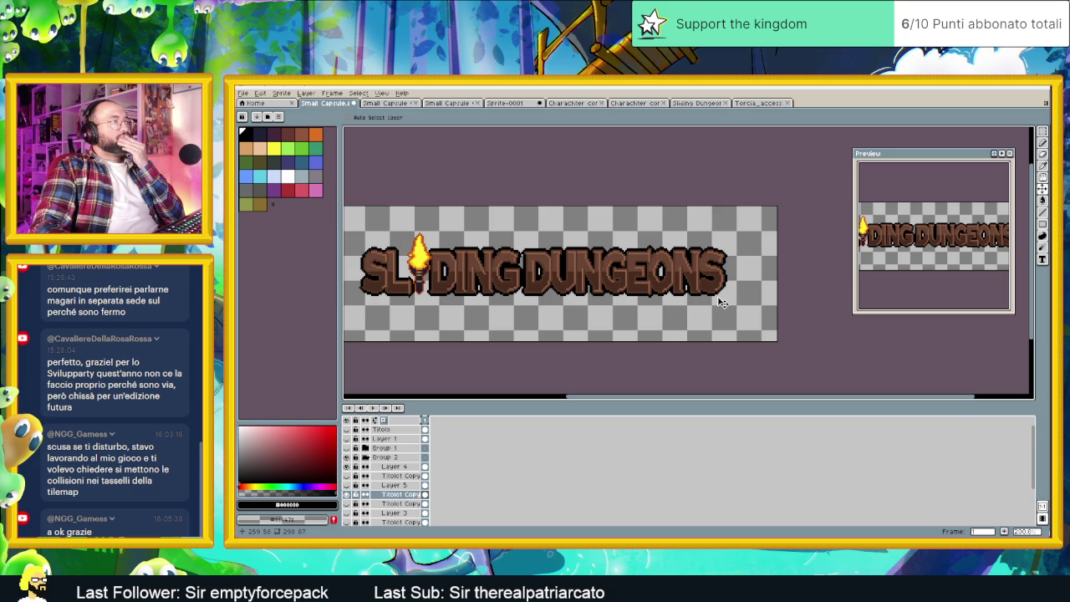
{"action": "scroll", "coordinate": [720, 303], "scroll_direction": "down", "scroll_amount": 1}
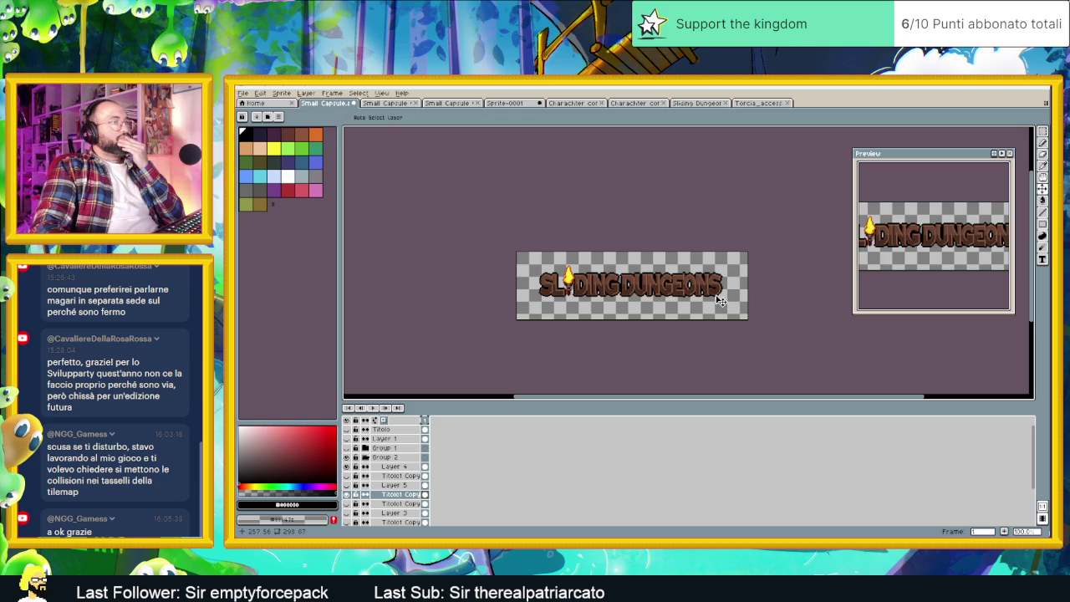
{"action": "scroll", "coordinate": [707, 297], "scroll_direction": "up", "scroll_amount": 1}
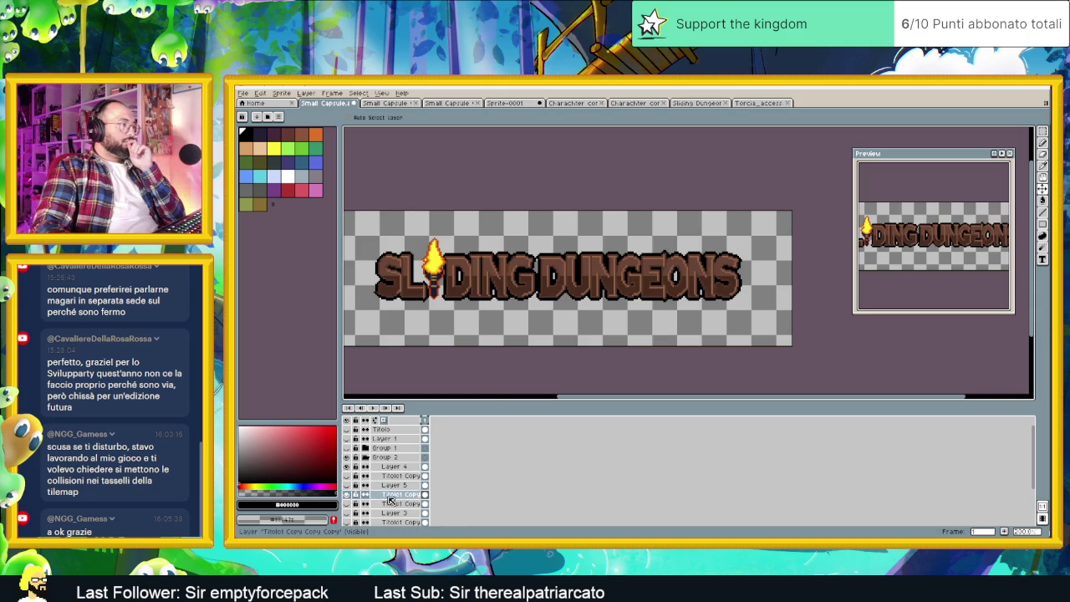
Add a new empty Layer 6 among the title layers.
{"action": "right_click", "coordinate": [396, 495]}
{"action": "mouse_move", "coordinate": [426, 476]}
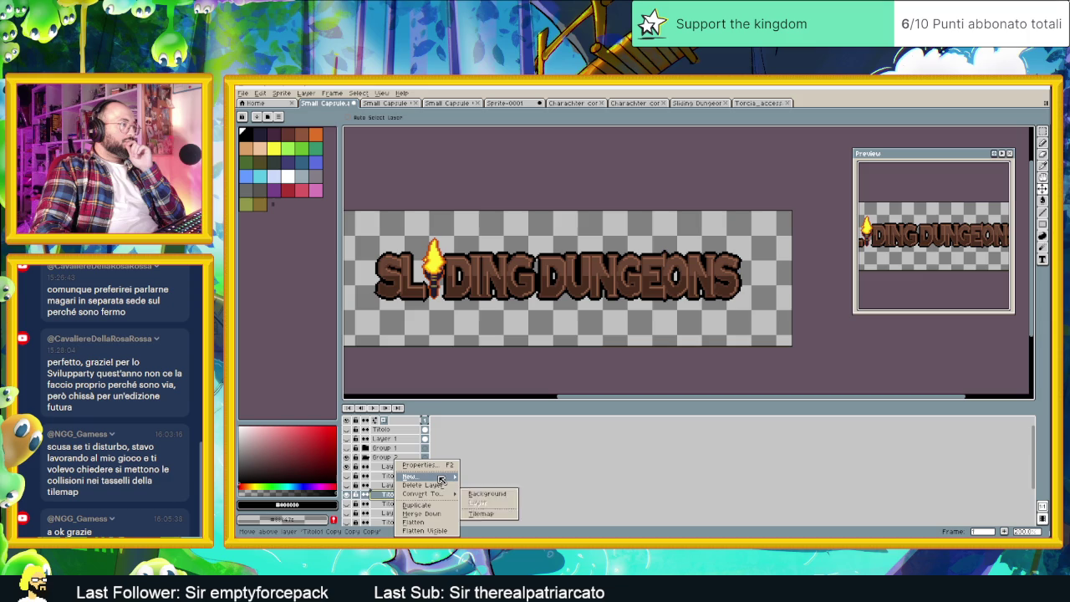
{"action": "left_click", "coordinate": [473, 478]}
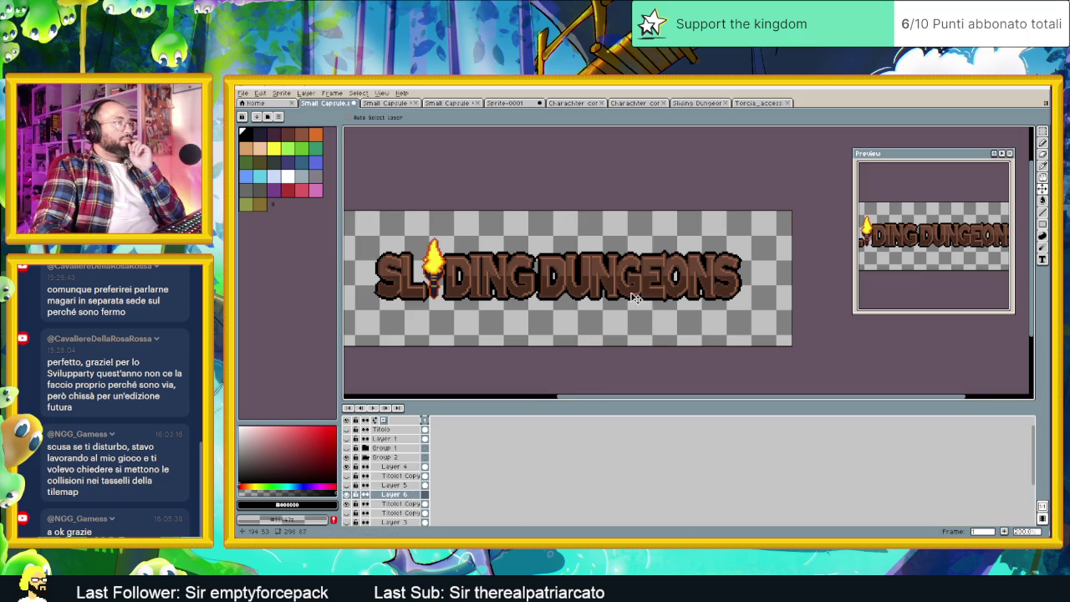
{"action": "scroll", "coordinate": [554, 371], "scroll_direction": "down", "scroll_amount": 1}
{"action": "scroll", "coordinate": [565, 292], "scroll_direction": "up", "scroll_amount": 1}
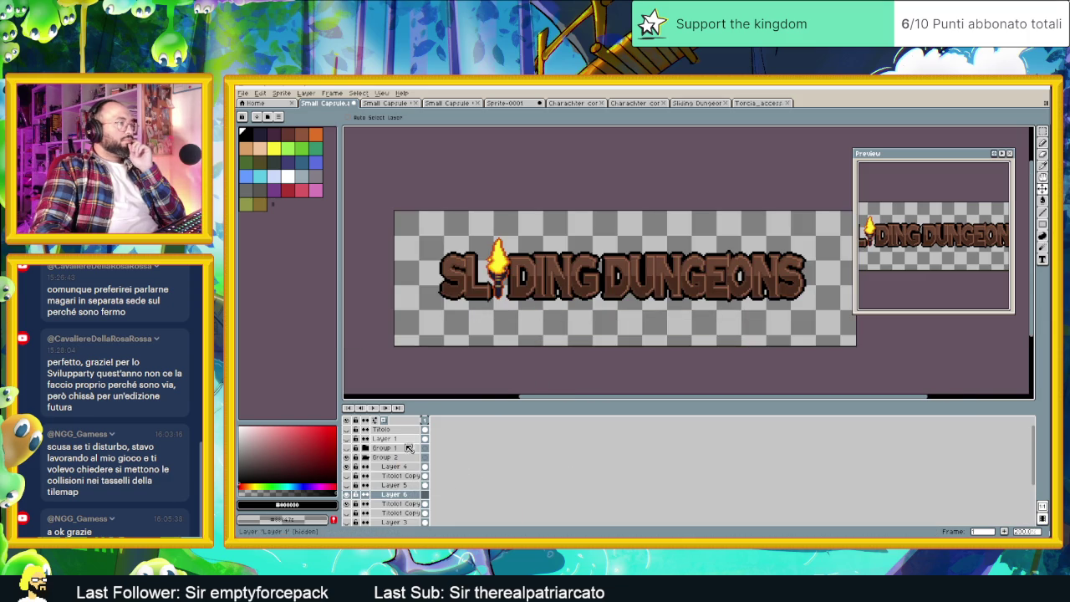
Hide the brown title copy, magic-wand select the empty canvas, and hide Layer 6.
{"action": "left_click", "coordinate": [393, 504]}
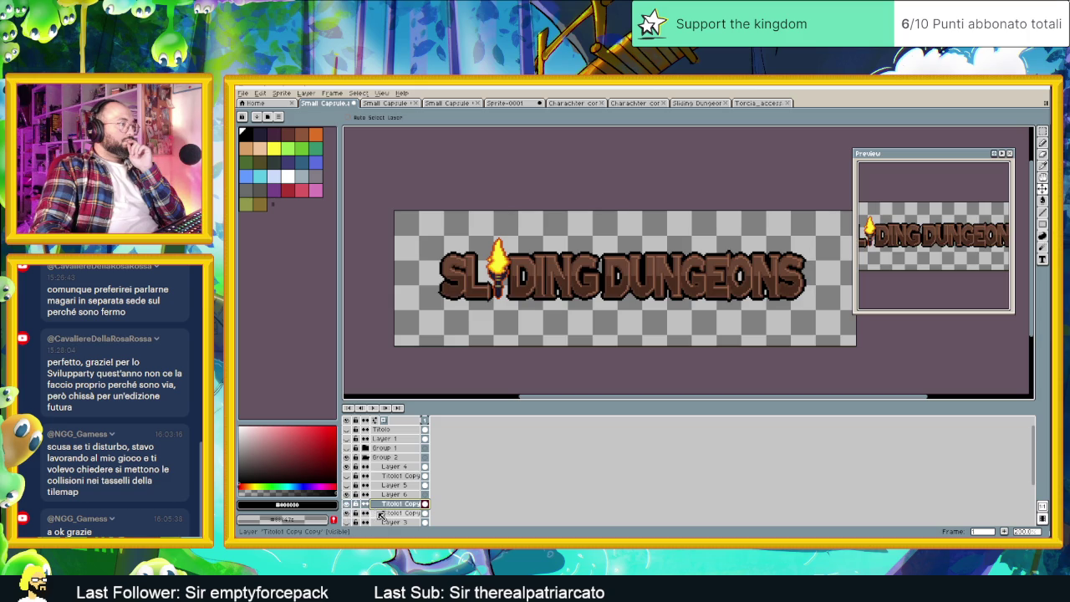
{"action": "left_click", "coordinate": [381, 514]}
{"action": "left_click", "coordinate": [347, 512]}
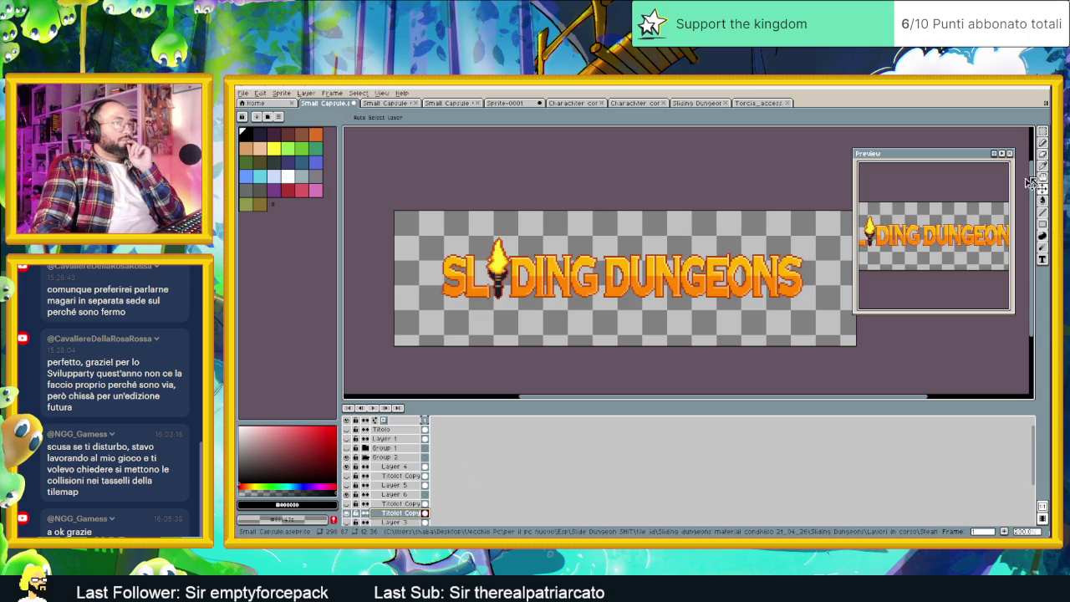
{"action": "left_click", "coordinate": [1042, 132]}
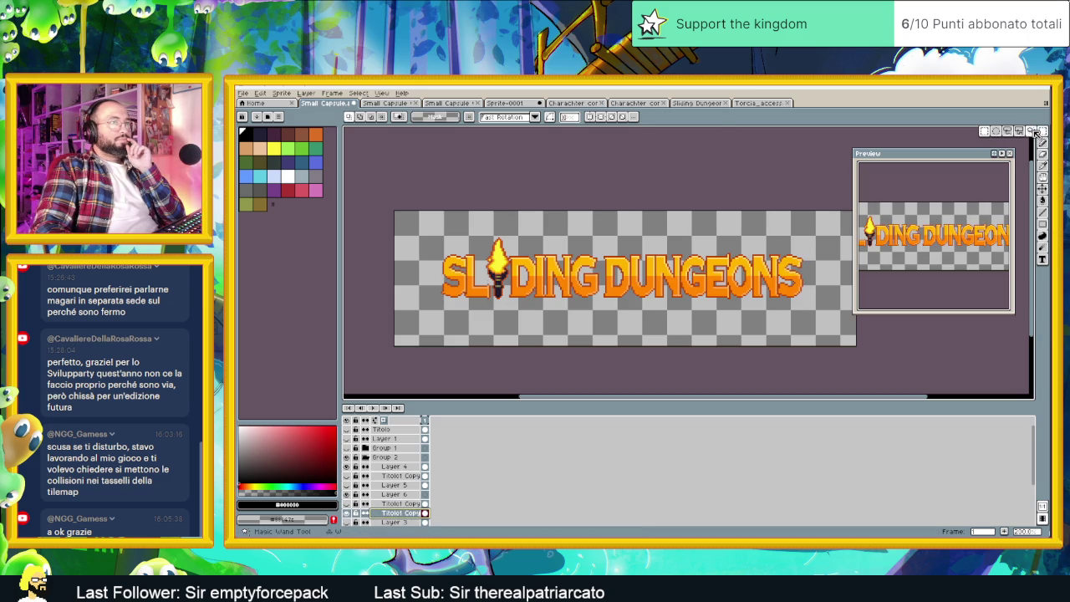
{"action": "left_click", "coordinate": [712, 227]}
{"action": "left_click", "coordinate": [709, 231]}
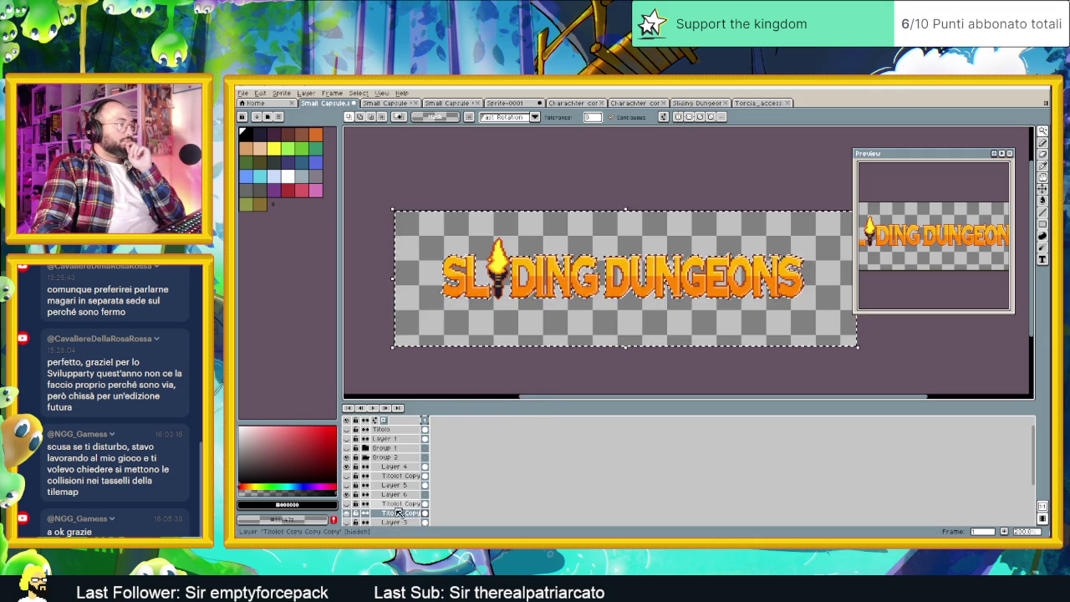
{"action": "left_click", "coordinate": [347, 494]}
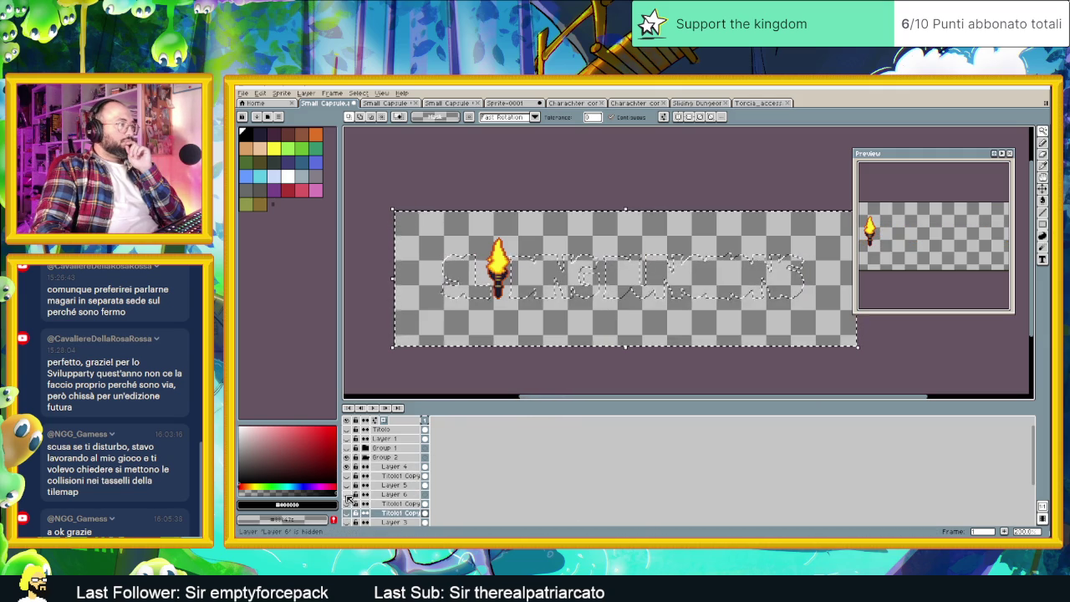
On Layer 6, try a red bucket fill and a red gradient, undoing both.
{"action": "left_click", "coordinate": [347, 497]}
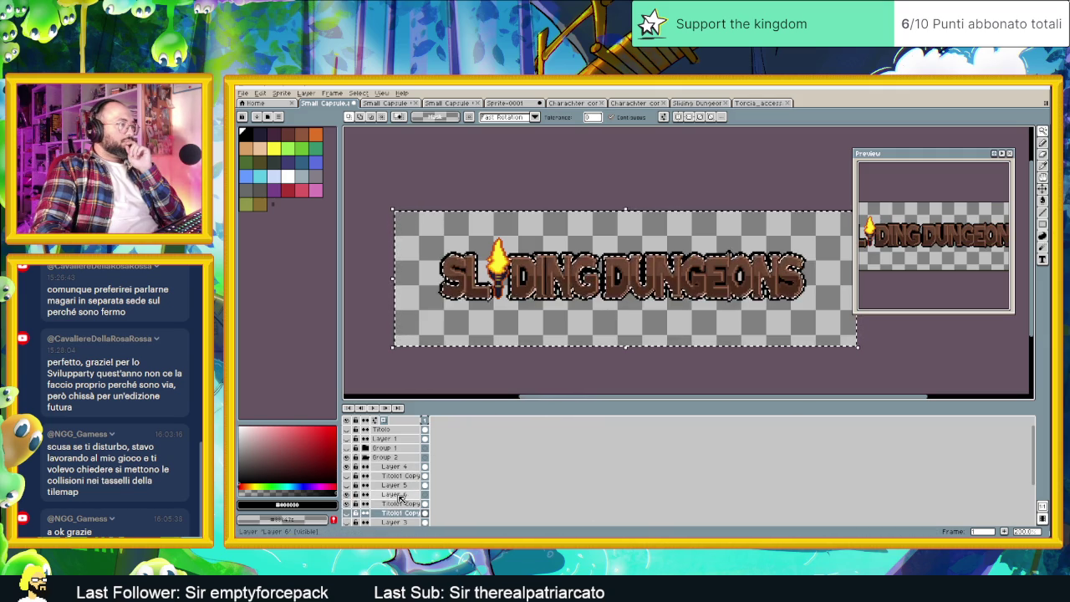
{"action": "left_click", "coordinate": [391, 494]}
{"action": "key", "text": "ctrl+d"}
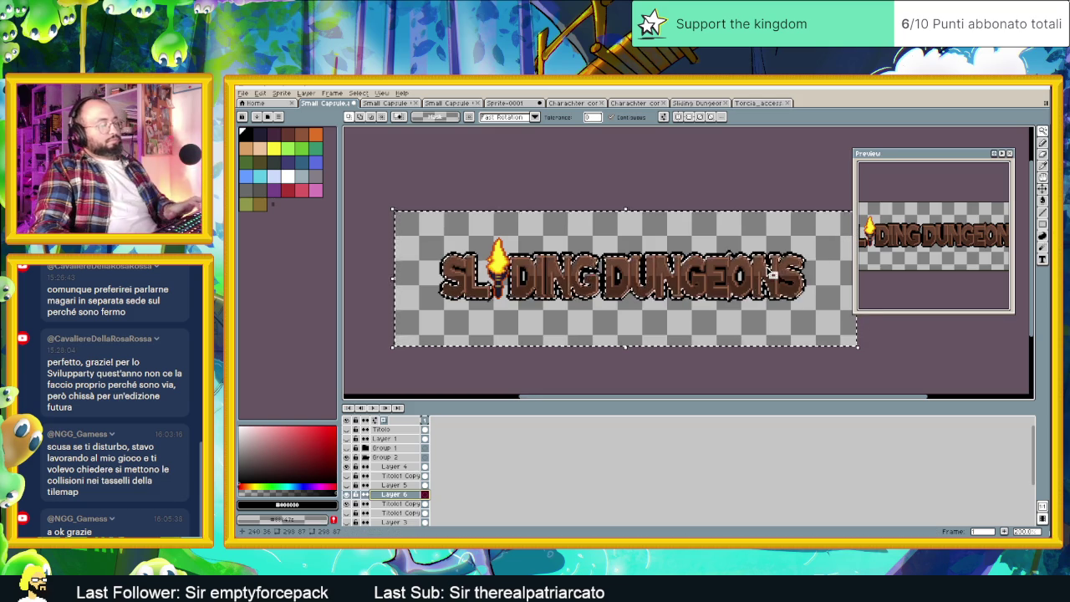
{"action": "left_click", "coordinate": [1042, 200]}
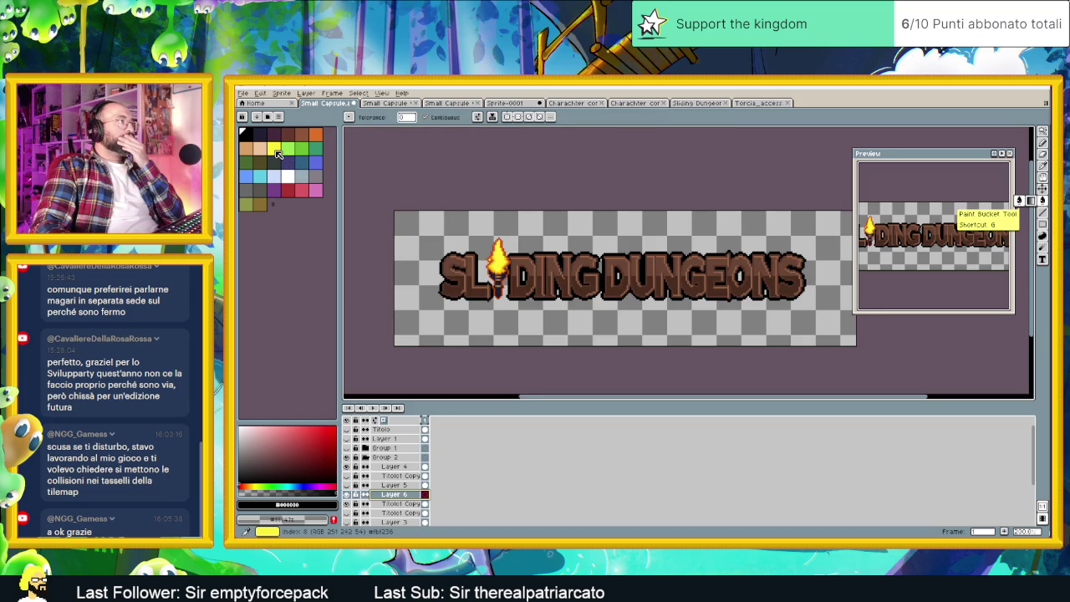
{"action": "left_click", "coordinate": [295, 192]}
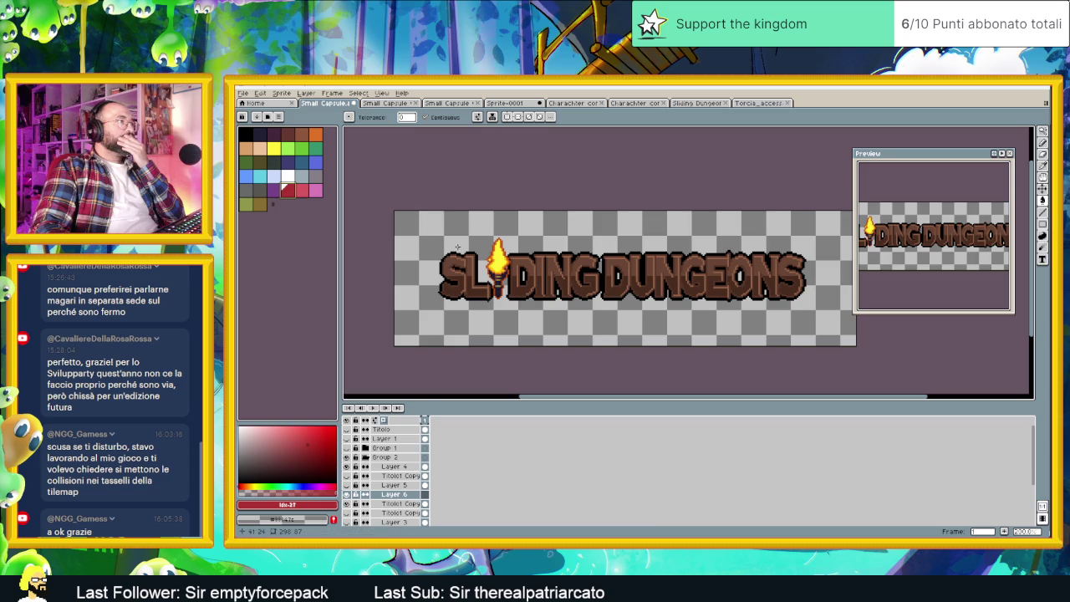
{"action": "left_click", "coordinate": [495, 268]}
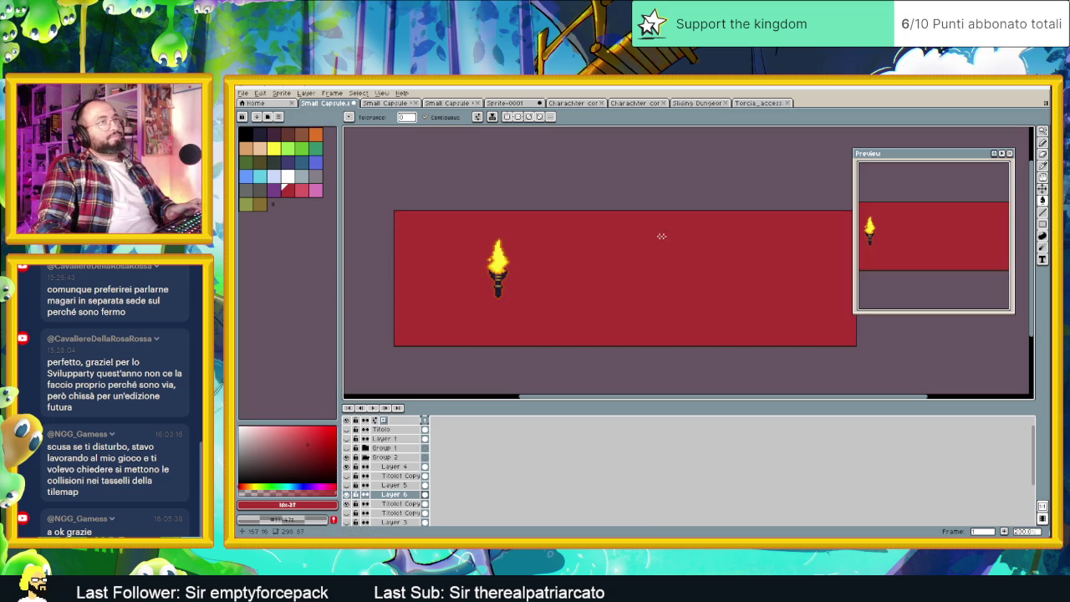
{"action": "key", "text": "ctrl+z"}
{"action": "left_click", "coordinate": [1031, 201]}
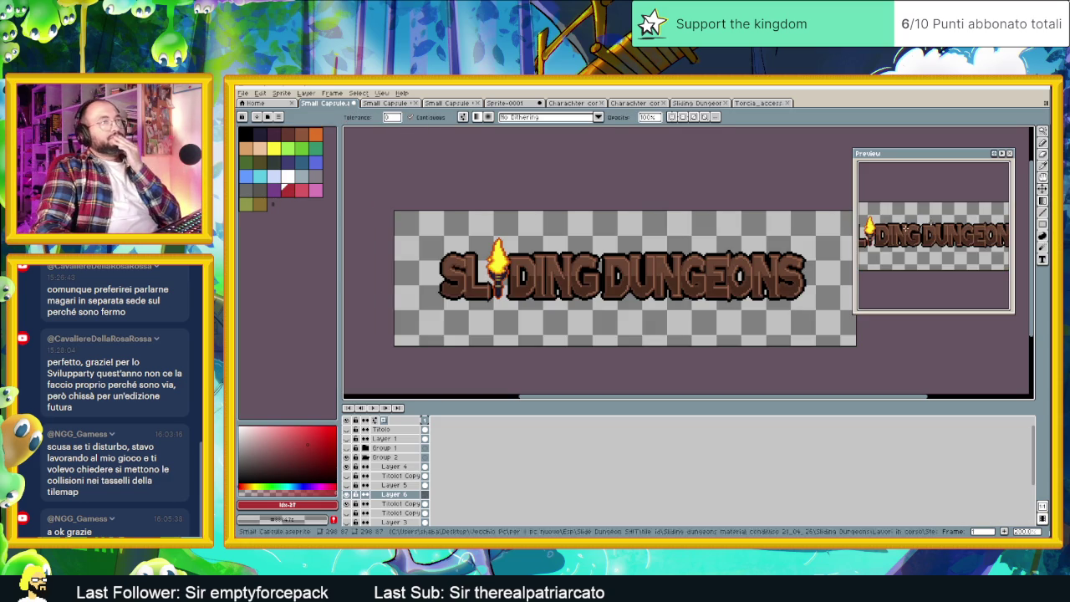
{"action": "mouse_move", "coordinate": [451, 276]}
{"action": "left_mouse_down"}
{"action": "mouse_move", "coordinate": [589, 276]}
{"action": "mouse_move", "coordinate": [503, 368]}
{"action": "left_mouse_up"}
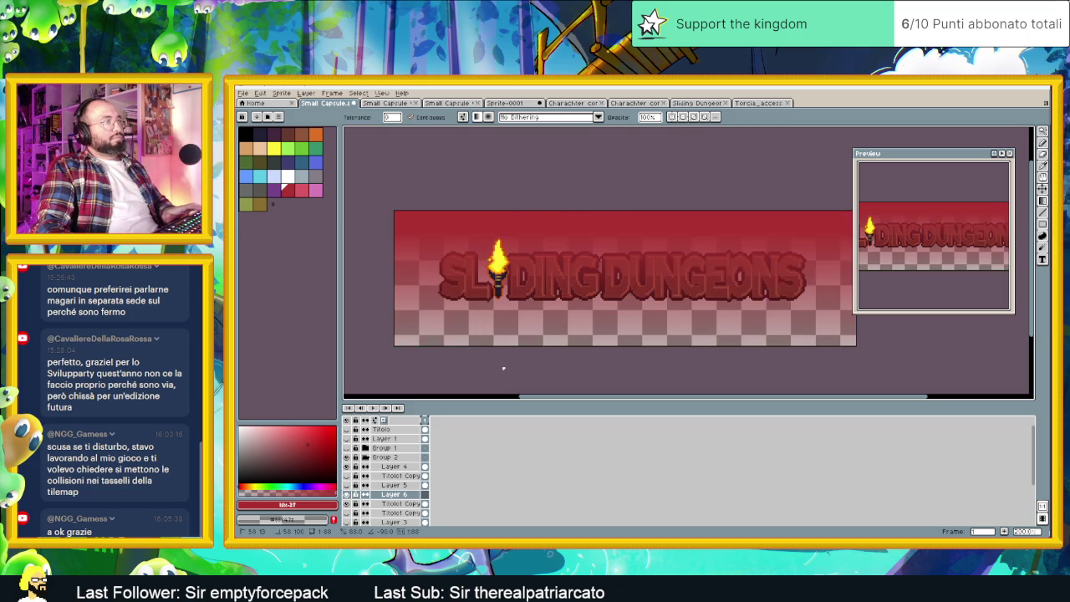
{"action": "key", "text": "Escape"}
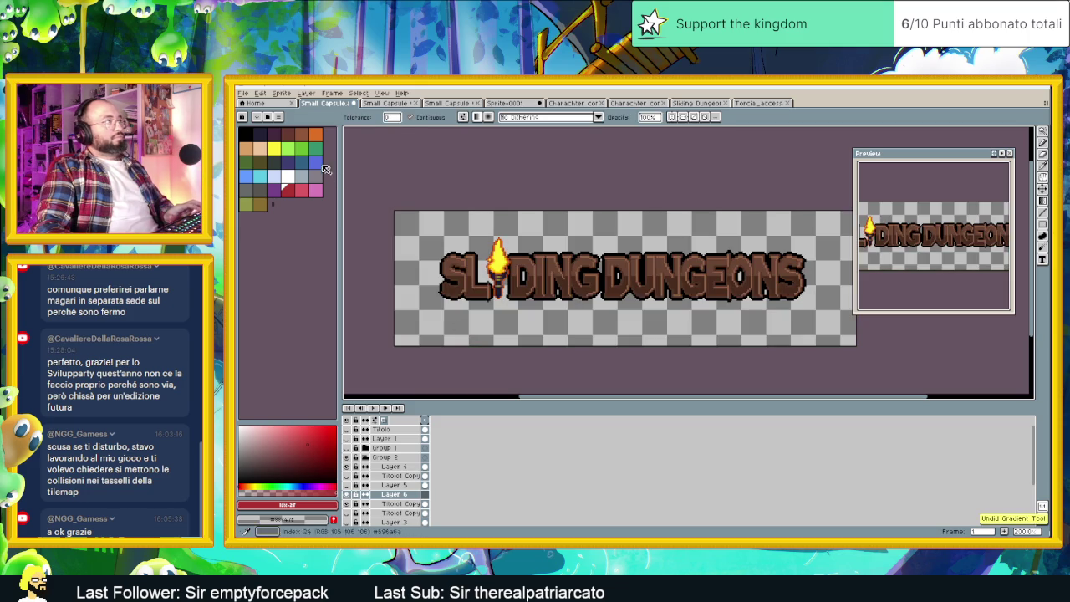
Draw a yellow top-down gradient on Layer 6 and clear it outside the title letters.
{"action": "left_click", "coordinate": [274, 142]}
{"action": "left_click", "coordinate": [274, 149]}
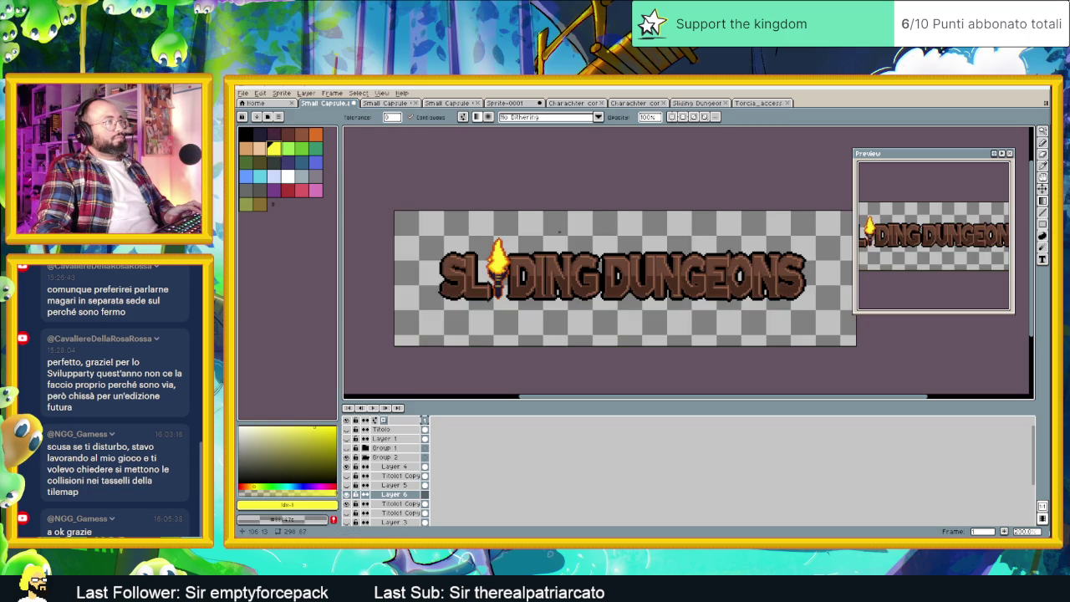
{"action": "left_click_drag", "start_coordinate": [561, 225], "coordinate": [569, 284]}
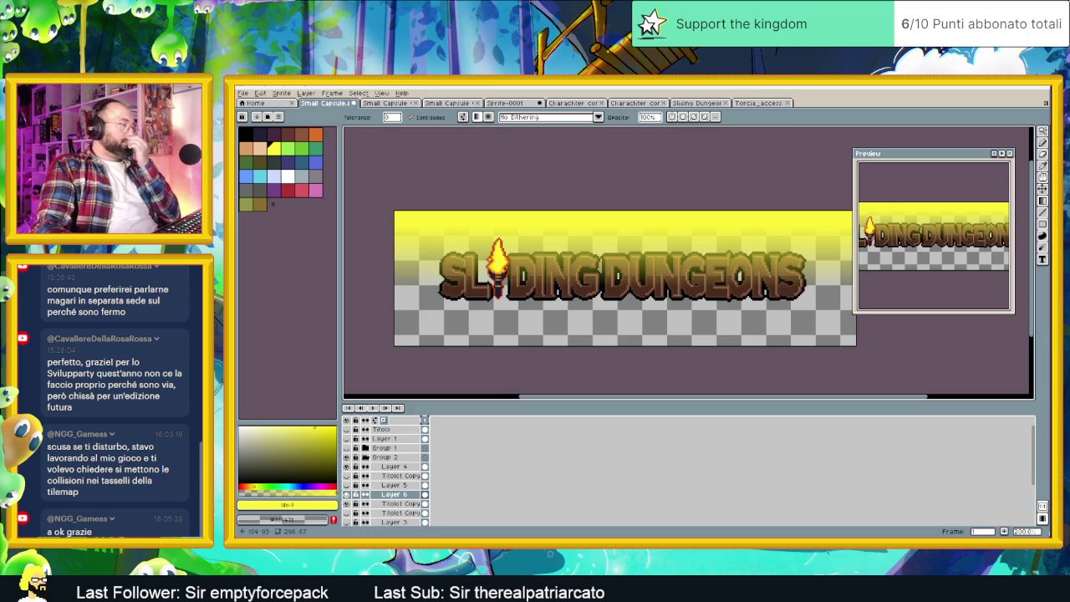
{"action": "left_click", "coordinate": [393, 513]}
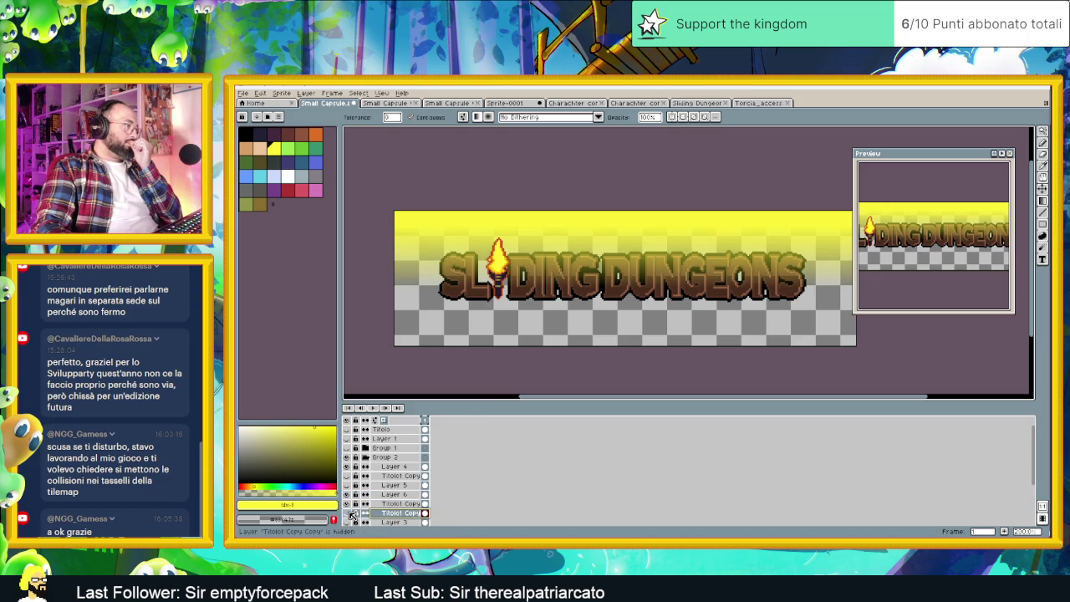
{"action": "left_click", "coordinate": [1045, 132]}
{"action": "left_click", "coordinate": [817, 314]}
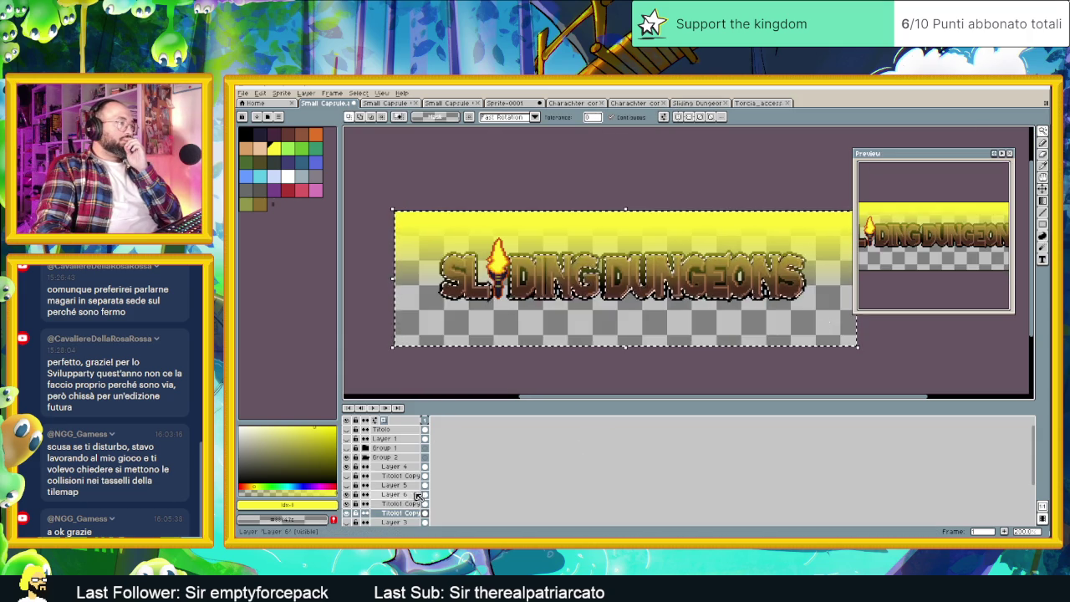
{"action": "left_click", "coordinate": [393, 494]}
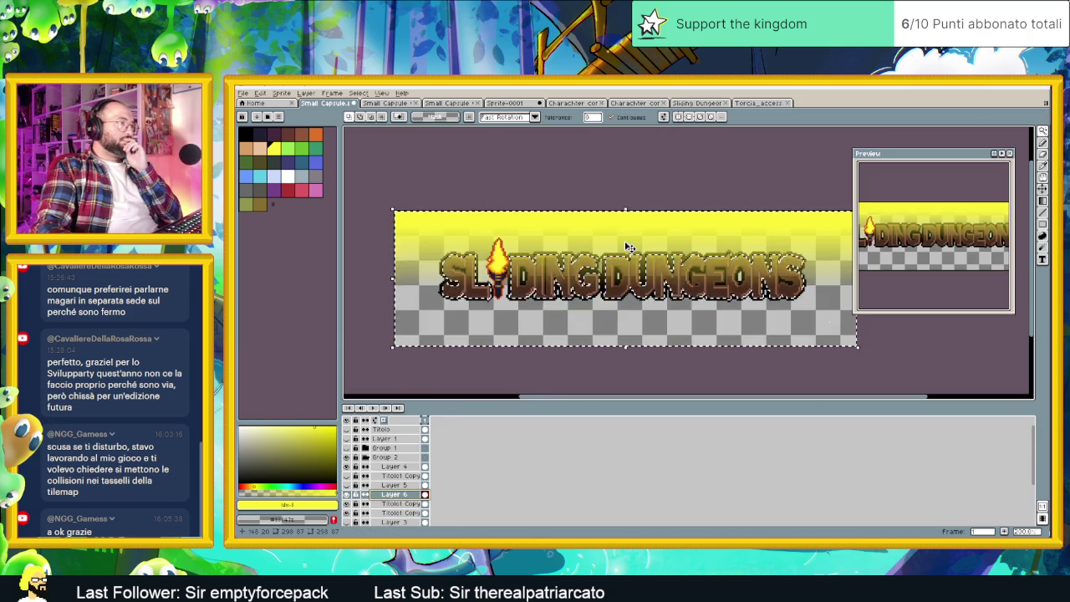
{"action": "key", "text": "ctrl+z"}
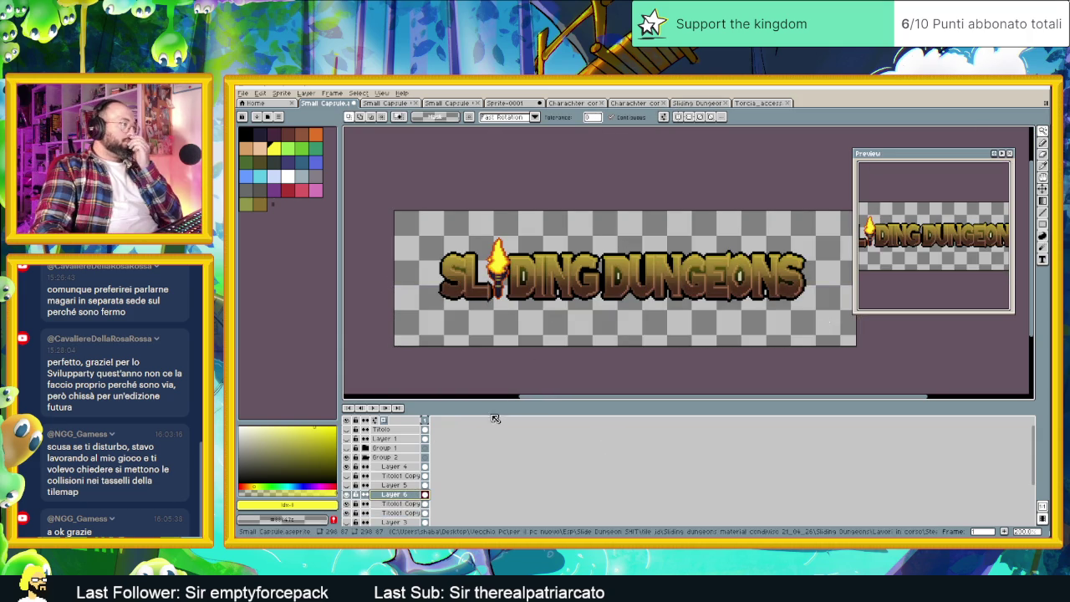
{"action": "double_click", "coordinate": [407, 498]}
After trying Darken and a brighter mode, set Layer 6's blend mode to Overlay and close Layer Properties.
{"action": "left_click", "coordinate": [319, 292]}
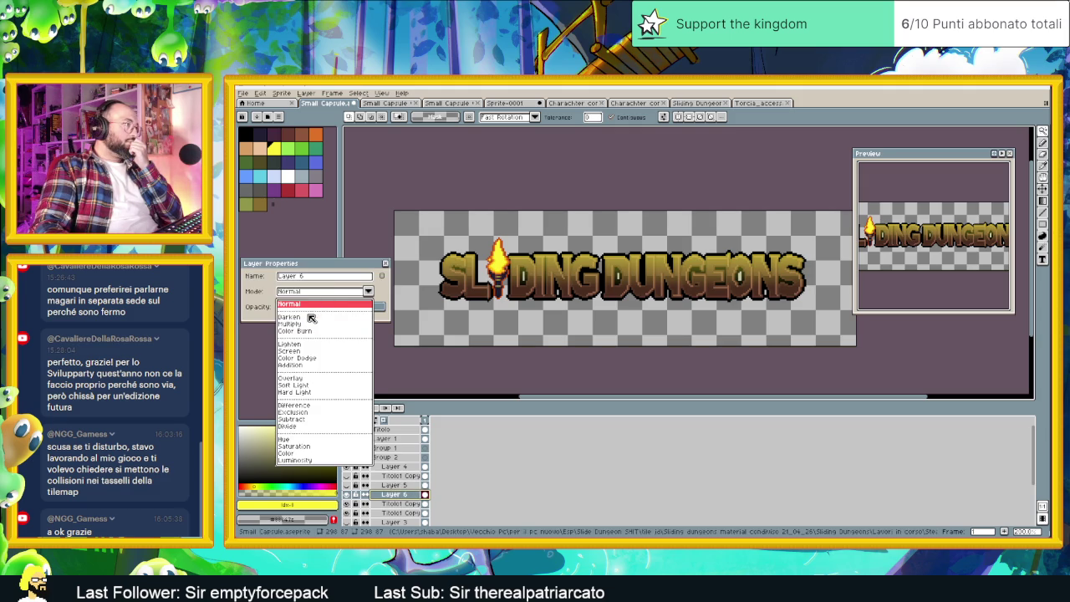
{"action": "left_click", "coordinate": [314, 317]}
{"action": "left_click", "coordinate": [321, 294]}
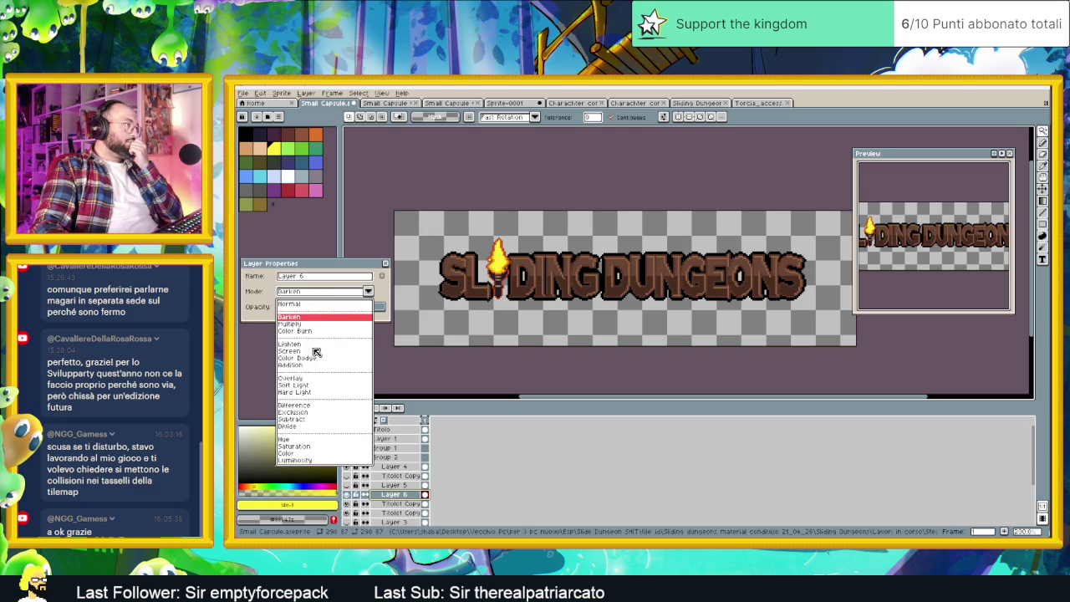
{"action": "left_click", "coordinate": [307, 346]}
{"action": "left_click", "coordinate": [324, 294]}
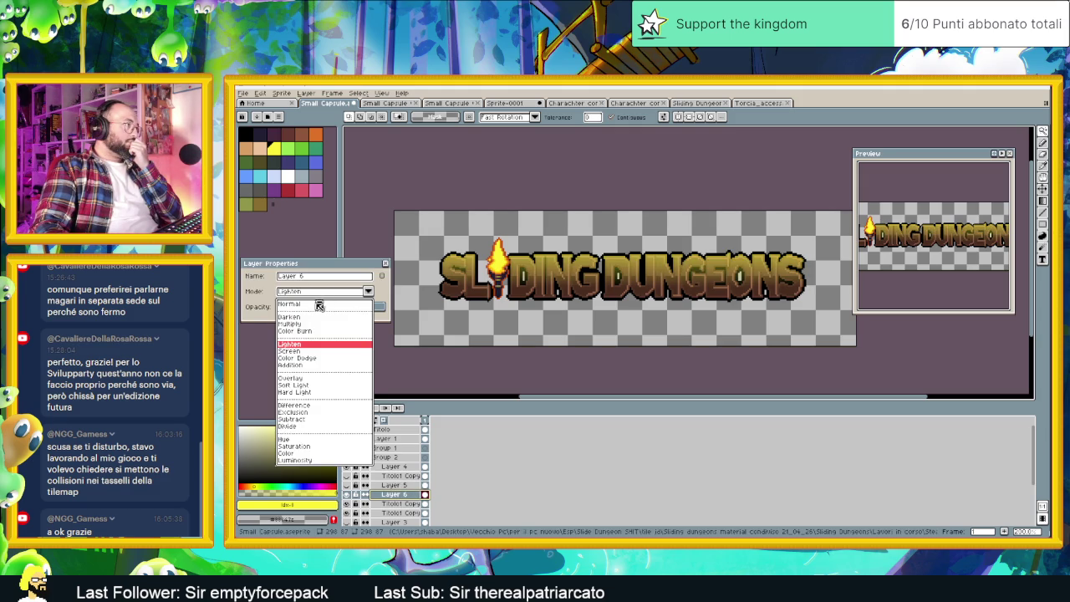
{"action": "left_click", "coordinate": [308, 380]}
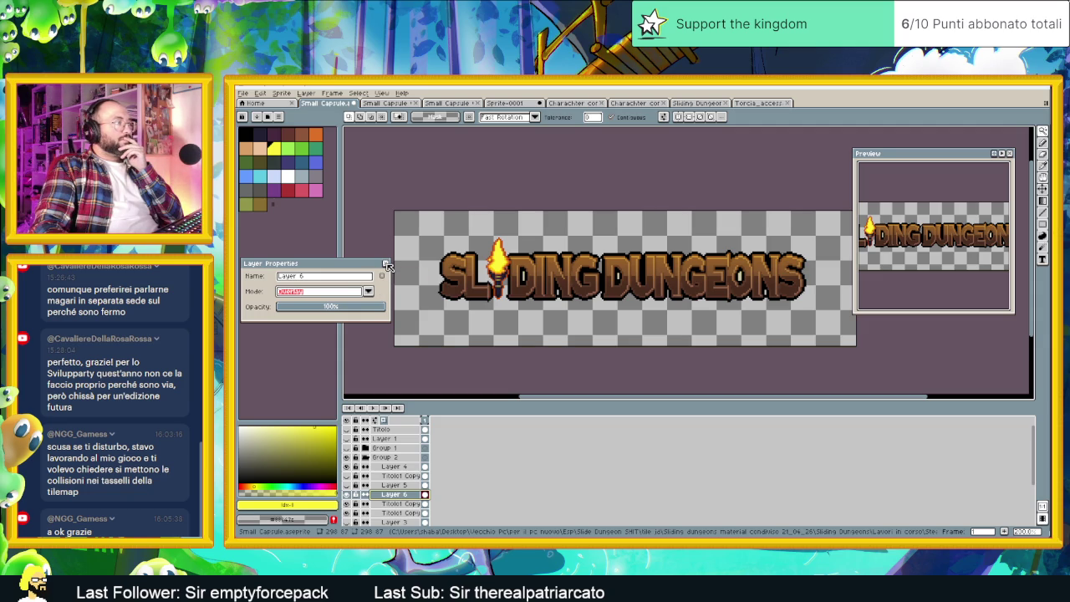
{"action": "left_click", "coordinate": [386, 264]}
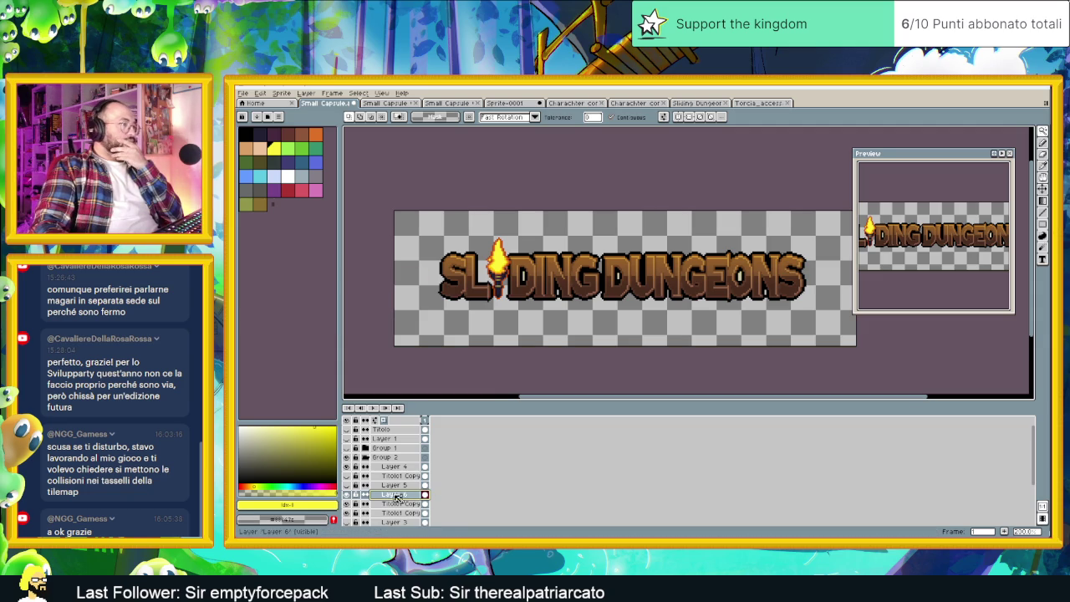
Hide Layer 6, add a new Layer 7 above it, and pick orange as the drawing colour.
{"action": "left_click", "coordinate": [347, 495]}
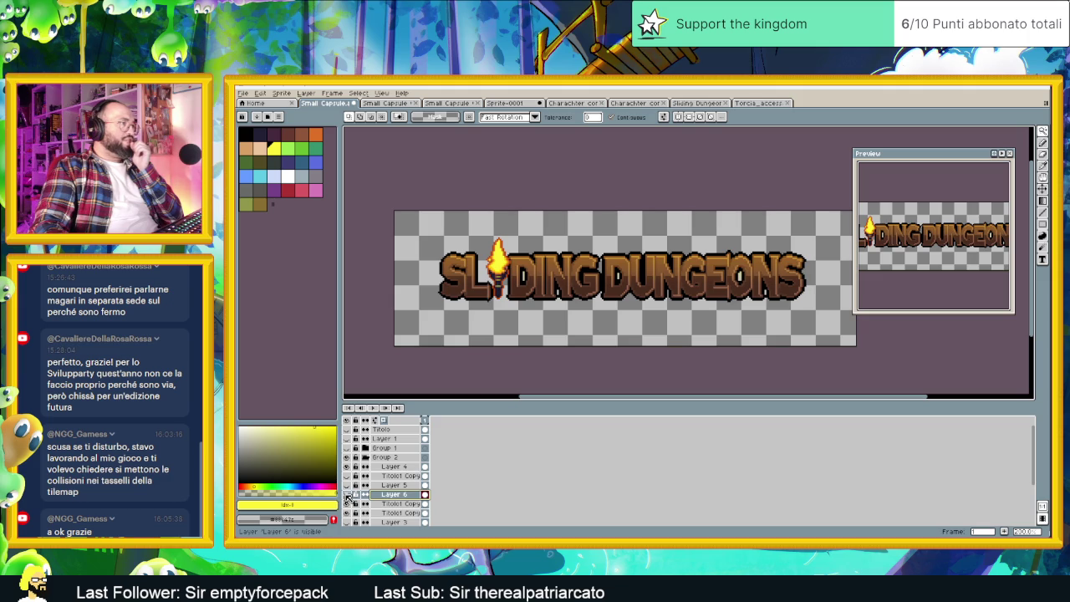
{"action": "right_click", "coordinate": [398, 495]}
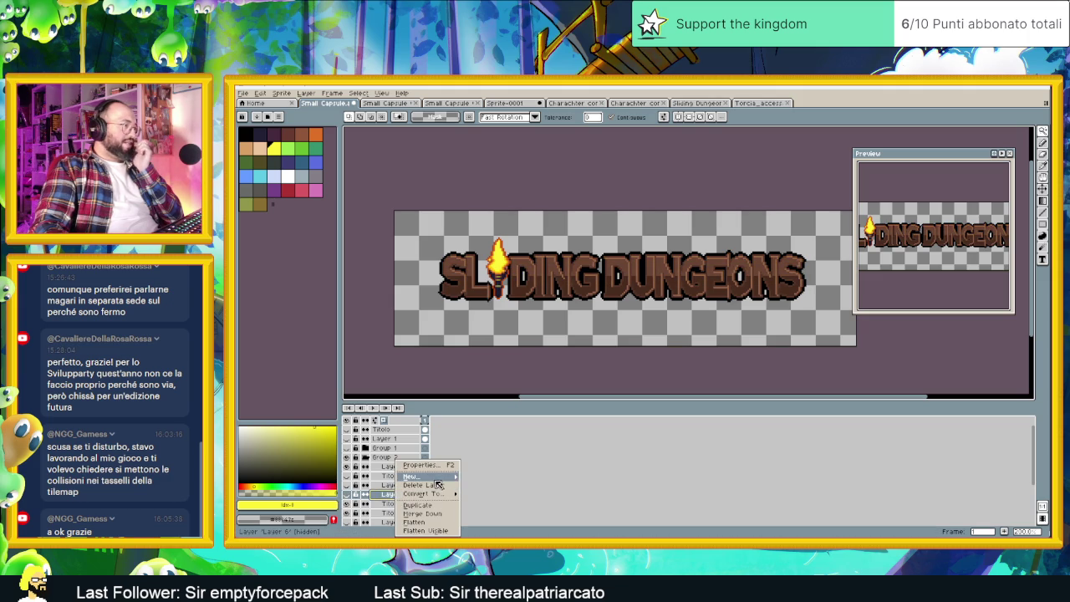
{"action": "left_click", "coordinate": [480, 474]}
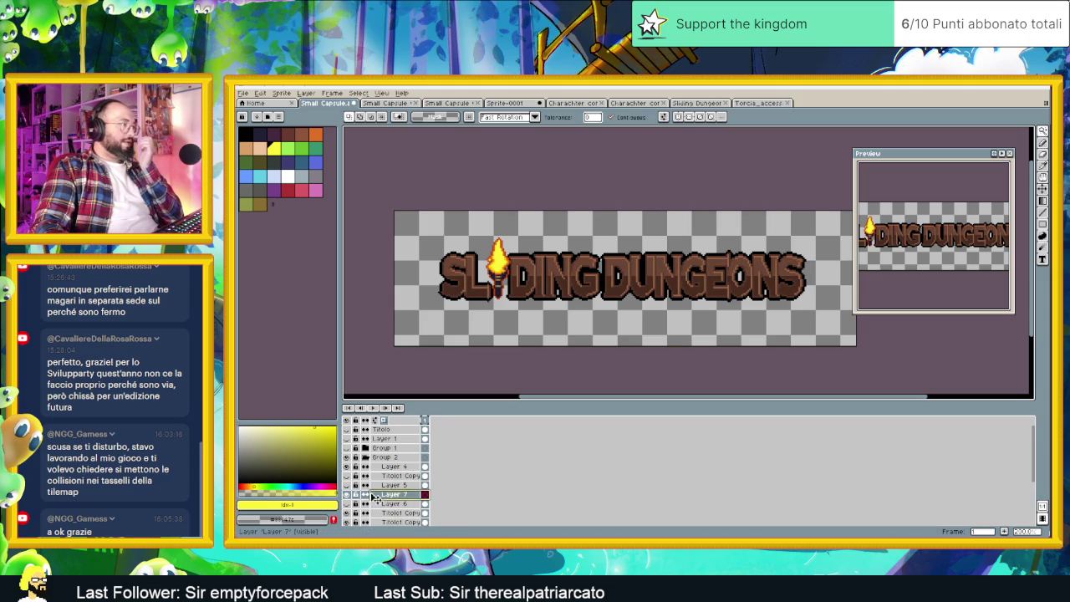
{"action": "left_click", "coordinate": [319, 437]}
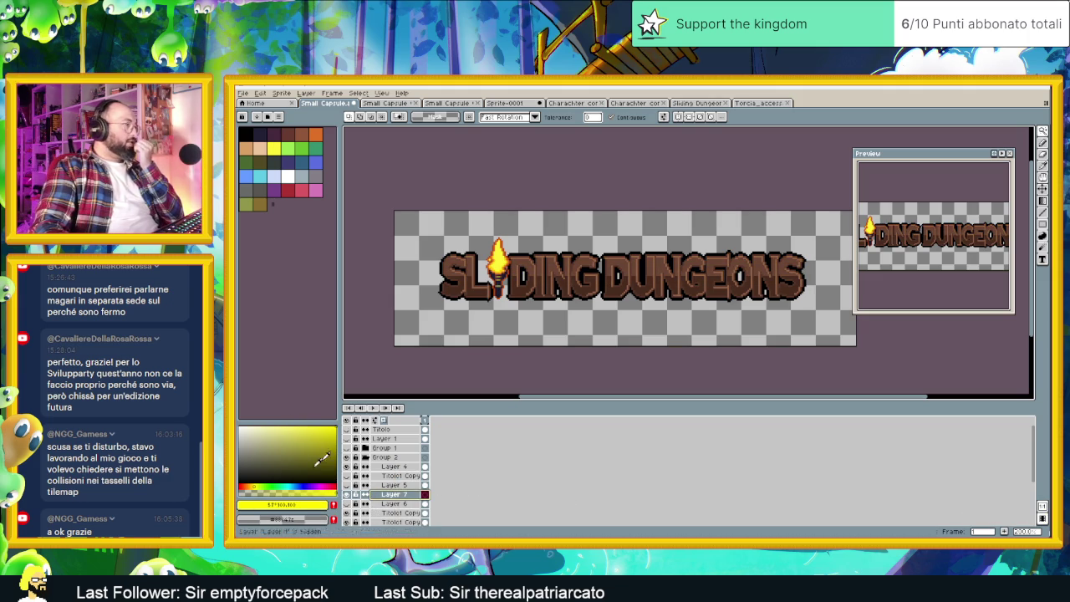
{"action": "left_click", "coordinate": [253, 483]}
{"action": "left_click_drag", "start_coordinate": [254, 484], "coordinate": [253, 484]}
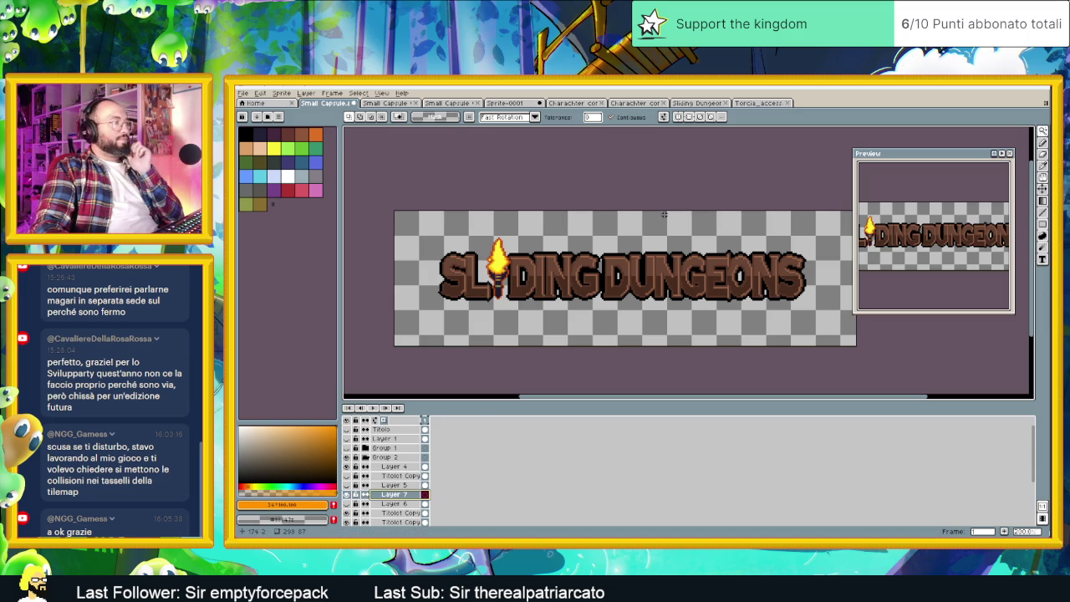
Draw an orange gradient fading down from the top, then redraw it sharper and slightly diagonal.
{"action": "key", "text": "ctrl+a"}
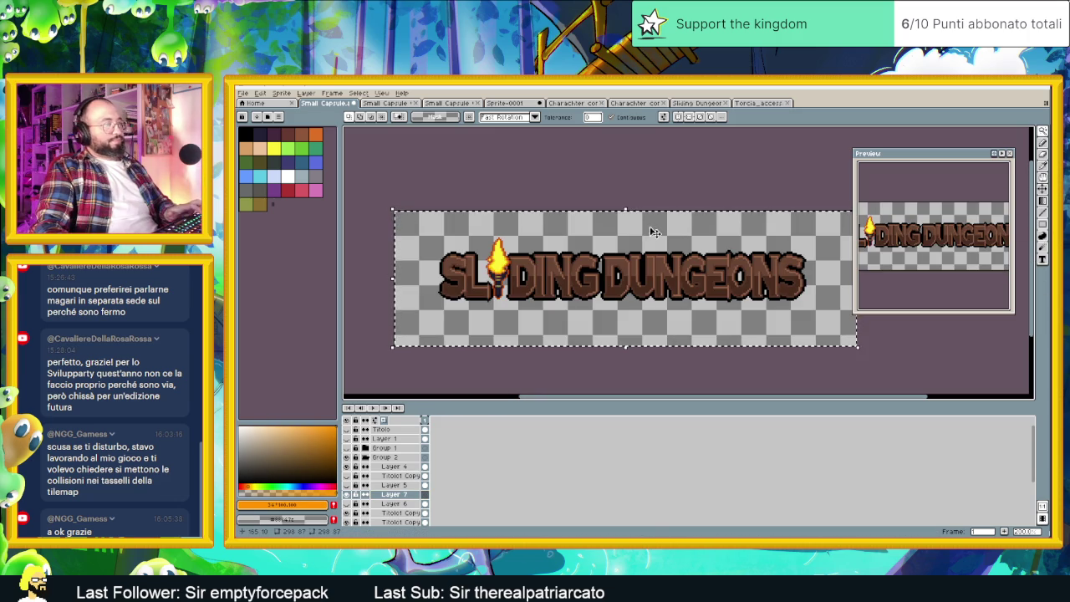
{"action": "left_click", "coordinate": [1043, 201]}
{"action": "key", "text": "ctrl+d"}
{"action": "left_click_drag", "start_coordinate": [604, 210], "coordinate": [605, 252]}
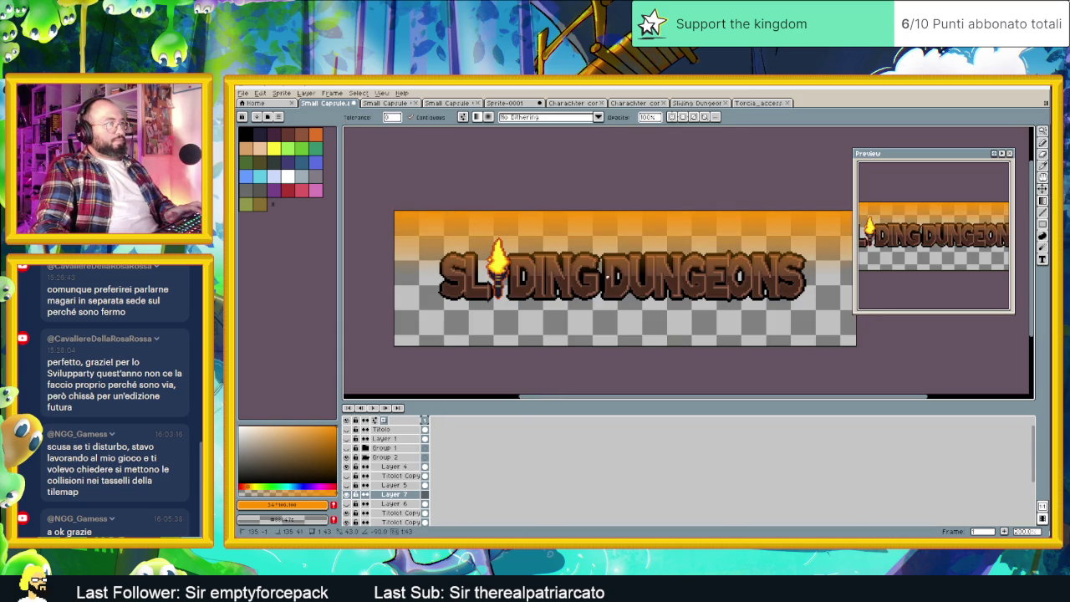
{"action": "key", "text": "ctrl+z"}
{"action": "mouse_move", "coordinate": [598, 219]}
{"action": "left_mouse_down"}
{"action": "mouse_move", "coordinate": [604, 244]}
{"action": "mouse_move", "coordinate": [564, 258]}
{"action": "left_mouse_up"}
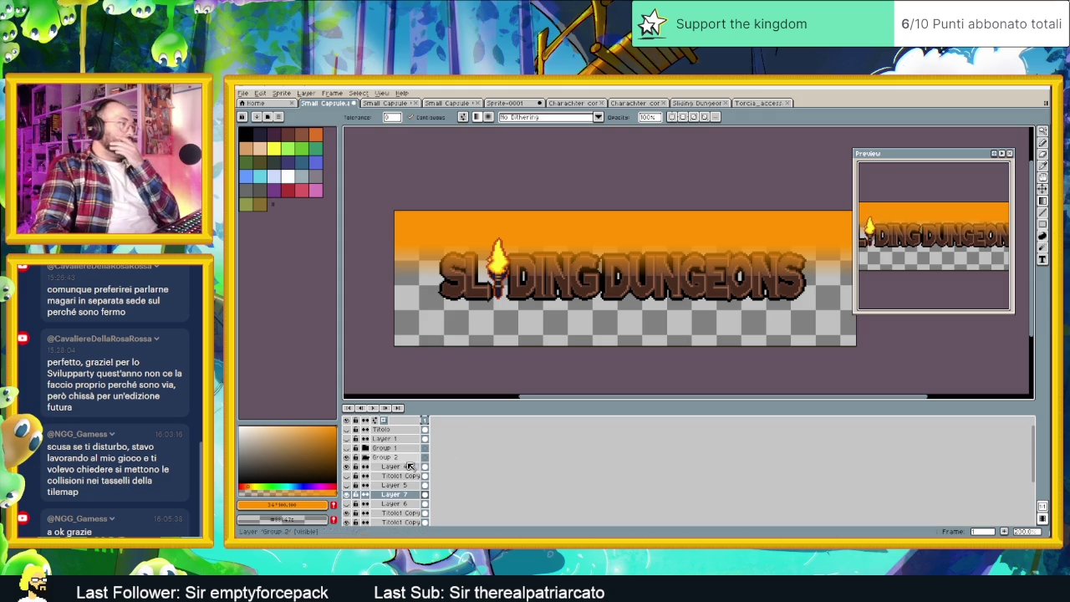
Select the whole canvas and delete the orange gradient from Layer 7.
{"action": "scroll", "coordinate": [392, 519], "scroll_direction": "down", "scroll_amount": 2}
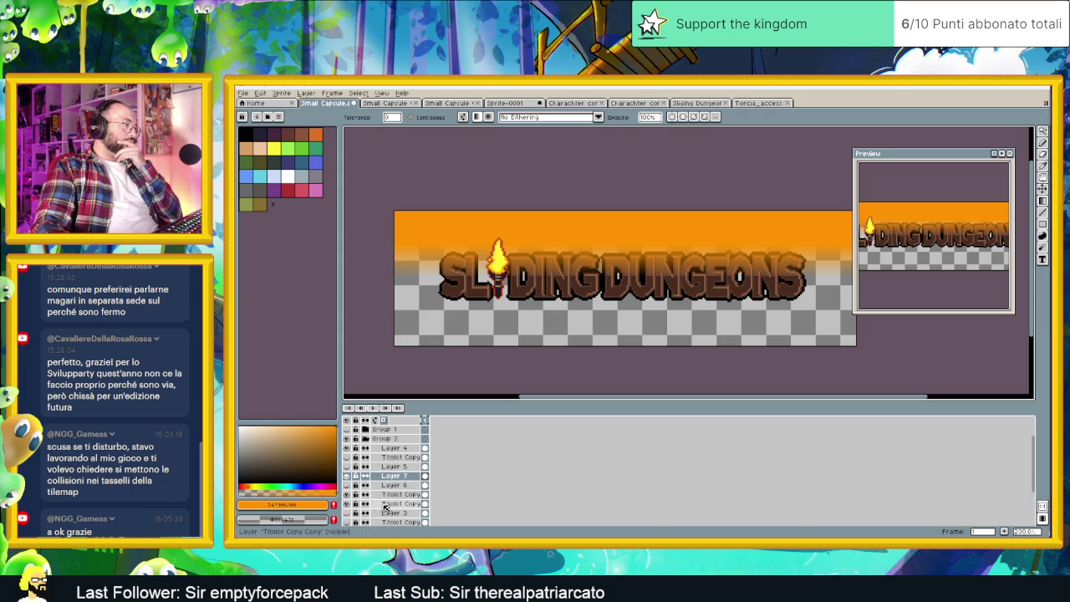
{"action": "left_click", "coordinate": [384, 505]}
{"action": "key", "text": "v"}
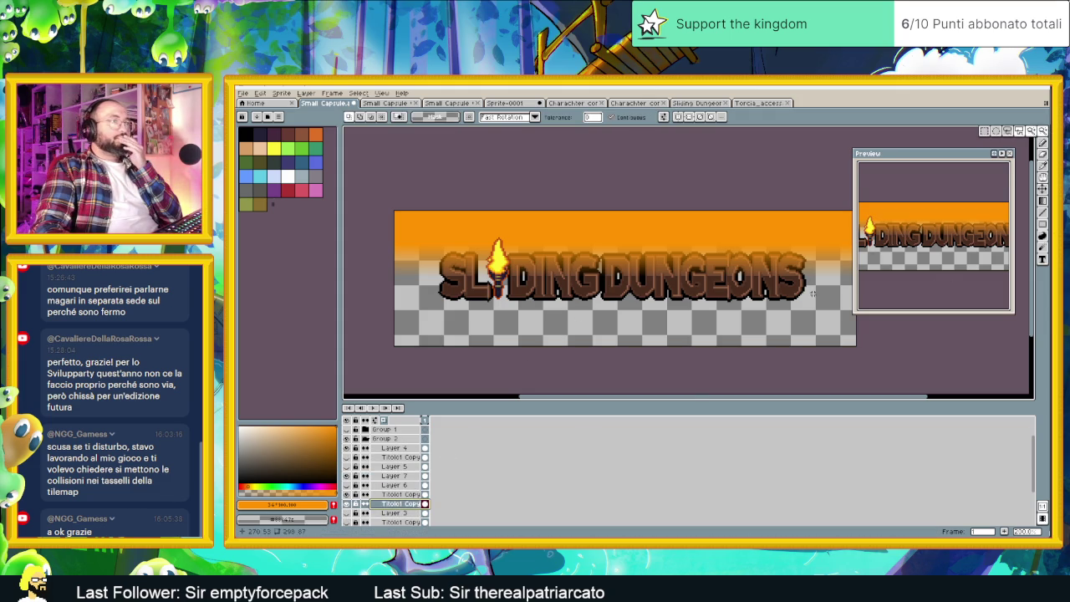
{"action": "key", "text": "ctrl+a"}
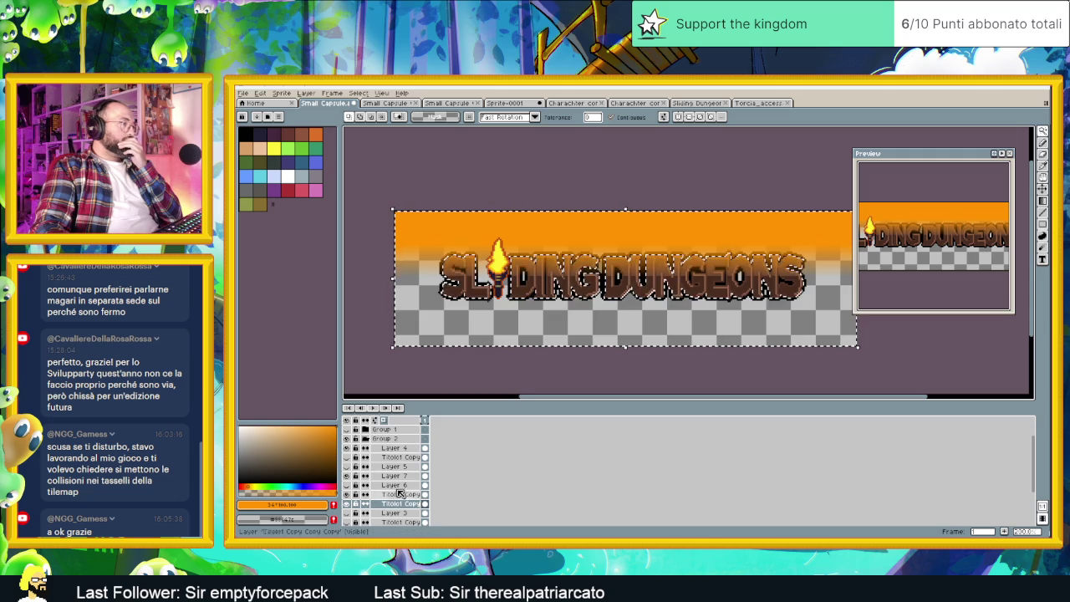
{"action": "left_click", "coordinate": [400, 476]}
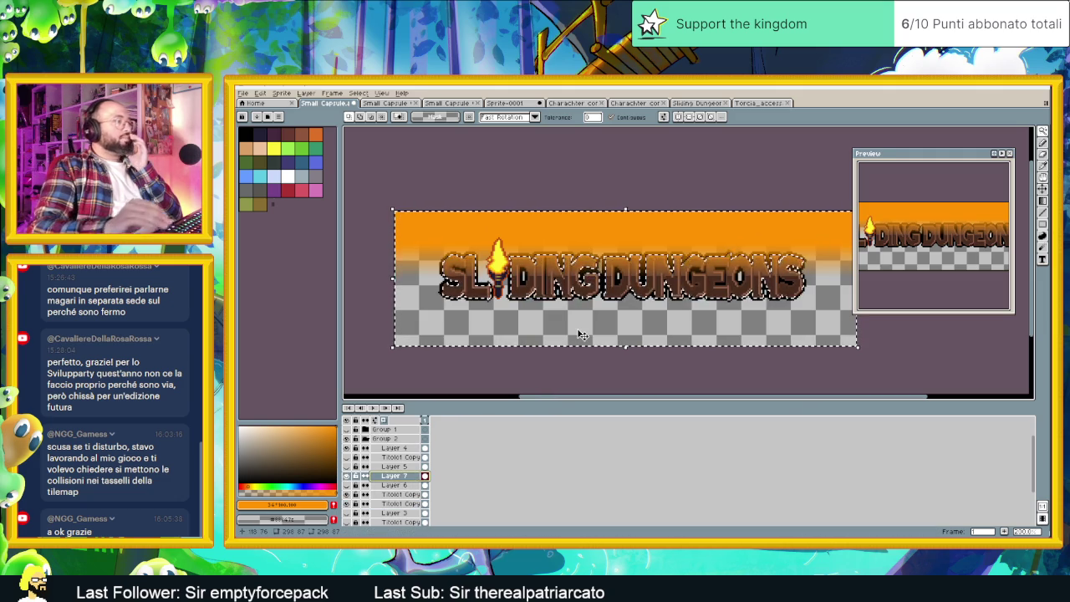
{"action": "key", "text": "Delete"}
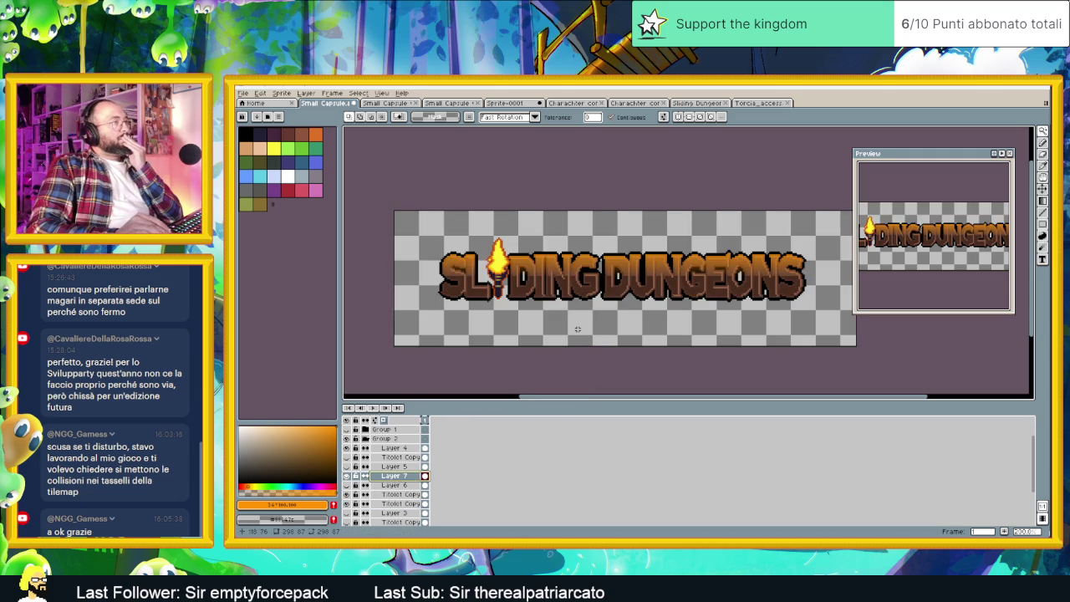
Change Layer 7's Layer Properties mode from Normal to Overlay and close the dialog.
{"action": "double_click", "coordinate": [397, 477]}
{"action": "left_click", "coordinate": [302, 291]}
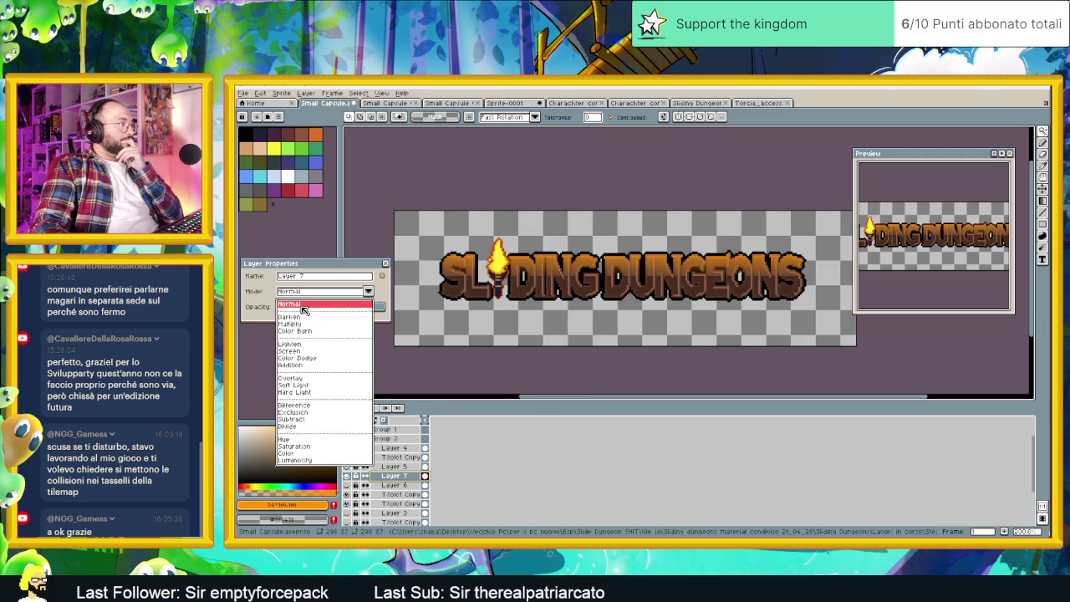
{"action": "left_click", "coordinate": [303, 379]}
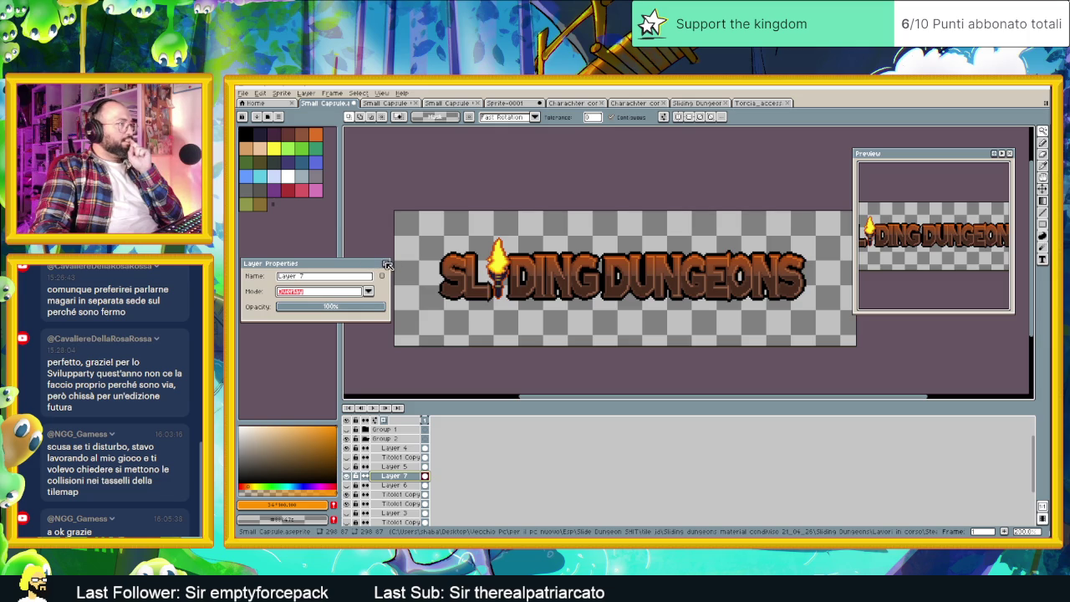
{"action": "left_click", "coordinate": [386, 265]}
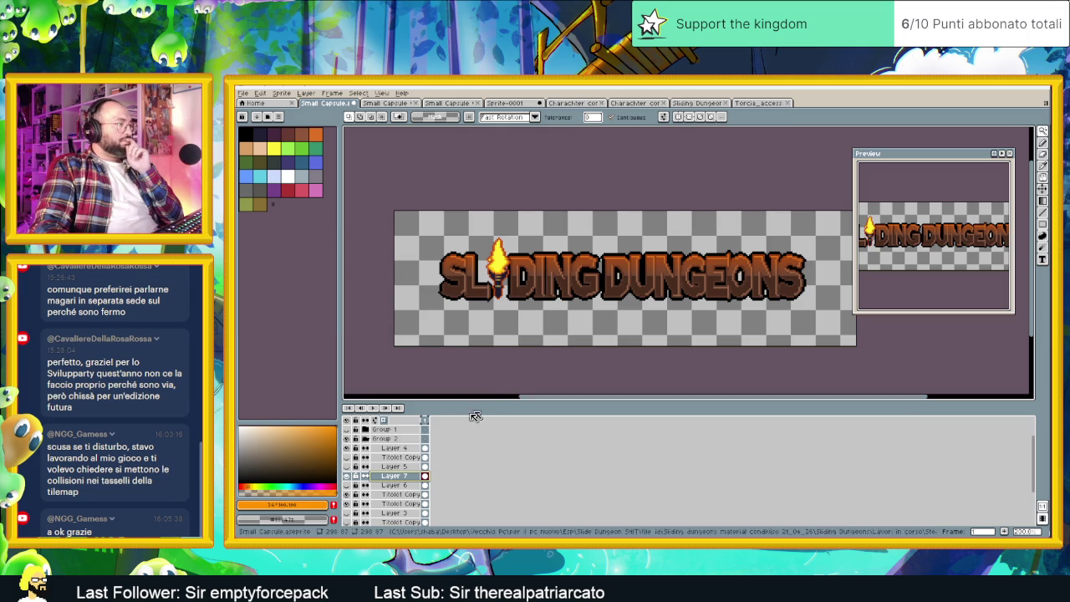
Add a new Layer 8 above Layer 7 and choose a dark navy drawing colour.
{"action": "right_click", "coordinate": [397, 475]}
{"action": "mouse_move", "coordinate": [435, 476]}
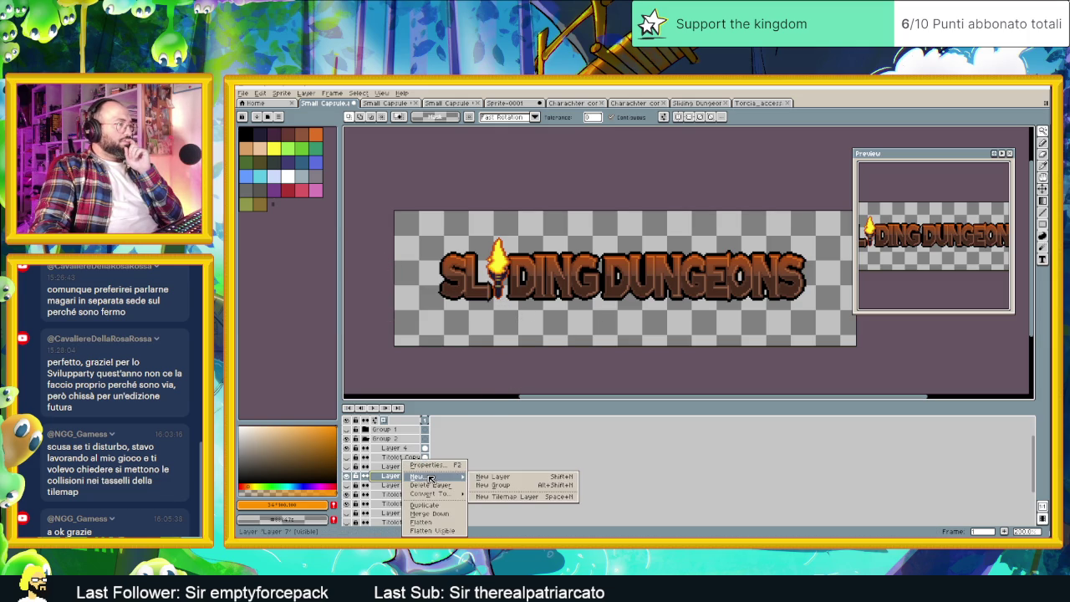
{"action": "left_click", "coordinate": [485, 476]}
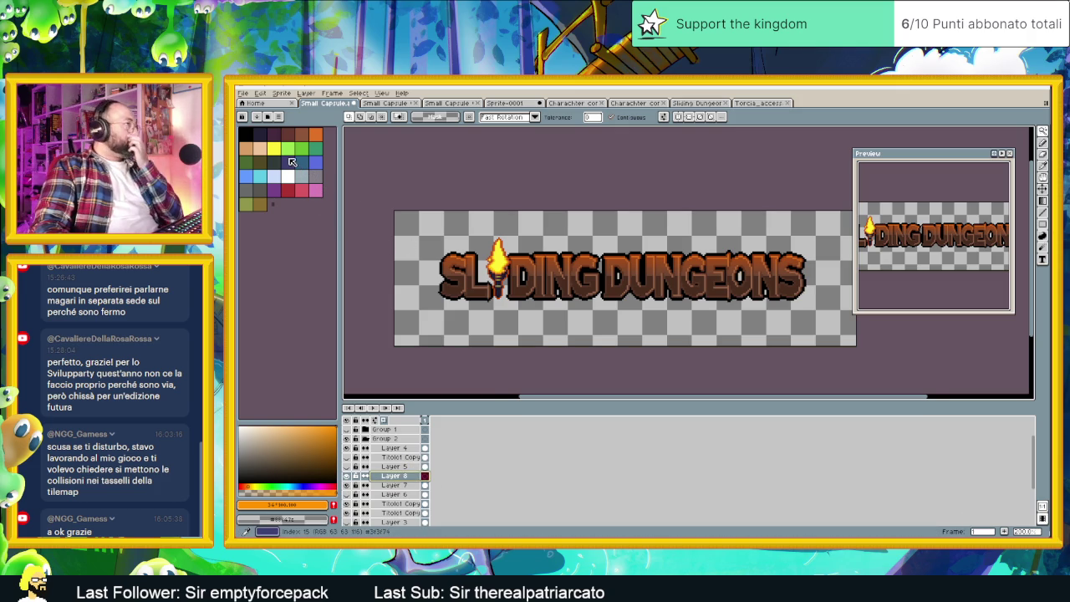
{"action": "left_click", "coordinate": [263, 139]}
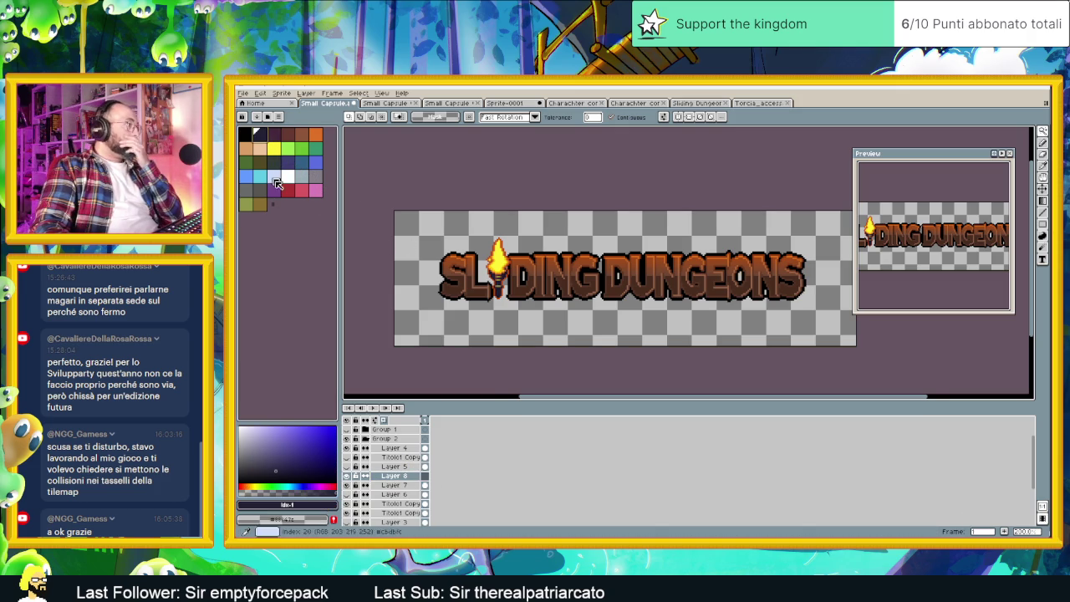
{"action": "left_click", "coordinate": [305, 484]}
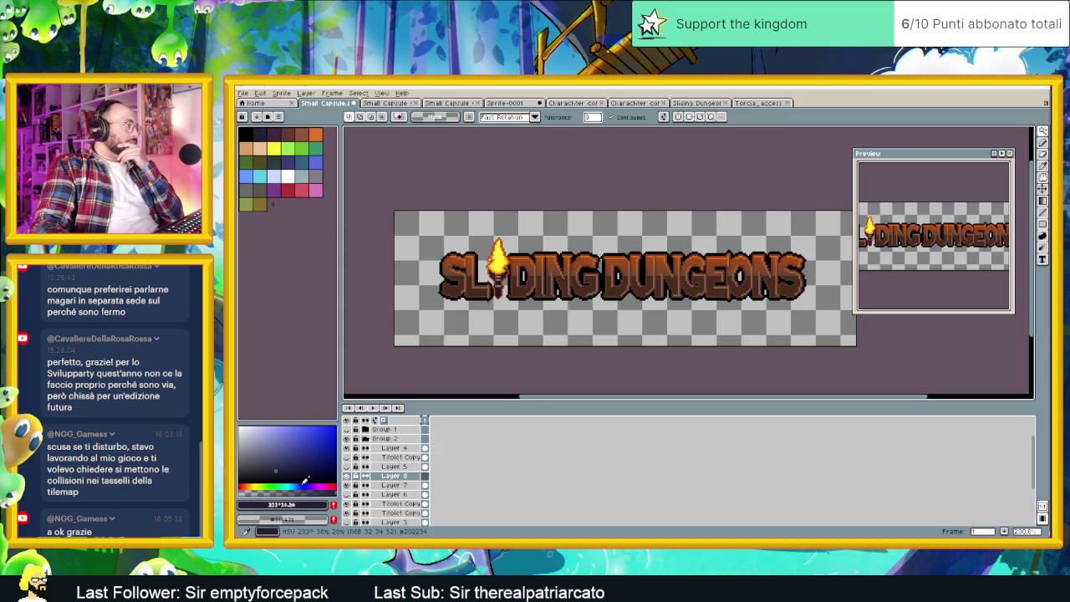
{"action": "left_click", "coordinate": [292, 463]}
{"action": "mouse_move", "coordinate": [295, 463]}
{"action": "left_mouse_down"}
{"action": "mouse_move", "coordinate": [305, 485]}
{"action": "mouse_move", "coordinate": [301, 463]}
{"action": "left_mouse_up"}
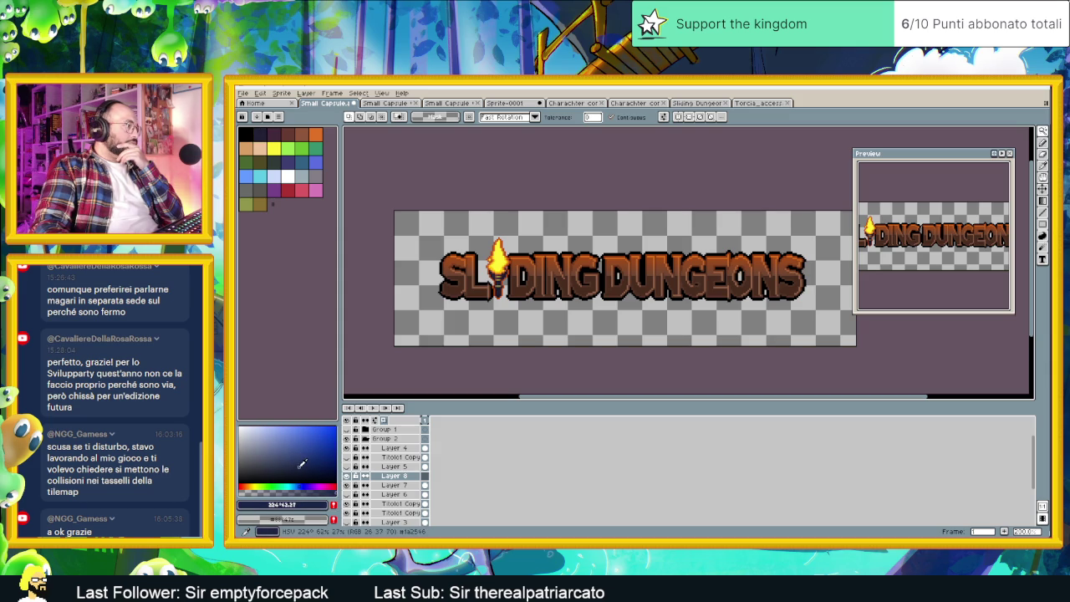
Paint-bucket the area below the title navy and fade it upward over the lettering's lower half.
{"action": "key", "text": "g"}
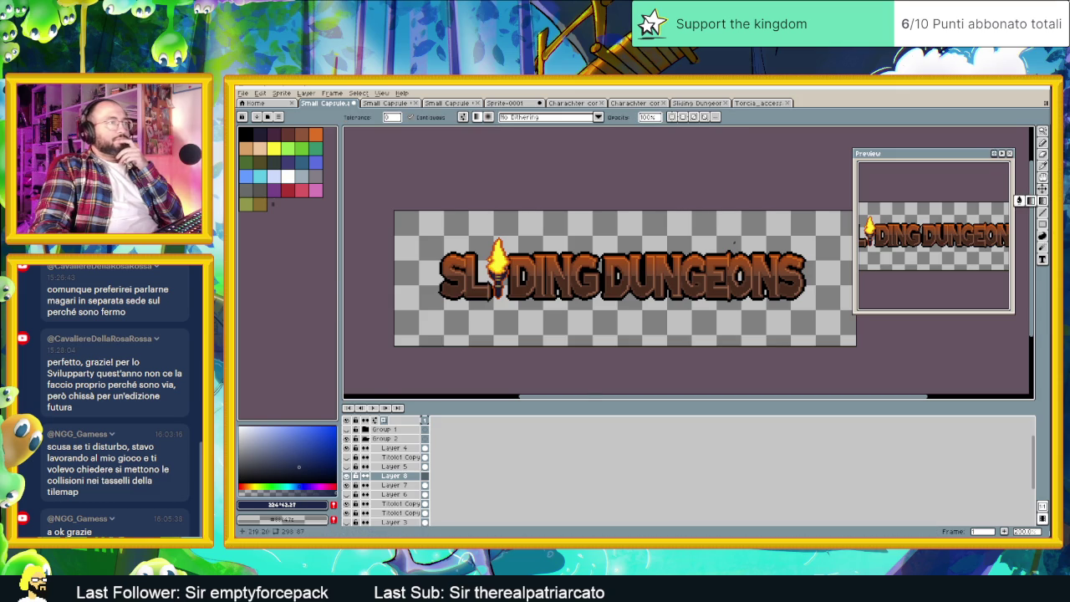
{"action": "scroll", "coordinate": [616, 262], "scroll_direction": "up", "scroll_amount": 2}
{"action": "left_click", "coordinate": [602, 365]}
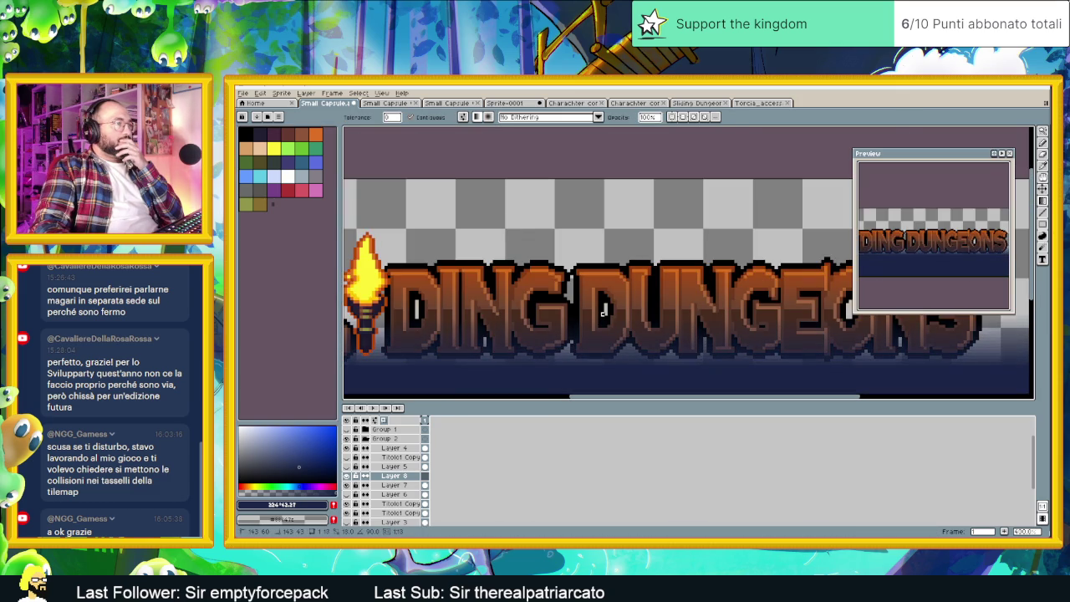
{"action": "left_click_drag", "start_coordinate": [602, 359], "coordinate": [602, 310]}
{"action": "scroll", "coordinate": [603, 308], "scroll_direction": "down", "scroll_amount": 3}
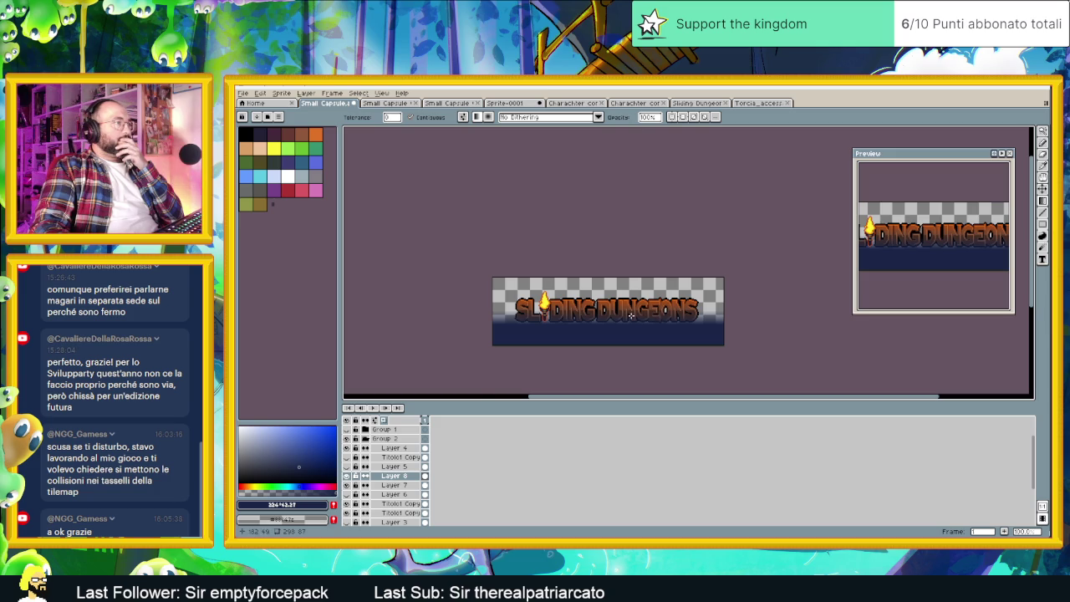
{"action": "scroll", "coordinate": [614, 331], "scroll_direction": "up", "scroll_amount": 1}
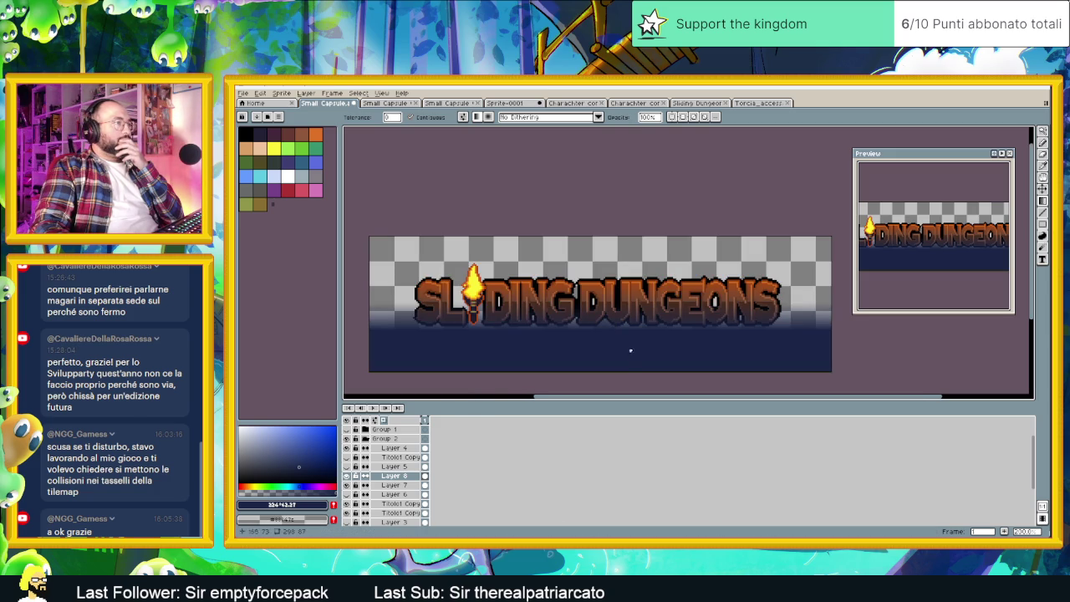
Try Darken and other blend modes on Layer 8 in its Layer Properties.
{"action": "double_click", "coordinate": [393, 476]}
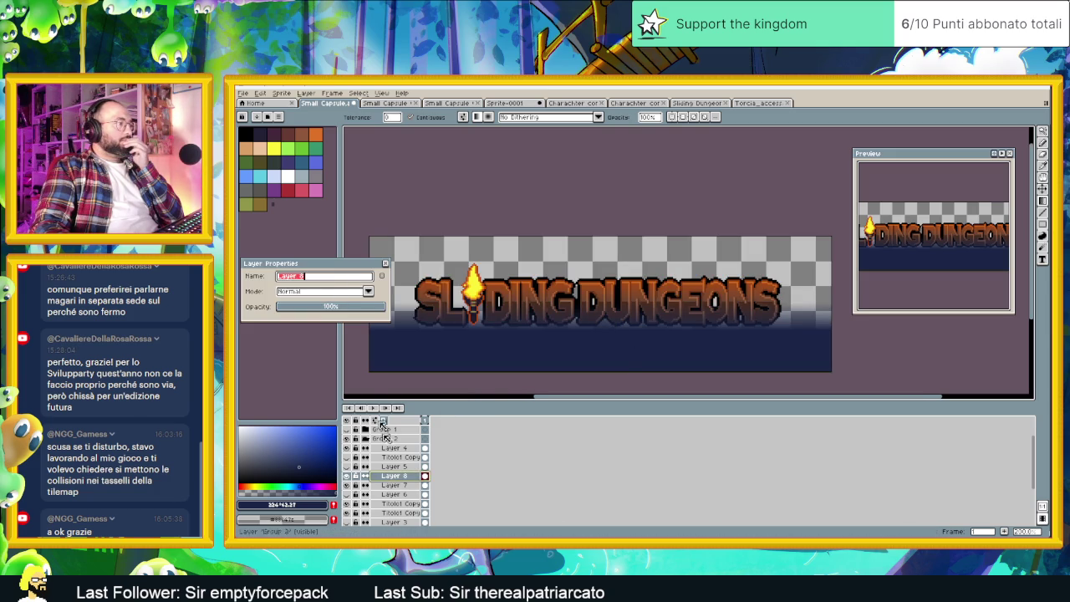
{"action": "left_click", "coordinate": [323, 292]}
{"action": "left_click", "coordinate": [309, 319]}
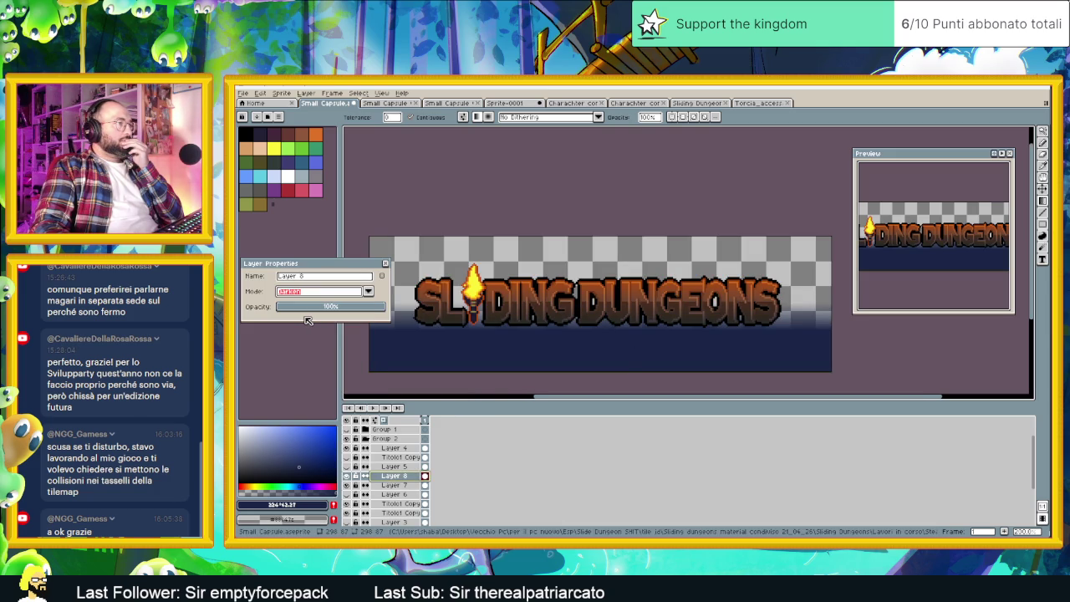
{"action": "left_click", "coordinate": [310, 293]}
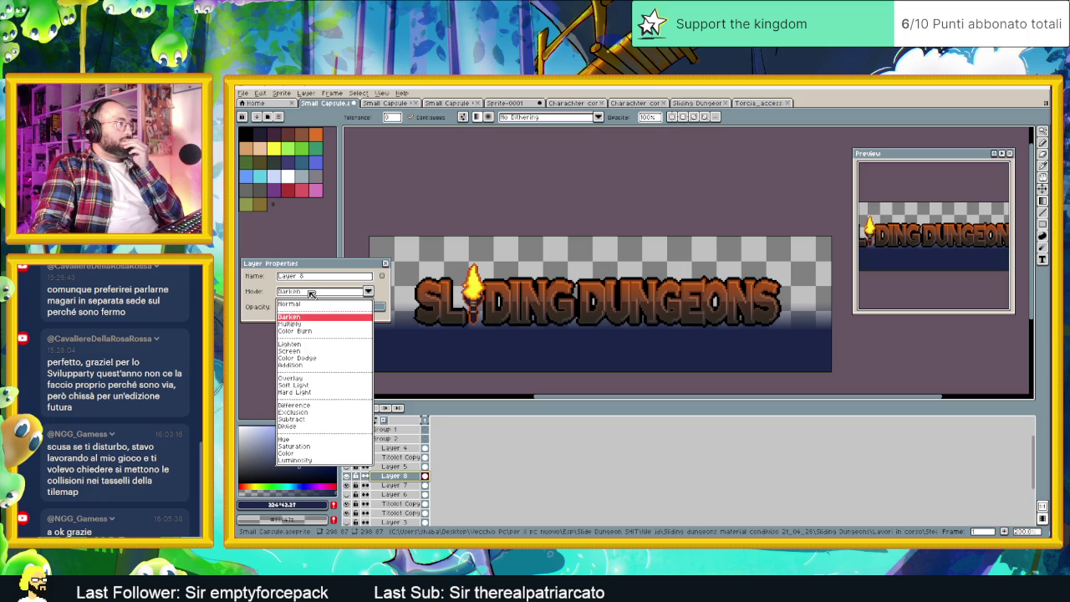
{"action": "left_click", "coordinate": [305, 331]}
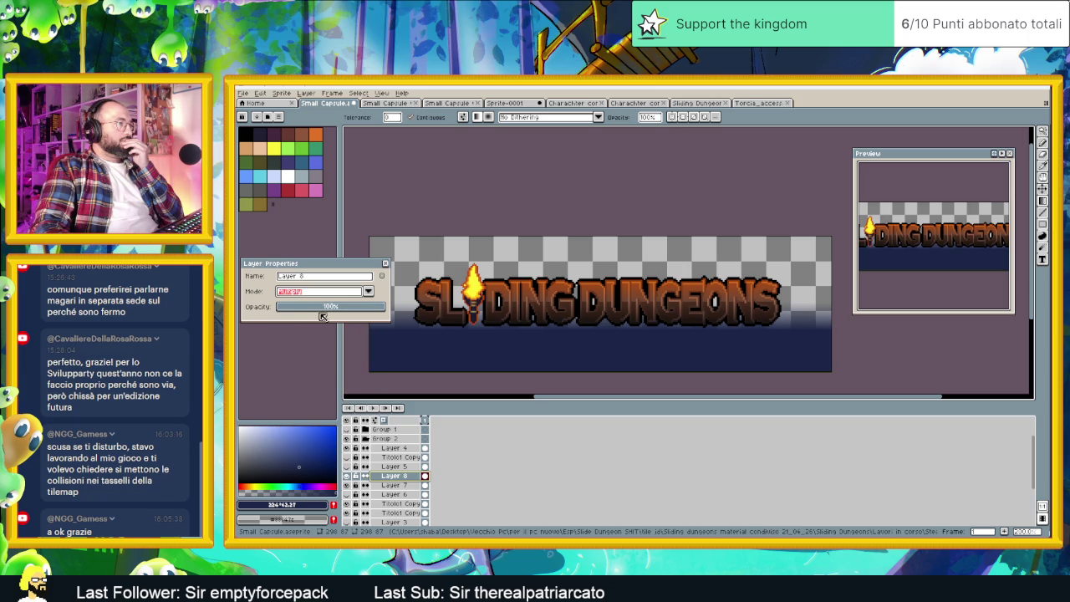
{"action": "left_click", "coordinate": [318, 291]}
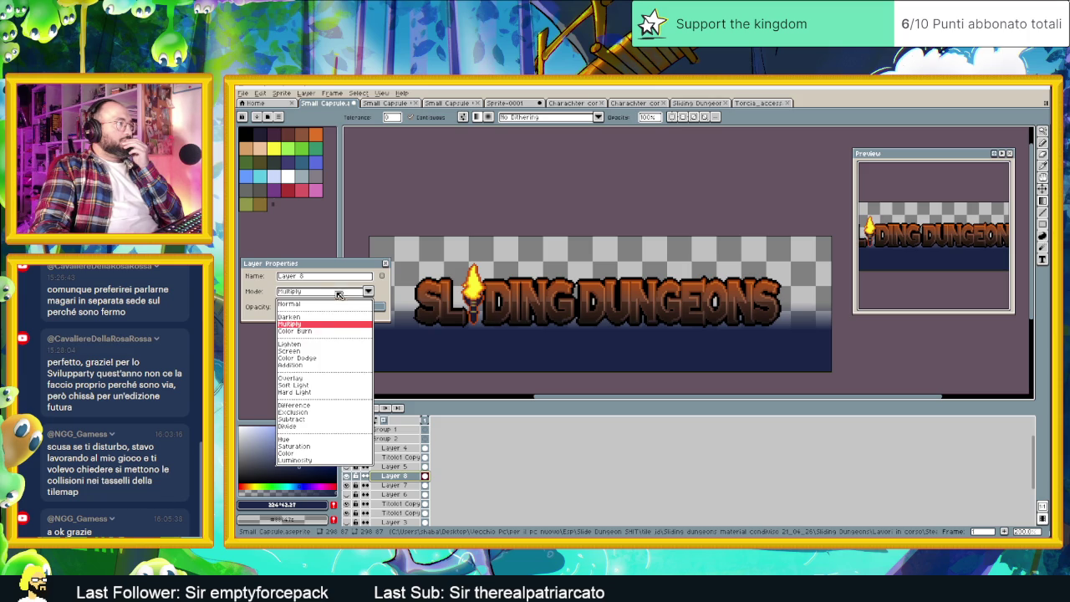
{"action": "left_click", "coordinate": [314, 334]}
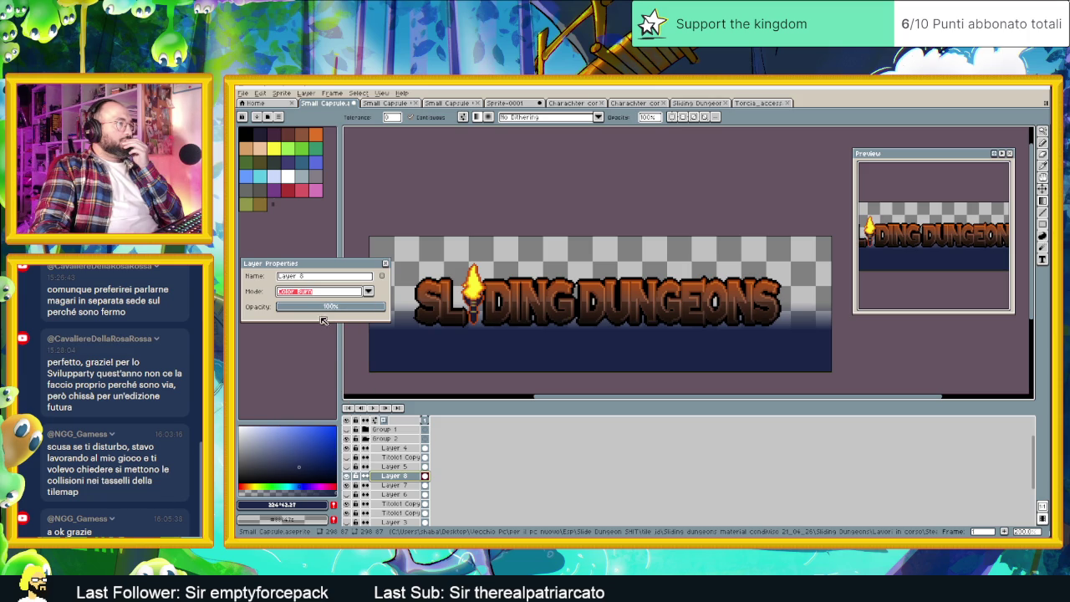
Switch Layer 8 from Screen to Color Dodge blending and close its properties.
{"action": "left_click", "coordinate": [319, 294]}
{"action": "left_click", "coordinate": [307, 351]}
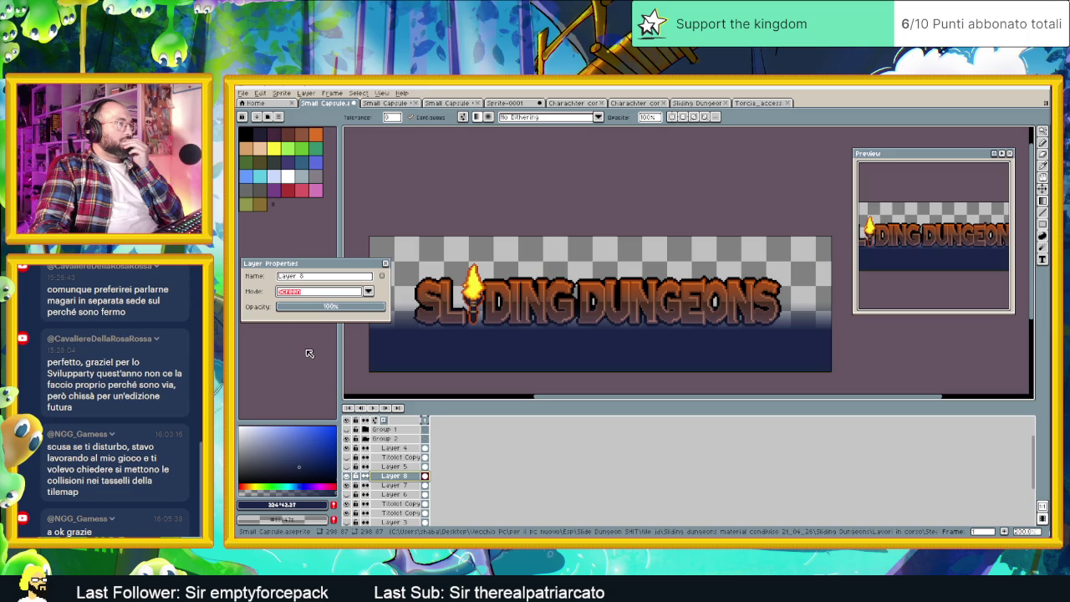
{"action": "left_click", "coordinate": [323, 292]}
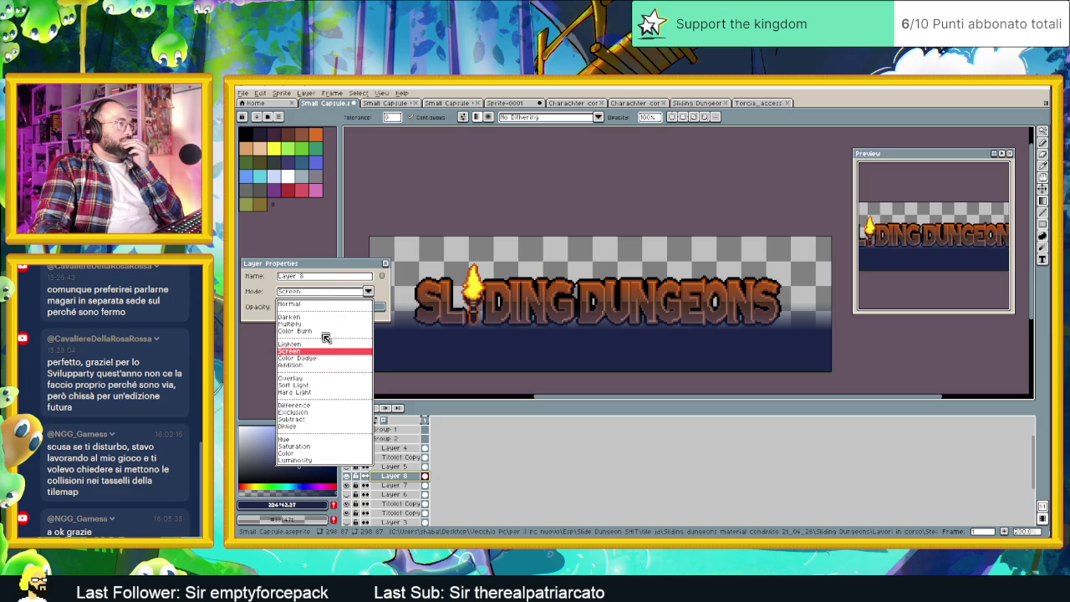
{"action": "left_click", "coordinate": [312, 358]}
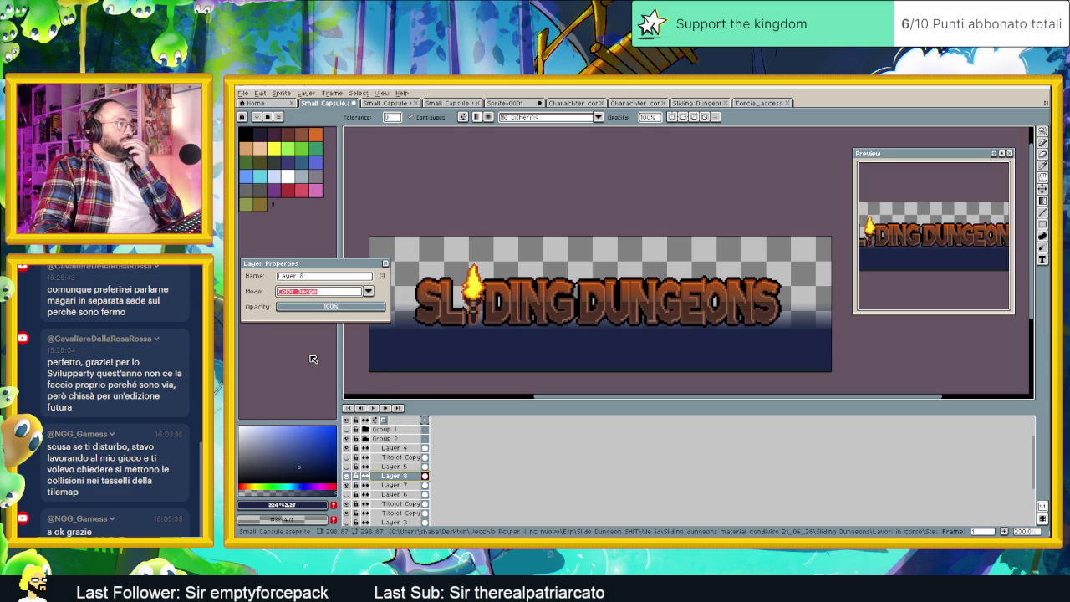
{"action": "left_click", "coordinate": [386, 265]}
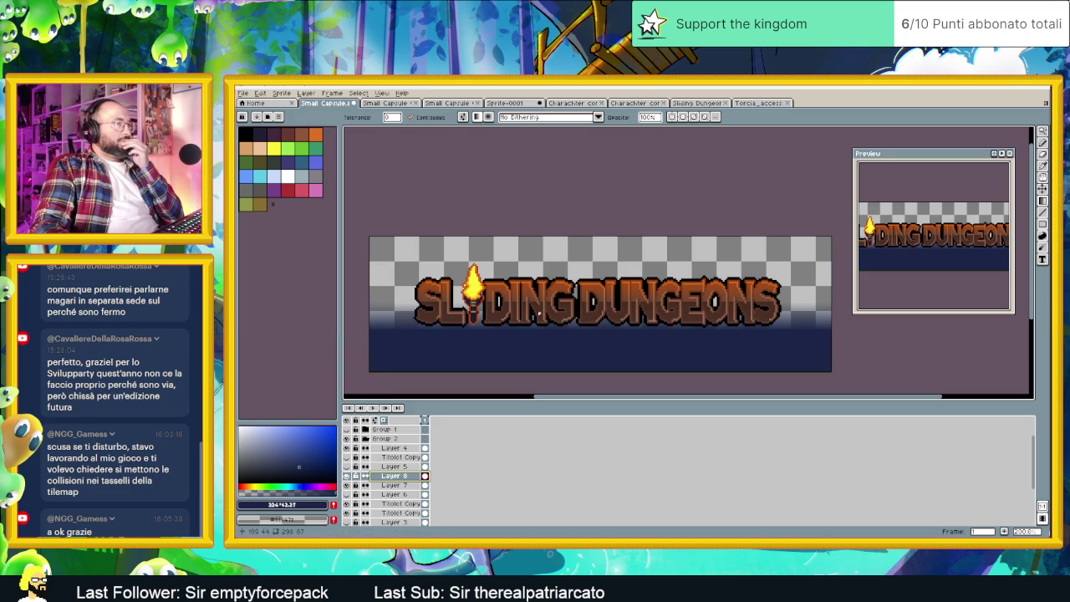
{"action": "left_click", "coordinate": [1042, 142]}
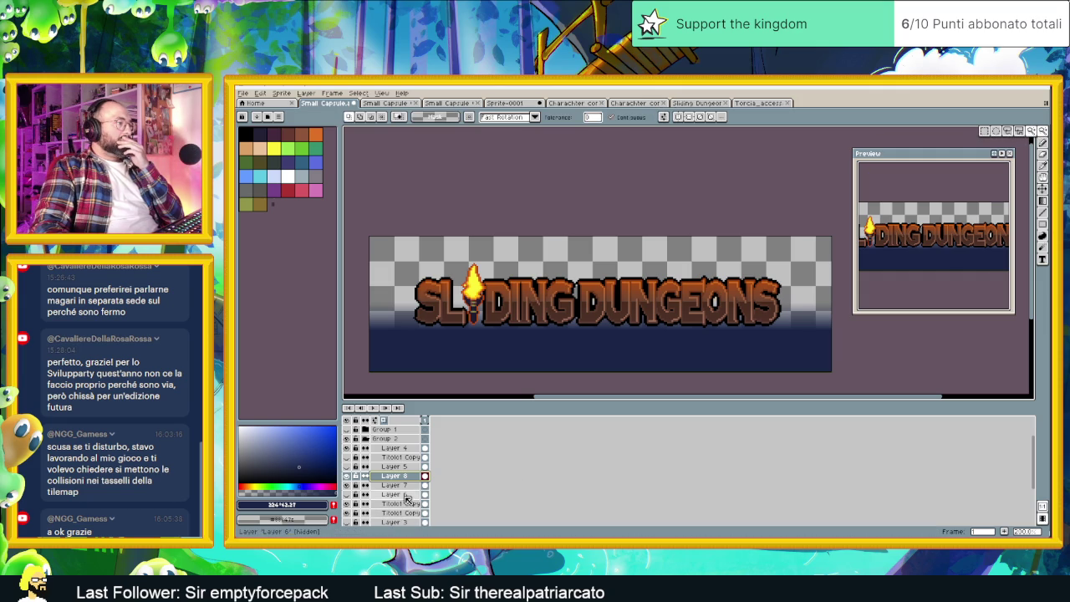
Select the whole canvas and delete the dark-blue band from Layer 8.
{"action": "left_click", "coordinate": [395, 494]}
{"action": "left_click", "coordinate": [407, 503]}
{"action": "left_click", "coordinate": [395, 485]}
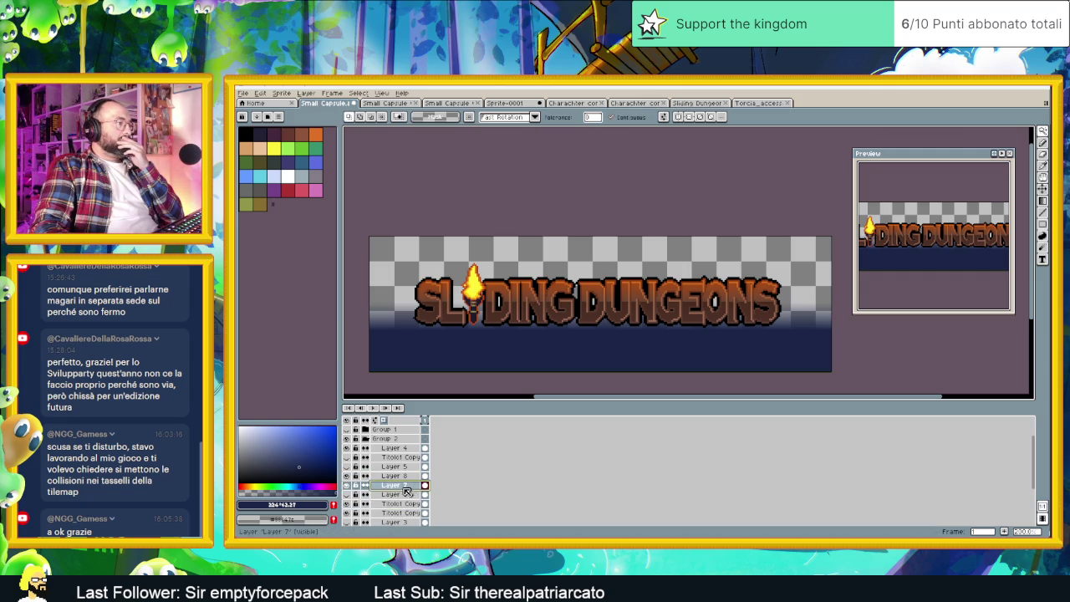
{"action": "left_click", "coordinate": [402, 512]}
{"action": "key", "text": "ctrl+a"}
{"action": "left_click", "coordinate": [395, 476]}
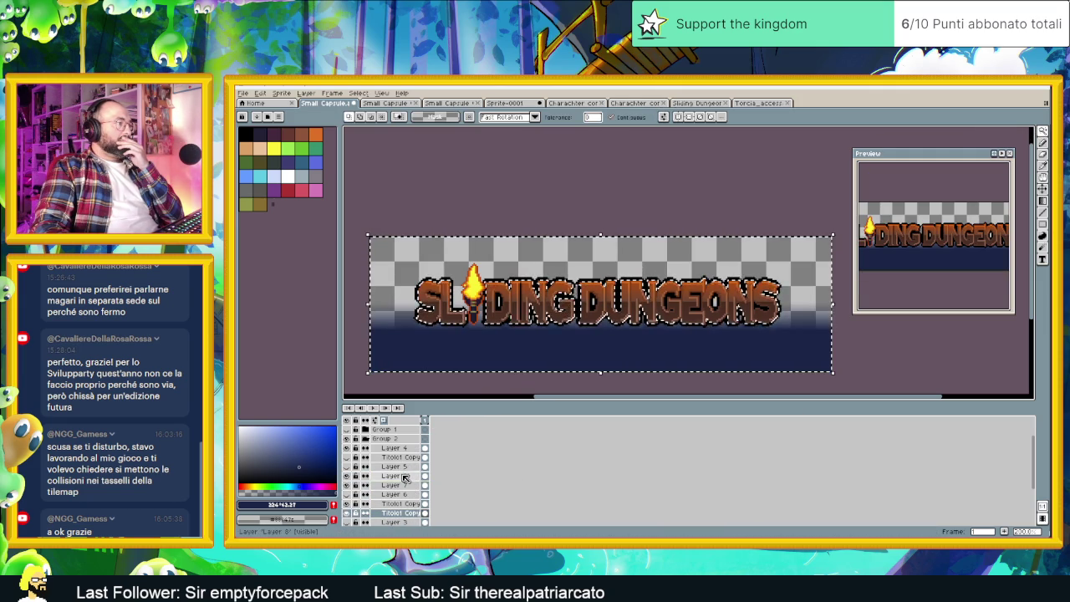
{"action": "key", "text": "Delete"}
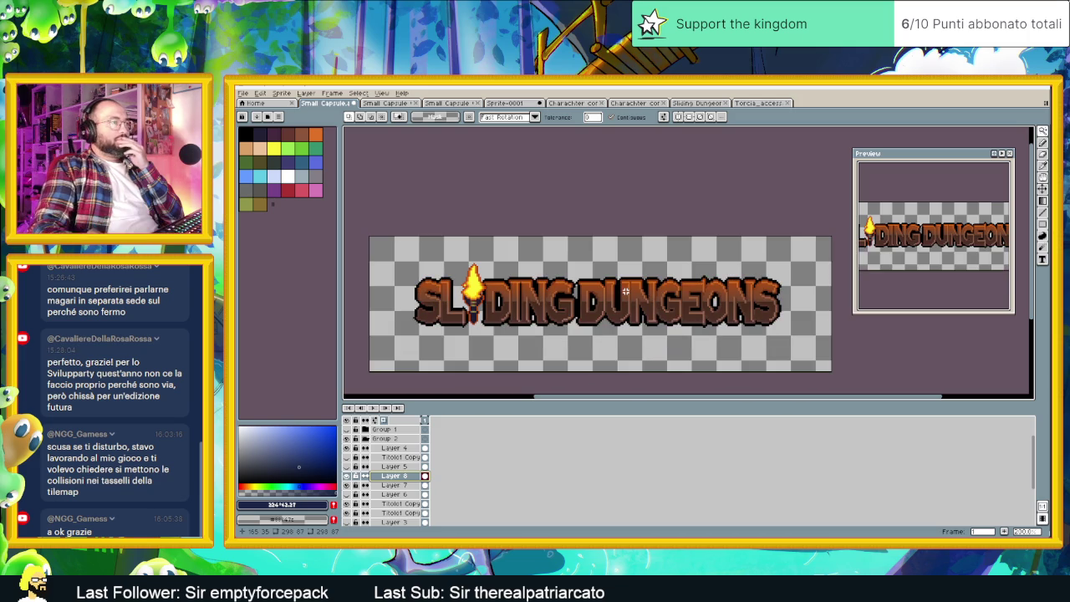
Toggle Layer 8's visibility to compare, then try Screen, Darken and Multiply blending.
{"action": "left_click", "coordinate": [348, 477]}
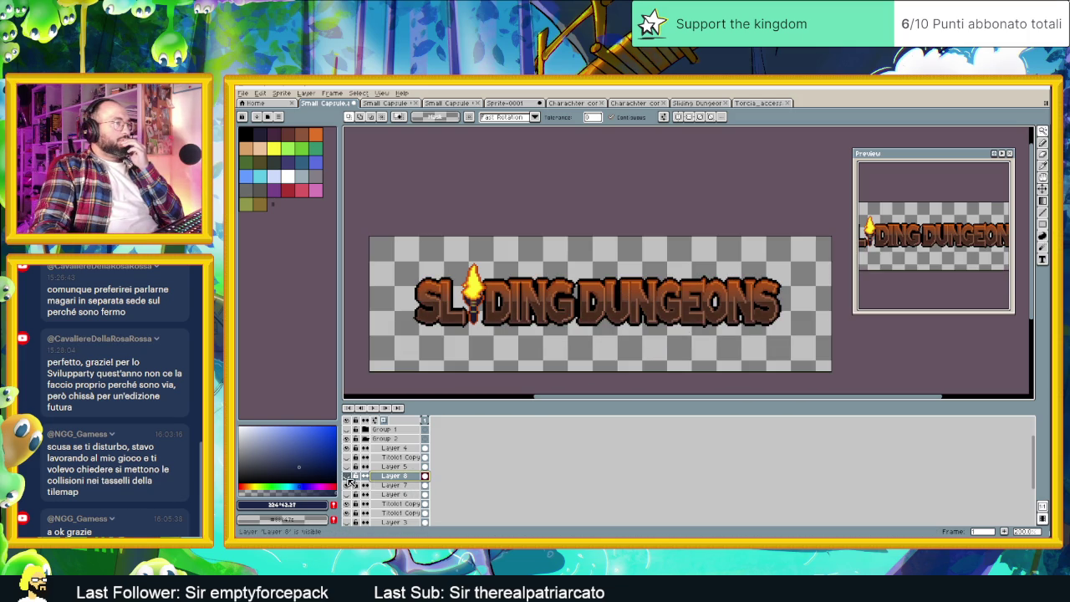
{"action": "left_click", "coordinate": [347, 476]}
{"action": "double_click", "coordinate": [387, 477]}
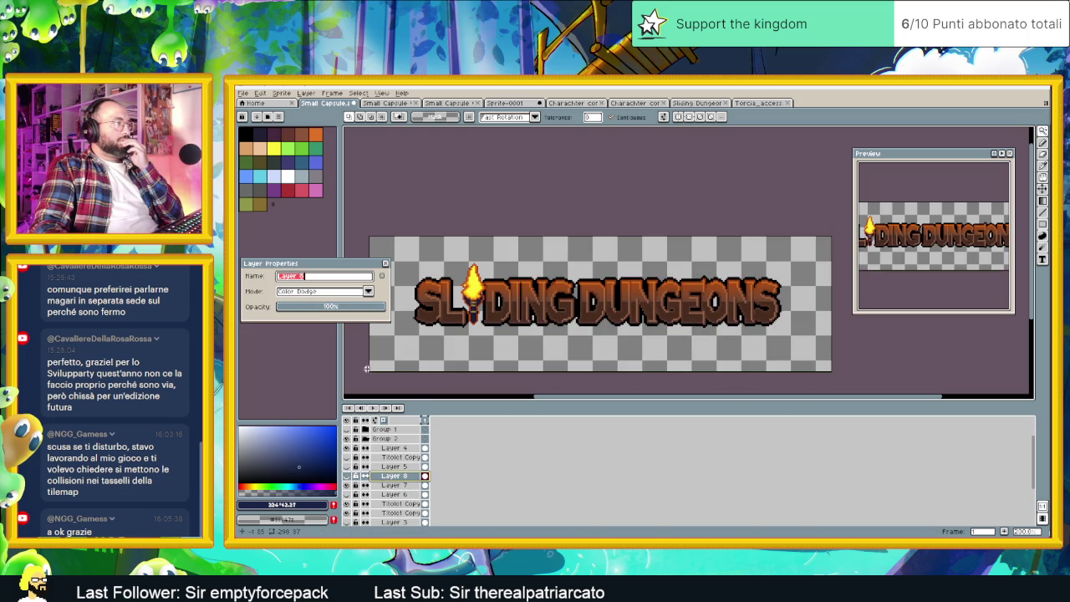
{"action": "left_click", "coordinate": [338, 292]}
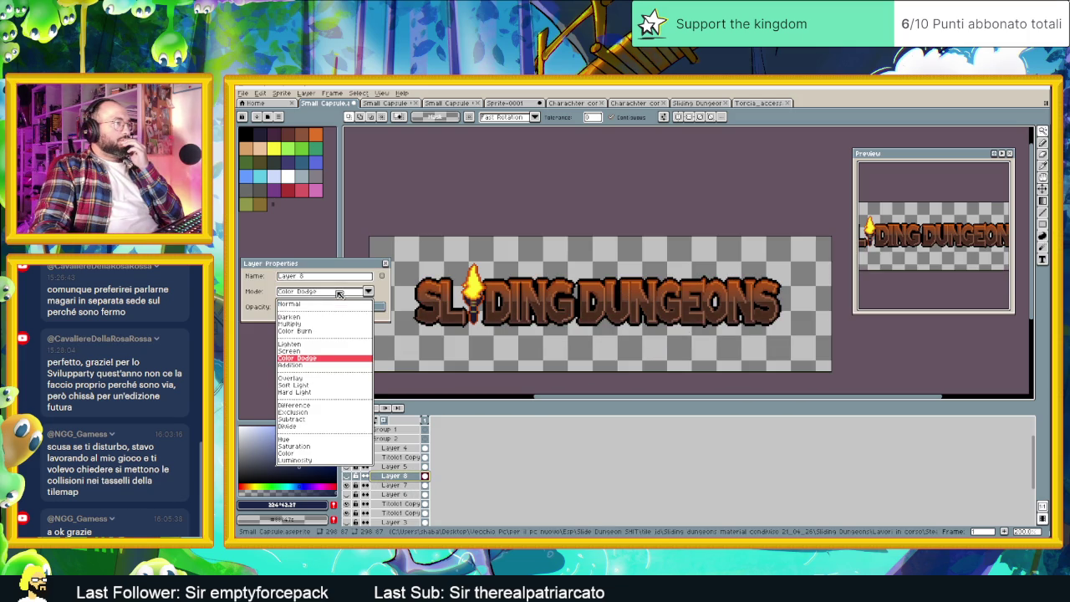
{"action": "left_click", "coordinate": [307, 351]}
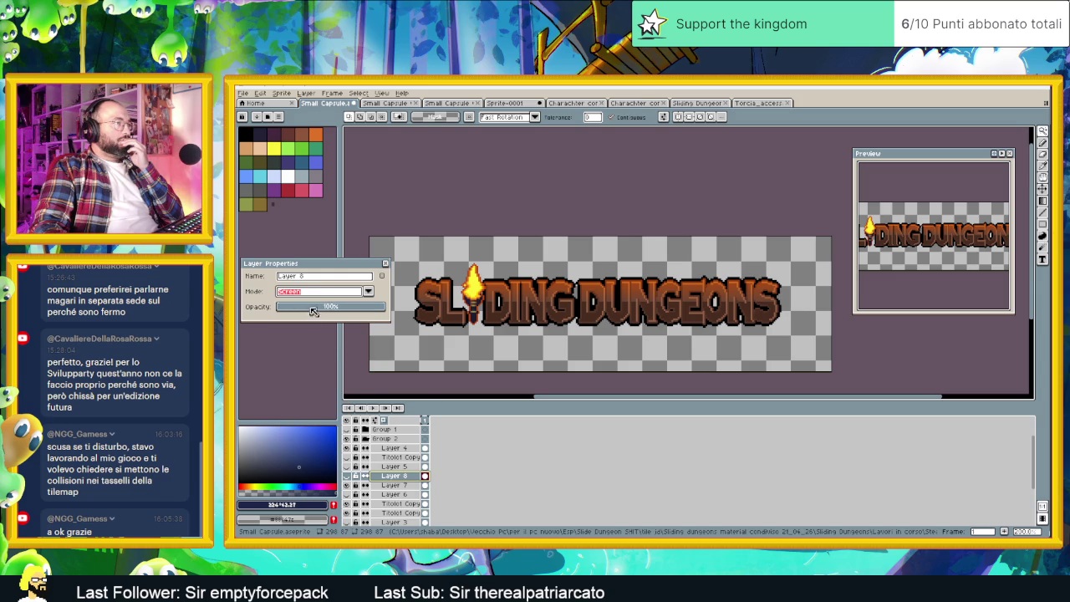
{"action": "left_click", "coordinate": [313, 296]}
{"action": "left_click", "coordinate": [302, 317]}
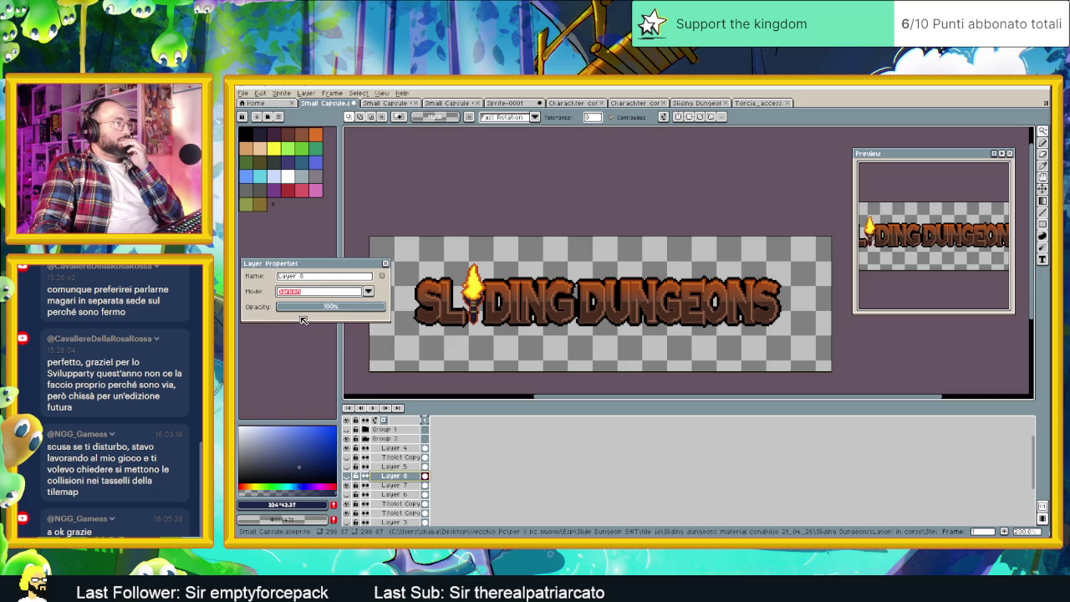
{"action": "left_click", "coordinate": [312, 291]}
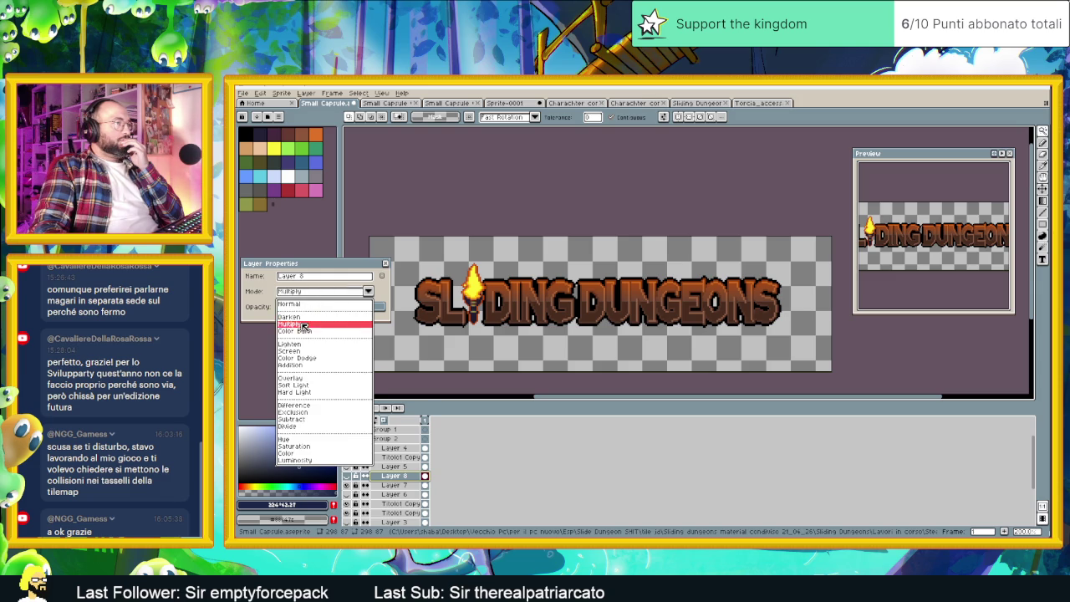
{"action": "left_click", "coordinate": [304, 327]}
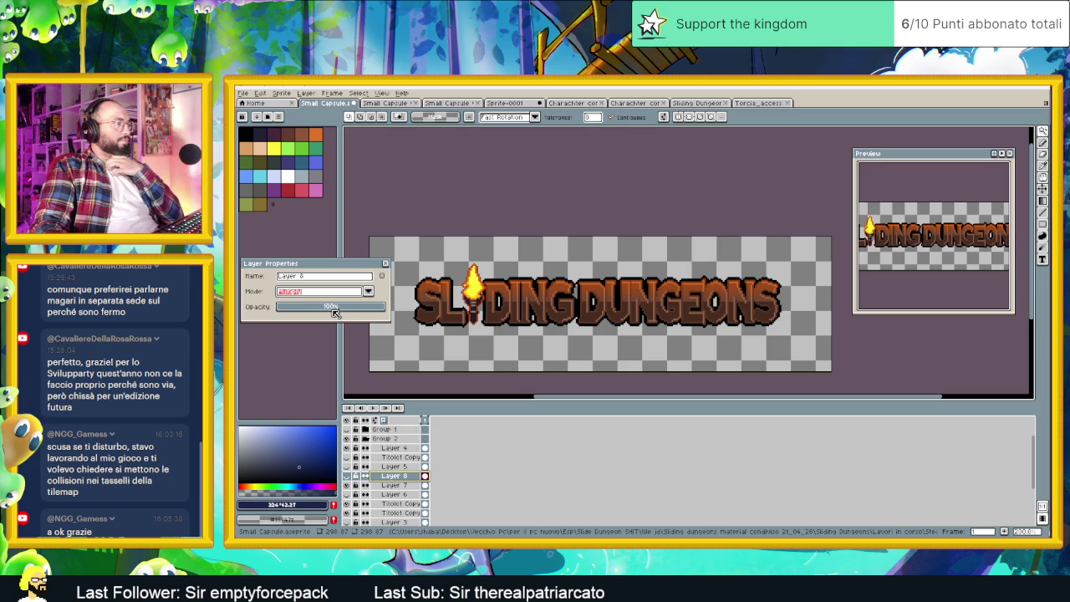
{"action": "left_click", "coordinate": [347, 476]}
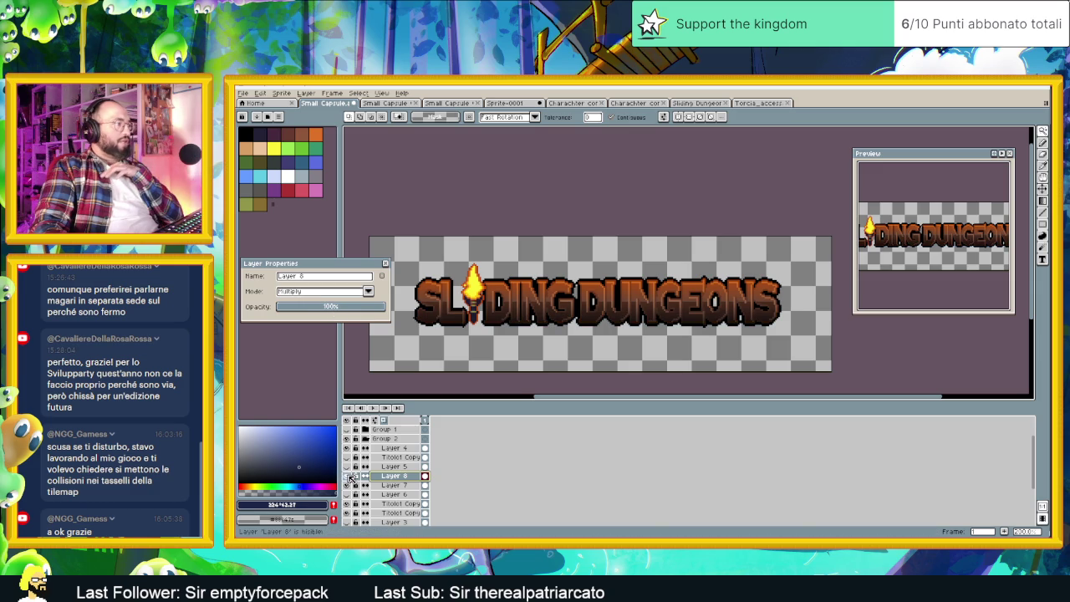
Try Color Burn and then Darken blending on Layer 8.
{"action": "left_click", "coordinate": [317, 291]}
{"action": "left_click", "coordinate": [308, 332]}
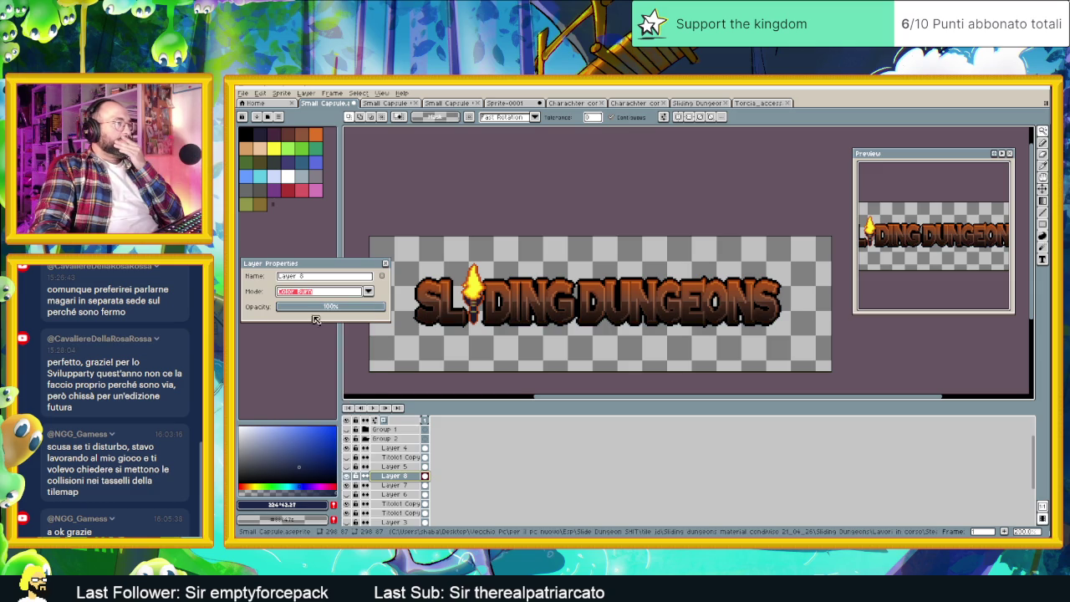
{"action": "left_click", "coordinate": [314, 292]}
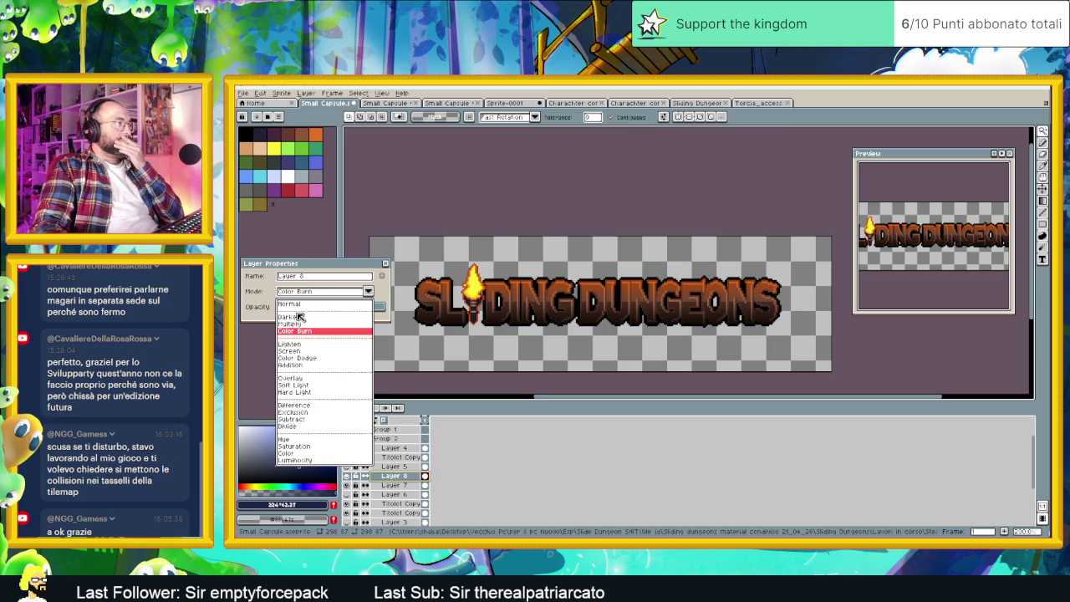
{"action": "left_click", "coordinate": [293, 317]}
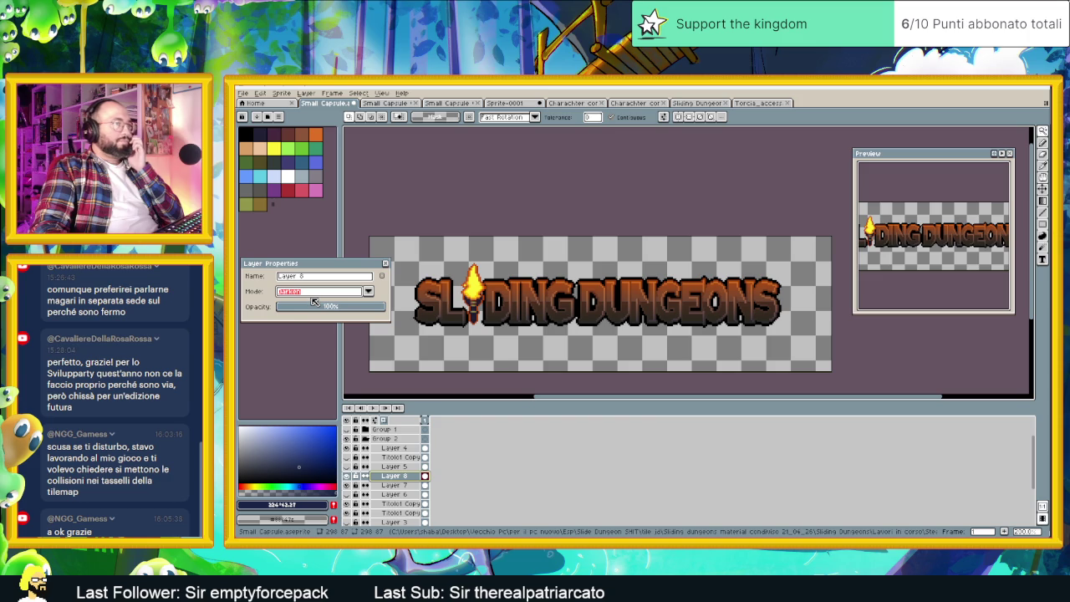
{"action": "scroll", "coordinate": [656, 338], "scroll_direction": "down", "scroll_amount": 1}
{"action": "scroll", "coordinate": [656, 339], "scroll_direction": "up", "scroll_amount": 1}
{"action": "scroll", "coordinate": [592, 322], "scroll_direction": "up", "scroll_amount": 1}
{"action": "scroll", "coordinate": [593, 322], "scroll_direction": "down", "scroll_amount": 1}
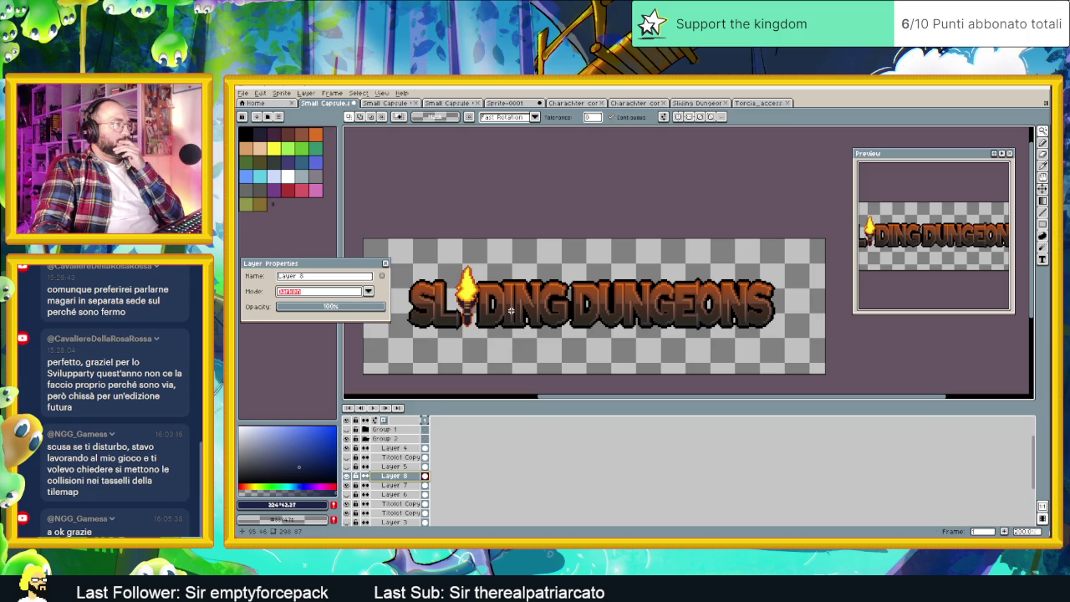
Try one more mode, return to Darken, and finally set Layer 8 to Subtract.
{"action": "left_click", "coordinate": [334, 292]}
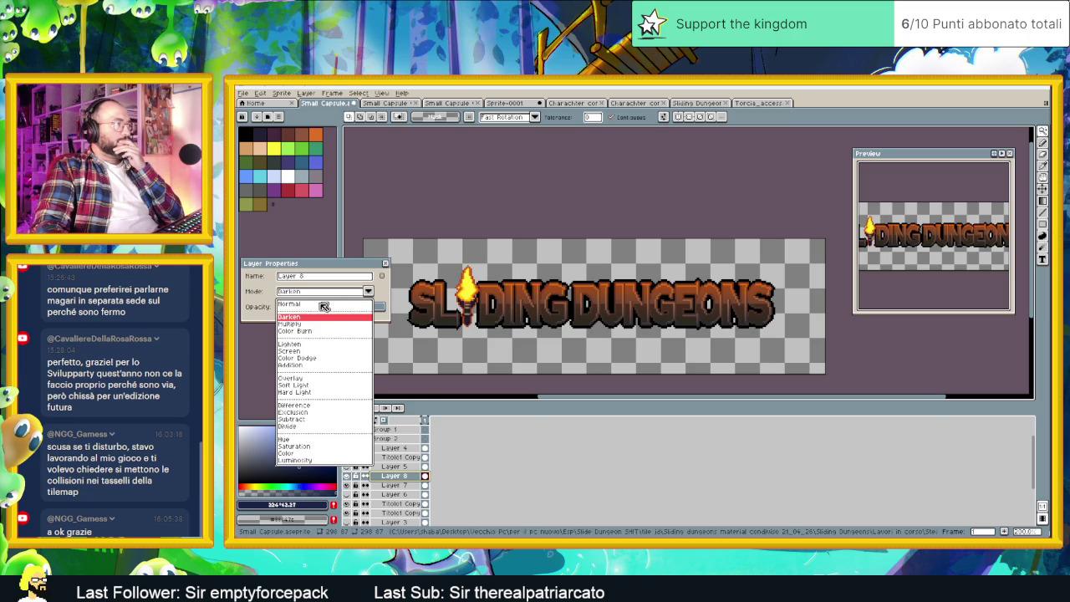
{"action": "left_click", "coordinate": [301, 324]}
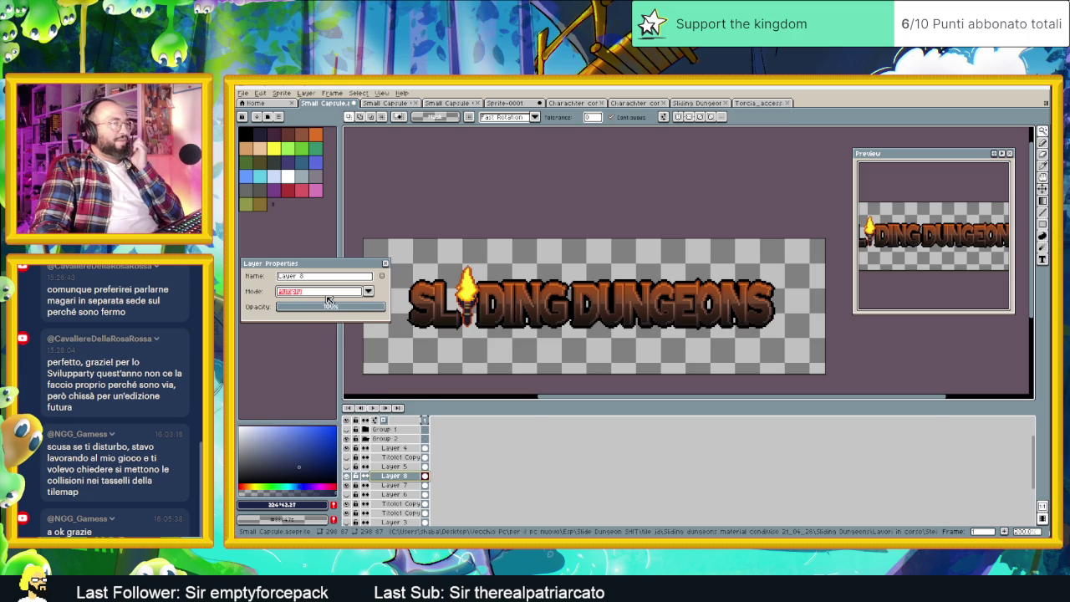
{"action": "left_click", "coordinate": [328, 299]}
{"action": "left_click", "coordinate": [307, 316]}
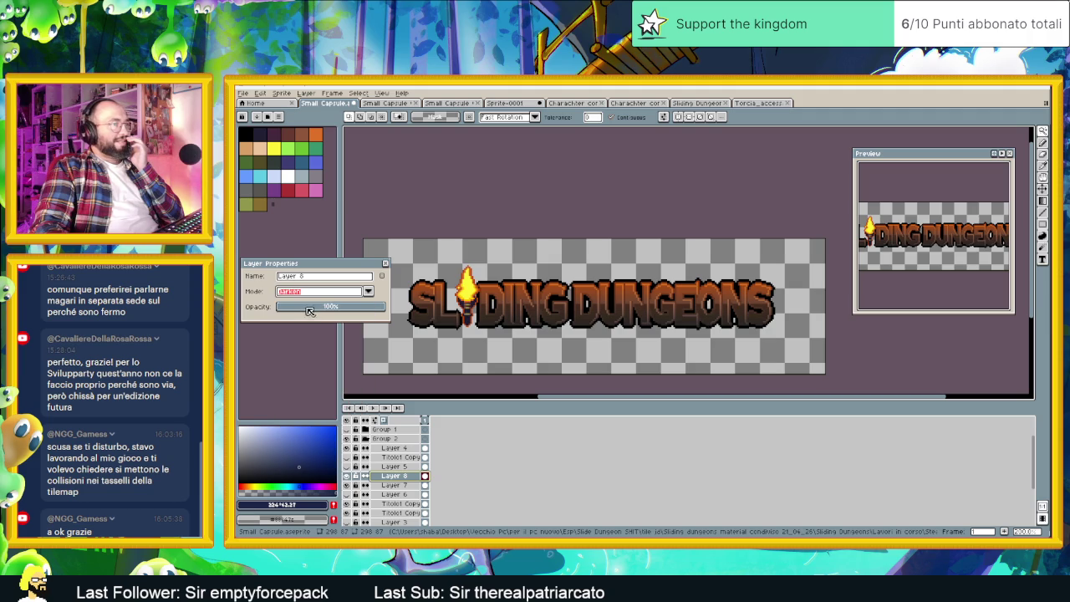
{"action": "left_click", "coordinate": [321, 291]}
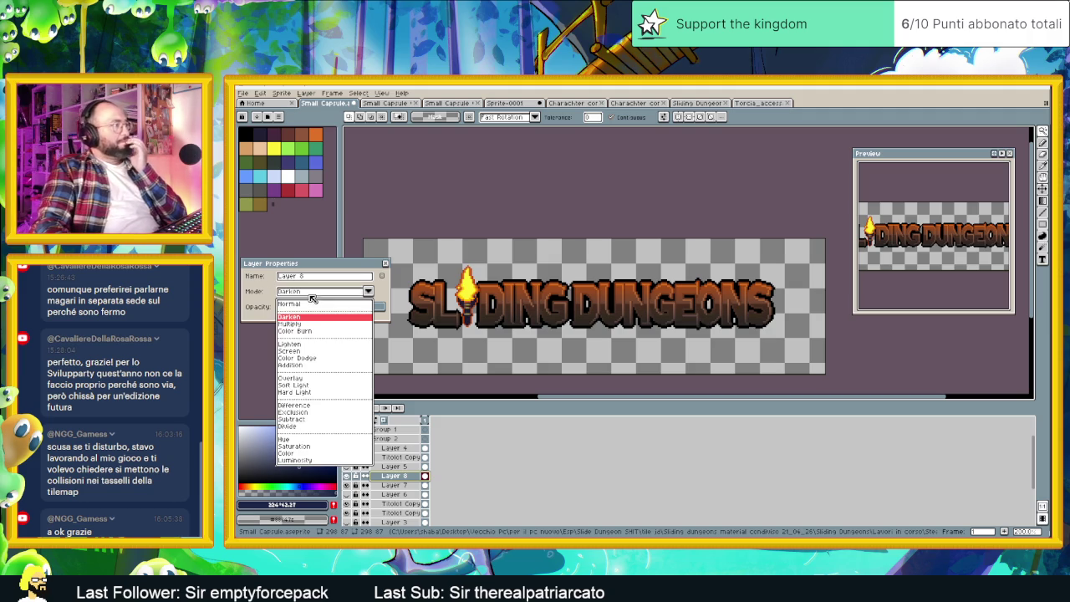
{"action": "left_click", "coordinate": [308, 421]}
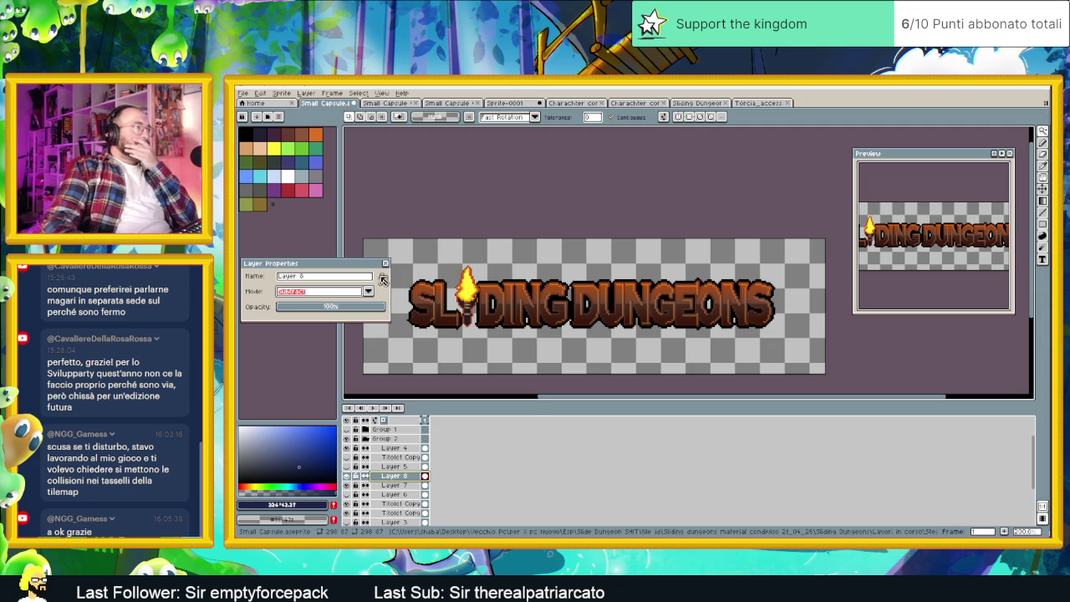
{"action": "scroll", "coordinate": [635, 274], "scroll_direction": "down", "scroll_amount": 1}
{"action": "scroll", "coordinate": [634, 284], "scroll_direction": "up", "scroll_amount": 1}
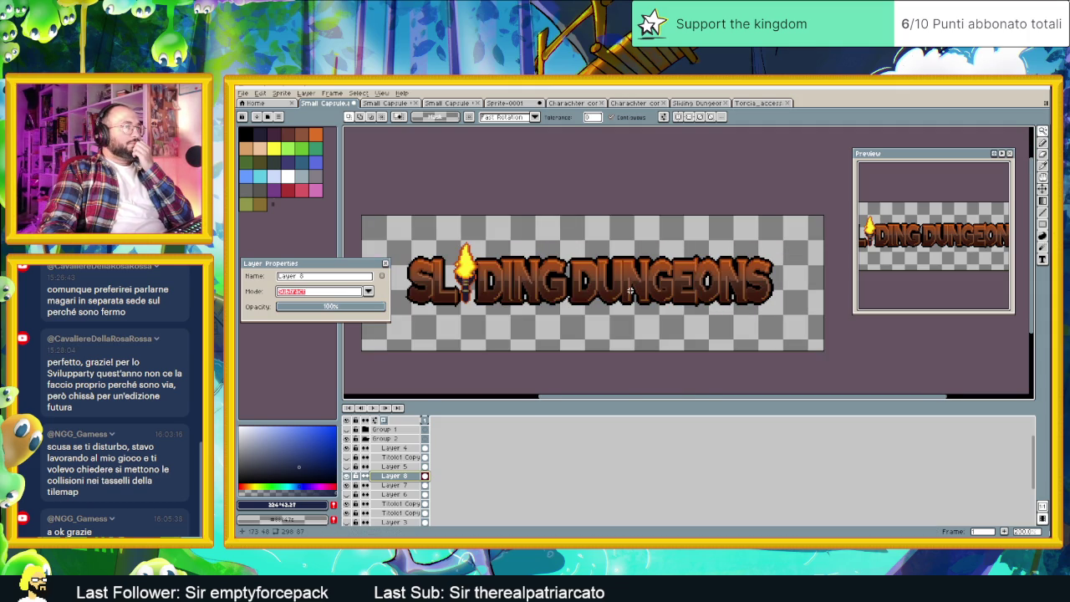
{"action": "scroll", "coordinate": [630, 291], "scroll_direction": "down", "scroll_amount": 1}
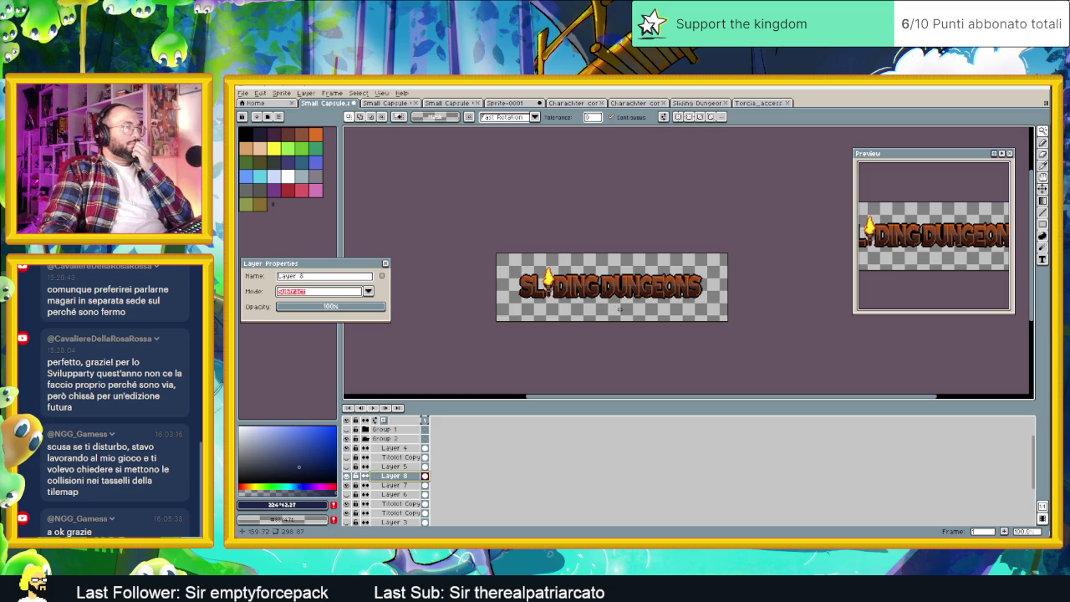
{"action": "scroll", "coordinate": [622, 305], "scroll_direction": "down", "scroll_amount": 1}
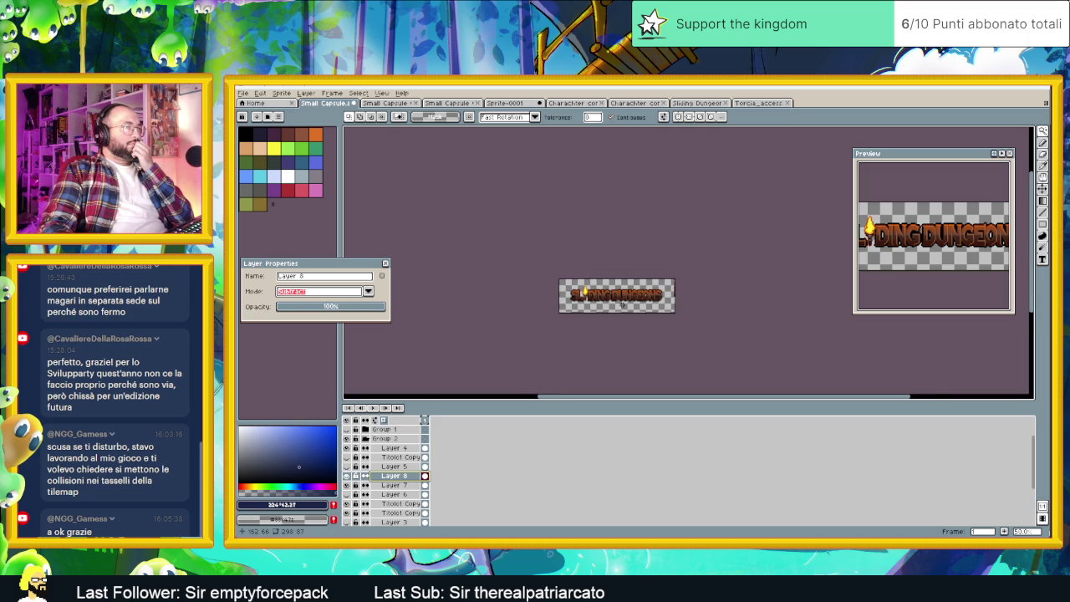
{"action": "scroll", "coordinate": [622, 304], "scroll_direction": "up", "scroll_amount": 1}
{"action": "scroll", "coordinate": [615, 303], "scroll_direction": "up", "scroll_amount": 1}
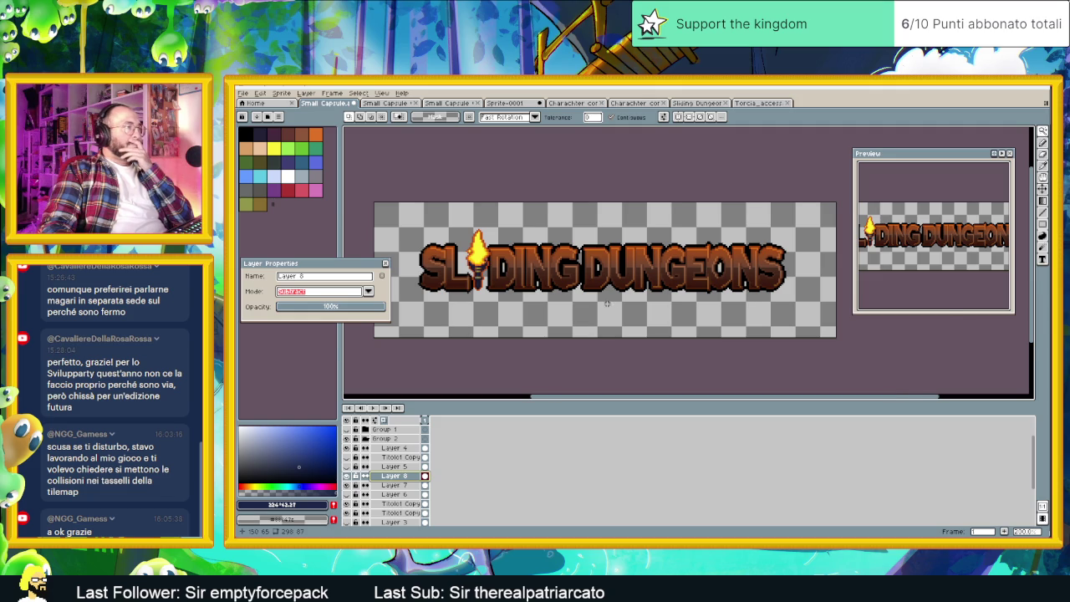
{"action": "scroll", "coordinate": [613, 305], "scroll_direction": "up", "scroll_amount": 1}
{"action": "scroll", "coordinate": [602, 307], "scroll_direction": "down", "scroll_amount": 1}
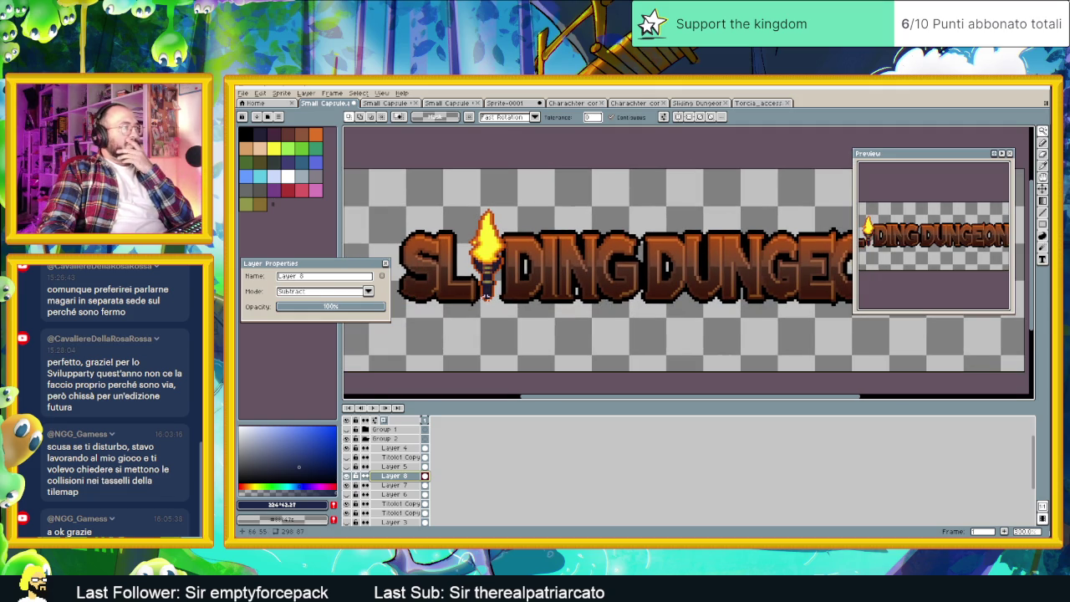
{"action": "left_click", "coordinate": [368, 291]}
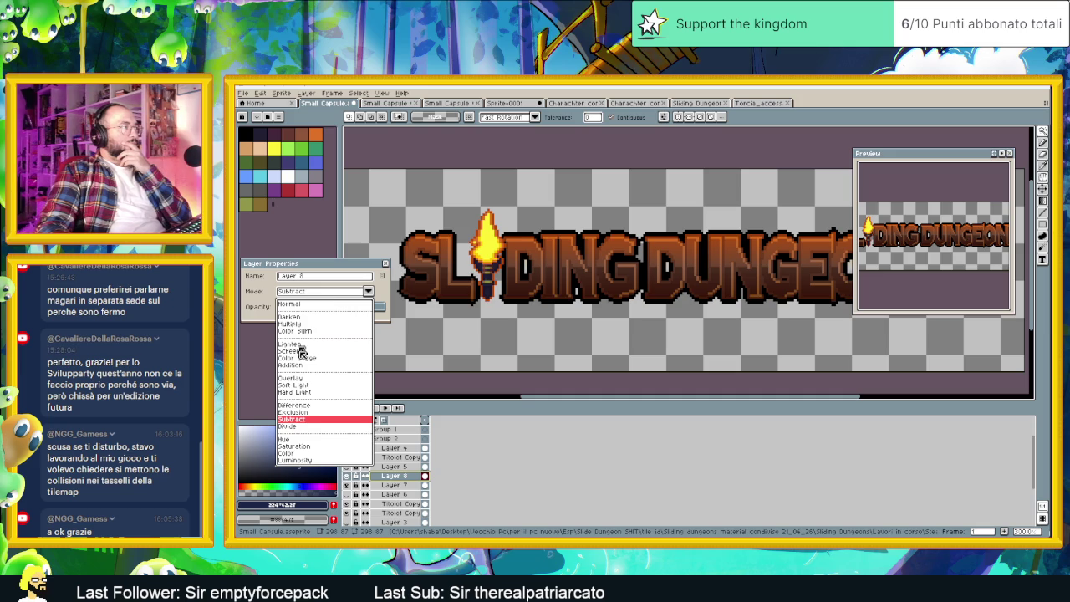
Try Exclusion, Difference, Hard Light and Soft Light blending on Layer 8.
{"action": "left_click", "coordinate": [305, 412]}
{"action": "left_click", "coordinate": [318, 293]}
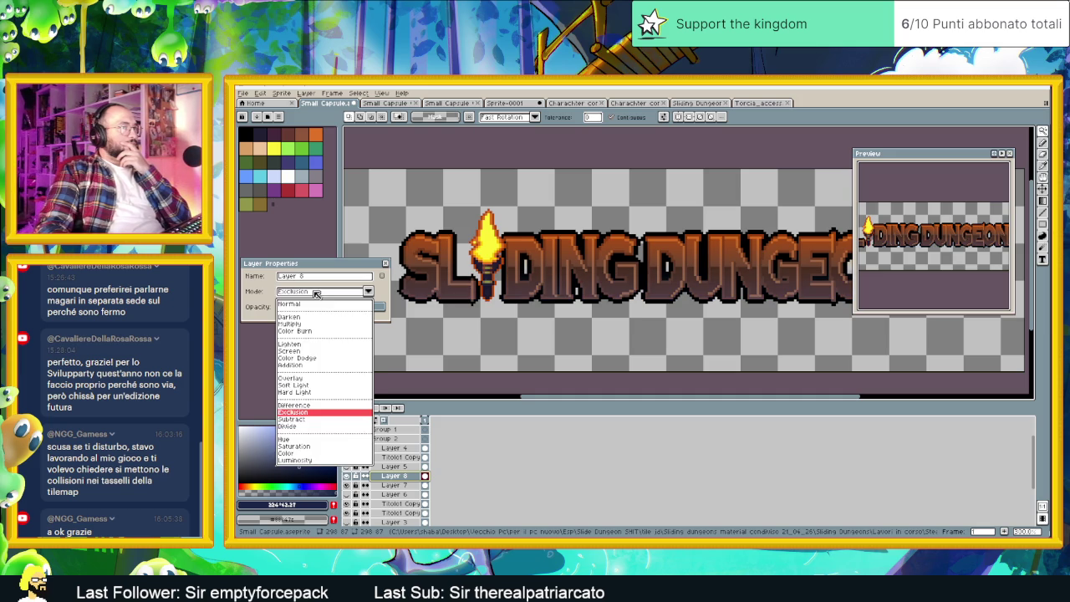
{"action": "left_click", "coordinate": [306, 406]}
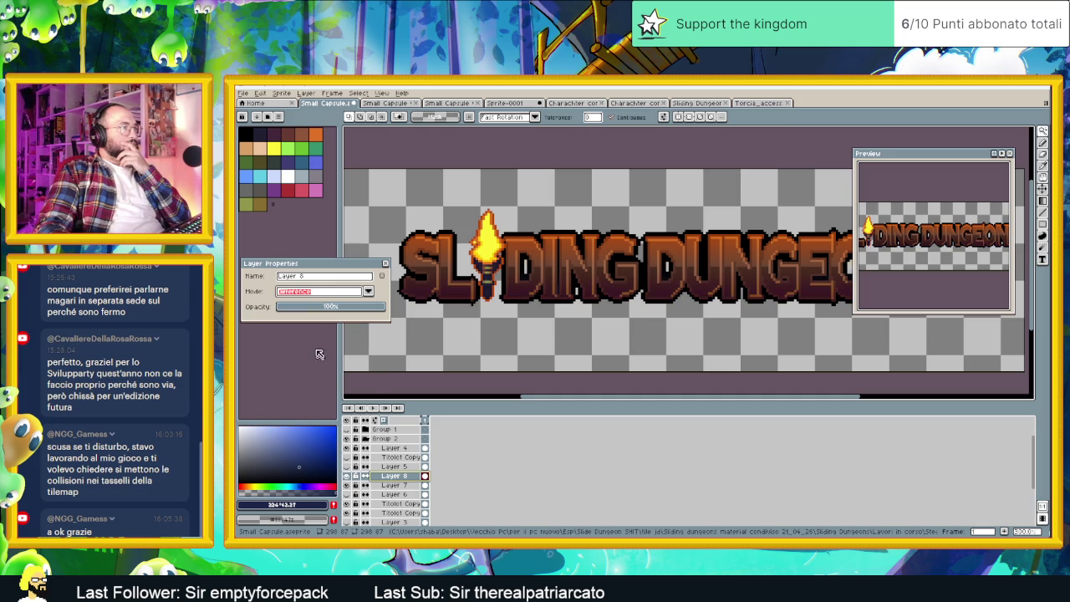
{"action": "left_click", "coordinate": [329, 294]}
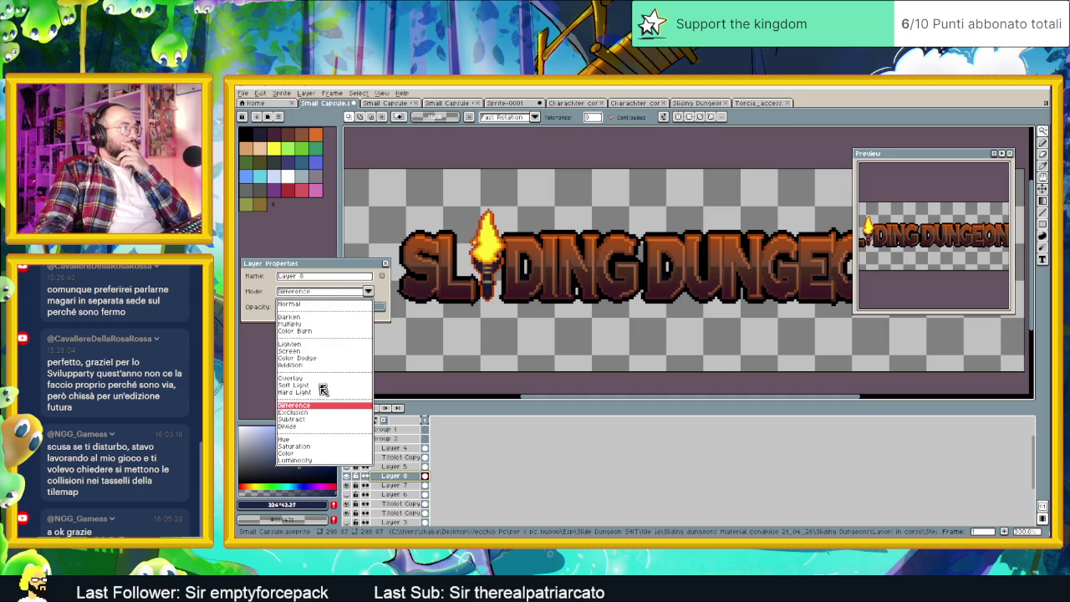
{"action": "left_click", "coordinate": [318, 398]}
{"action": "left_click", "coordinate": [335, 293]}
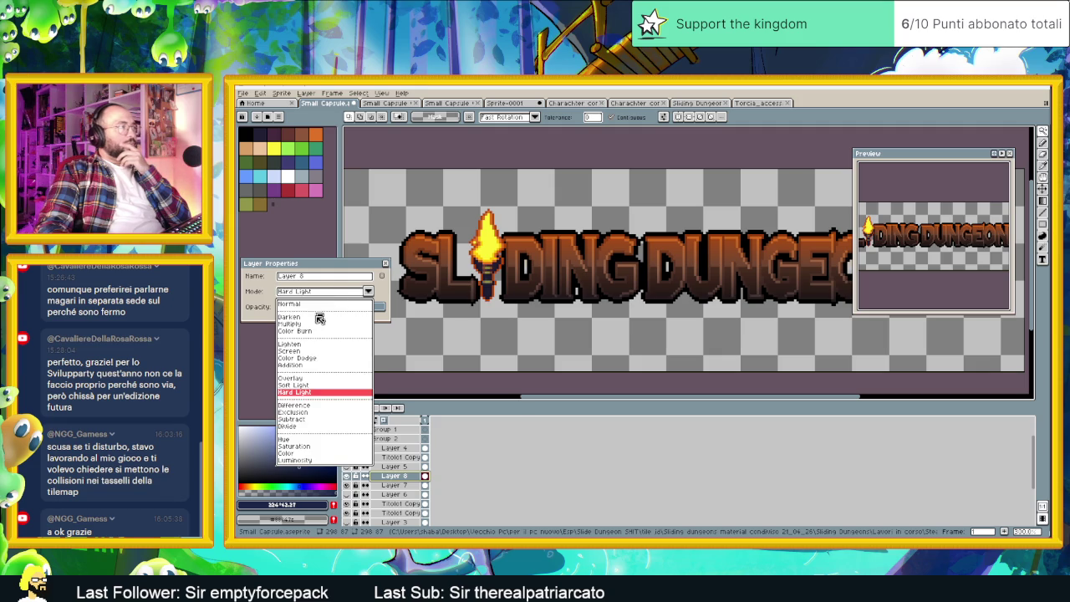
{"action": "left_click", "coordinate": [311, 388]}
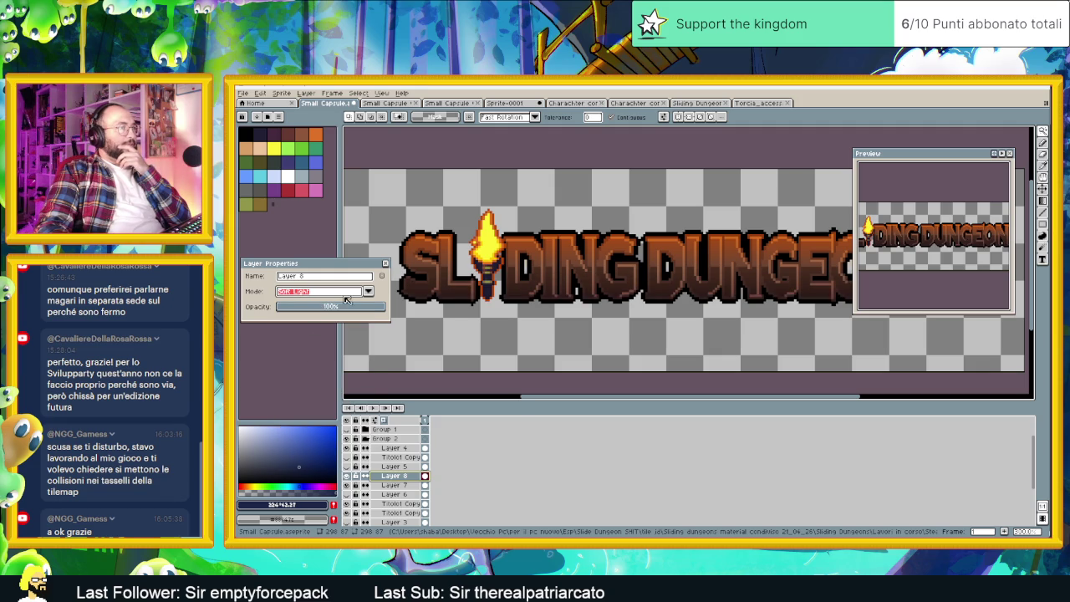
Compare Soft Light, Addition and Color Dodge blending on Layer 8.
{"action": "scroll", "coordinate": [699, 300], "scroll_direction": "down", "scroll_amount": 1}
{"action": "scroll", "coordinate": [719, 299], "scroll_direction": "down", "scroll_amount": 1}
{"action": "scroll", "coordinate": [702, 300], "scroll_direction": "right", "scroll_amount": 1}
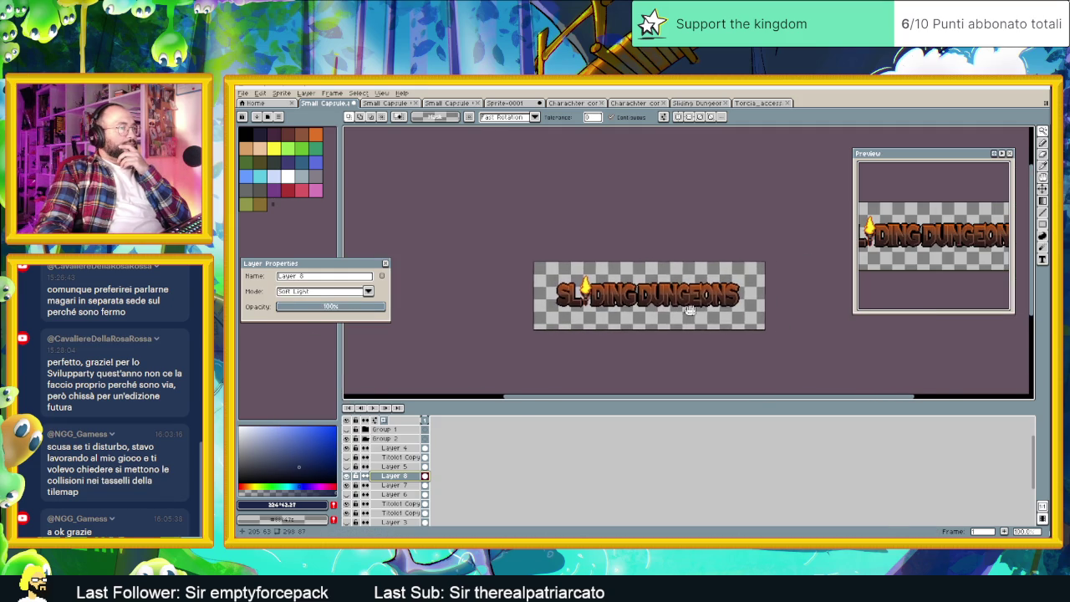
{"action": "scroll", "coordinate": [685, 303], "scroll_direction": "right", "scroll_amount": 1}
{"action": "scroll", "coordinate": [669, 310], "scroll_direction": "up", "scroll_amount": 1}
{"action": "left_click", "coordinate": [339, 293]}
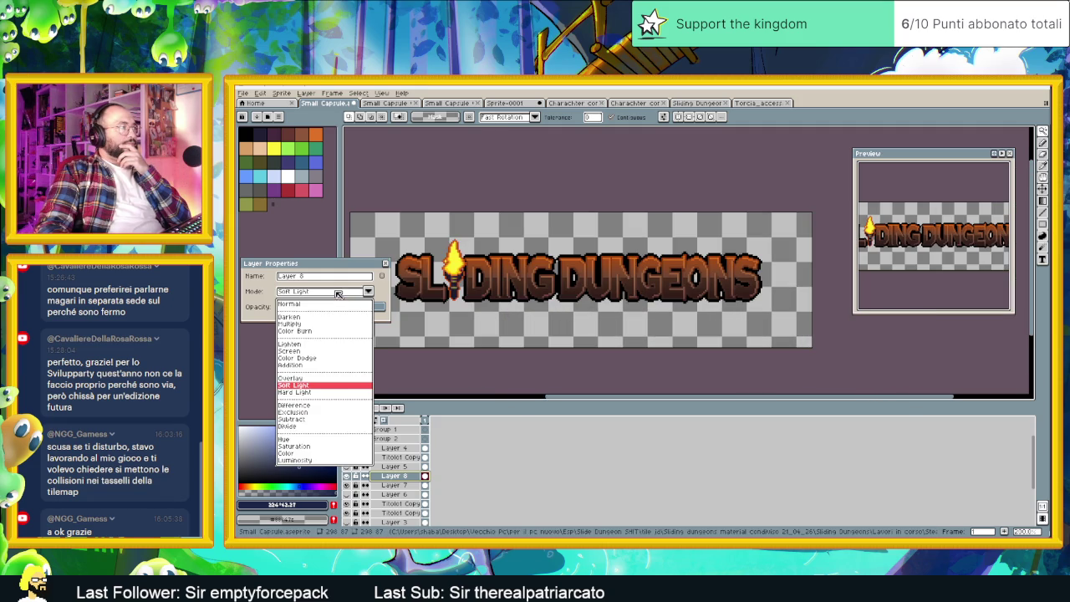
{"action": "left_click", "coordinate": [294, 376]}
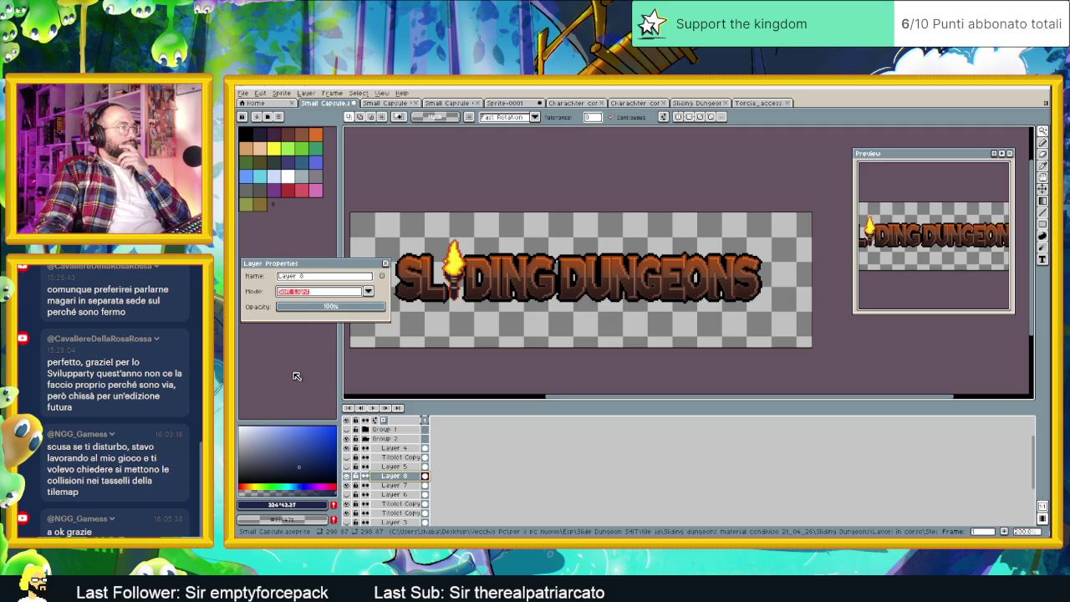
{"action": "left_click", "coordinate": [307, 301]}
{"action": "left_click", "coordinate": [291, 365]}
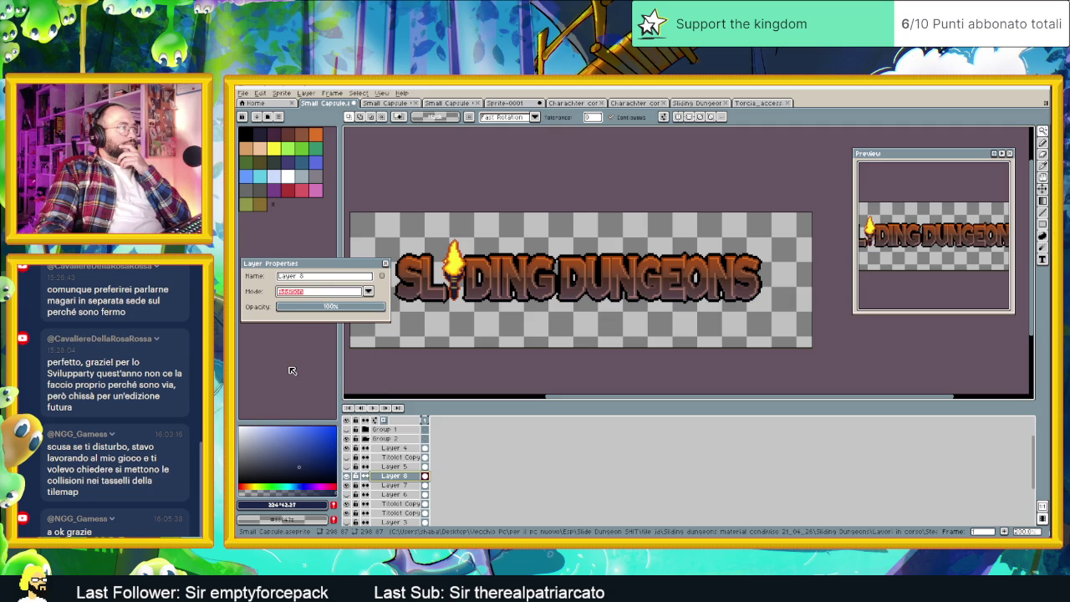
{"action": "left_click", "coordinate": [320, 292]}
{"action": "left_click", "coordinate": [300, 358]}
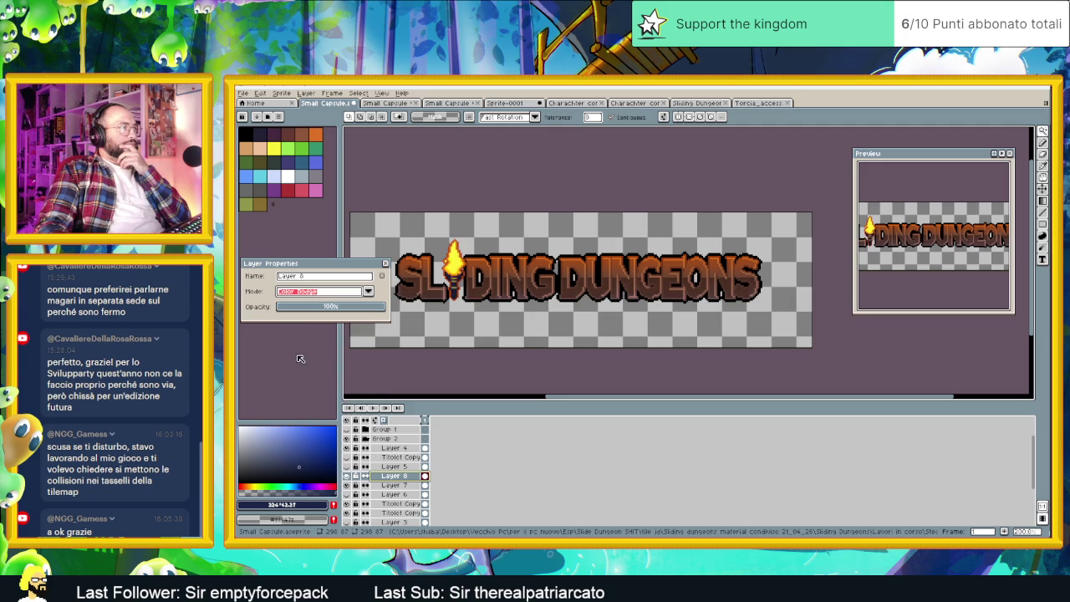
{"action": "left_click", "coordinate": [312, 301]}
Try Darken and Color Burn, then settle on Lighten with opacity lowered to 96%.
{"action": "left_click", "coordinate": [311, 317]}
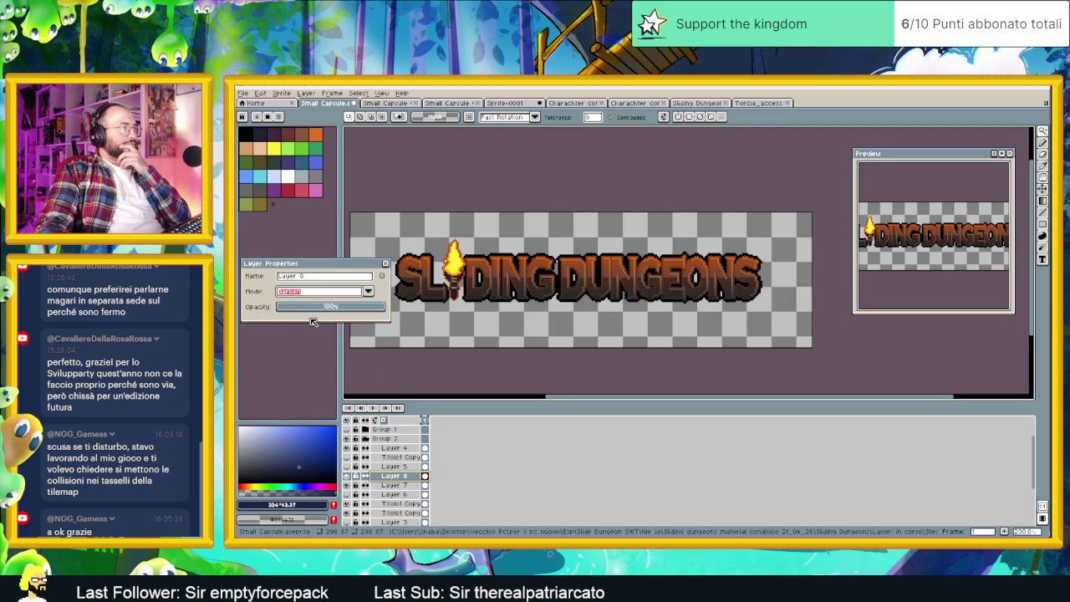
{"action": "left_click", "coordinate": [319, 299]}
{"action": "left_click", "coordinate": [307, 329]}
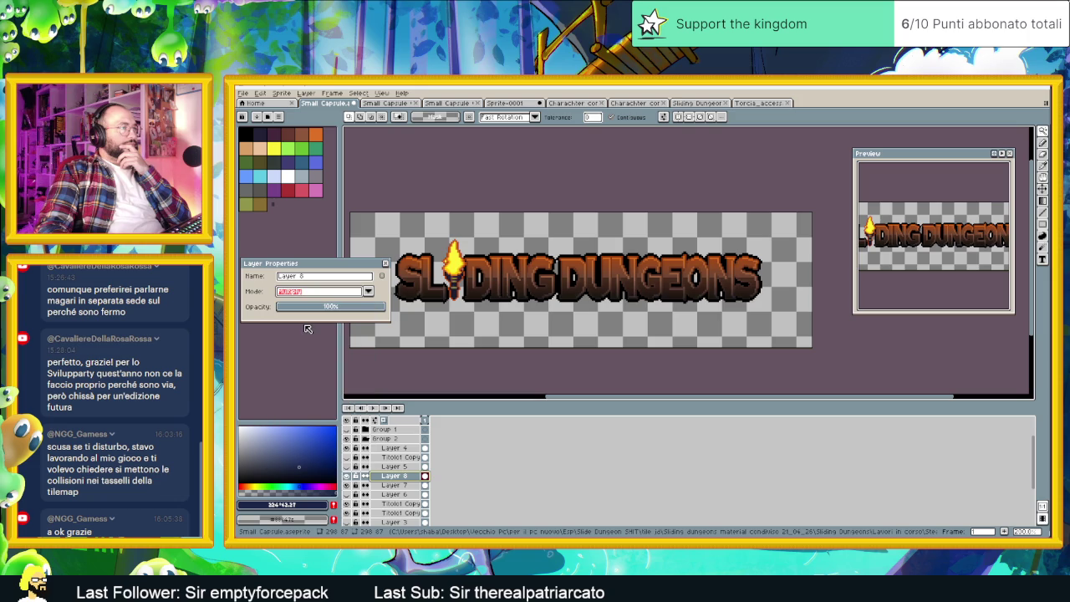
{"action": "left_click", "coordinate": [334, 292]}
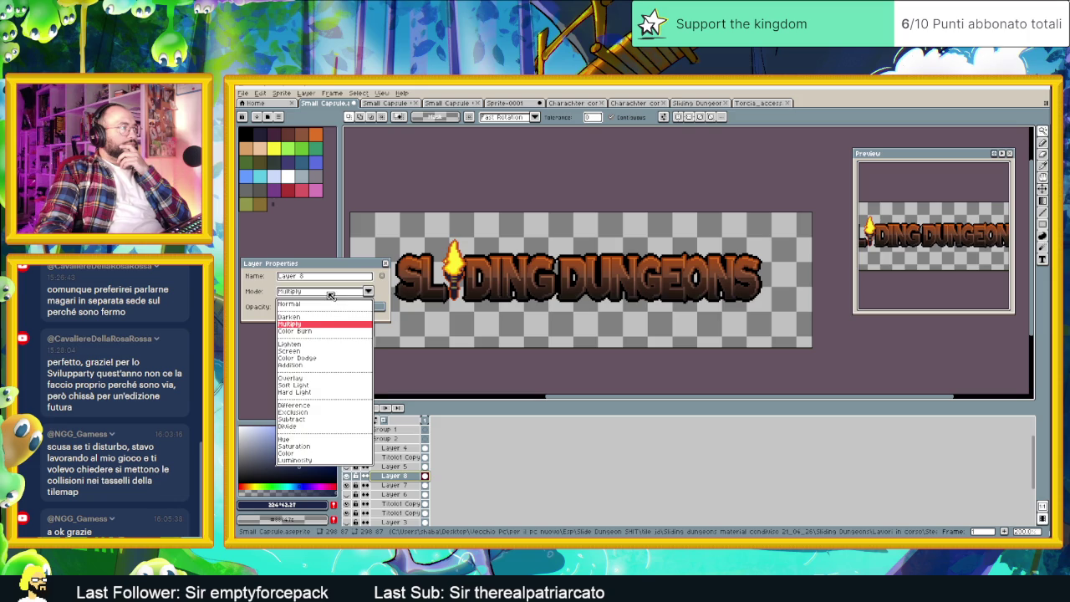
{"action": "left_click", "coordinate": [307, 332]}
{"action": "left_click", "coordinate": [325, 294]}
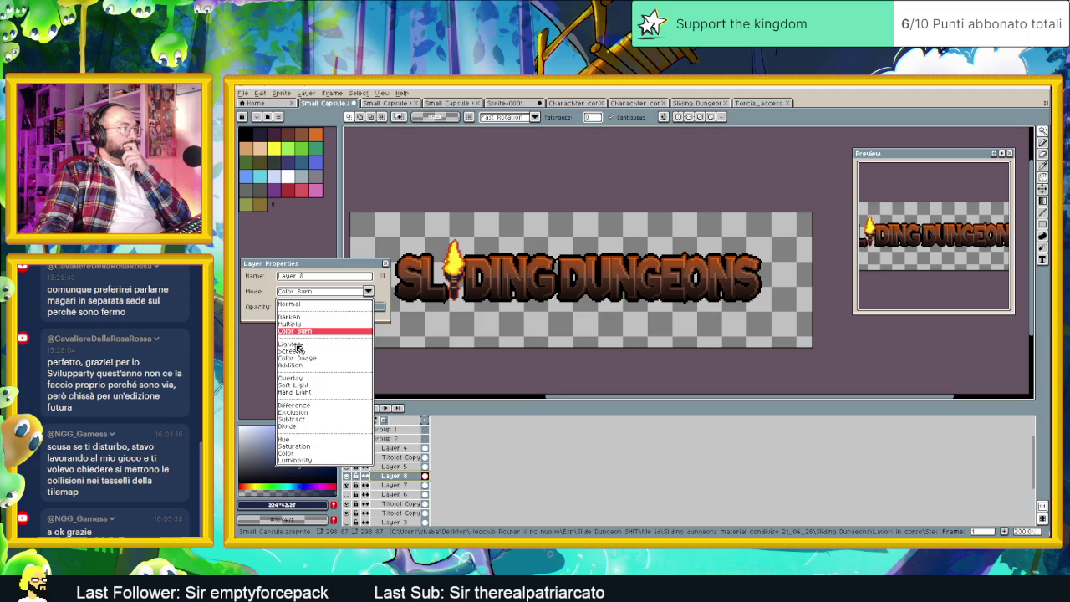
{"action": "left_click", "coordinate": [298, 345]}
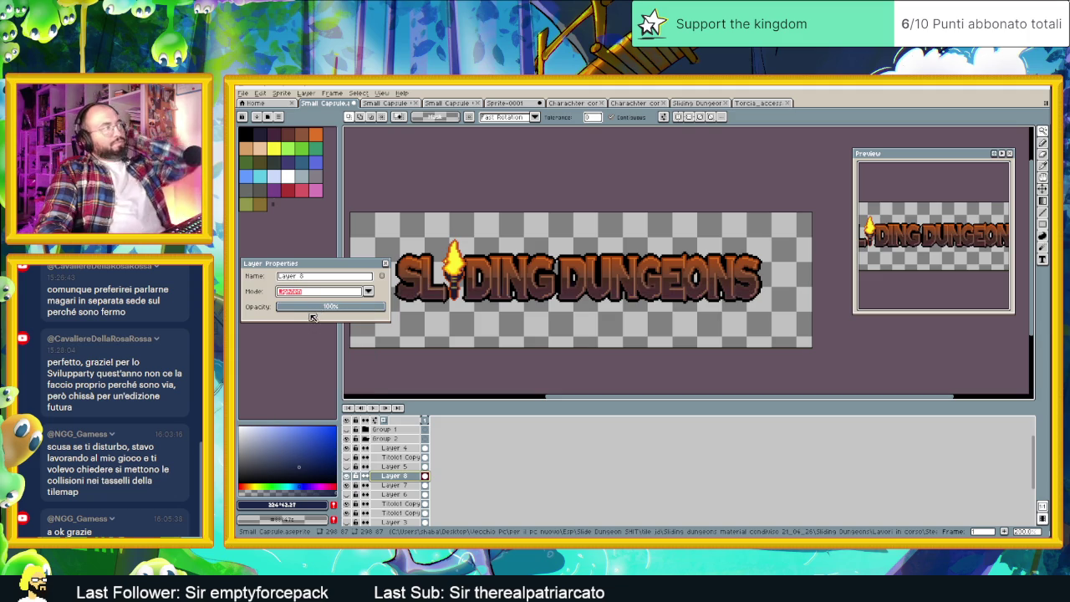
{"action": "left_click_drag", "start_coordinate": [317, 313], "coordinate": [367, 309]}
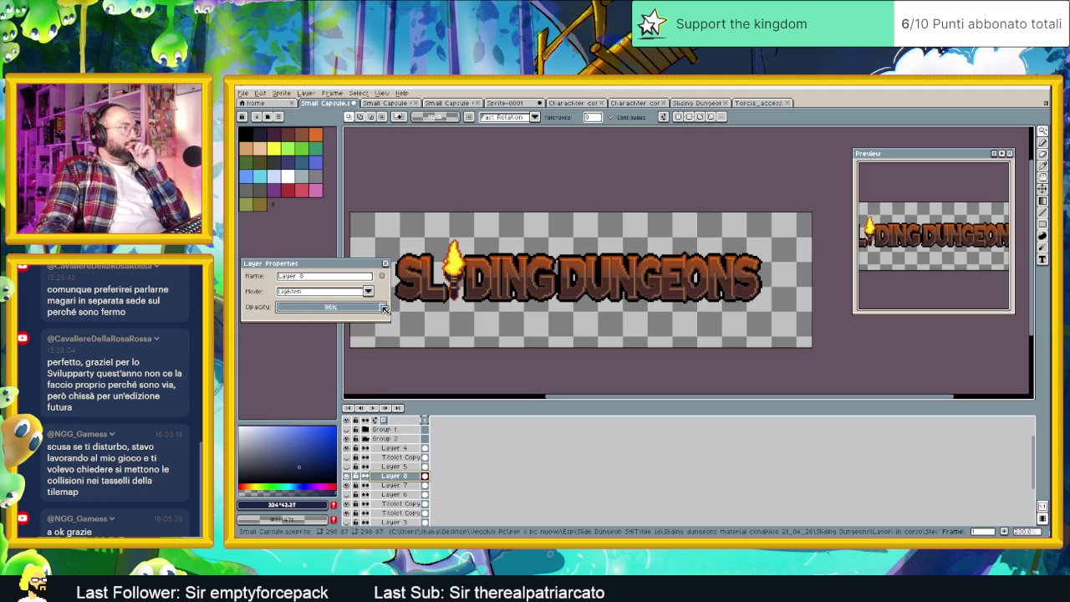
Try Layer 8 in Screen, Color Dodge, Addition and Overlay blend modes.
{"action": "left_click", "coordinate": [357, 292]}
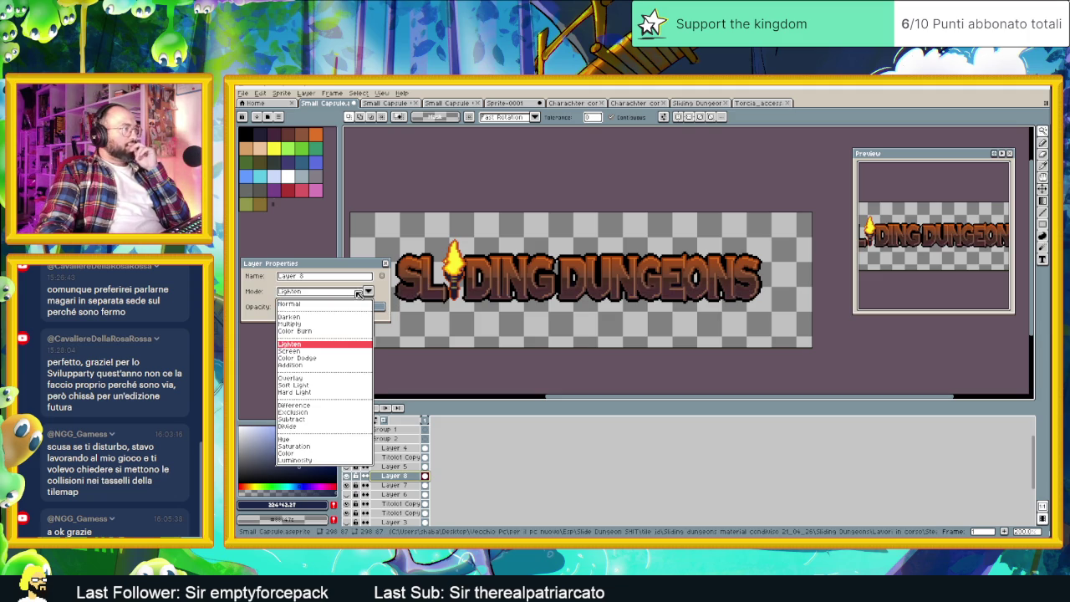
{"action": "left_click", "coordinate": [291, 351]}
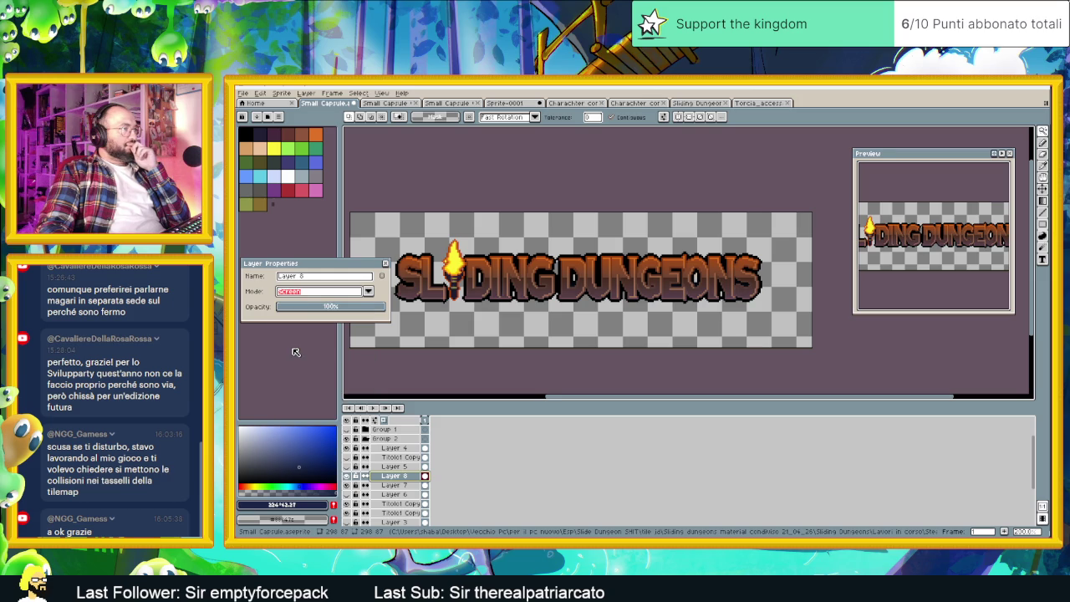
{"action": "left_click", "coordinate": [306, 292]}
{"action": "left_click", "coordinate": [309, 358]}
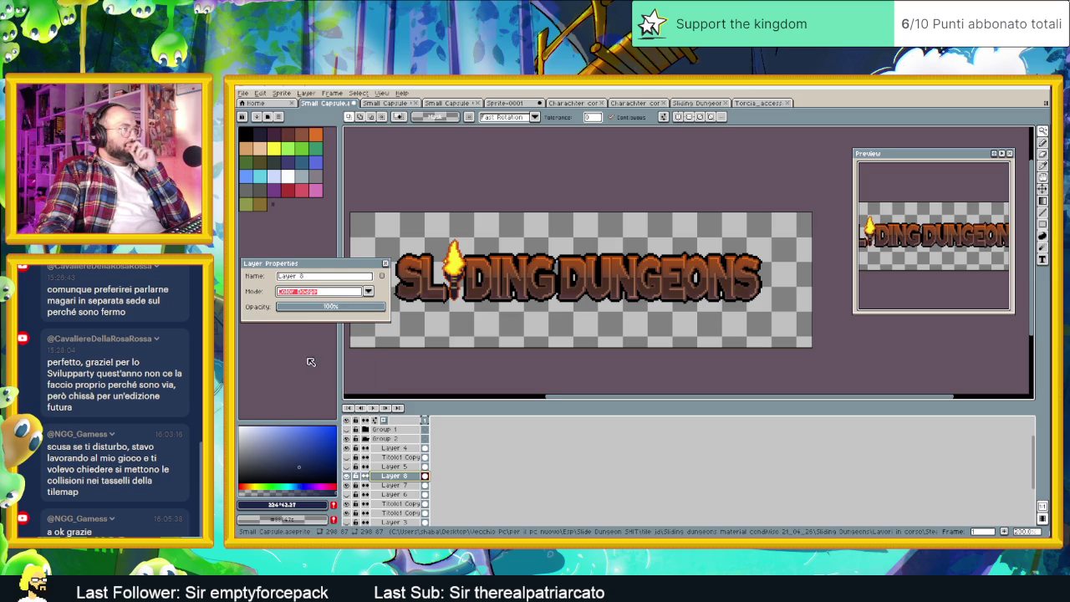
{"action": "left_click", "coordinate": [317, 292]}
{"action": "left_click", "coordinate": [302, 368]}
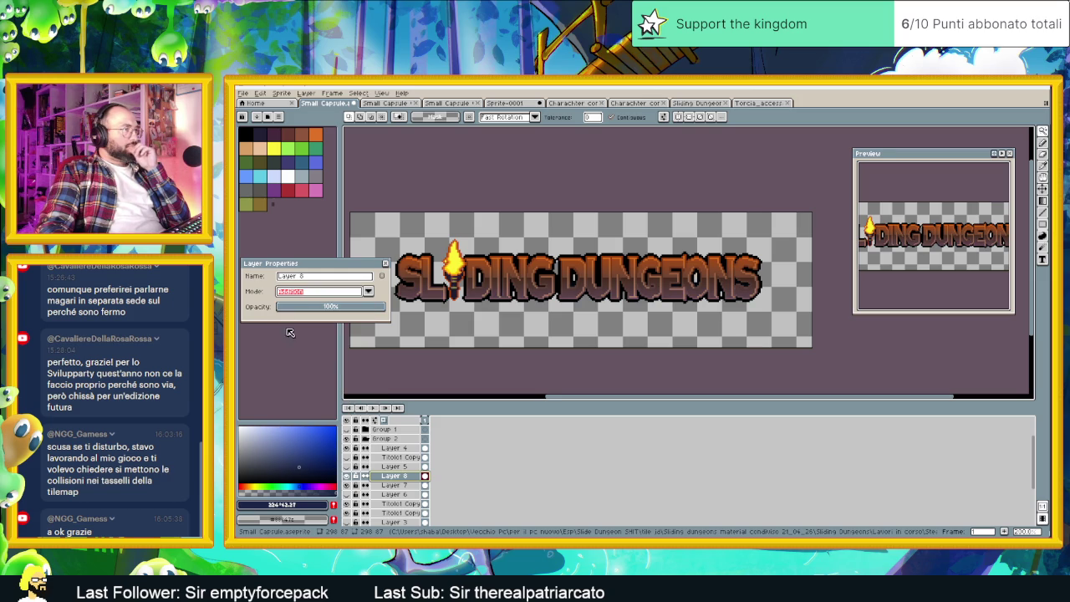
{"action": "left_click", "coordinate": [309, 293]}
{"action": "left_click", "coordinate": [308, 376]}
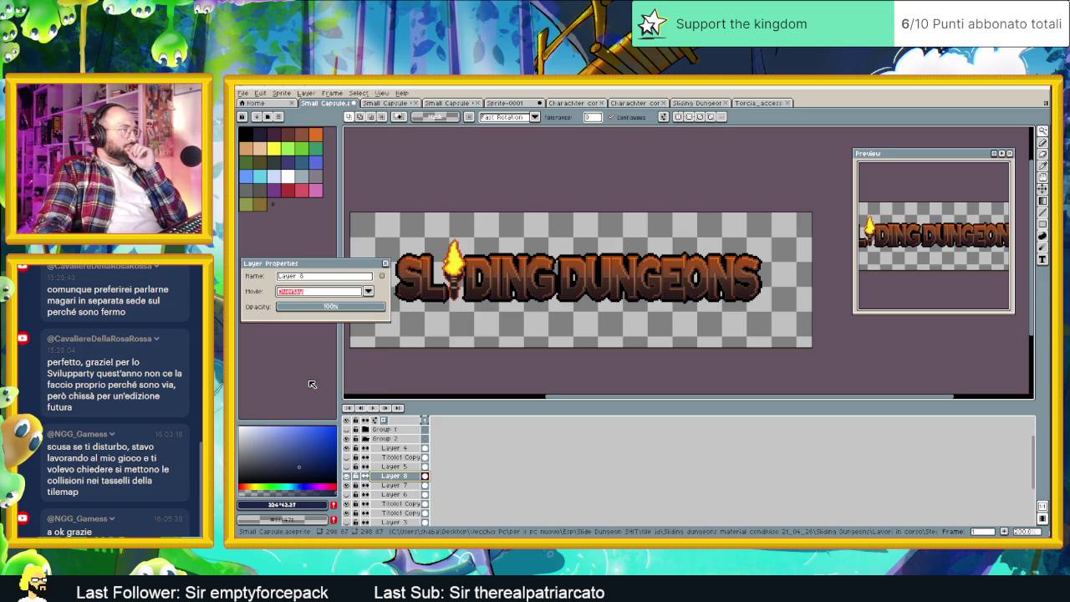
Lower Layer 8's opacity to 84% and try Soft Light, Hard Light and Difference modes.
{"action": "left_click", "coordinate": [368, 307]}
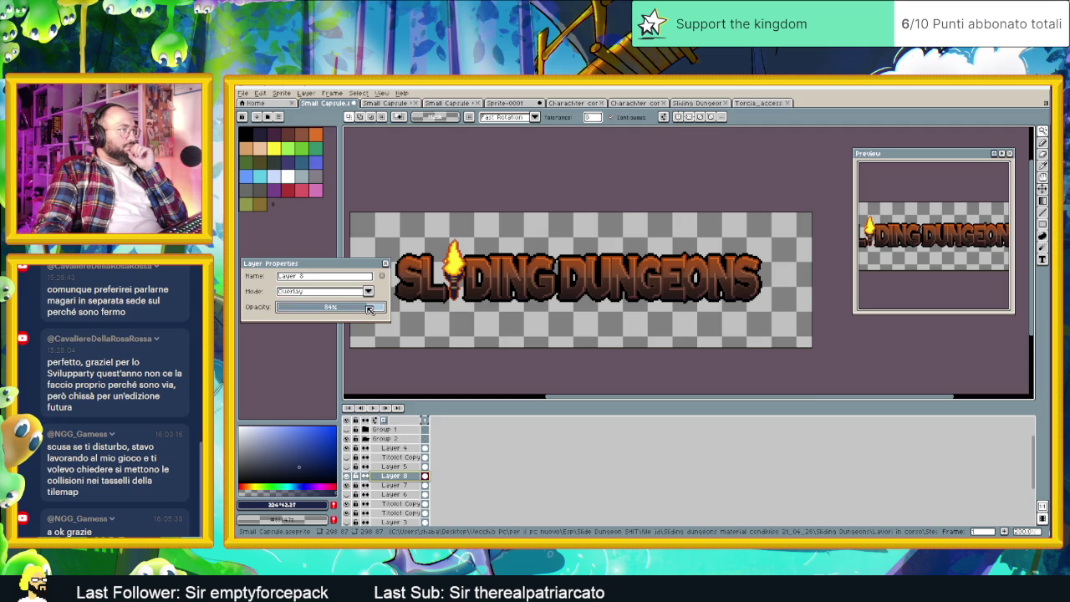
{"action": "left_click", "coordinate": [343, 291]}
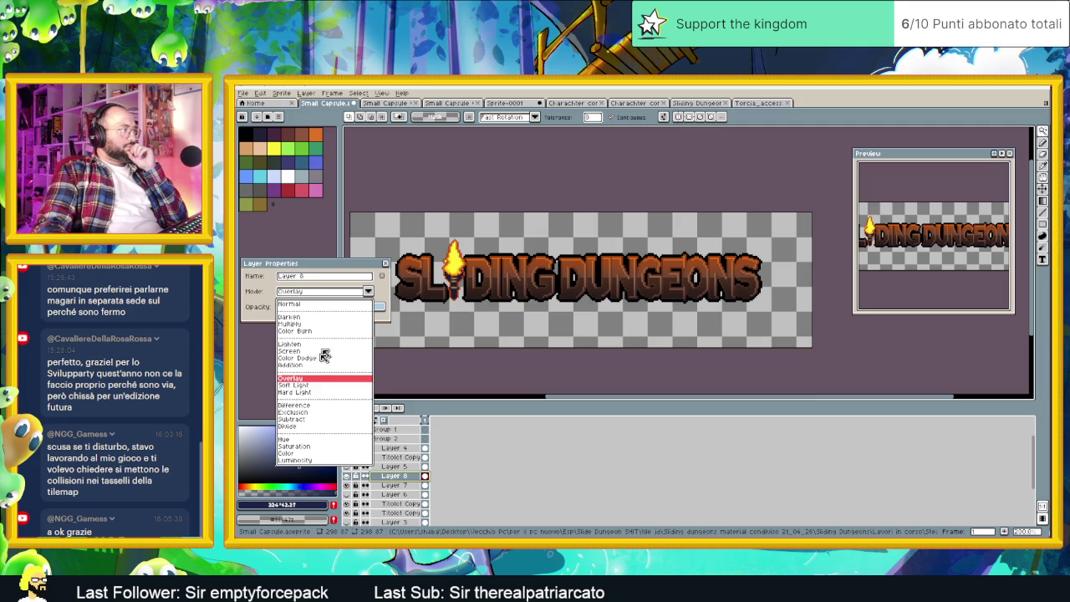
{"action": "left_click", "coordinate": [305, 385]}
{"action": "left_click", "coordinate": [367, 309]}
{"action": "left_click", "coordinate": [326, 291]}
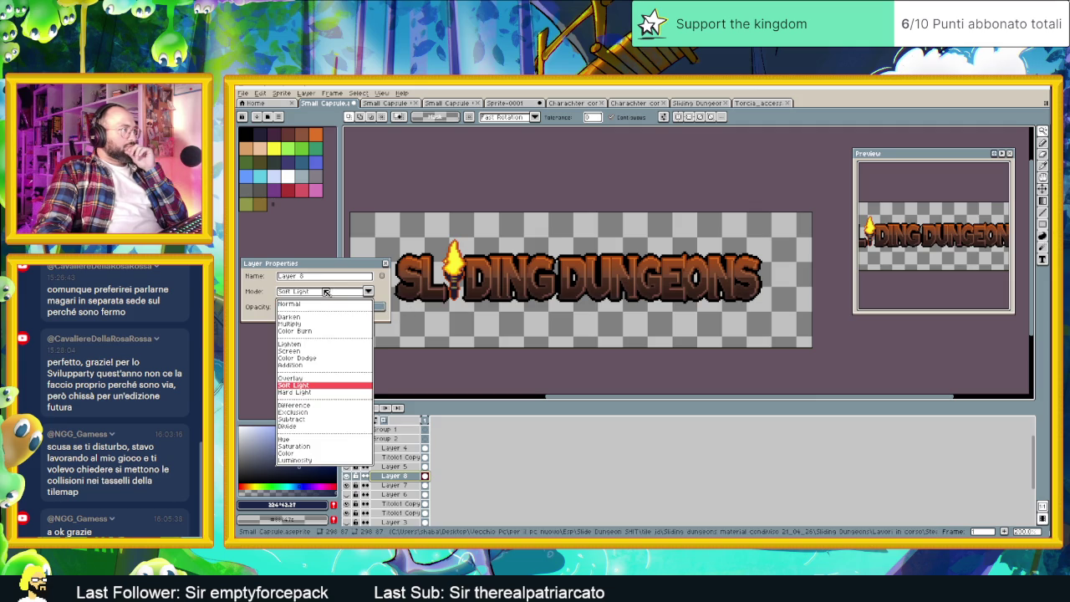
{"action": "left_click", "coordinate": [303, 393]}
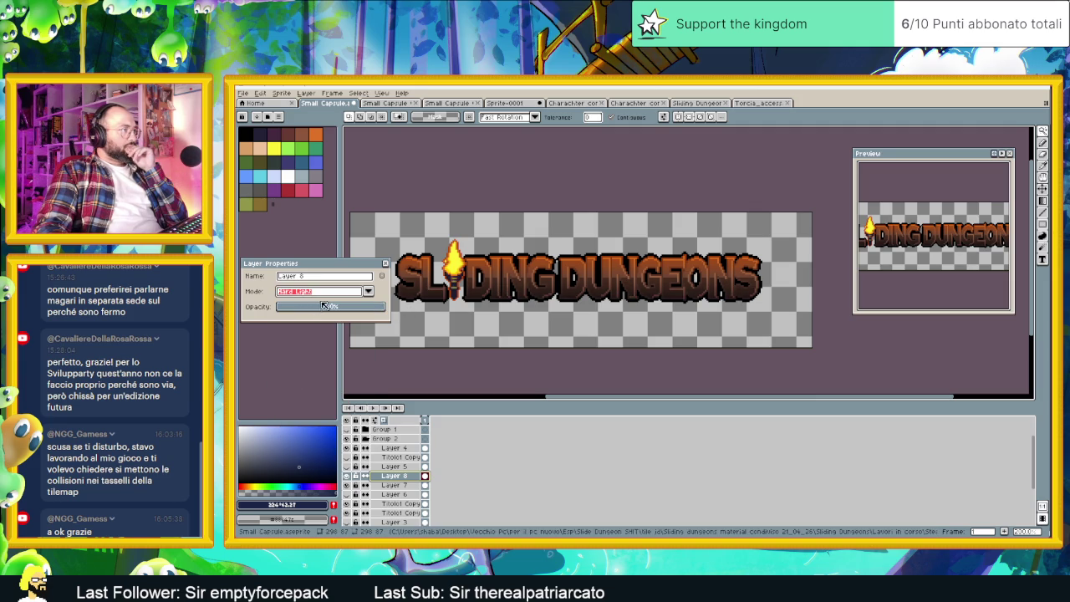
{"action": "left_click", "coordinate": [328, 292]}
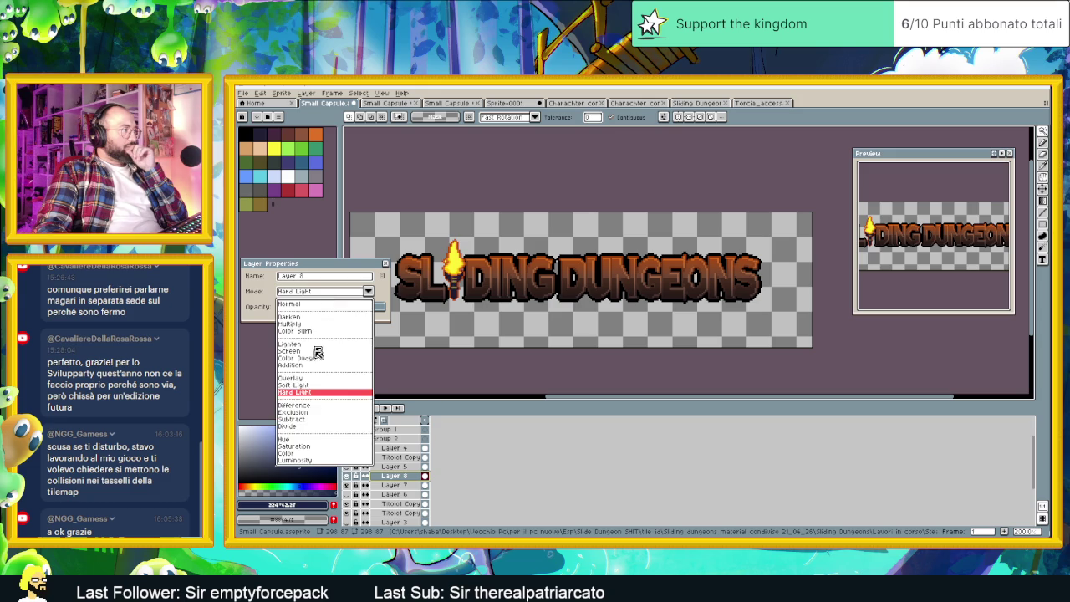
{"action": "left_click", "coordinate": [308, 404]}
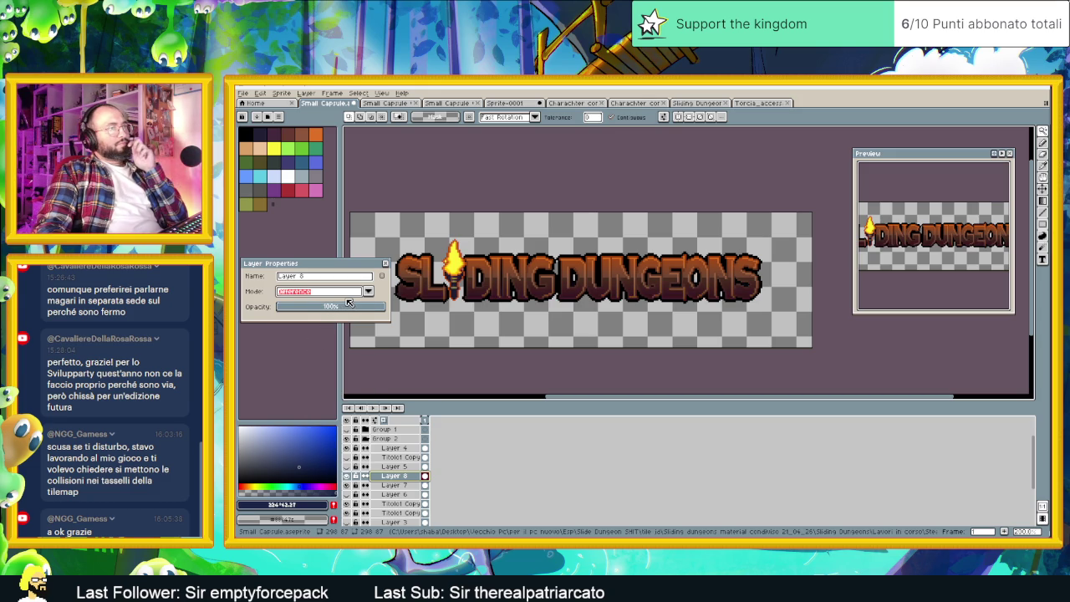
Compare Exclusion, Subtract, Divide and Hue blend modes on Layer 8.
{"action": "left_click", "coordinate": [339, 295]}
{"action": "left_click", "coordinate": [313, 414]}
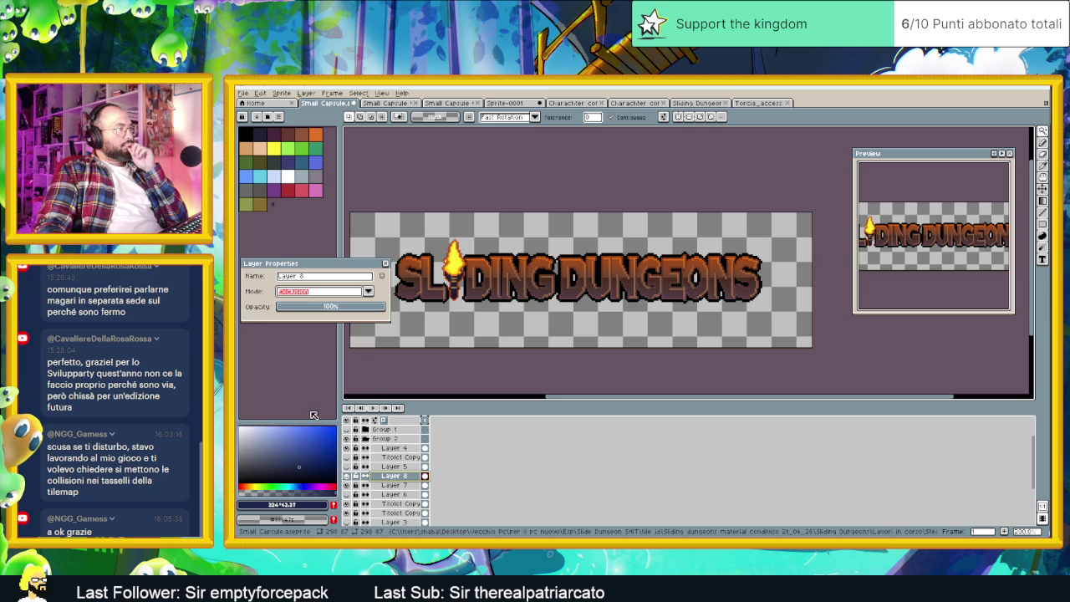
{"action": "left_click", "coordinate": [320, 293]}
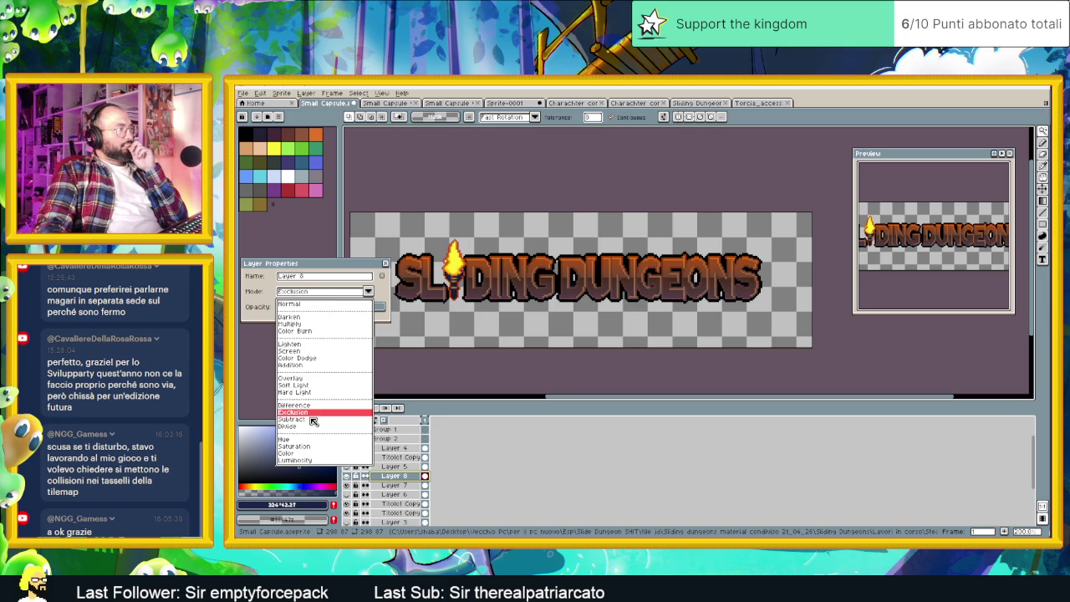
{"action": "left_click", "coordinate": [314, 420]}
{"action": "left_click", "coordinate": [302, 294]}
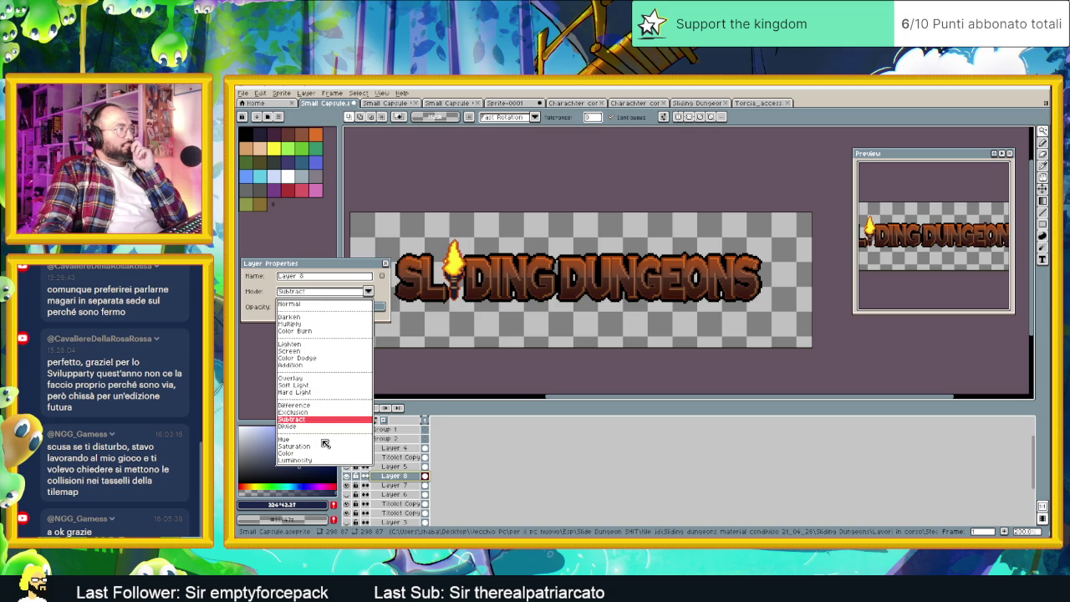
{"action": "left_click", "coordinate": [324, 427]}
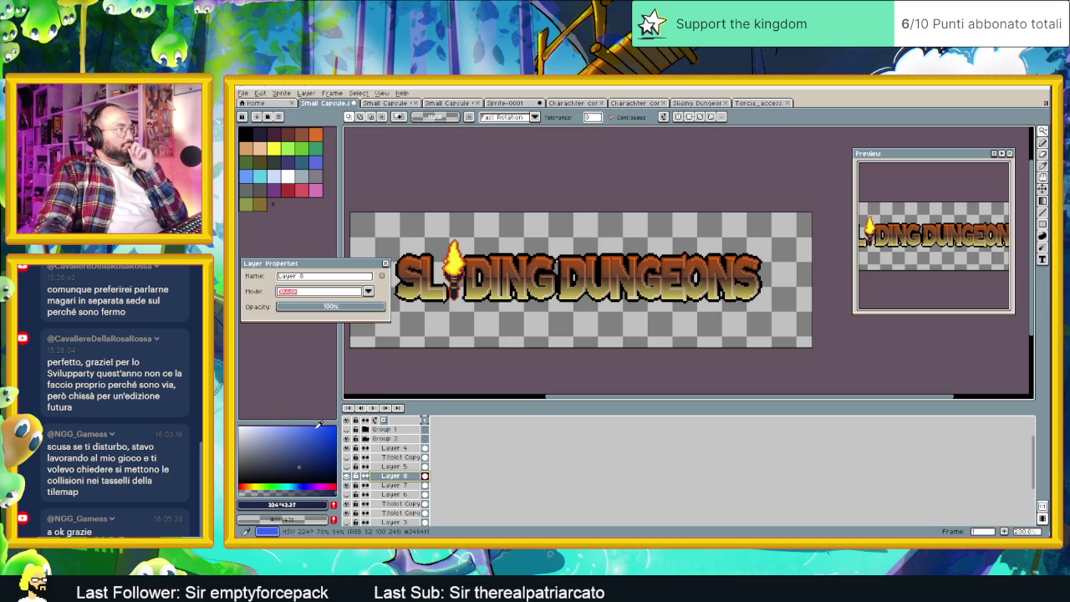
{"action": "left_click", "coordinate": [321, 293]}
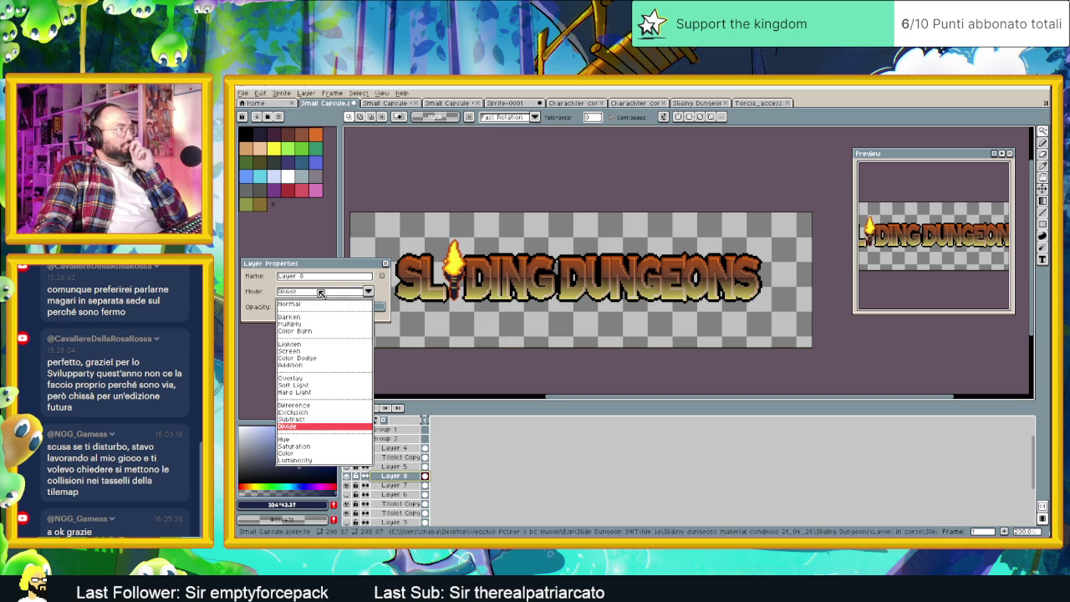
{"action": "left_click", "coordinate": [321, 439]}
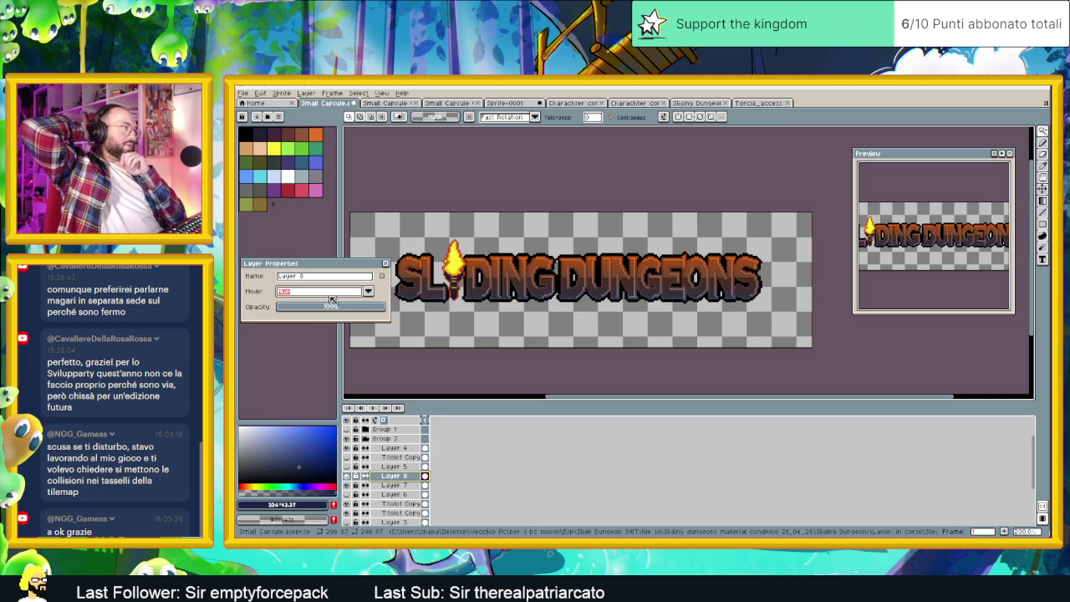
{"action": "scroll", "coordinate": [657, 293], "scroll_direction": "down", "scroll_amount": 1}
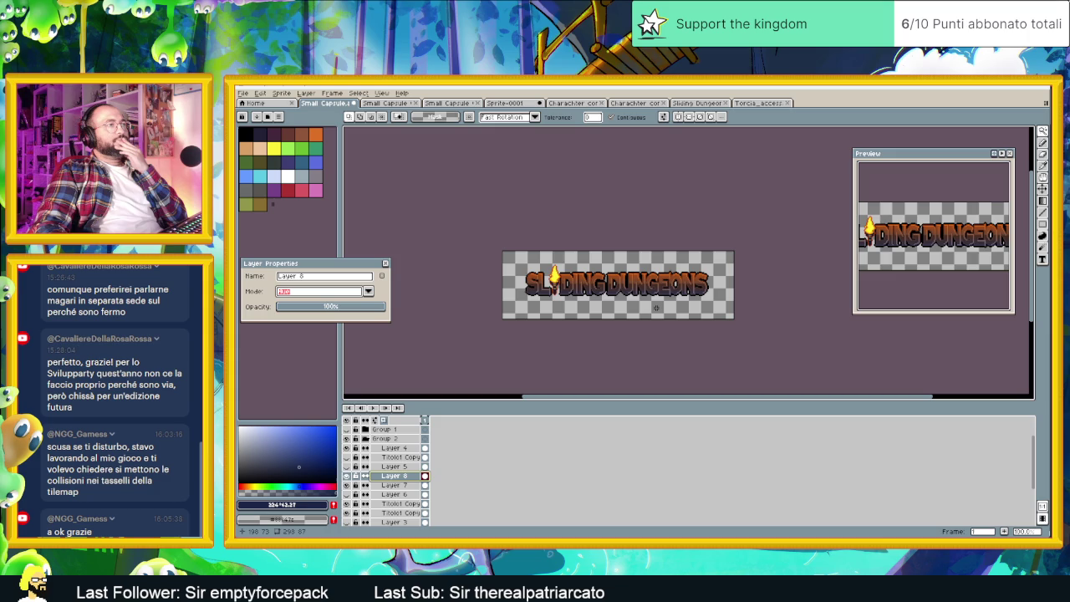
{"action": "scroll", "coordinate": [664, 294], "scroll_direction": "up", "scroll_amount": 1}
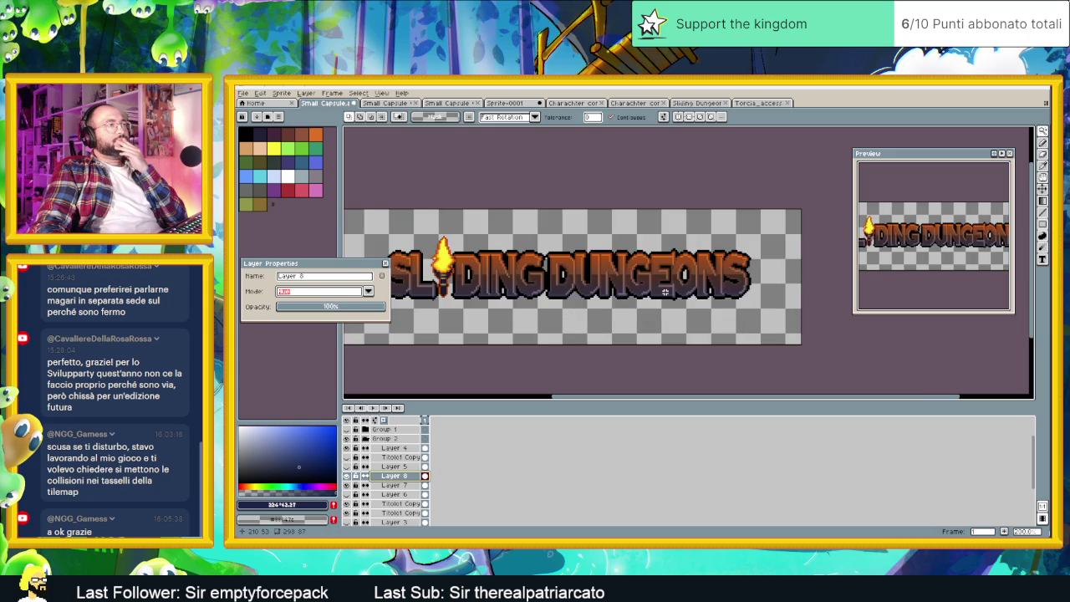
Try Saturation, Color, Luminosity, Subtract again and Darken modes on Layer 8.
{"action": "left_click", "coordinate": [306, 292]}
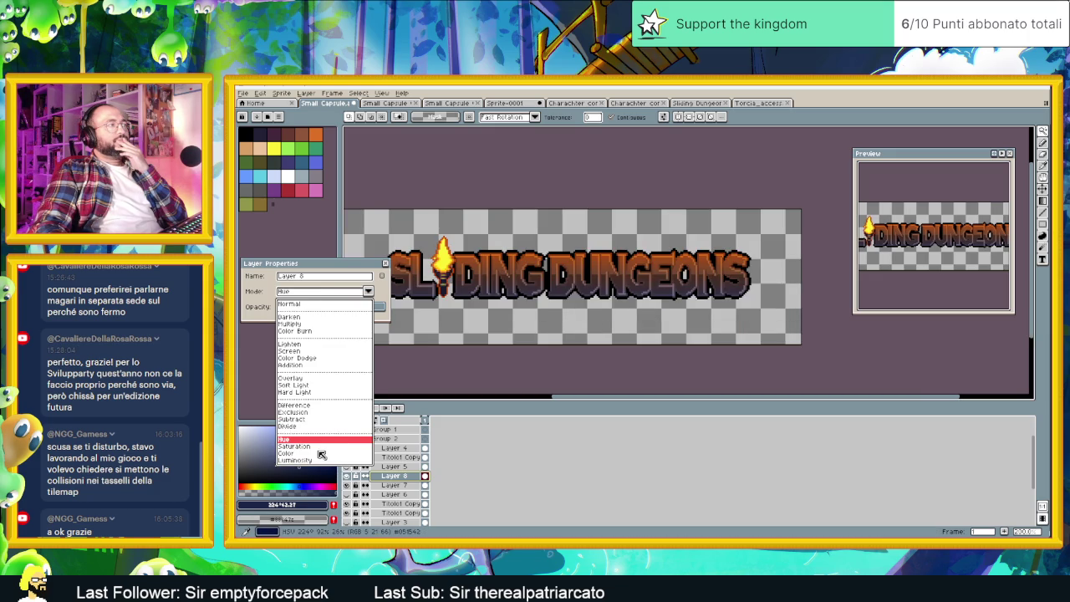
{"action": "left_click", "coordinate": [322, 444]}
{"action": "left_click", "coordinate": [355, 291]}
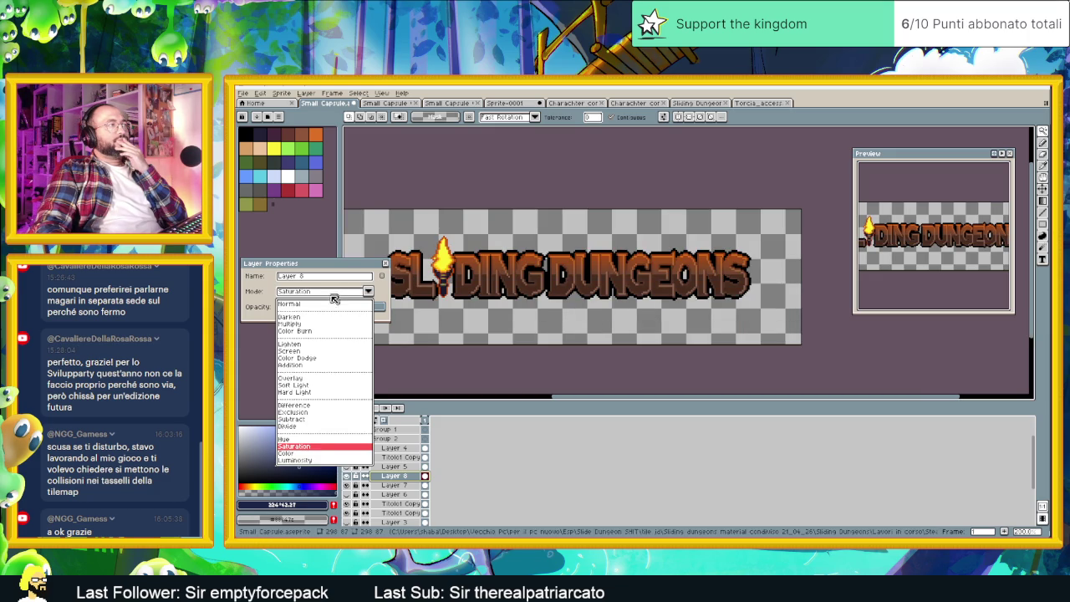
{"action": "left_click", "coordinate": [309, 453]}
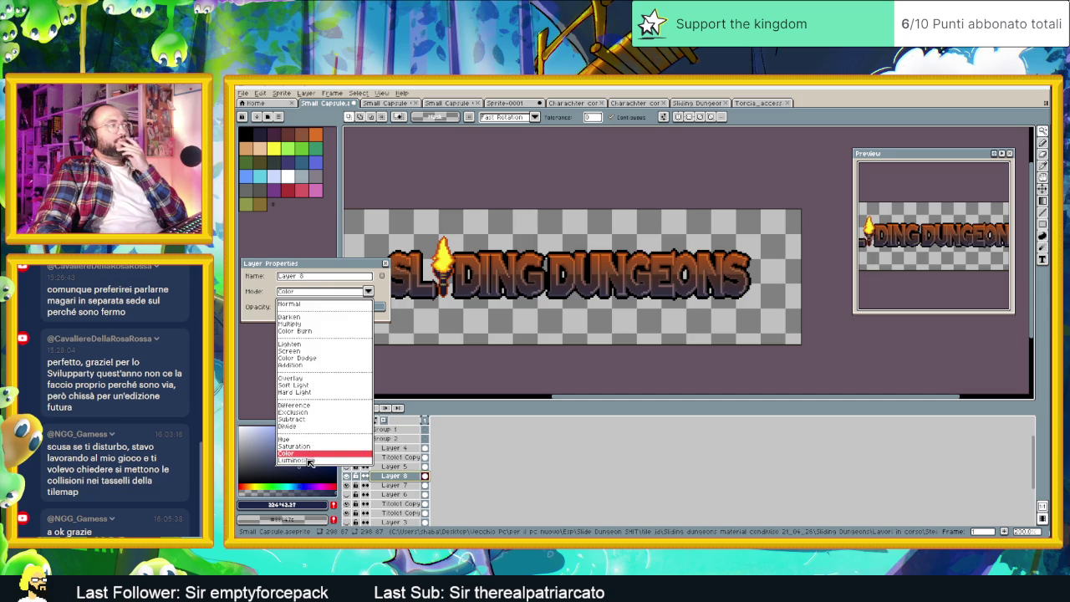
{"action": "left_click", "coordinate": [301, 460]}
{"action": "left_click", "coordinate": [336, 298]}
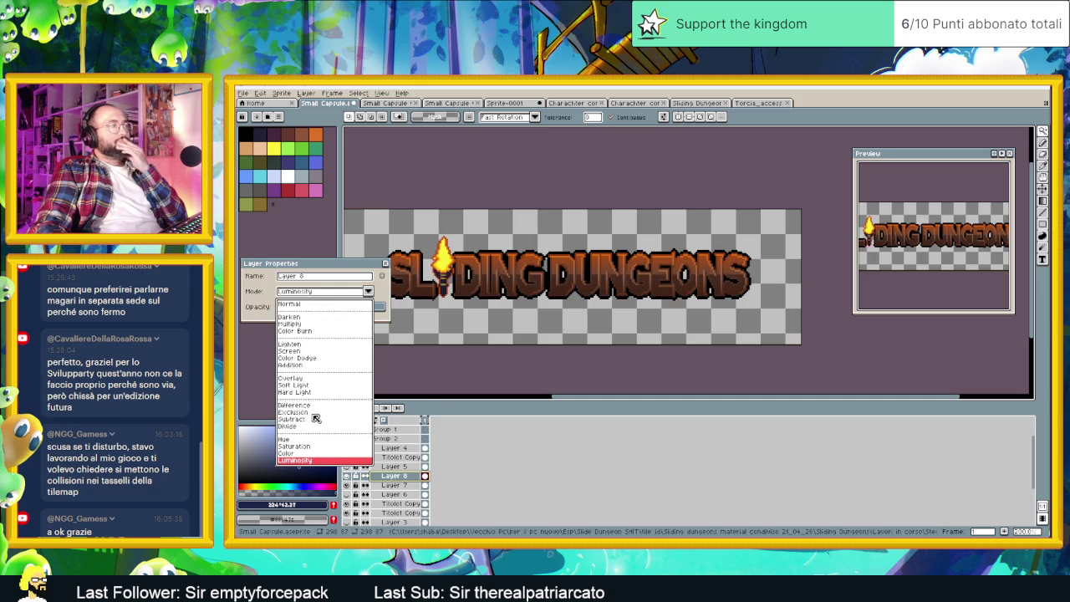
{"action": "left_click", "coordinate": [310, 419]}
{"action": "left_click", "coordinate": [326, 290]}
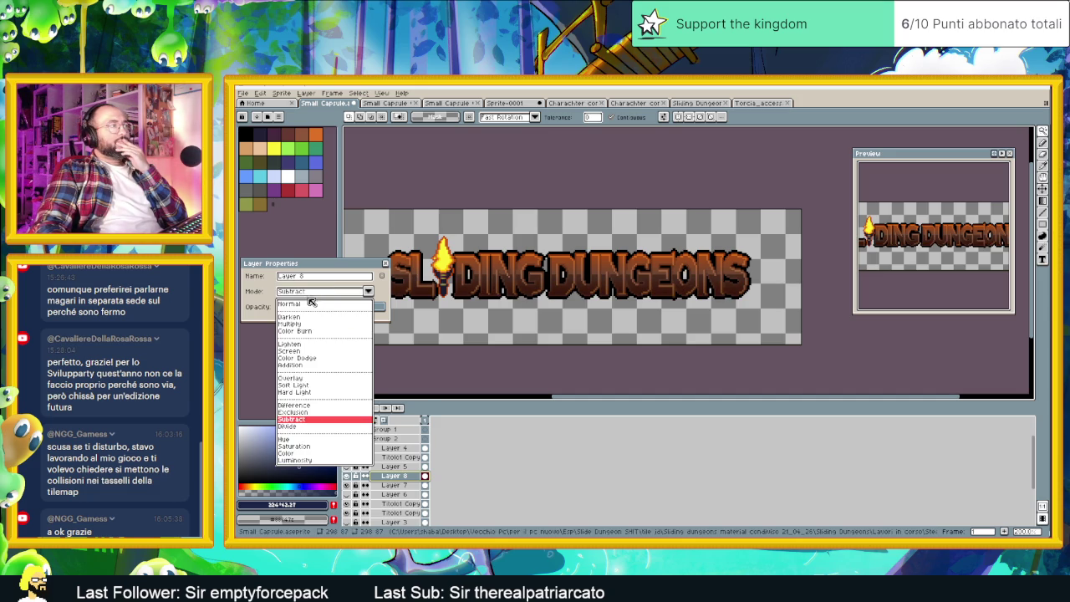
{"action": "left_click", "coordinate": [303, 318]}
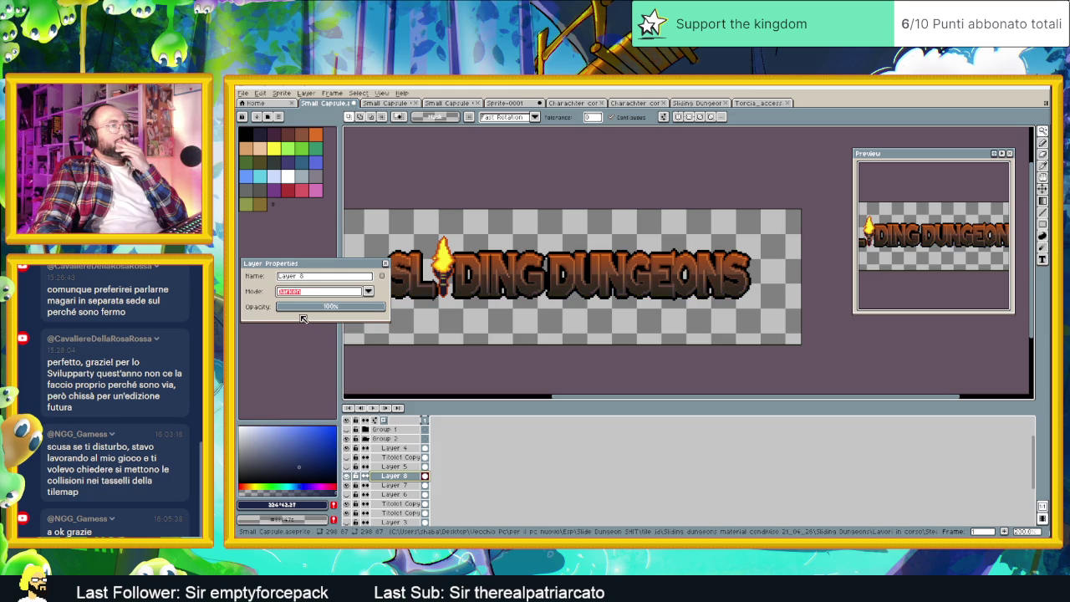
{"action": "left_click", "coordinate": [303, 291]}
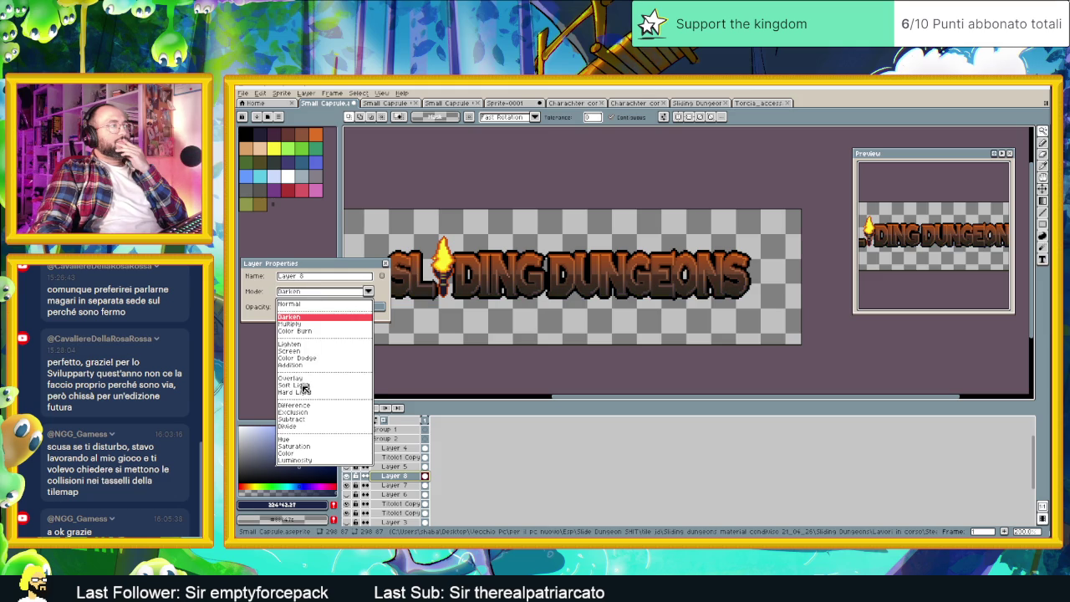
Settle Layer 8 on Hue mode, adjust its opacity, and close the layer properties.
{"action": "left_click", "coordinate": [310, 439]}
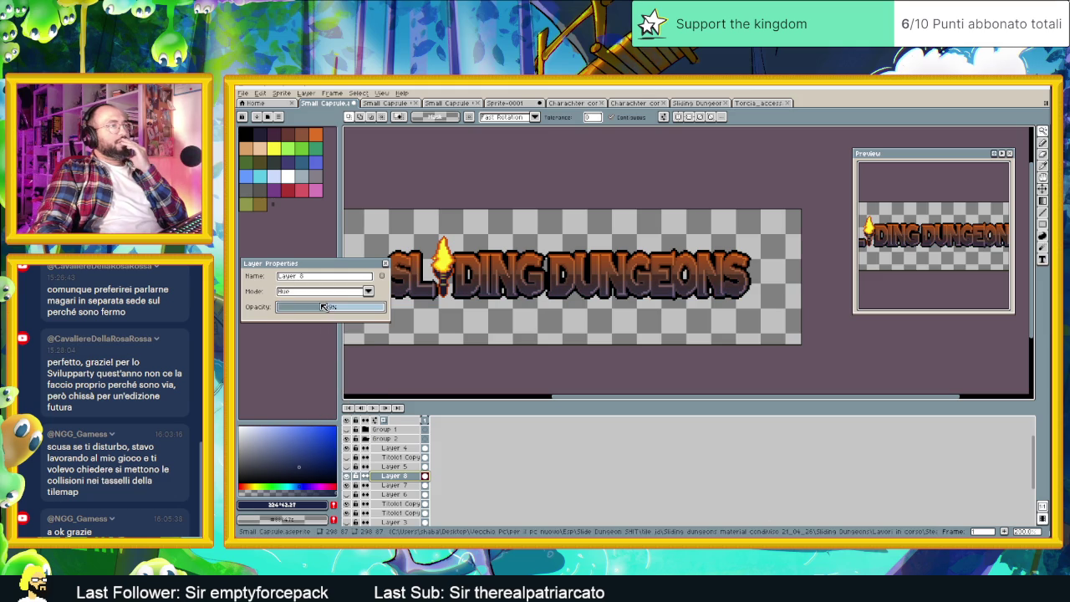
{"action": "left_click_drag", "start_coordinate": [326, 308], "coordinate": [370, 308]}
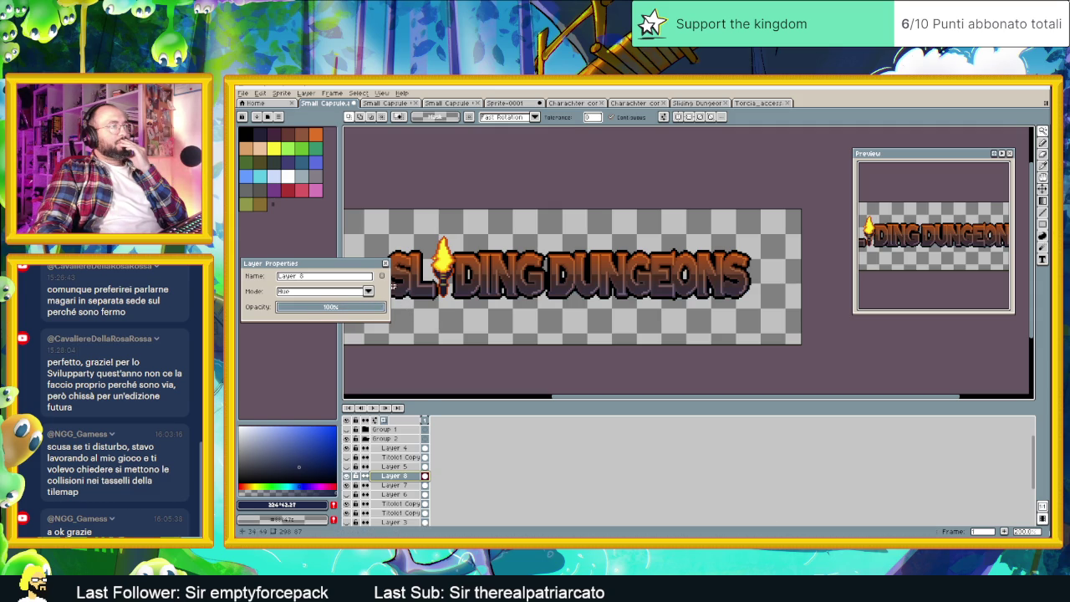
{"action": "left_click", "coordinate": [385, 264]}
{"action": "scroll", "coordinate": [517, 352], "scroll_direction": "down", "scroll_amount": 1}
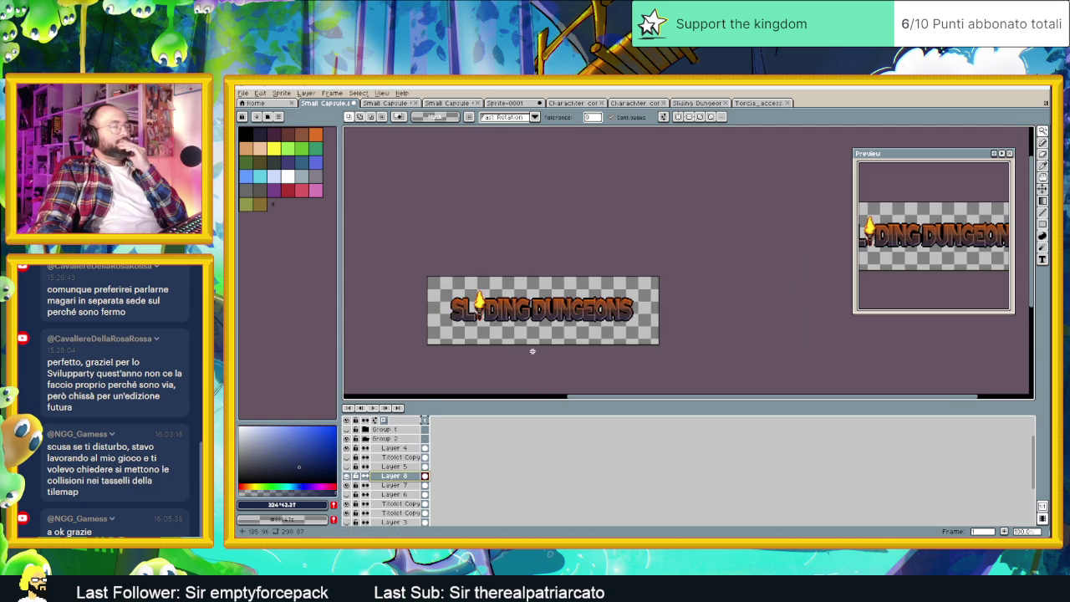
{"action": "double_click", "coordinate": [387, 485]}
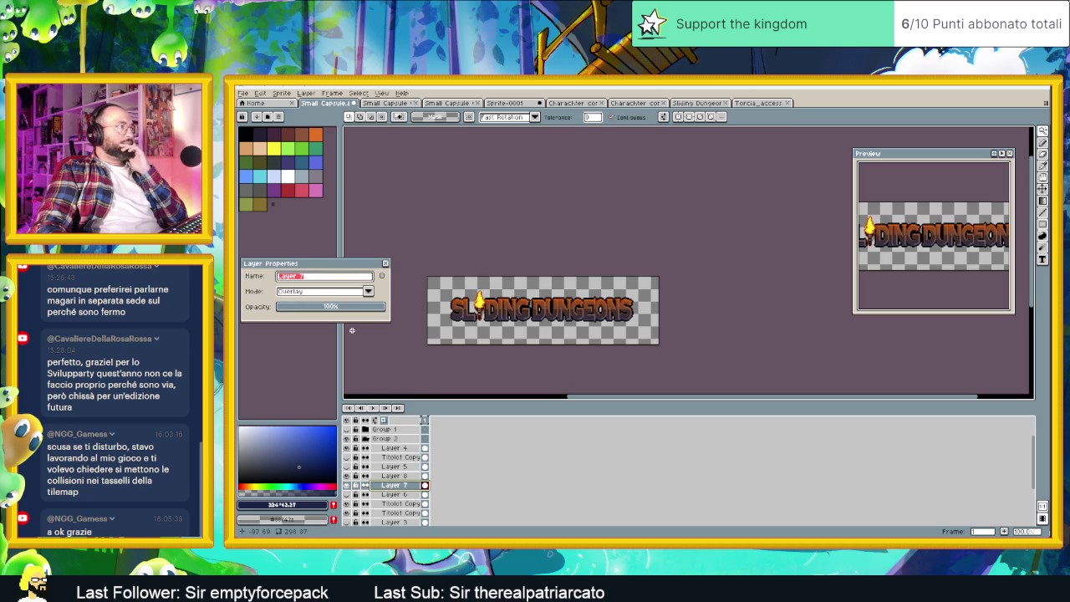
{"action": "left_click", "coordinate": [322, 291]}
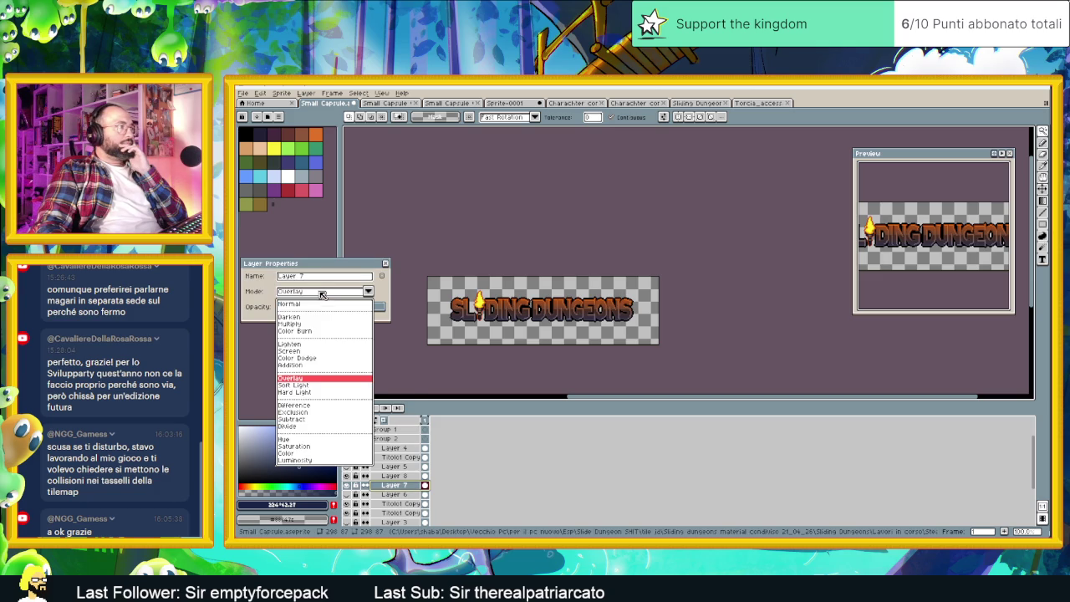
{"action": "left_click", "coordinate": [305, 357]}
{"action": "scroll", "coordinate": [497, 315], "scroll_direction": "up", "scroll_amount": 1}
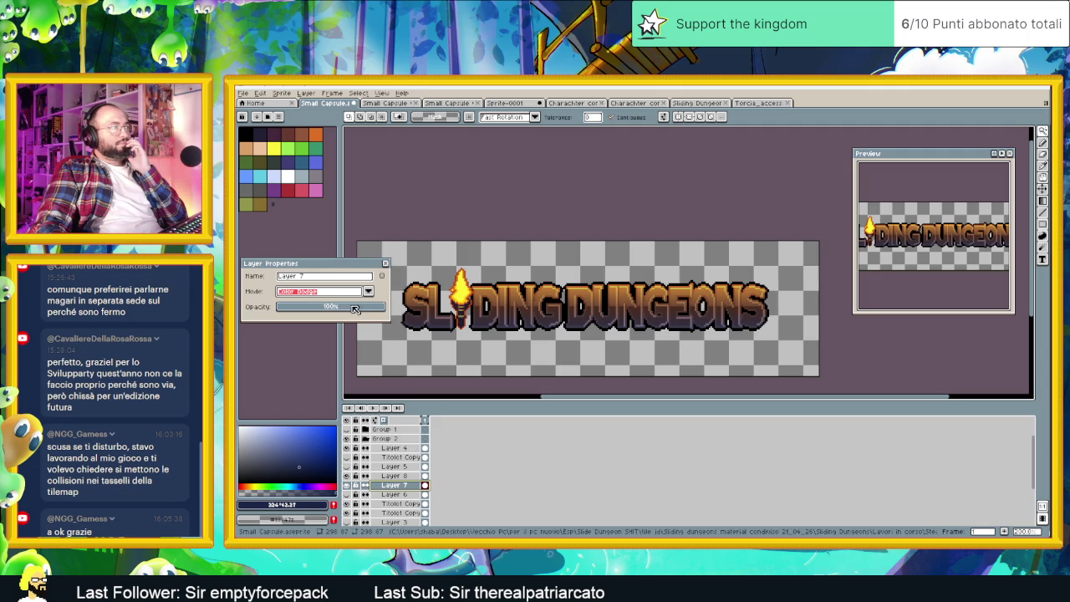
{"action": "left_click", "coordinate": [367, 291]}
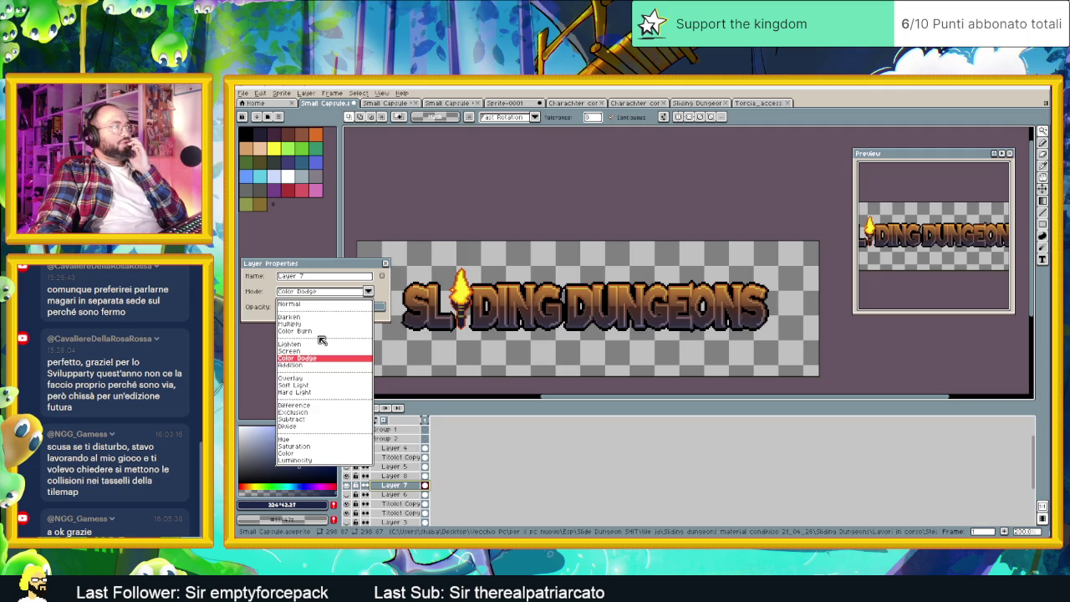
{"action": "key", "text": "Escape"}
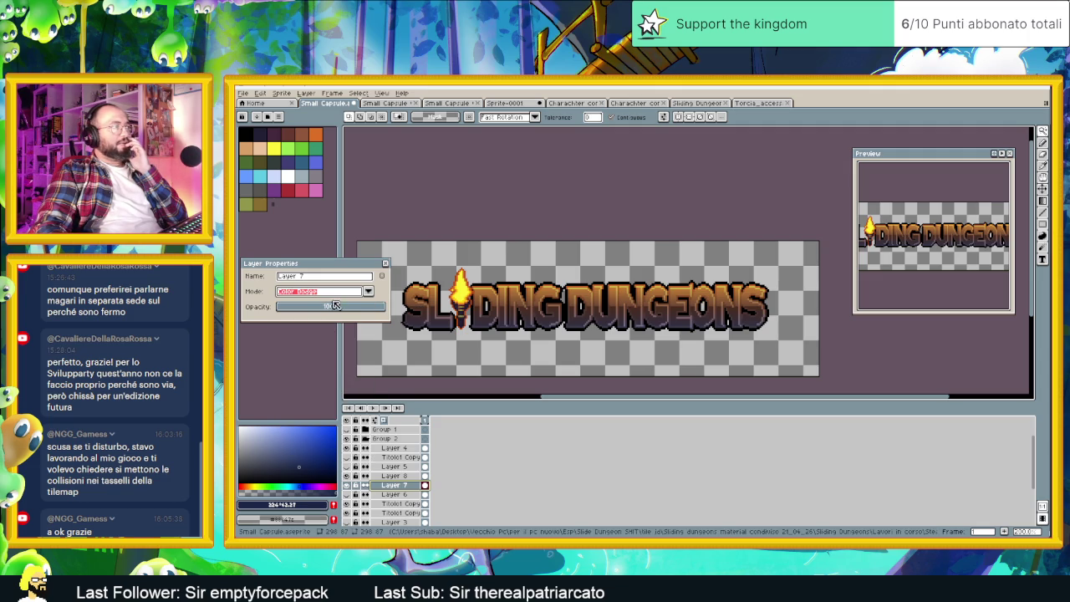
{"action": "left_click", "coordinate": [367, 293]}
{"action": "left_click", "coordinate": [306, 378]}
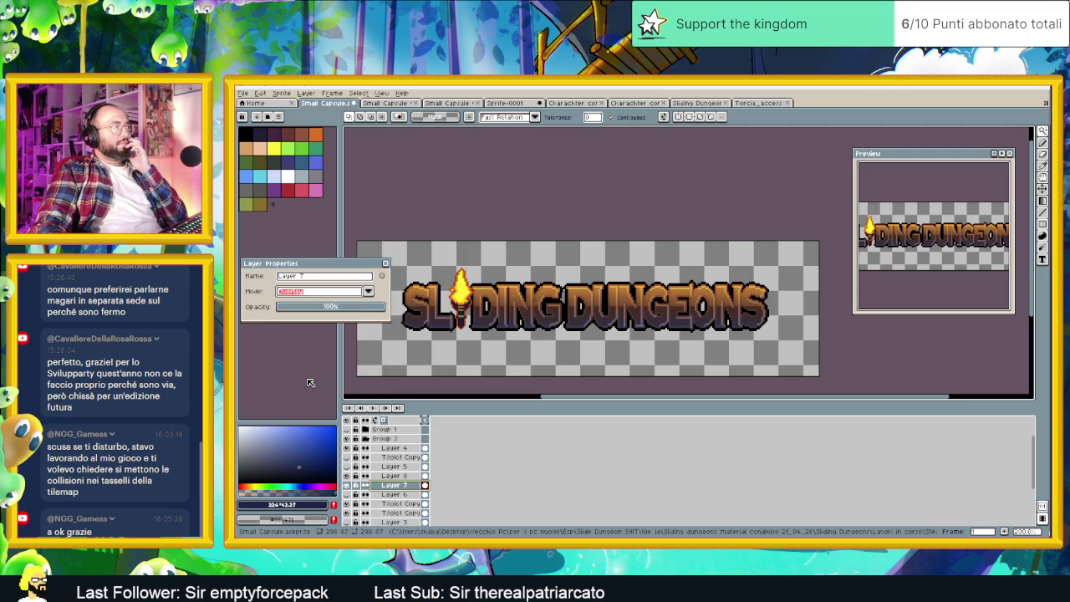
{"action": "left_click", "coordinate": [369, 292]}
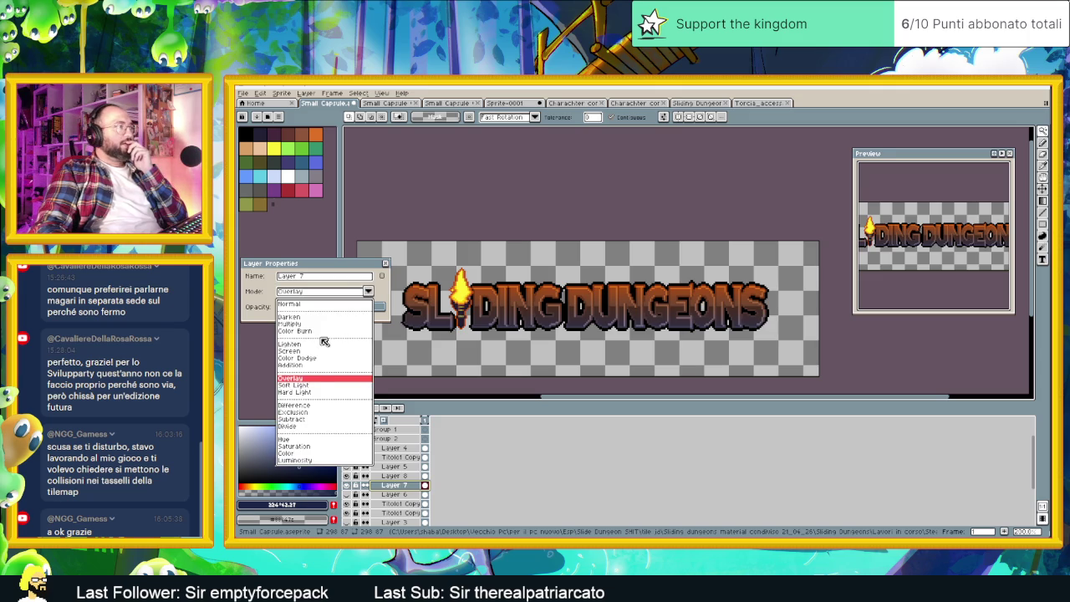
{"action": "left_click", "coordinate": [312, 359]}
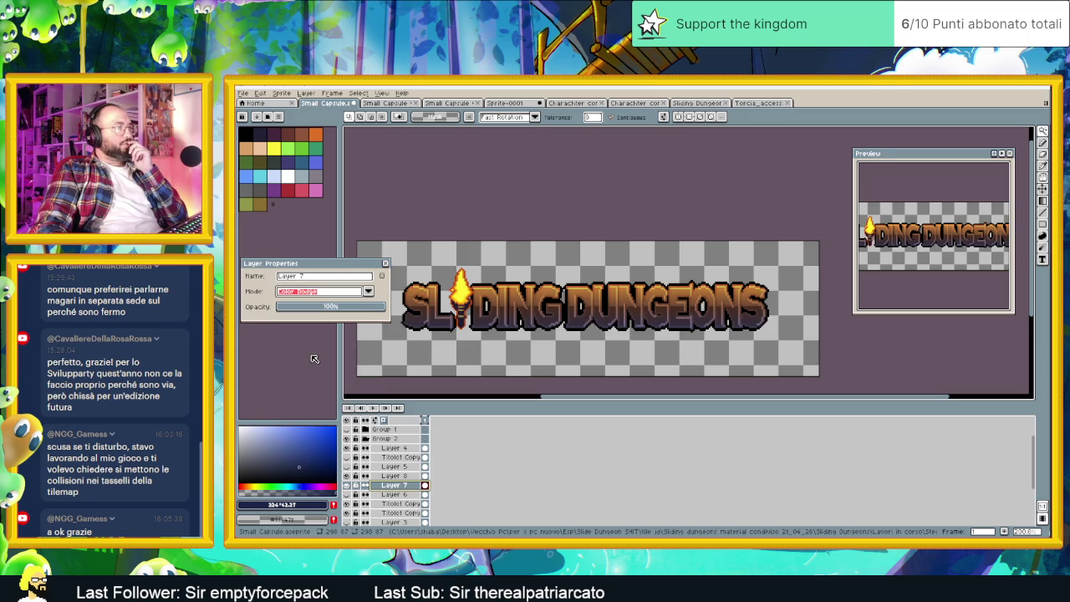
{"action": "left_click", "coordinate": [333, 294]}
{"action": "left_click", "coordinate": [296, 379]}
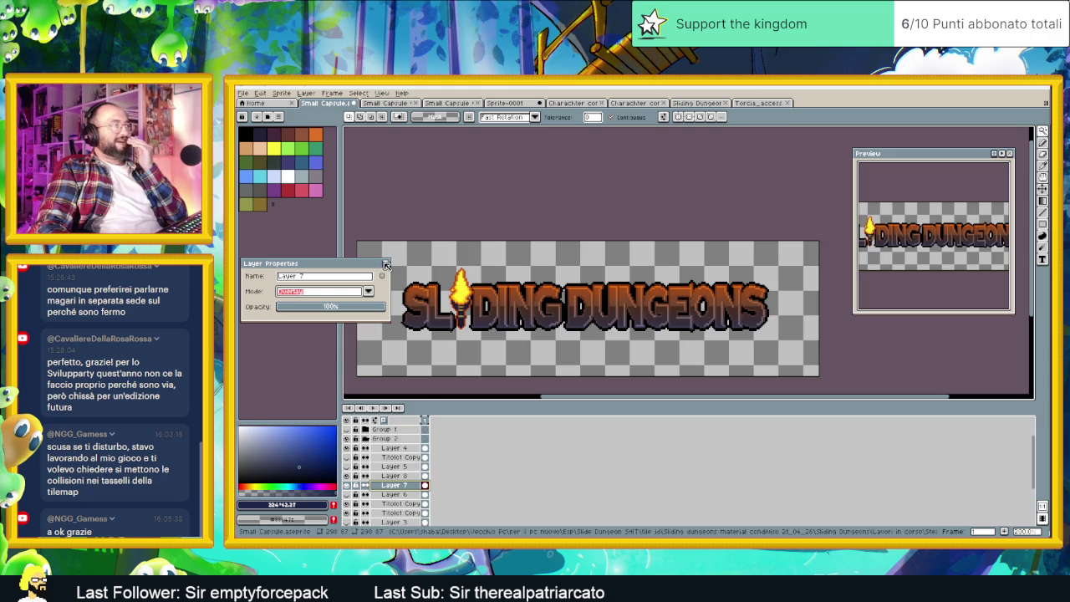
{"action": "left_click", "coordinate": [386, 264]}
{"action": "scroll", "coordinate": [627, 322], "scroll_direction": "down", "scroll_amount": 1}
{"action": "scroll", "coordinate": [535, 358], "scroll_direction": "up", "scroll_amount": 1}
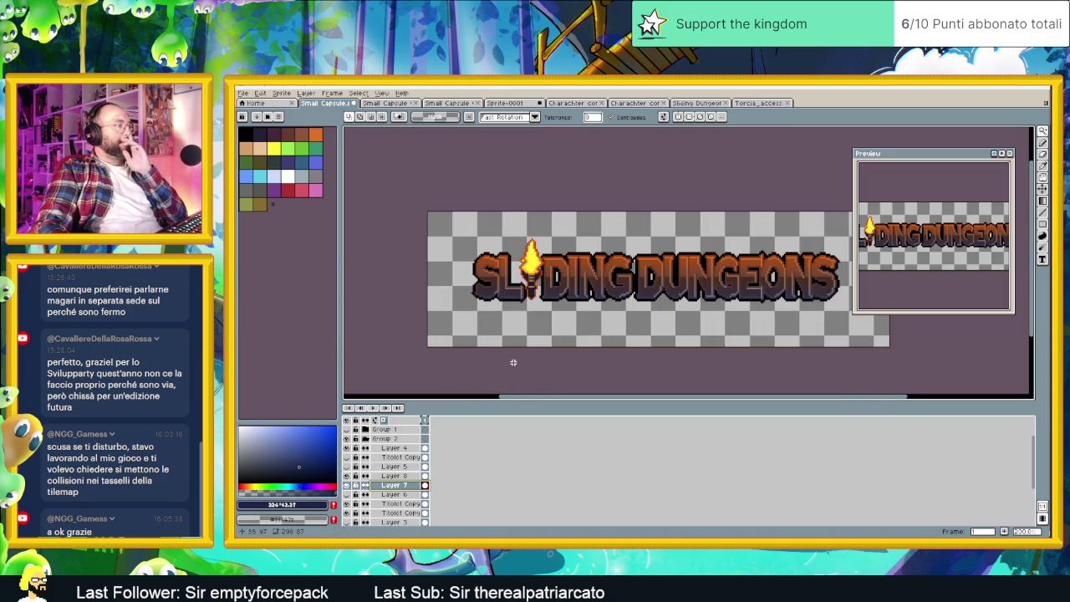
Toggle the dark outlined title overlay and Layer 7 to compare, leaving Layer 7 visible.
{"action": "left_click", "coordinate": [348, 504]}
{"action": "left_click", "coordinate": [347, 512]}
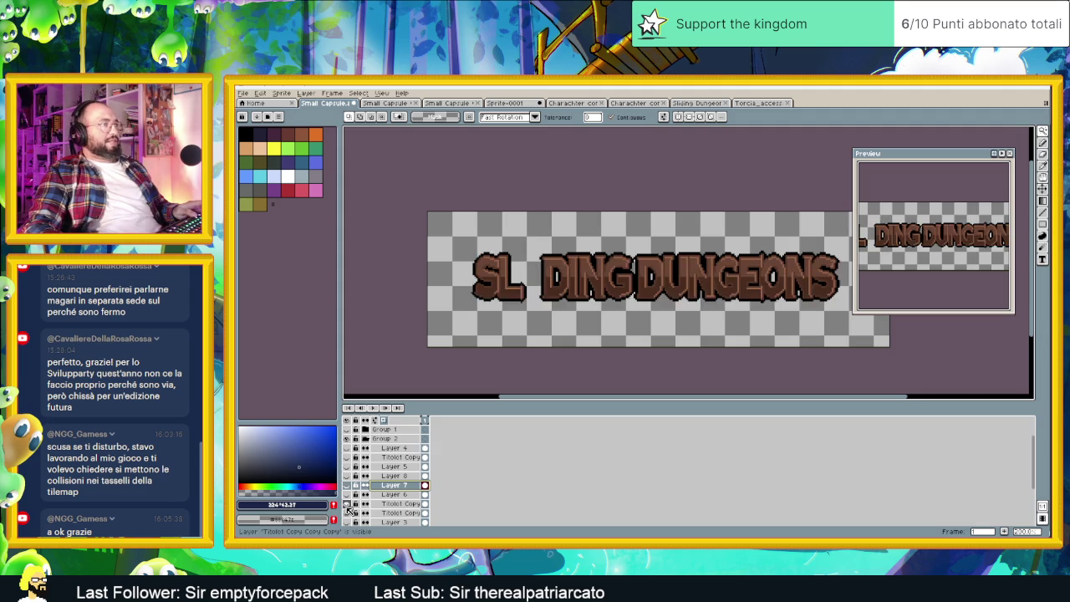
{"action": "left_click", "coordinate": [348, 512]}
{"action": "left_click", "coordinate": [348, 511]}
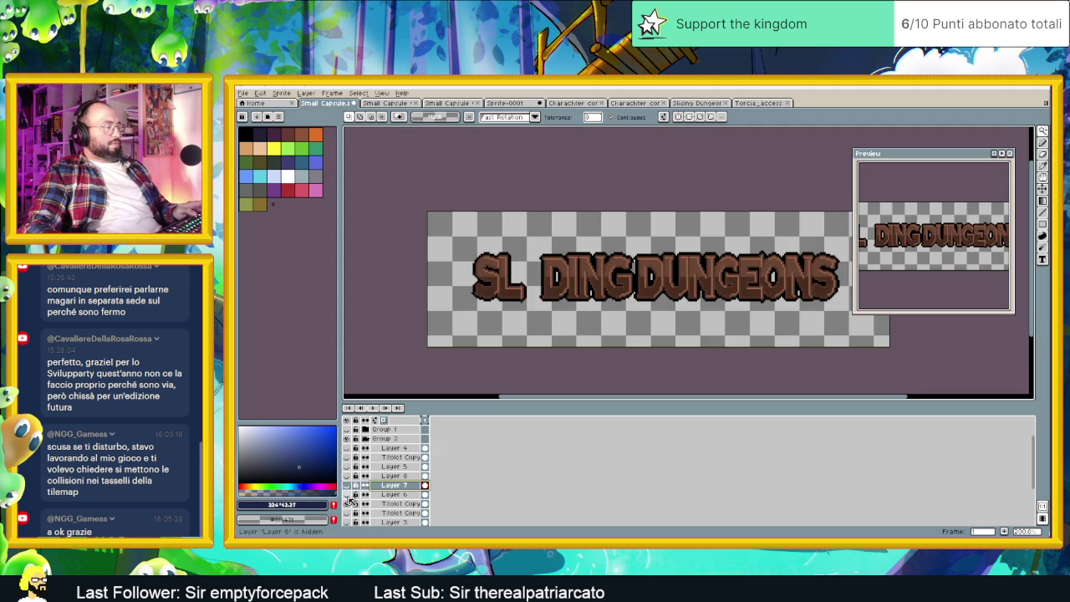
{"action": "left_click", "coordinate": [348, 505]}
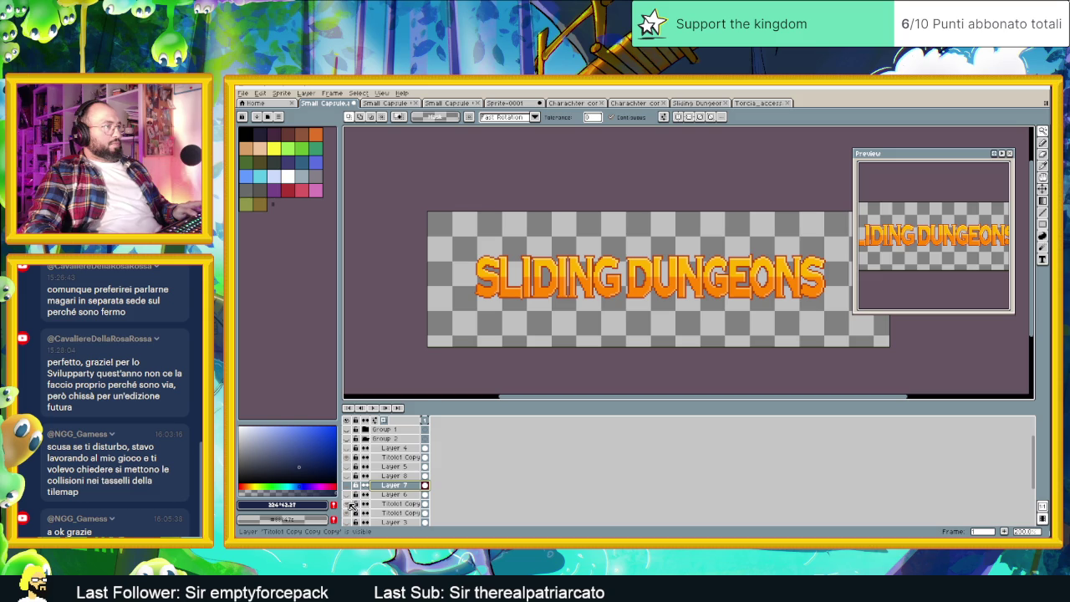
{"action": "left_click", "coordinate": [349, 504]}
{"action": "left_click", "coordinate": [347, 486]}
{"action": "left_click", "coordinate": [349, 487]}
{"action": "left_click", "coordinate": [349, 486]}
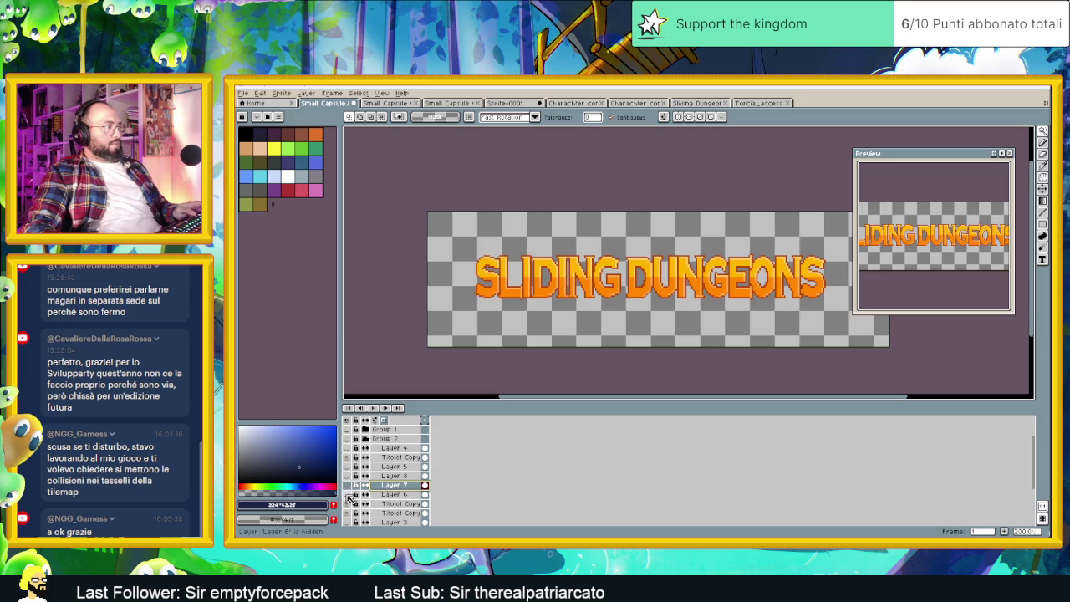
{"action": "left_click", "coordinate": [347, 486]}
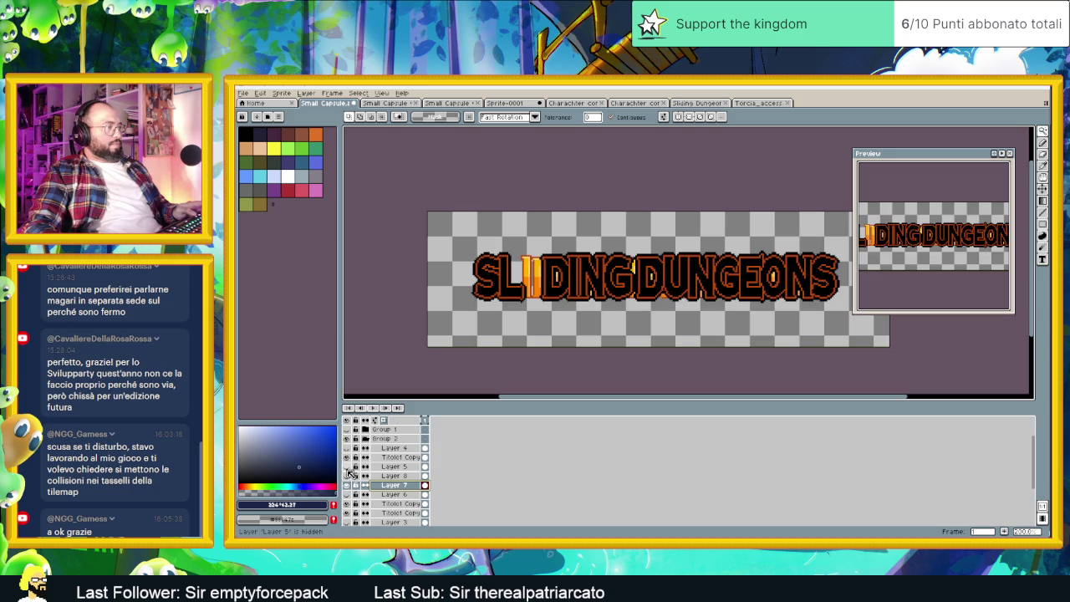
Hide Layers 5 and 6, leaving brown shaded lettering with an orange I.
{"action": "left_click", "coordinate": [348, 461]}
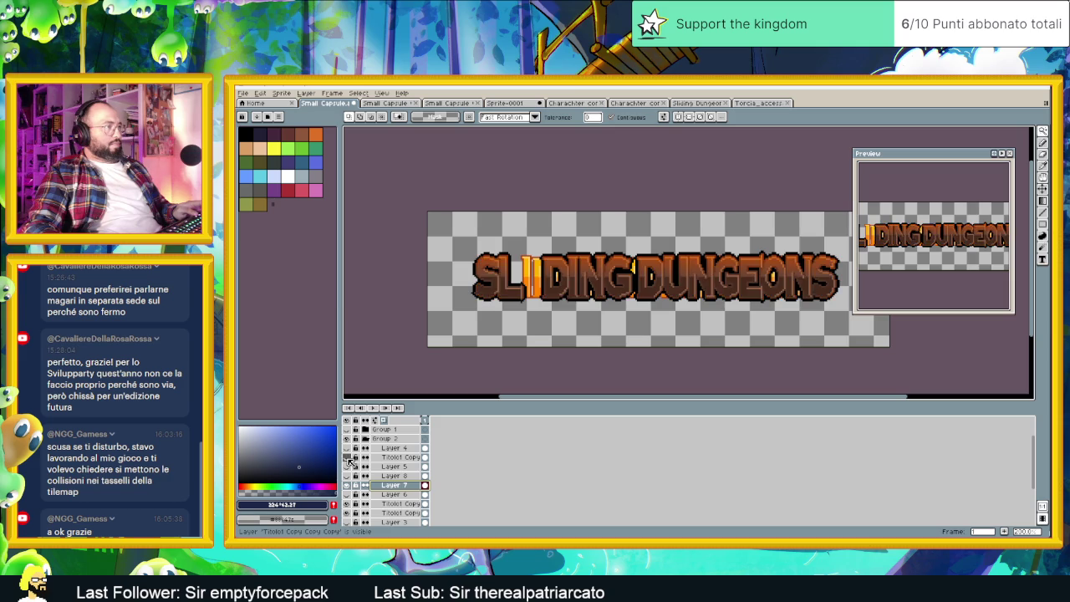
{"action": "left_click", "coordinate": [349, 460]}
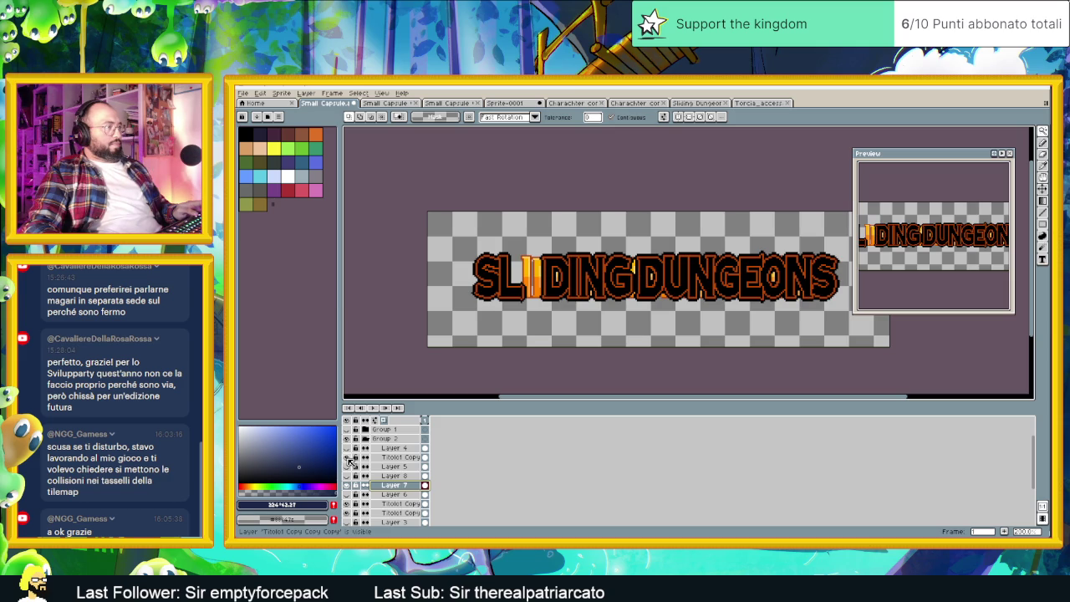
{"action": "left_click", "coordinate": [348, 467]}
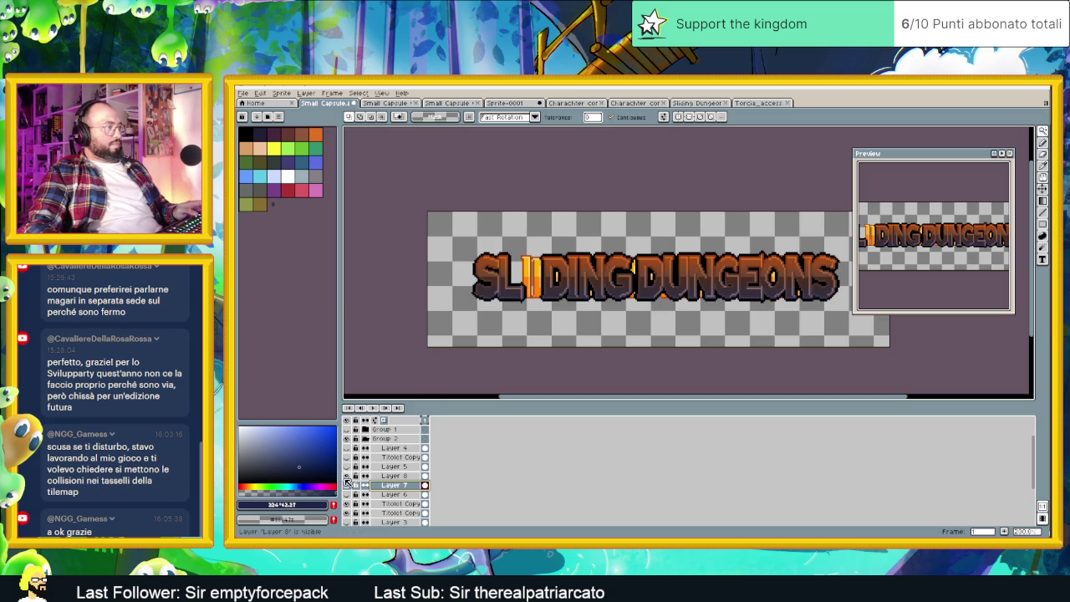
{"action": "left_click", "coordinate": [347, 483]}
Move Layers 8 and 7 and Titolo1 Copy up, then place Layer 4 above Layer 8.
{"action": "left_click", "coordinate": [395, 475], "text": "shift"}
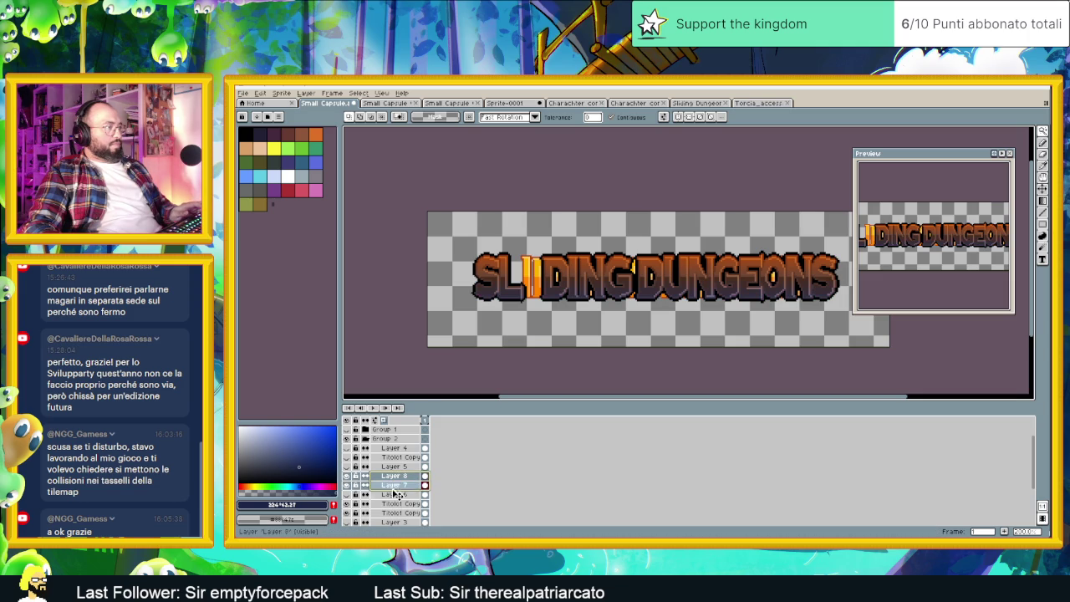
{"action": "left_click", "coordinate": [395, 476]}
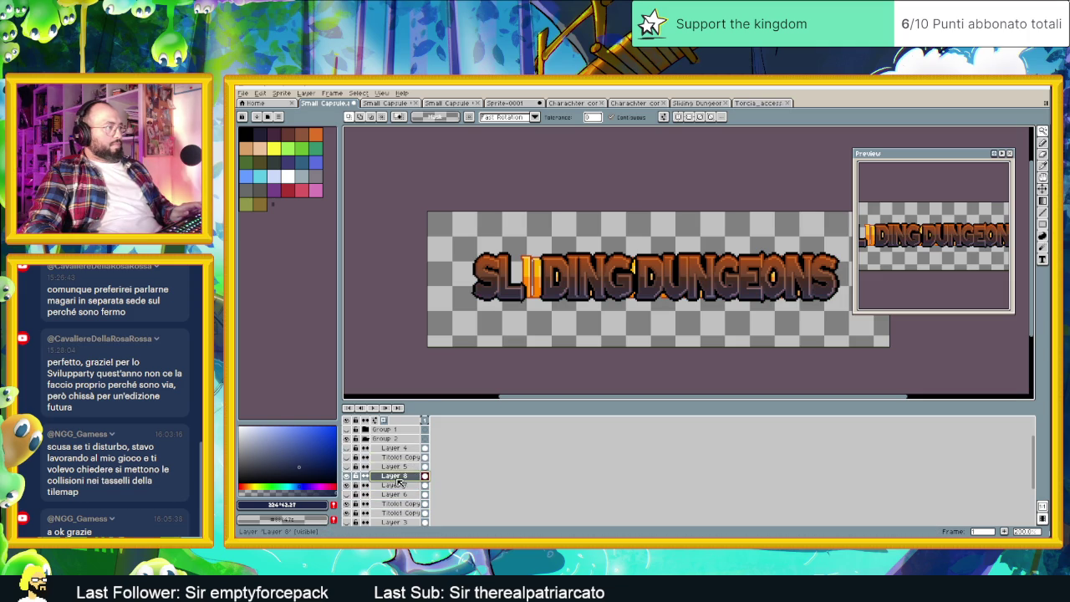
{"action": "left_click", "coordinate": [401, 485], "text": "shift"}
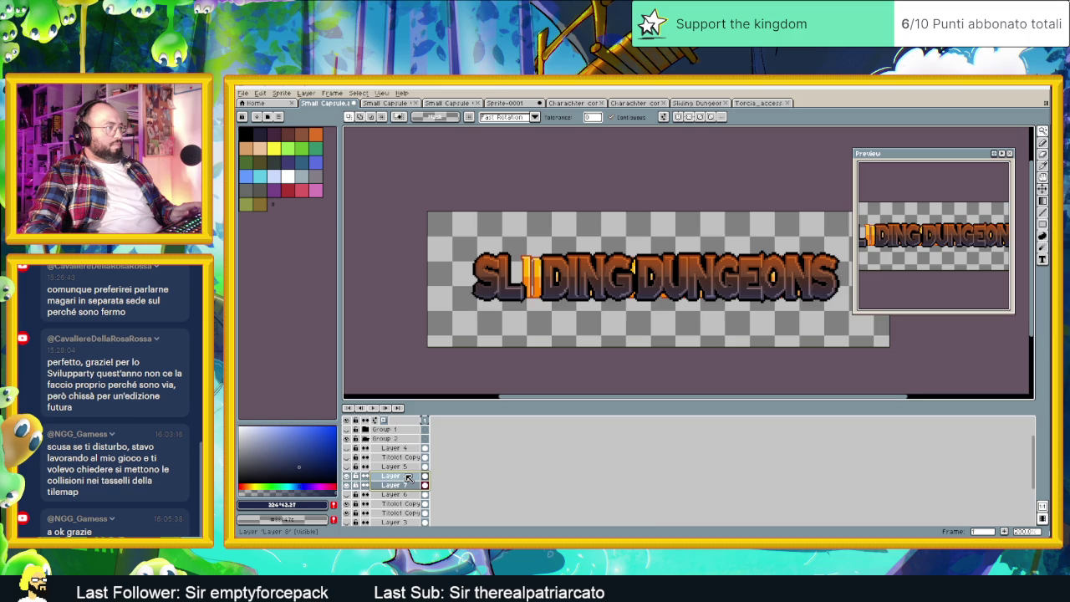
{"action": "left_click_drag", "start_coordinate": [401, 485], "coordinate": [410, 450]}
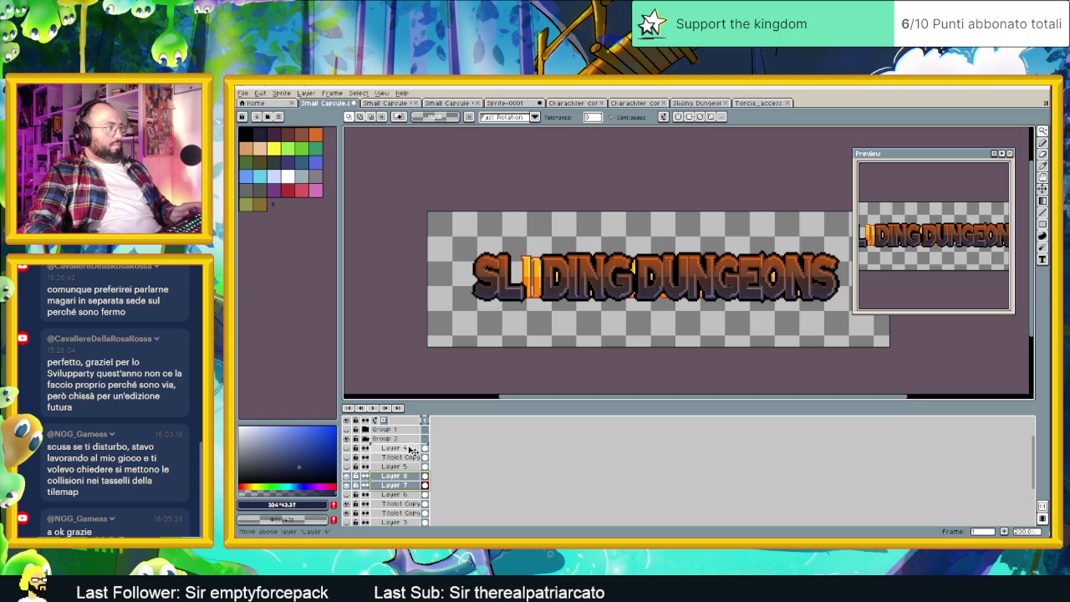
{"action": "left_click", "coordinate": [404, 504]}
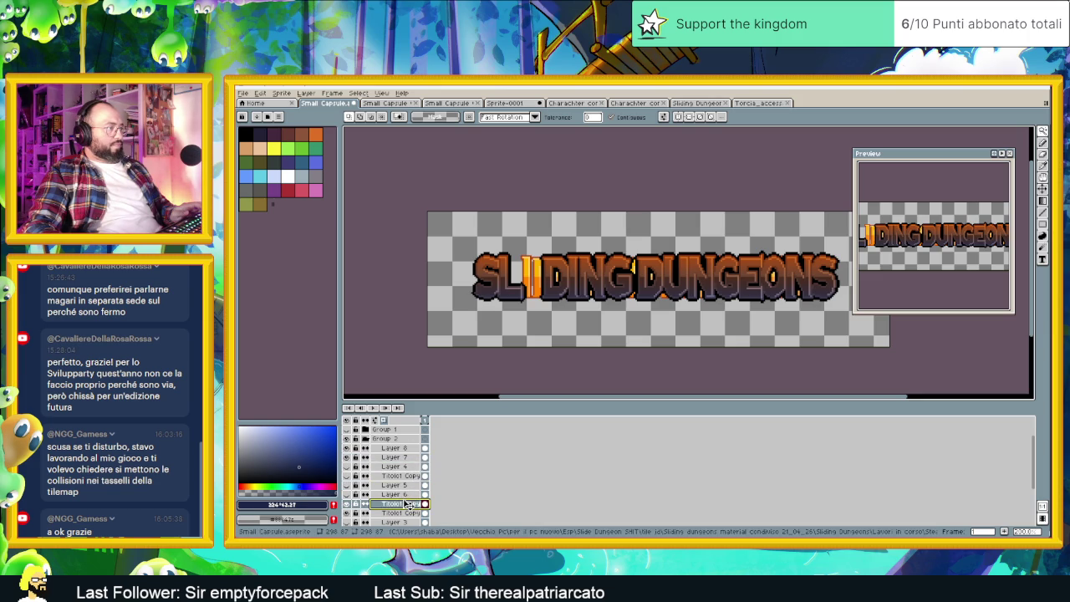
{"action": "left_click_drag", "start_coordinate": [407, 504], "coordinate": [410, 466]}
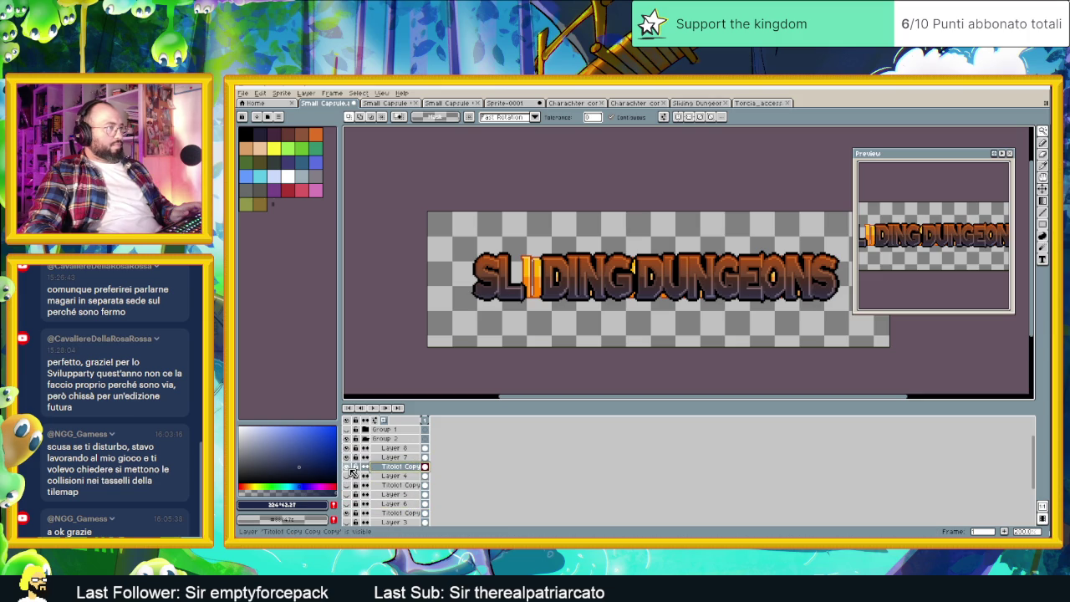
{"action": "left_click_drag", "start_coordinate": [391, 476], "coordinate": [408, 449]}
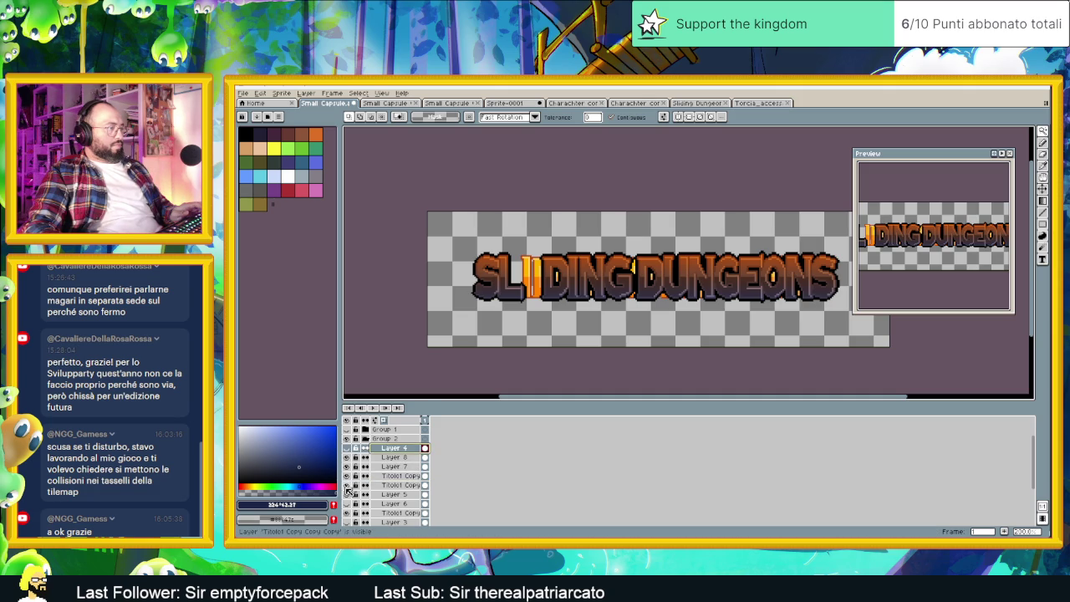
Hide the orange I overlay, show Layer 4 for the torch, and save the Small Capsule file.
{"action": "scroll", "coordinate": [351, 515], "scroll_direction": "down", "scroll_amount": 2}
{"action": "scroll", "coordinate": [356, 510], "scroll_direction": "down", "scroll_amount": 3}
{"action": "scroll", "coordinate": [361, 502], "scroll_direction": "down", "scroll_amount": 2}
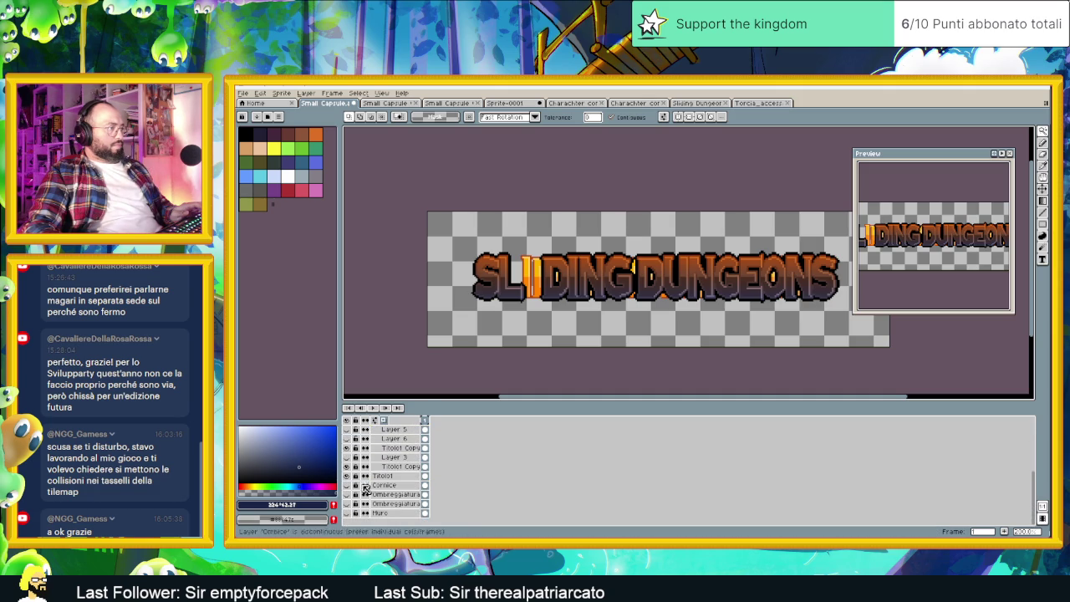
{"action": "left_click", "coordinate": [347, 466]}
{"action": "scroll", "coordinate": [385, 483], "scroll_direction": "up", "scroll_amount": 2}
{"action": "scroll", "coordinate": [396, 489], "scroll_direction": "up", "scroll_amount": 1}
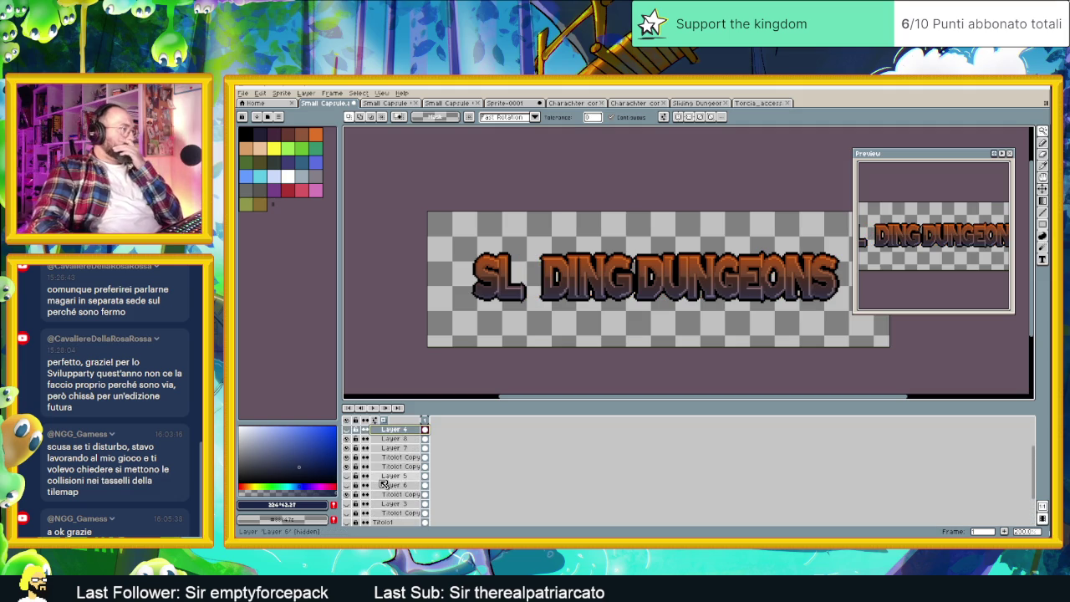
{"action": "scroll", "coordinate": [394, 480], "scroll_direction": "up", "scroll_amount": 1}
{"action": "left_click", "coordinate": [348, 440]}
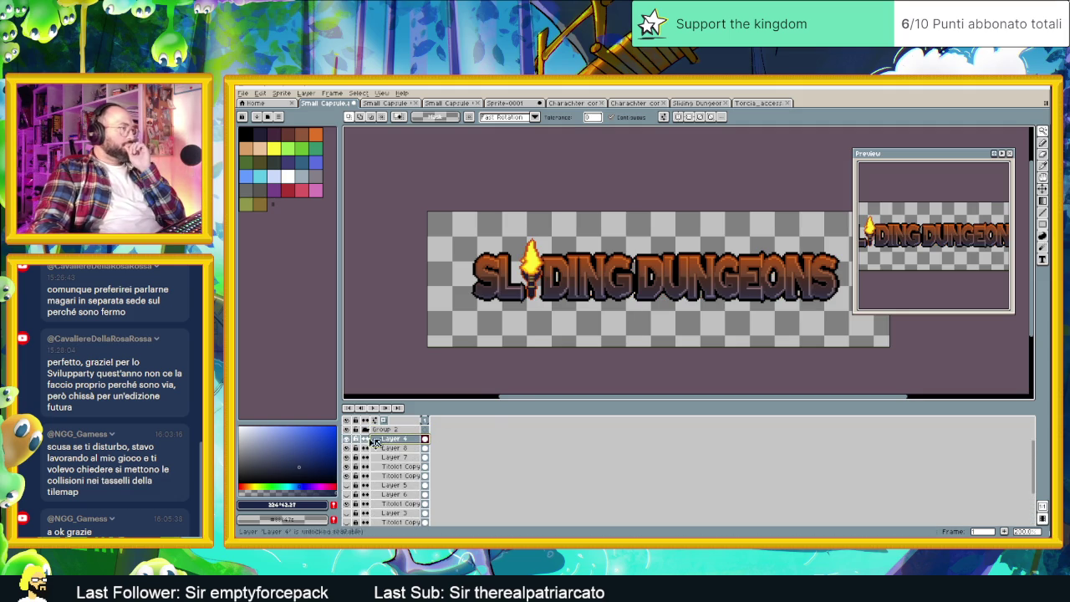
{"action": "scroll", "coordinate": [668, 308], "scroll_direction": "down", "scroll_amount": 1}
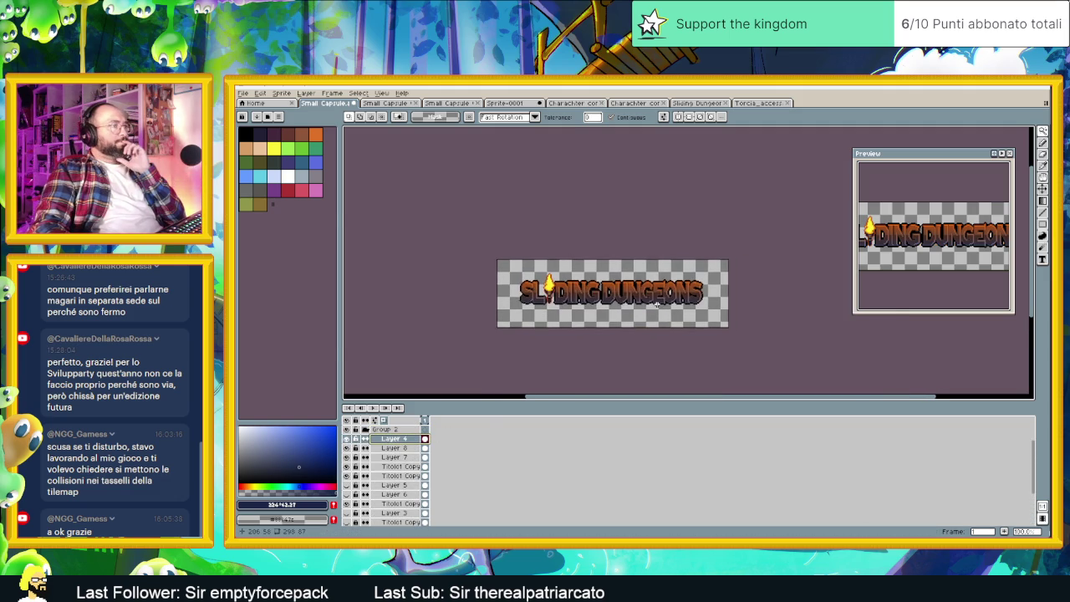
{"action": "scroll", "coordinate": [658, 305], "scroll_direction": "up", "scroll_amount": 1}
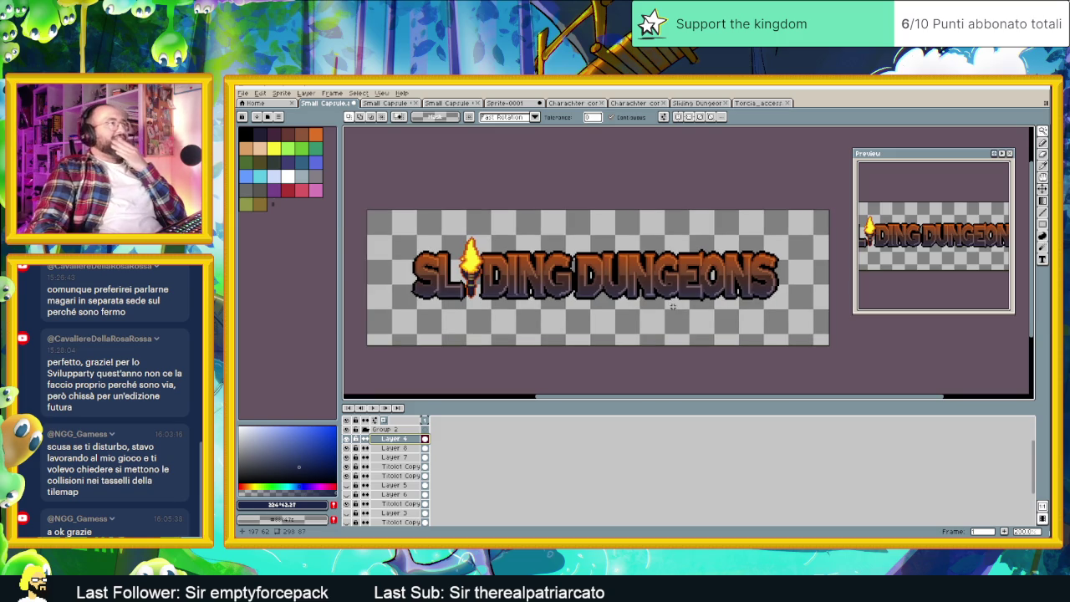
{"action": "key", "text": "ctrl+s"}
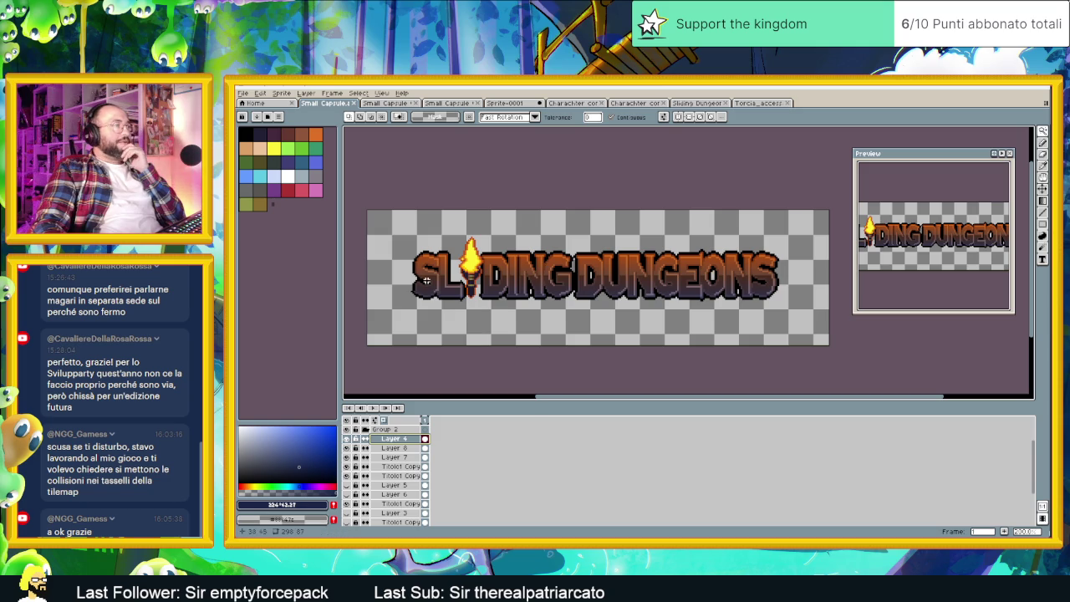
{"action": "left_click", "coordinate": [380, 103]}
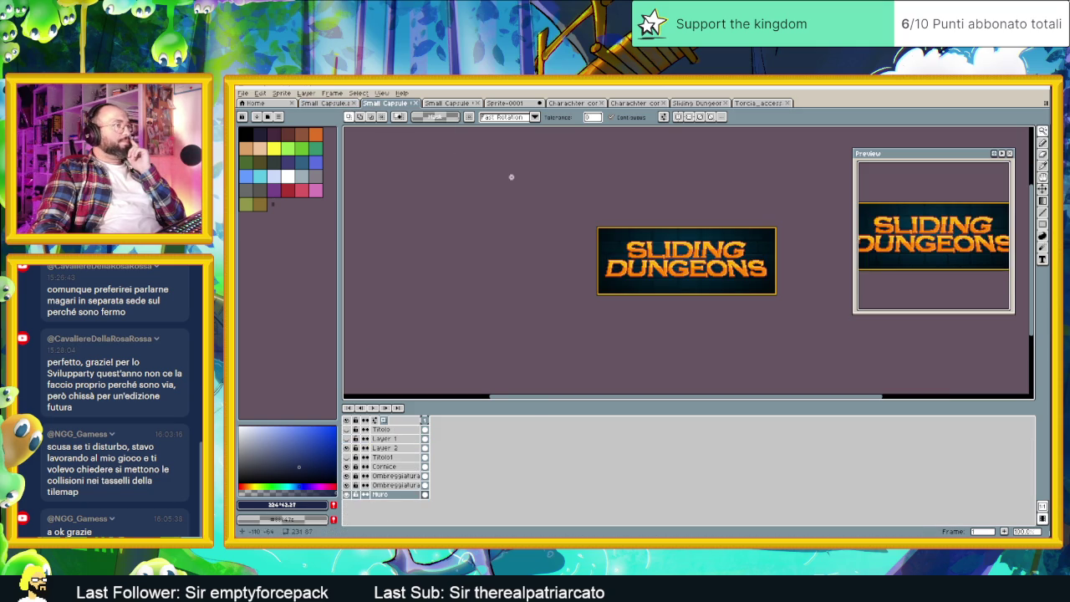
Close Sprite-0001 without saving, plus the character, Sliding Dungeon title and Torcia_access files.
{"action": "scroll", "coordinate": [695, 269], "scroll_direction": "up", "scroll_amount": 1}
{"action": "scroll", "coordinate": [669, 275], "scroll_direction": "up", "scroll_amount": 1}
{"action": "scroll", "coordinate": [642, 279], "scroll_direction": "down", "scroll_amount": 1}
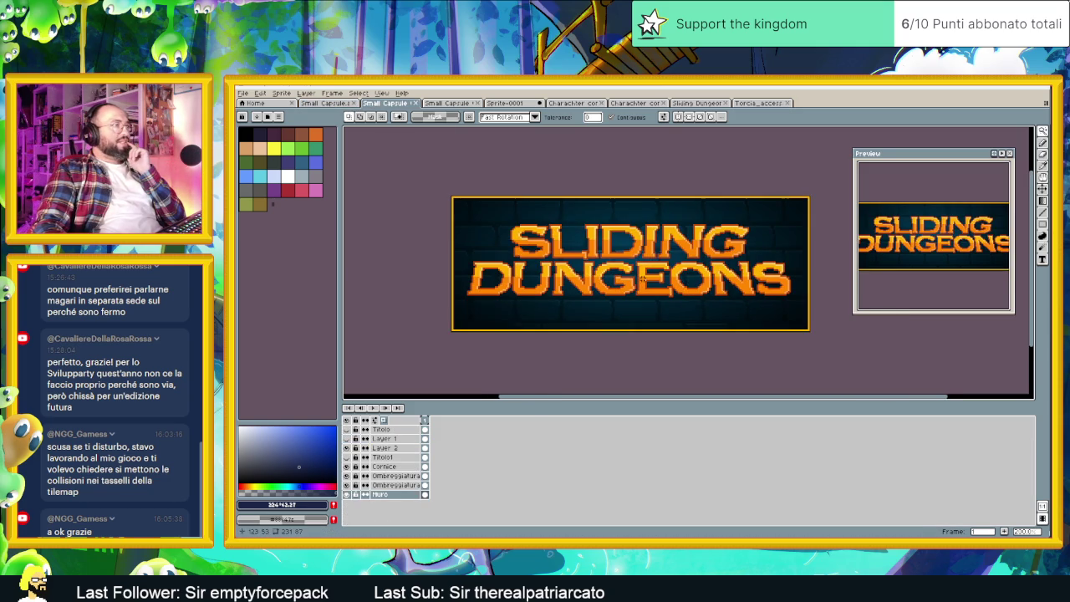
{"action": "left_click", "coordinate": [456, 105]}
{"action": "left_click", "coordinate": [506, 103]}
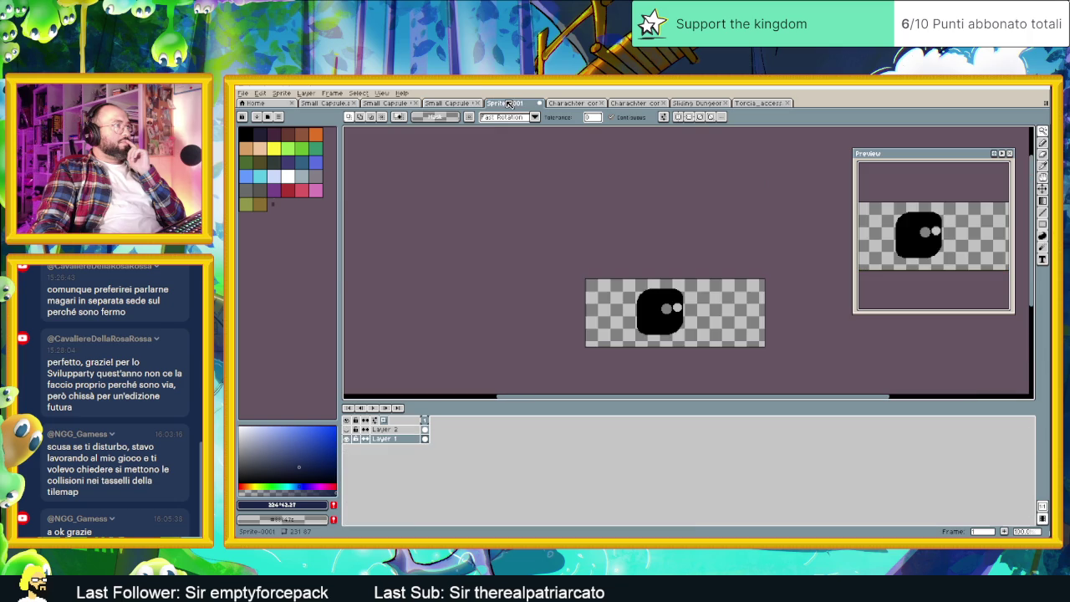
{"action": "left_click", "coordinate": [576, 103]}
{"action": "left_click", "coordinate": [535, 103]}
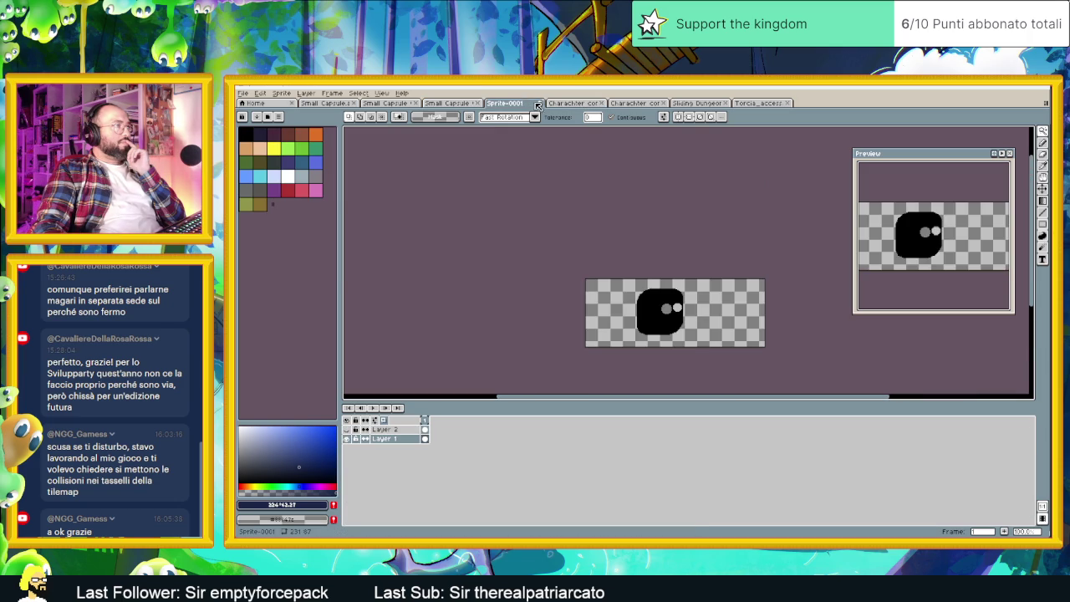
{"action": "left_click", "coordinate": [641, 331]}
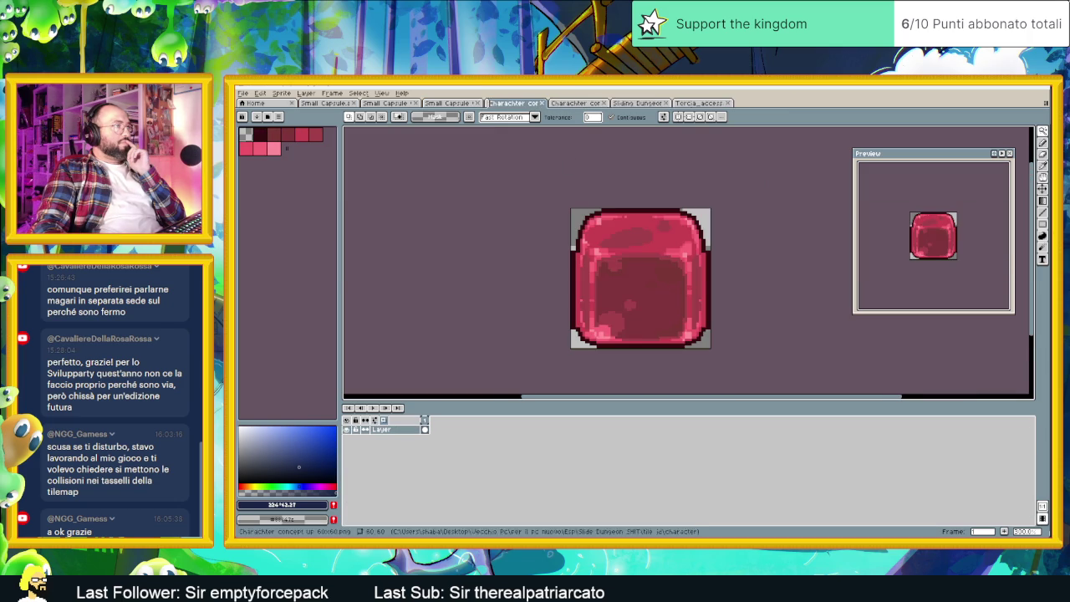
{"action": "left_click", "coordinate": [539, 103]}
{"action": "left_click", "coordinate": [539, 104]}
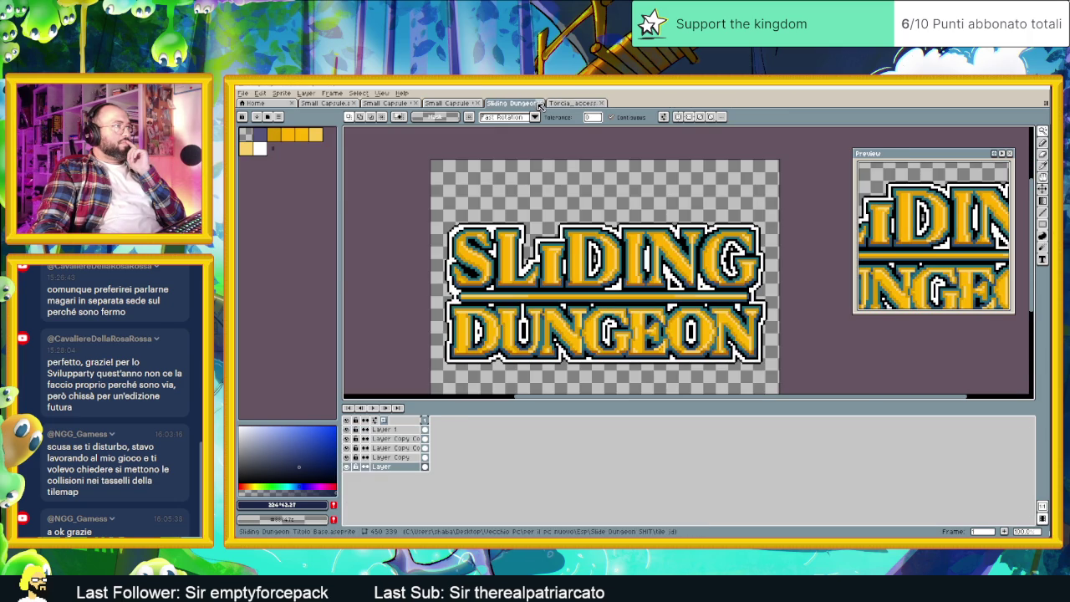
{"action": "left_click", "coordinate": [539, 104]}
{"action": "left_click", "coordinate": [540, 103]}
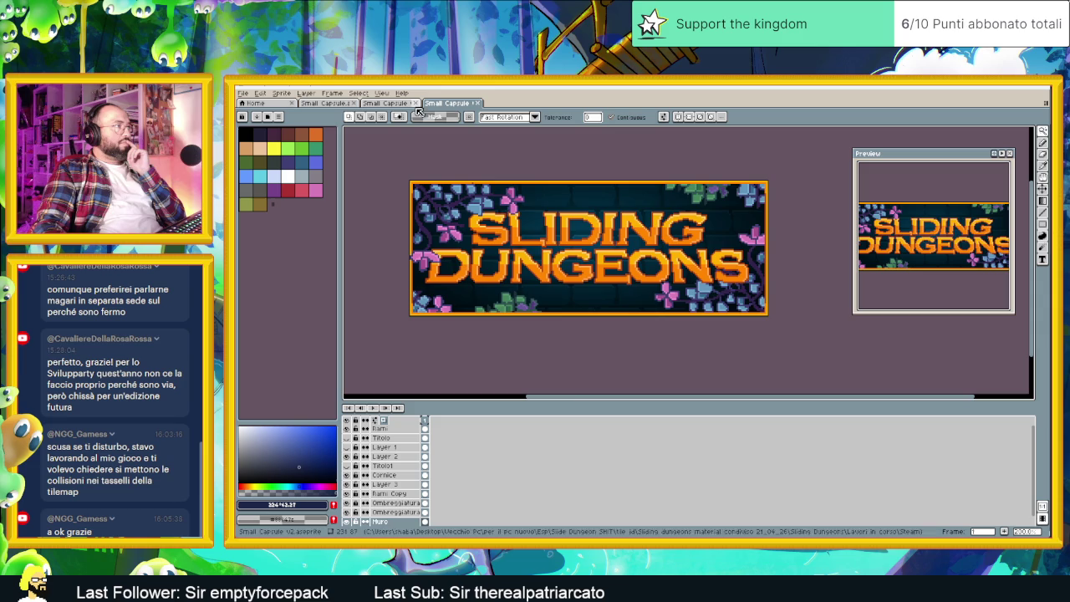
On the banner without flowers, hide Titolo1 so only the curved Titolo title shows.
{"action": "scroll", "coordinate": [521, 271], "scroll_direction": "down", "scroll_amount": 1}
{"action": "scroll", "coordinate": [542, 256], "scroll_direction": "up", "scroll_amount": 1}
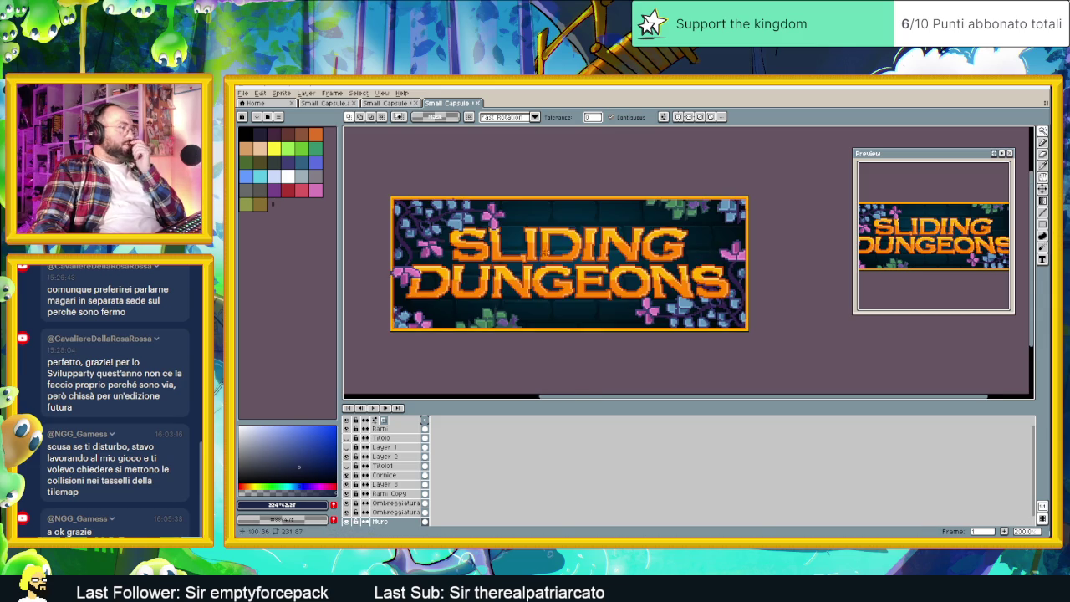
{"action": "left_click", "coordinate": [378, 102]}
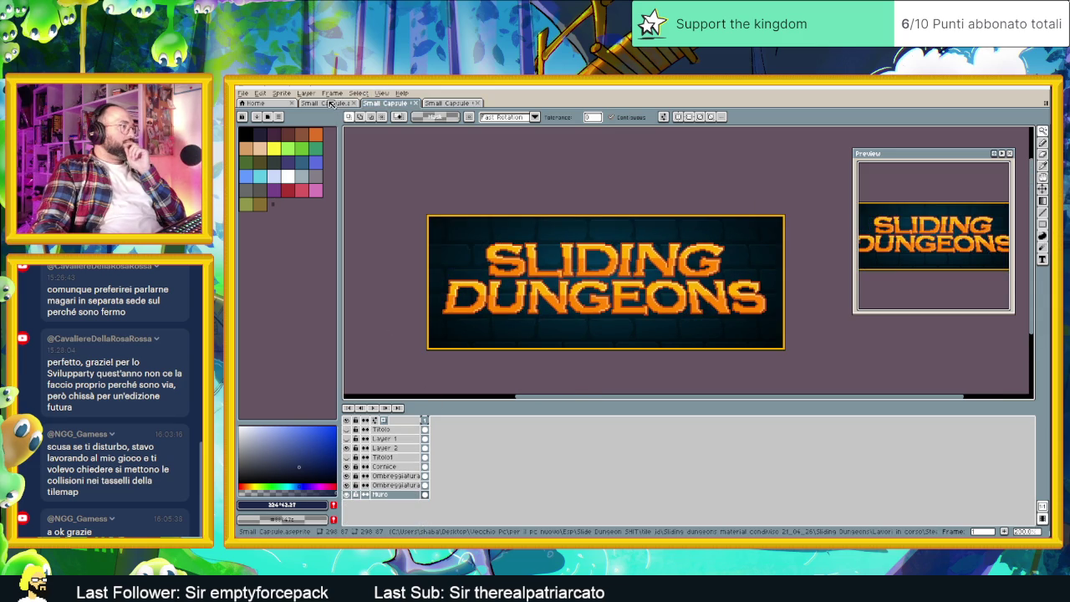
{"action": "left_click", "coordinate": [347, 457]}
{"action": "left_click", "coordinate": [347, 457]}
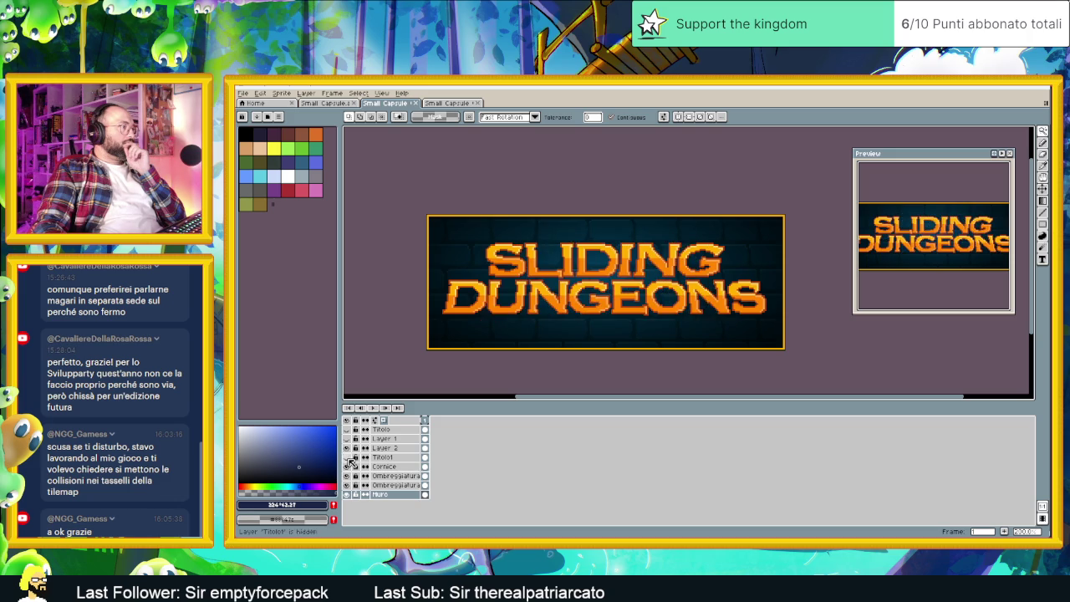
{"action": "left_click", "coordinate": [347, 448]}
{"action": "left_click", "coordinate": [346, 439]}
{"action": "left_click", "coordinate": [347, 439]}
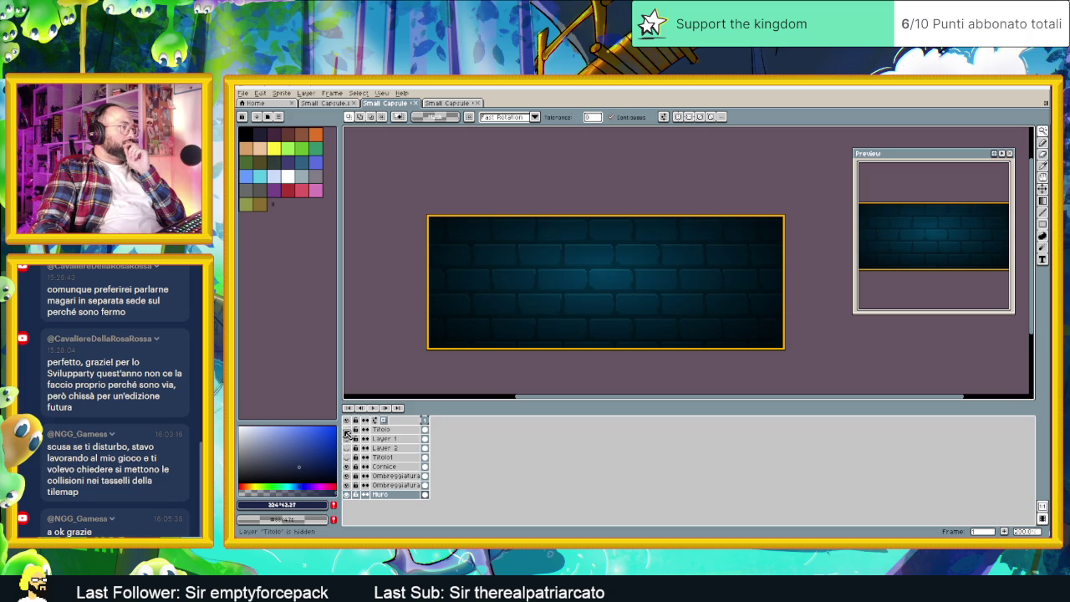
{"action": "left_click", "coordinate": [347, 430]}
{"action": "left_click", "coordinate": [347, 430]}
{"action": "left_click", "coordinate": [347, 429]}
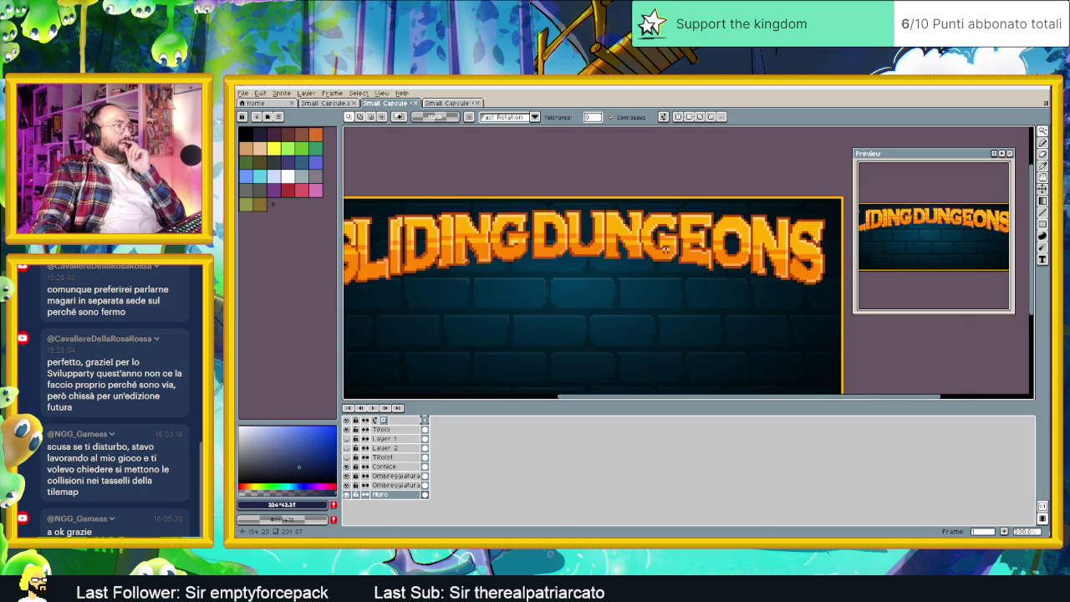
{"action": "scroll", "coordinate": [666, 249], "scroll_direction": "up", "scroll_amount": 1}
{"action": "scroll", "coordinate": [606, 285], "scroll_direction": "down", "scroll_amount": 1}
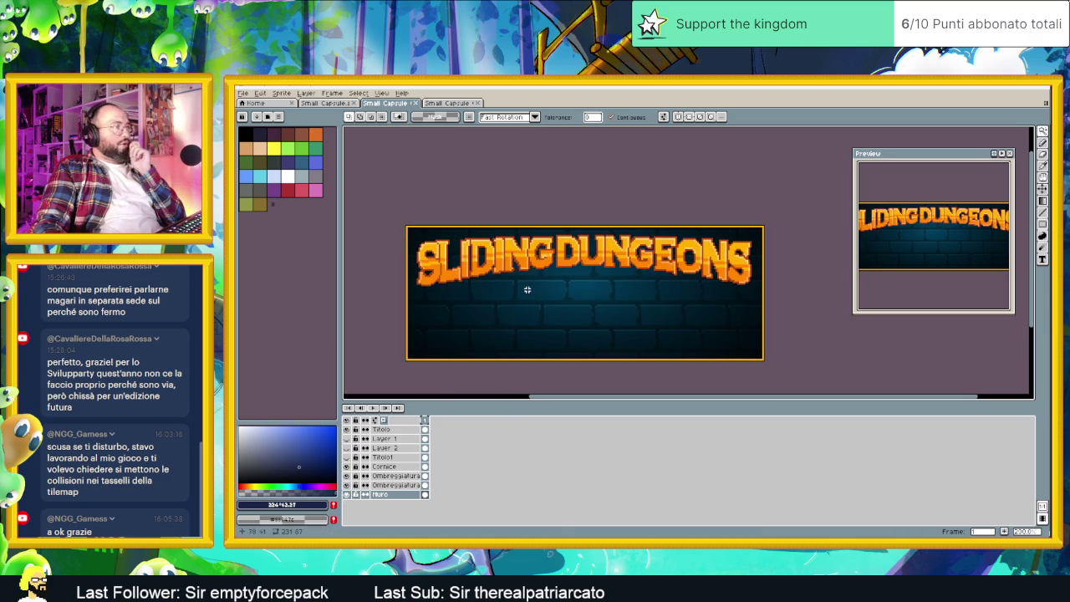
{"action": "right_click", "coordinate": [401, 430]}
{"action": "mouse_move", "coordinate": [410, 444]}
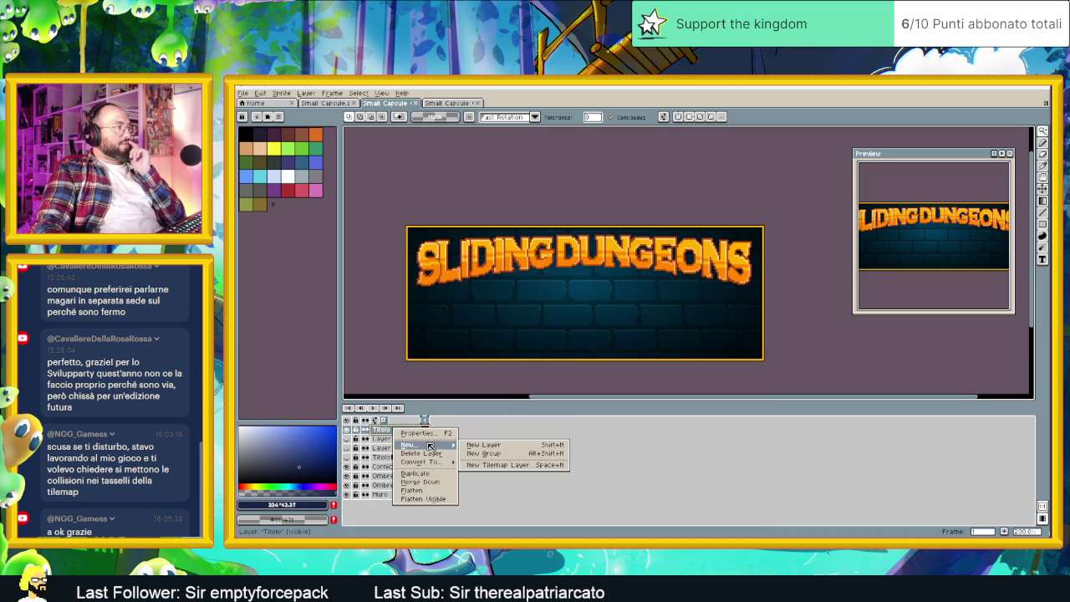
Add a new layer and duplicate the Titolo layer, renaming the copy 'Test'.
{"action": "left_click", "coordinate": [470, 447]}
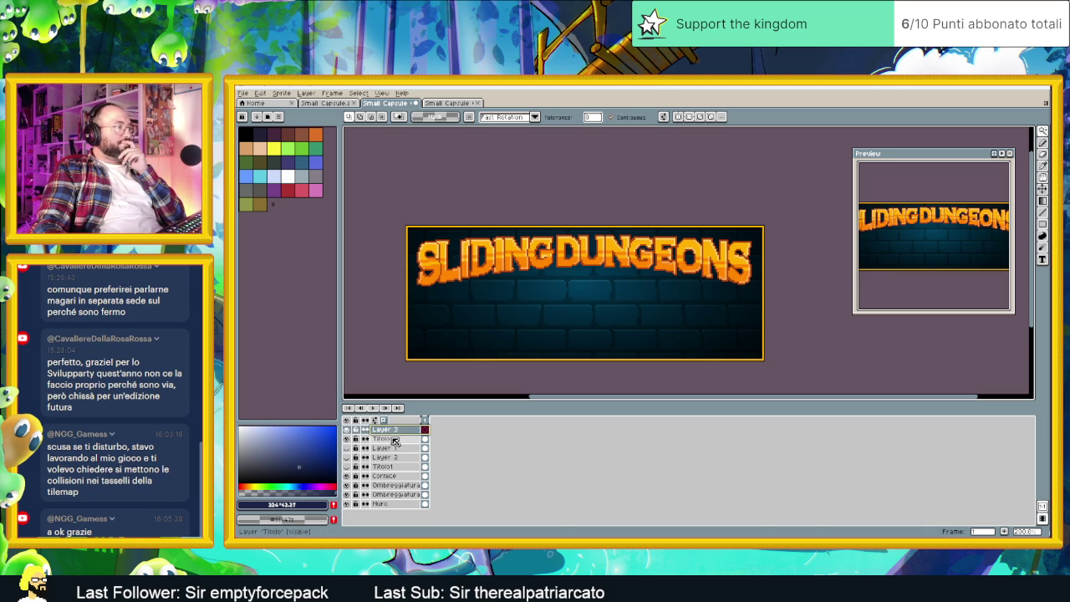
{"action": "left_click", "coordinate": [381, 440]}
{"action": "right_click", "coordinate": [381, 441]}
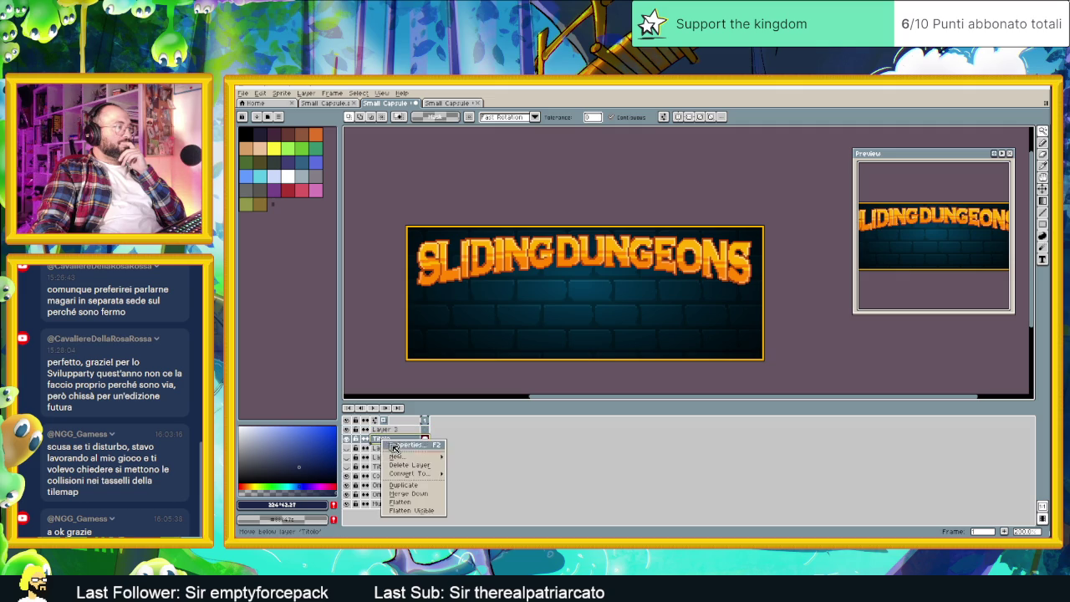
{"action": "left_click", "coordinate": [398, 464]}
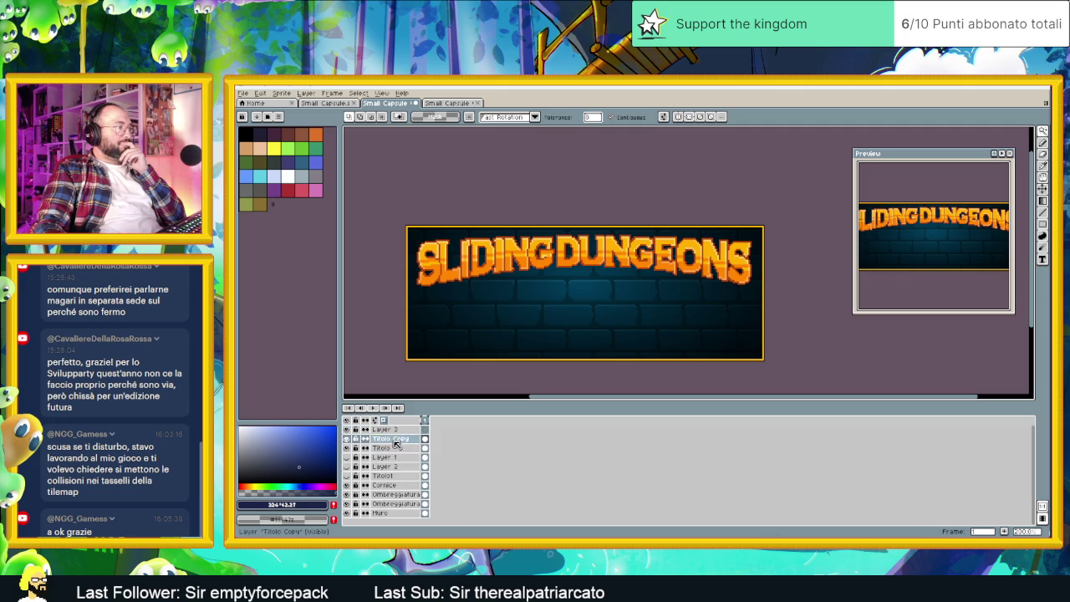
{"action": "double_click", "coordinate": [396, 440]}
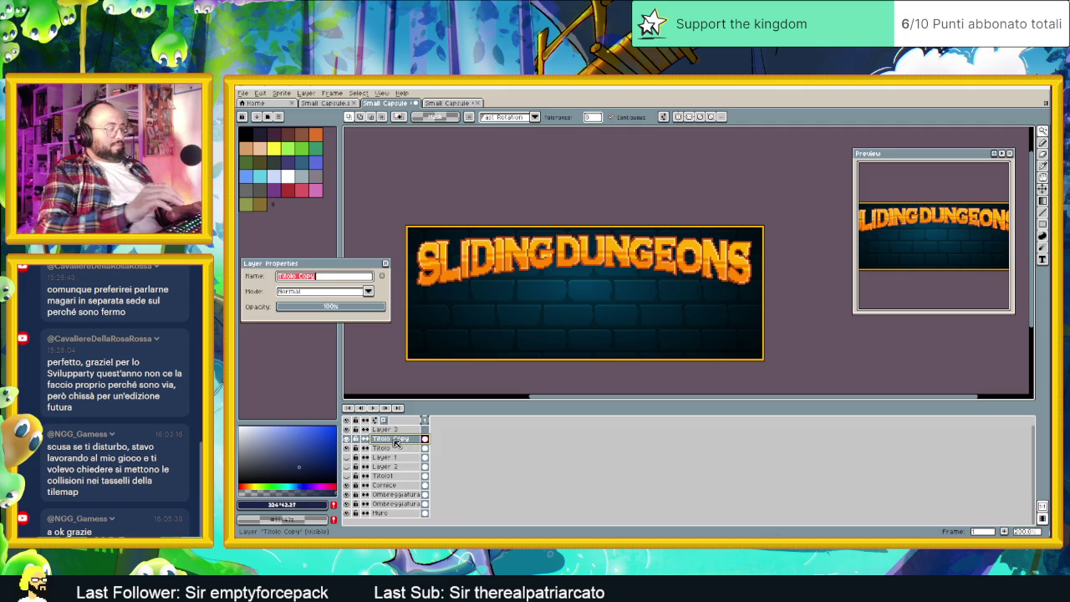
{"action": "type", "text": "Test"}
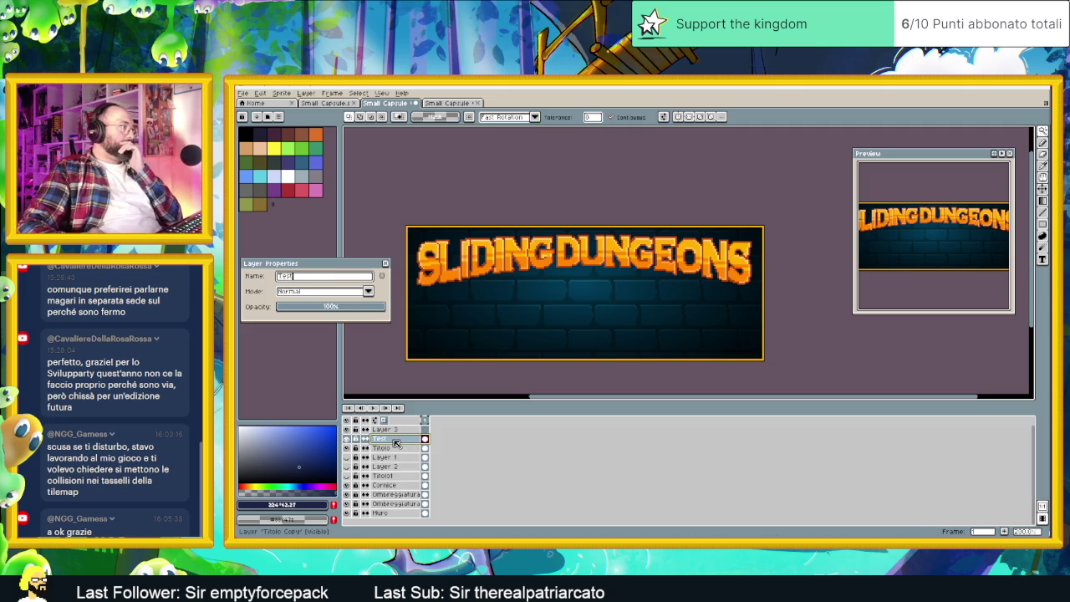
{"action": "key", "text": "Return"}
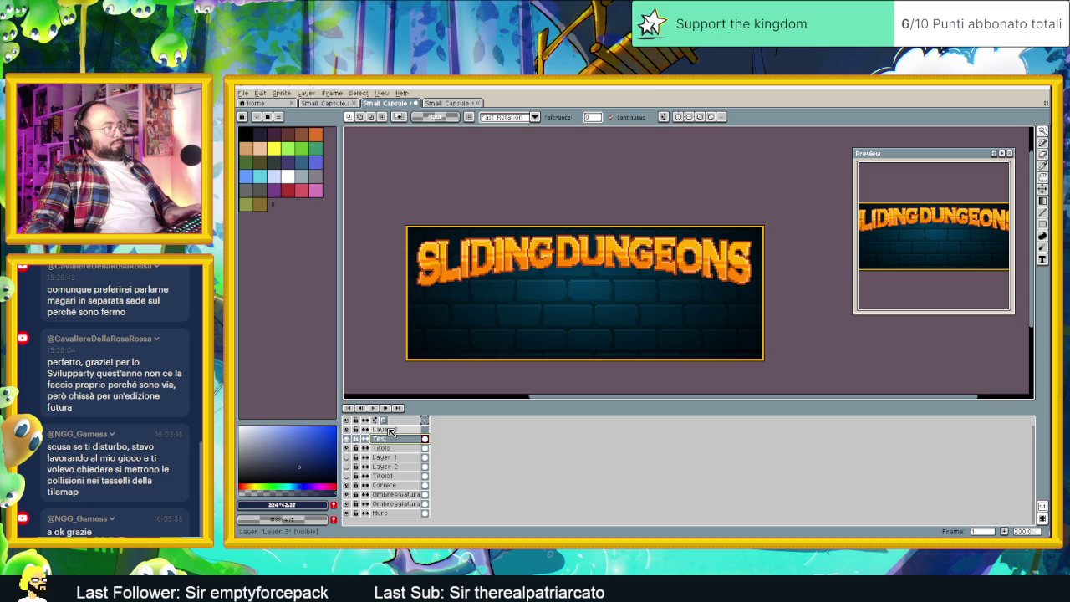
Add another new layer and create Group 1 containing Layer 3.
{"action": "left_click", "coordinate": [390, 431]}
{"action": "right_click", "coordinate": [390, 430]}
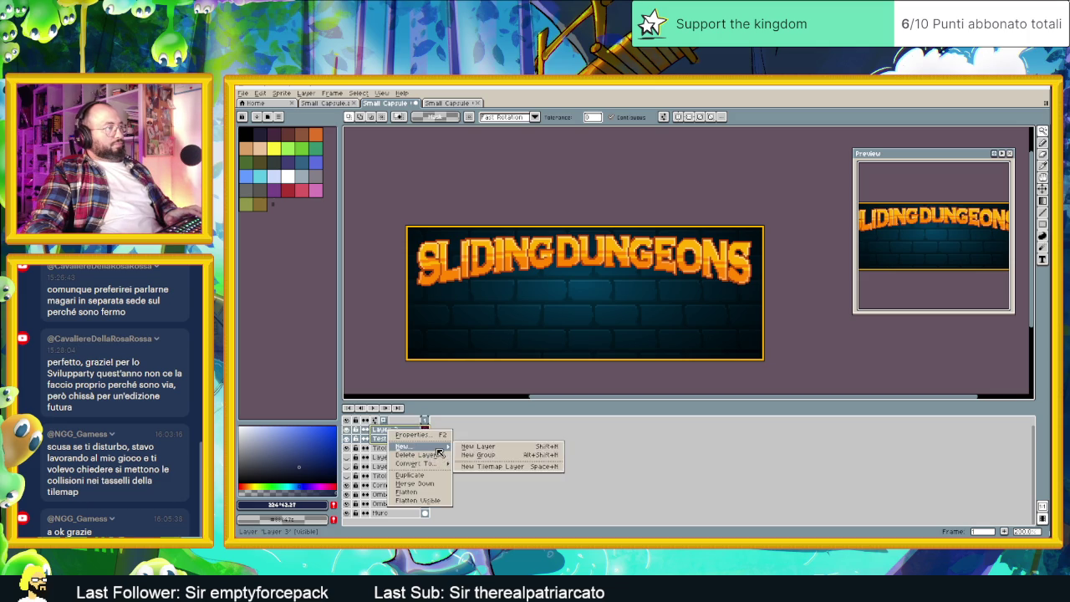
{"action": "left_click", "coordinate": [472, 446]}
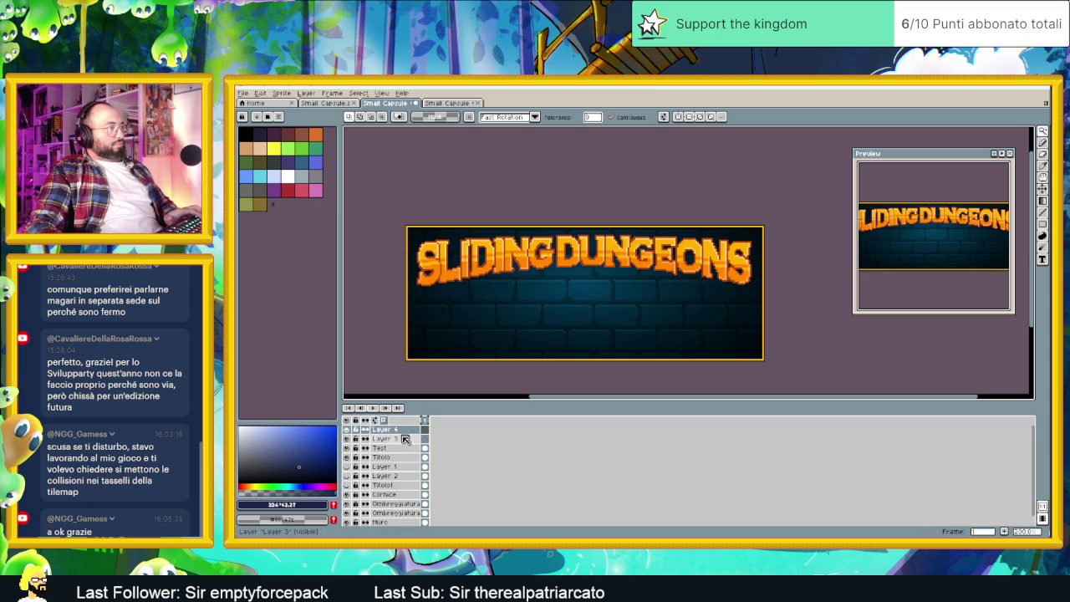
{"action": "scroll", "coordinate": [403, 445], "scroll_direction": "down", "scroll_amount": 1}
{"action": "scroll", "coordinate": [498, 459], "scroll_direction": "up", "scroll_amount": 1}
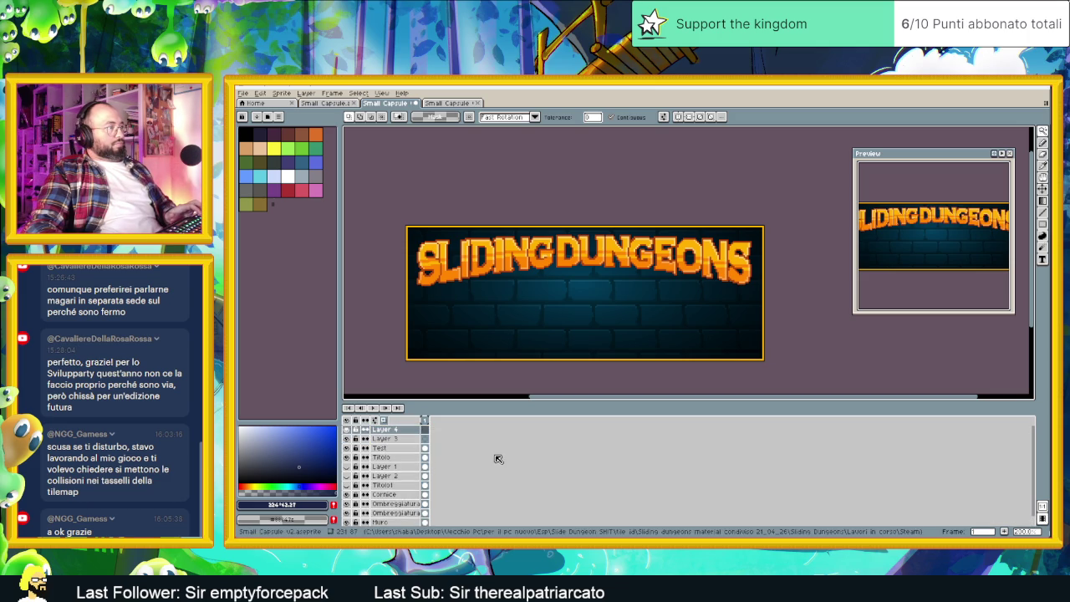
{"action": "right_click", "coordinate": [391, 429]}
{"action": "mouse_move", "coordinate": [412, 443]}
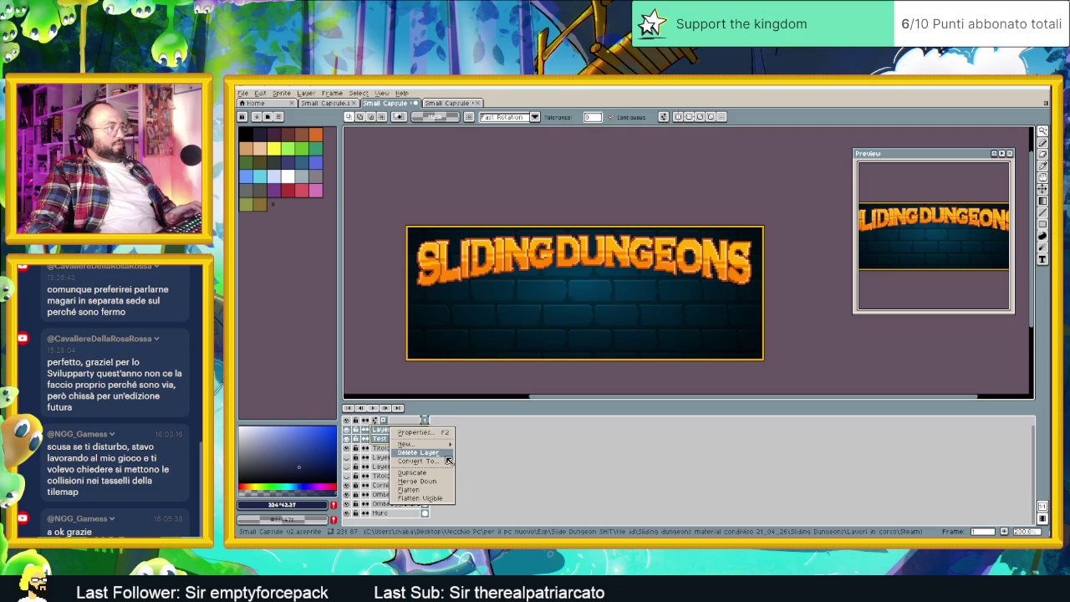
{"action": "left_click", "coordinate": [482, 453]}
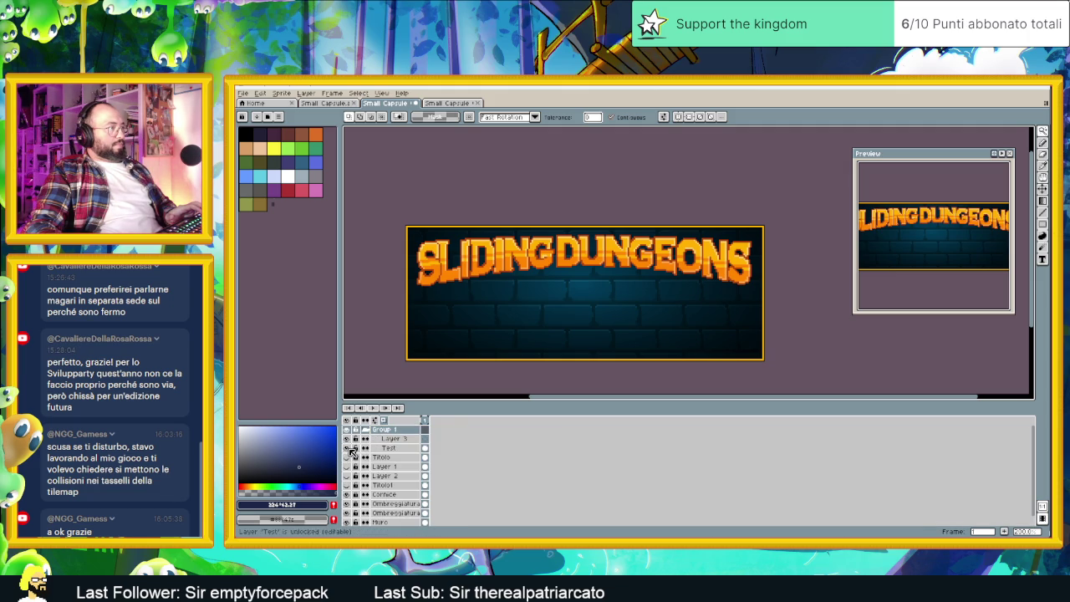
Check Layer 3's visibility, leaving it visible and selected.
{"action": "left_click", "coordinate": [347, 438]}
{"action": "left_click", "coordinate": [347, 438]}
{"action": "left_click", "coordinate": [348, 438]}
{"action": "left_click", "coordinate": [347, 438]}
{"action": "left_click", "coordinate": [374, 438]}
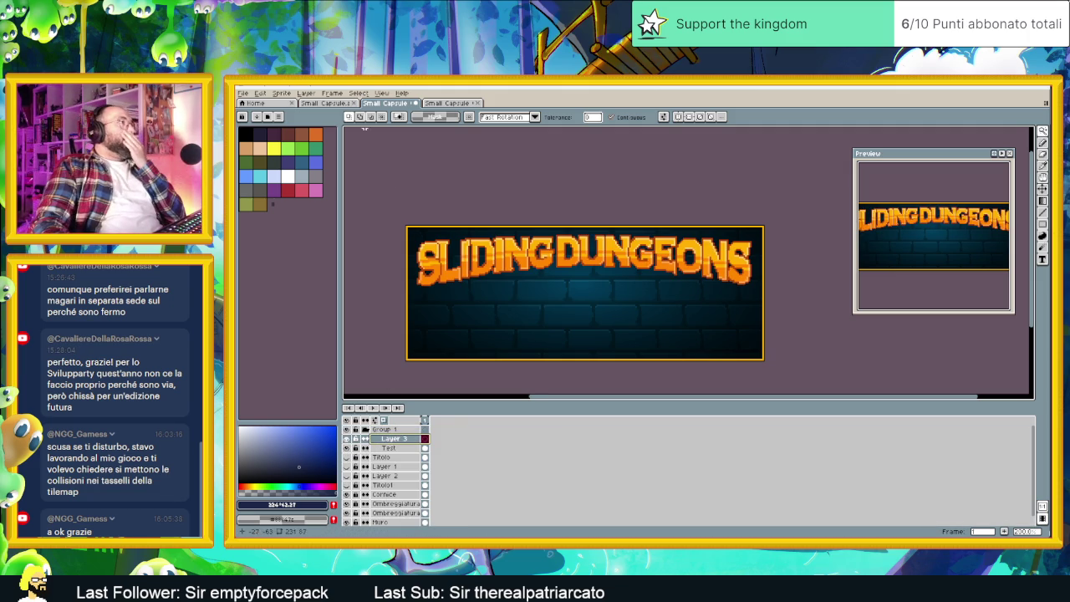
{"action": "left_click", "coordinate": [342, 104]}
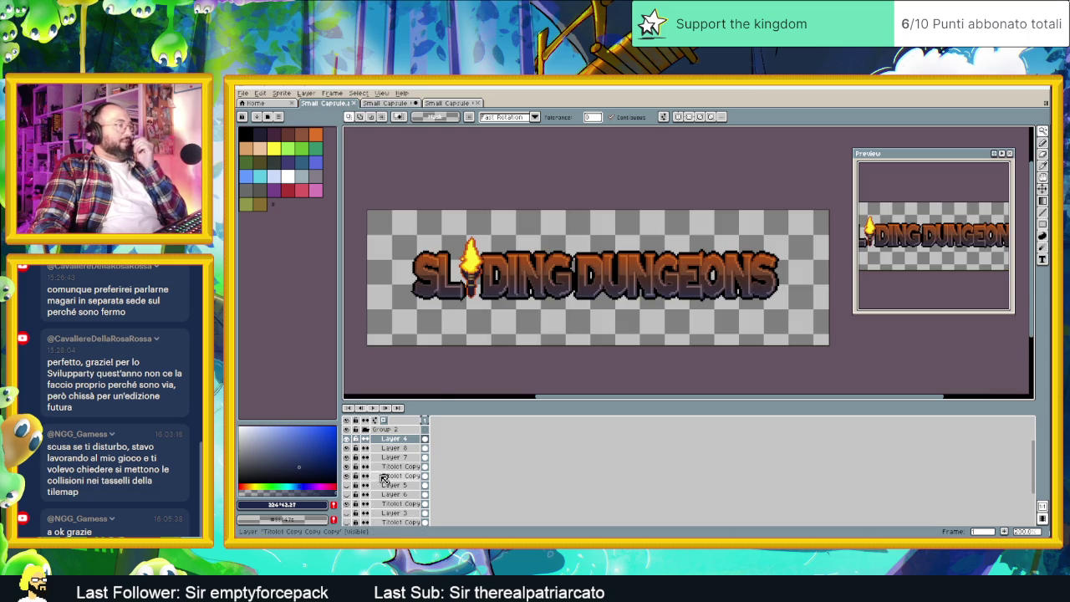
Show Layer 7, compare the title layer on and off, and zoom into the logo.
{"action": "left_click", "coordinate": [347, 458]}
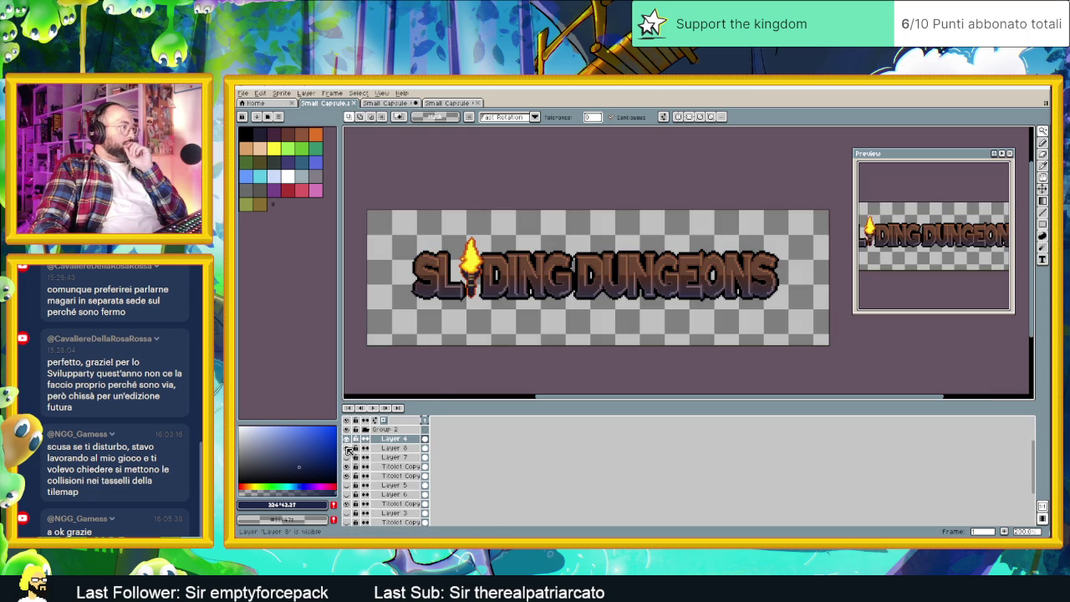
{"action": "left_click", "coordinate": [348, 472]}
{"action": "left_click", "coordinate": [348, 471]}
{"action": "scroll", "coordinate": [498, 265], "scroll_direction": "up", "scroll_amount": 2}
{"action": "scroll", "coordinate": [498, 265], "scroll_direction": "up", "scroll_amount": 1}
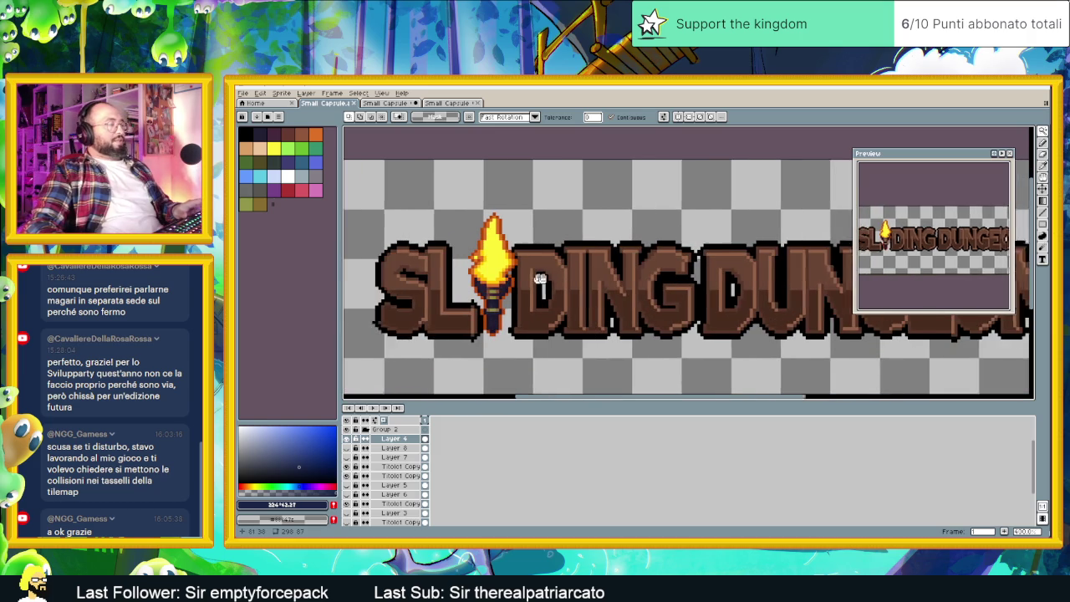
{"action": "scroll", "coordinate": [438, 276], "scroll_direction": "up", "scroll_amount": 1}
{"action": "scroll", "coordinate": [457, 266], "scroll_direction": "up", "scroll_amount": 1}
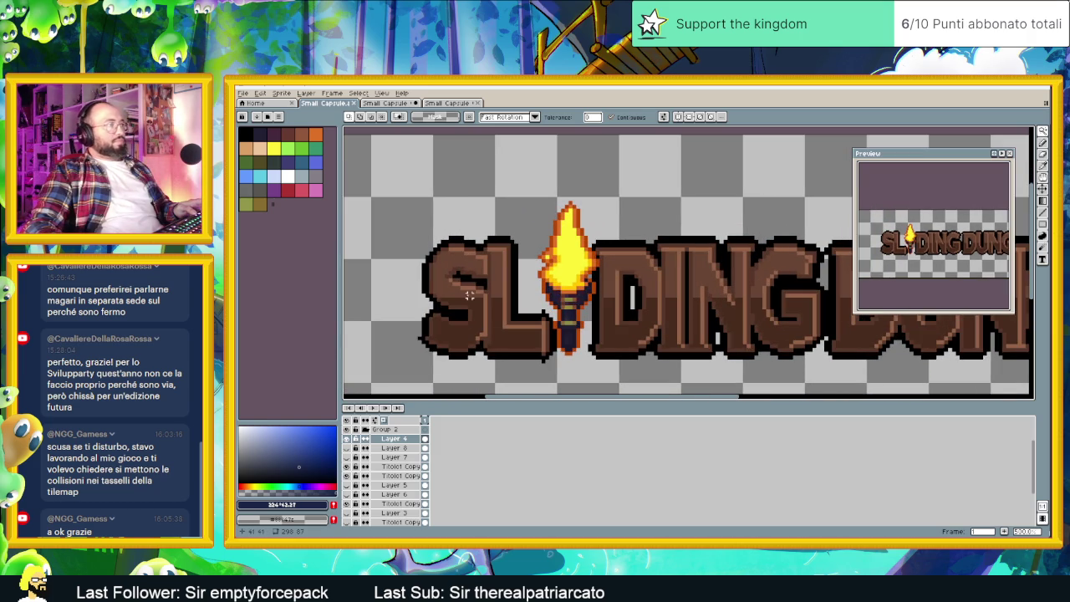
{"action": "scroll", "coordinate": [458, 349], "scroll_direction": "up", "scroll_amount": 1}
Sample the dark brown of the lettering as the drawing colour and add it to the palette.
{"action": "key", "text": "i"}
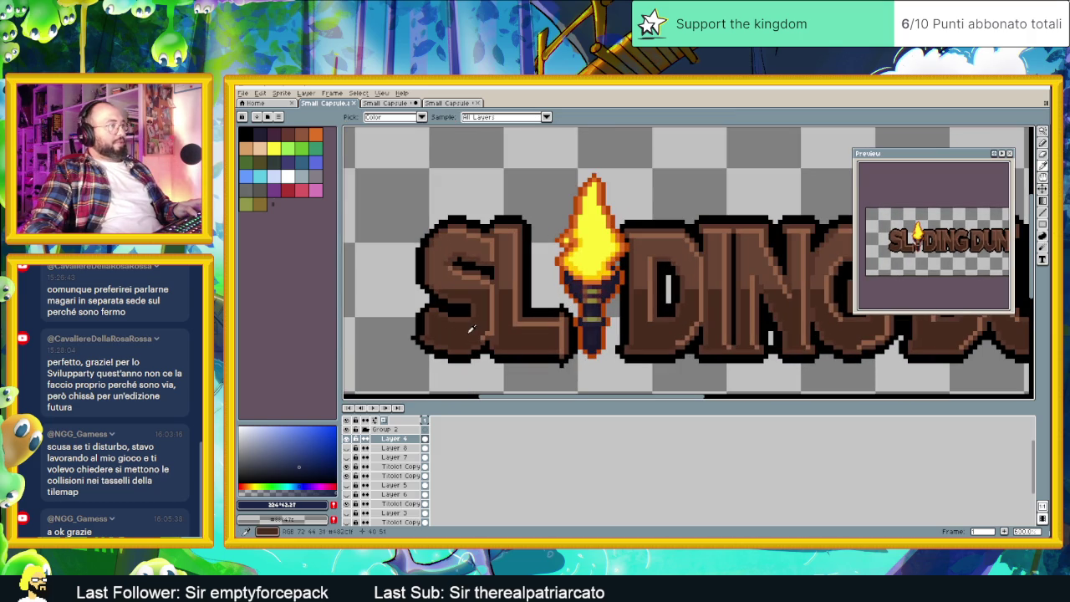
{"action": "key", "text": "w"}
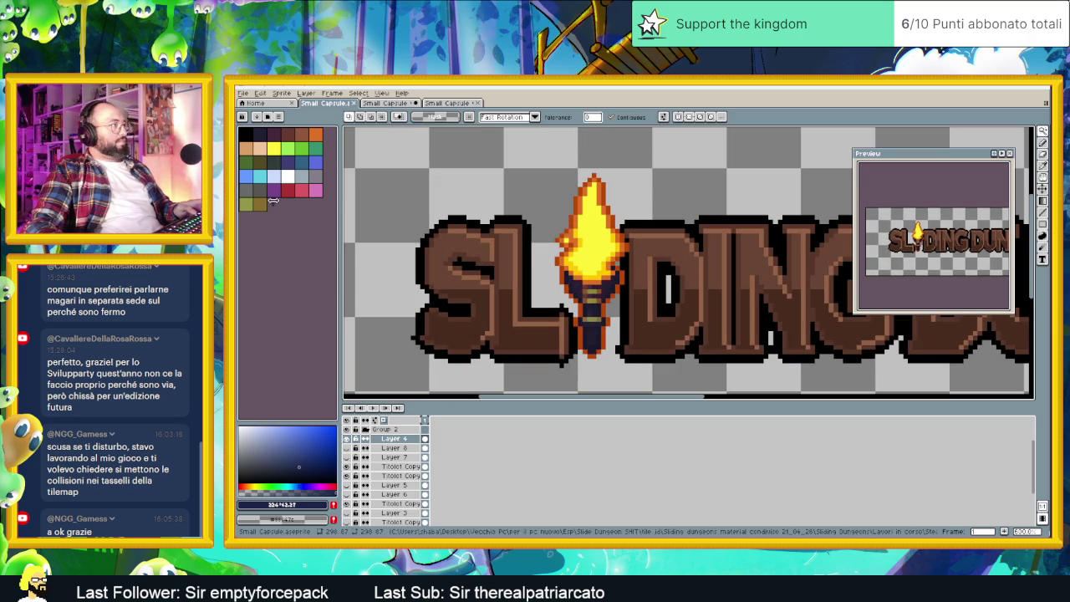
{"action": "left_click", "coordinate": [435, 334]}
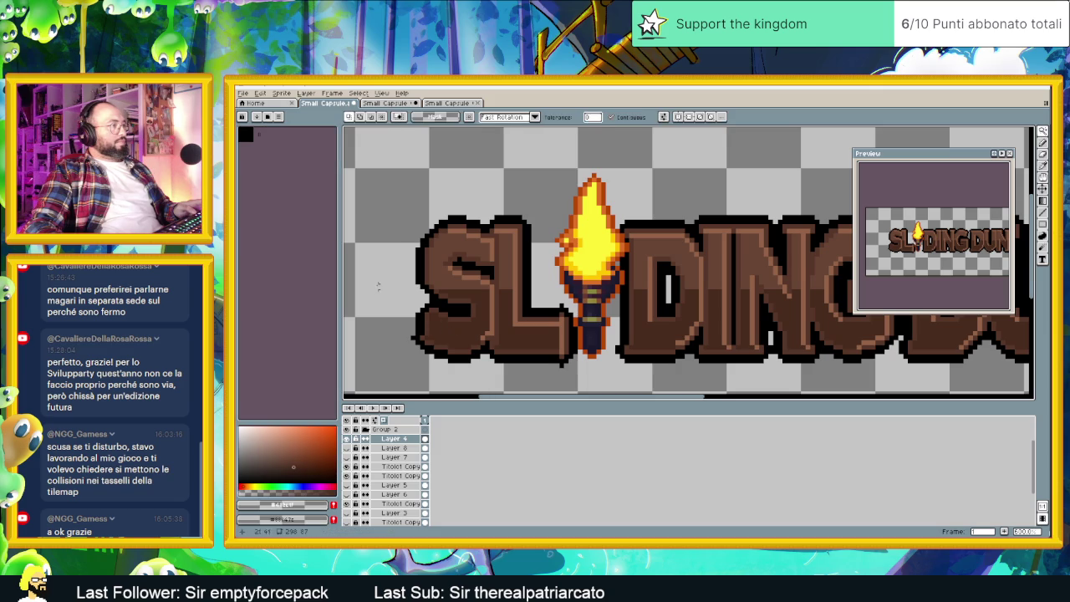
{"action": "left_click", "coordinate": [334, 505]}
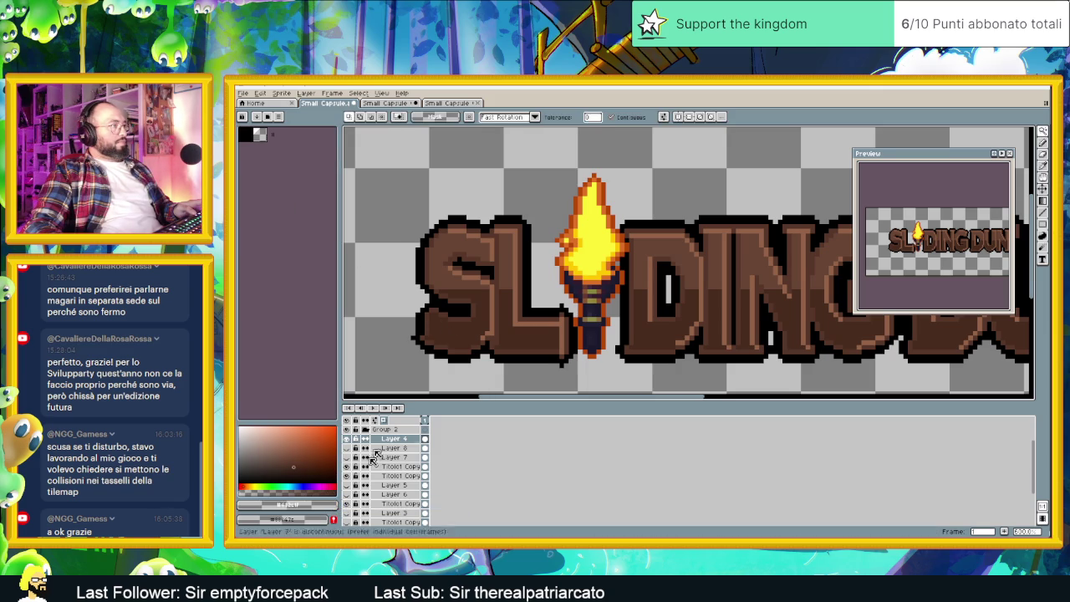
{"action": "key", "text": "i"}
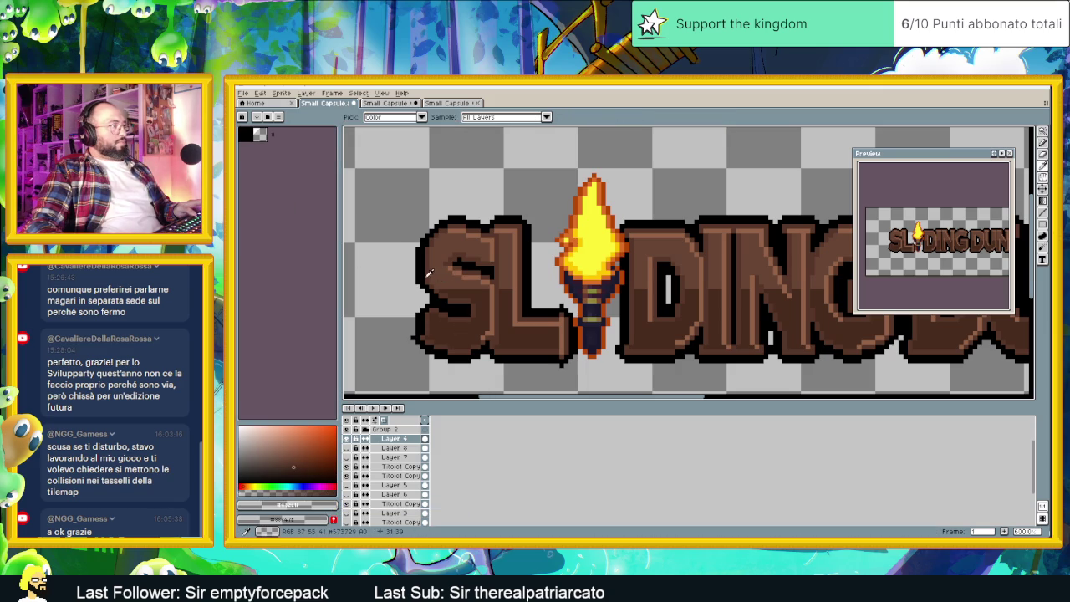
{"action": "key", "text": "w"}
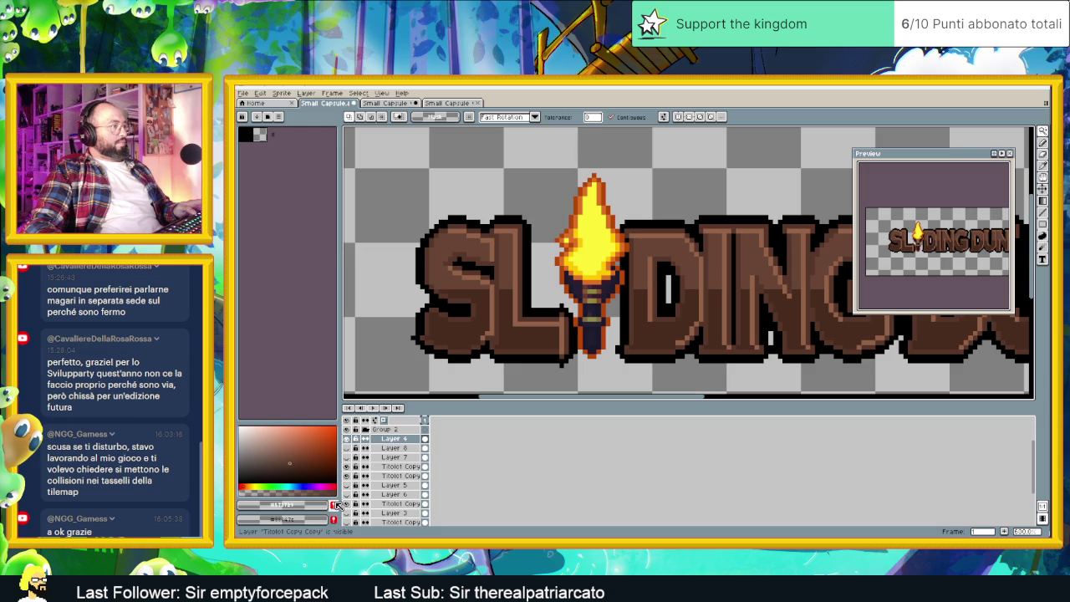
{"action": "left_click", "coordinate": [336, 504]}
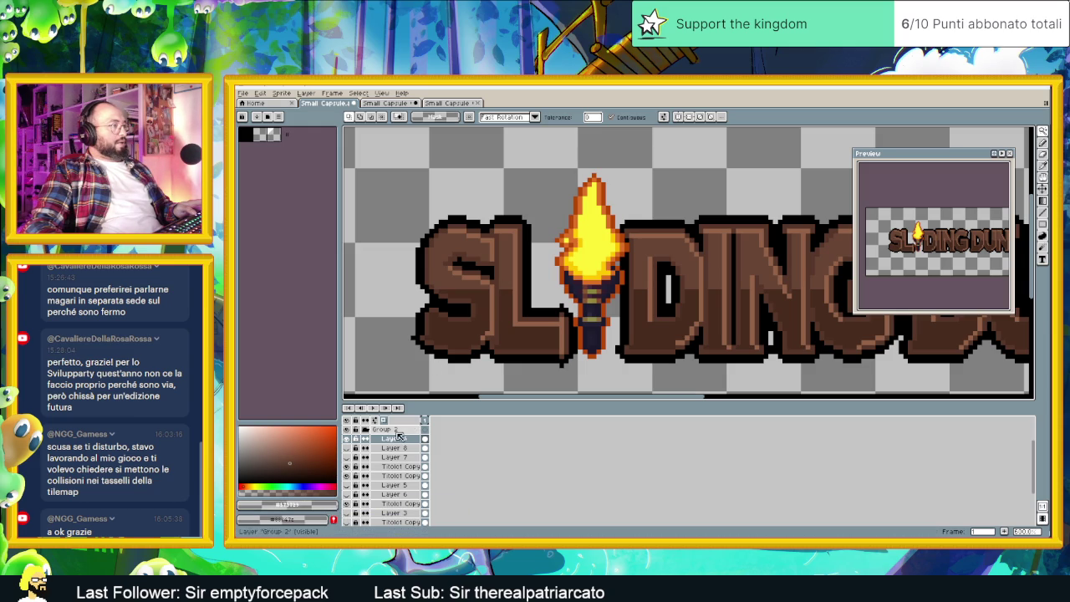
{"action": "key", "text": "ctrl+z"}
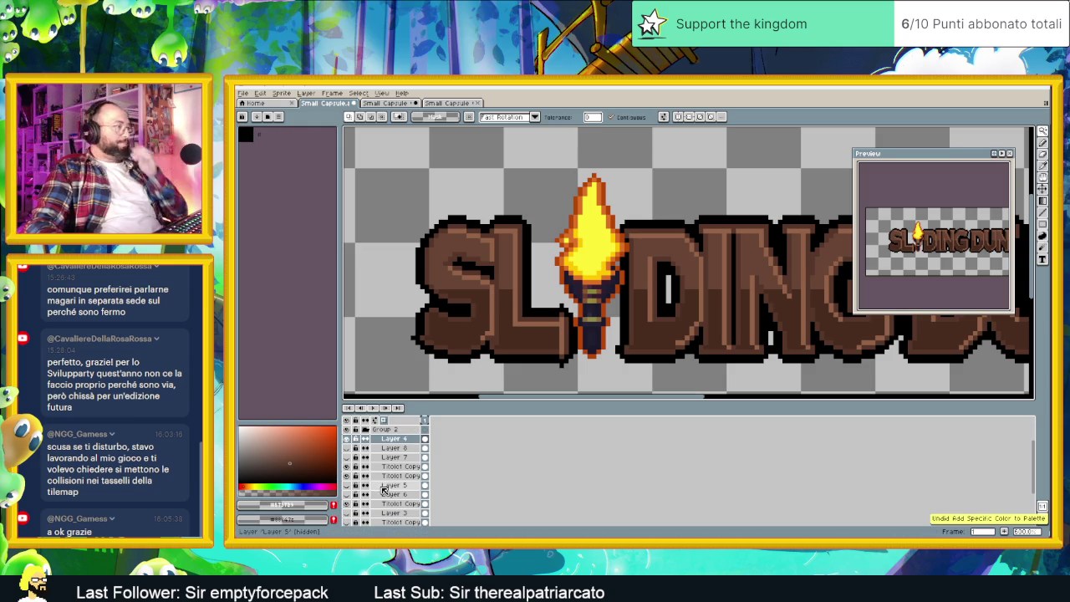
{"action": "left_click", "coordinate": [358, 467]}
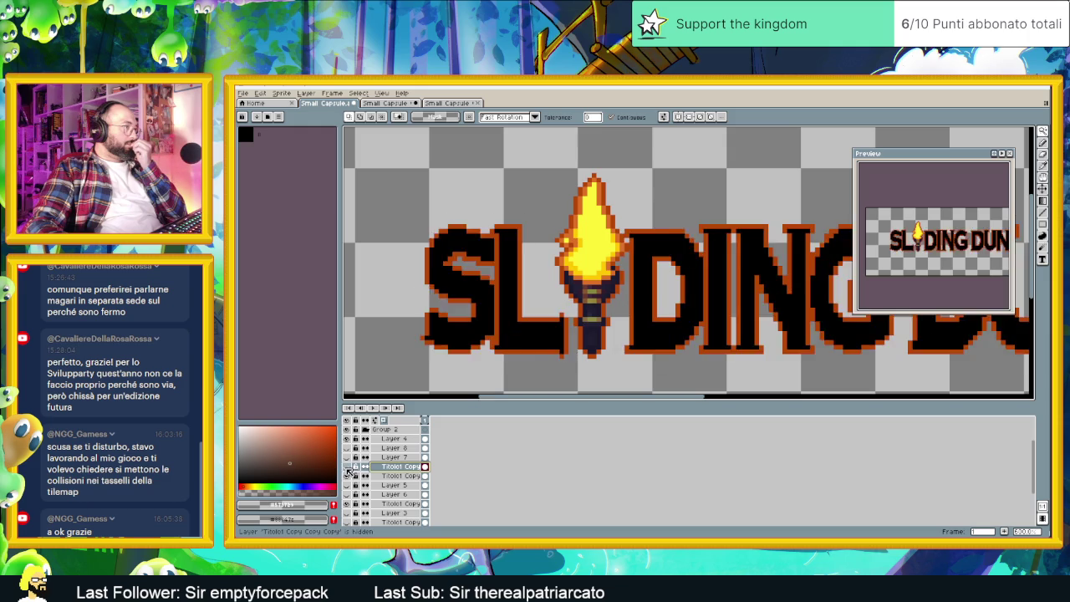